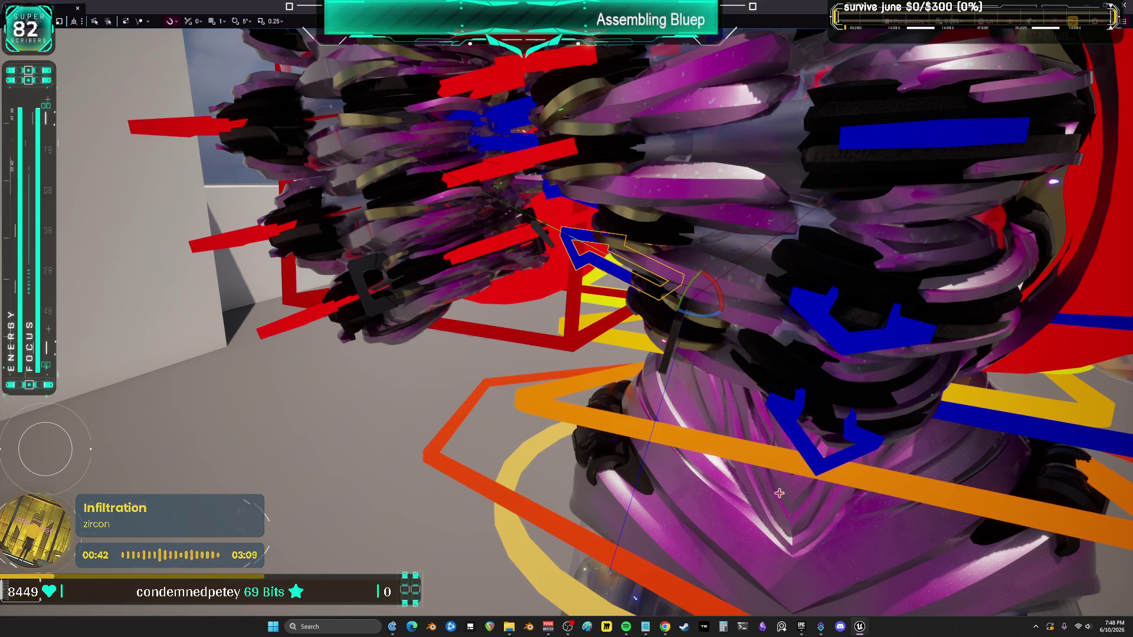
Step: Frame the character and exit fullscreen so Sequencer and the editor layout return
key("f")
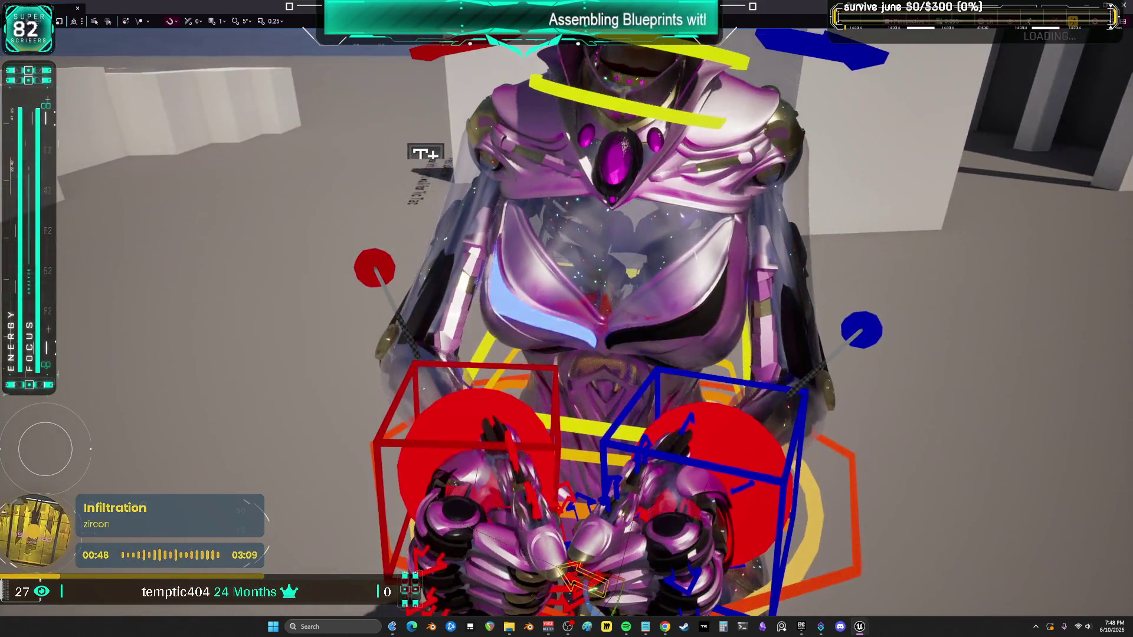
key("F11")
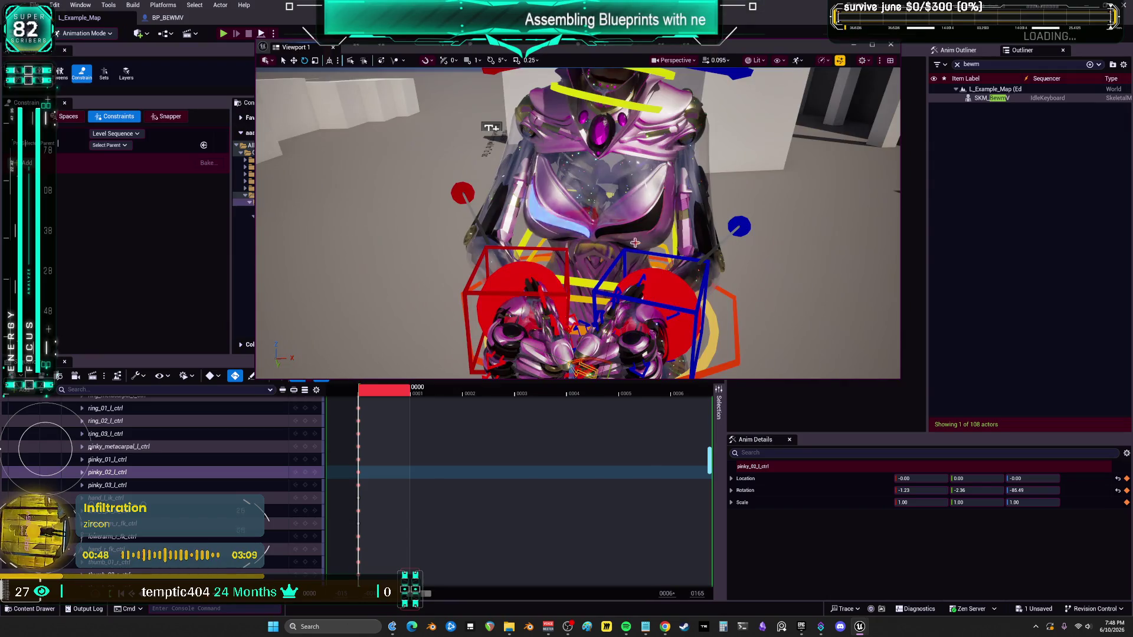
Step: Orbit around the character and select the left and right clavicle controls
mouse_move(635, 242)
left_mouse_down()
mouse_move(625, 224)
mouse_move(640, 251)
mouse_move(631, 230)
mouse_move(537, 234)
left_mouse_up()
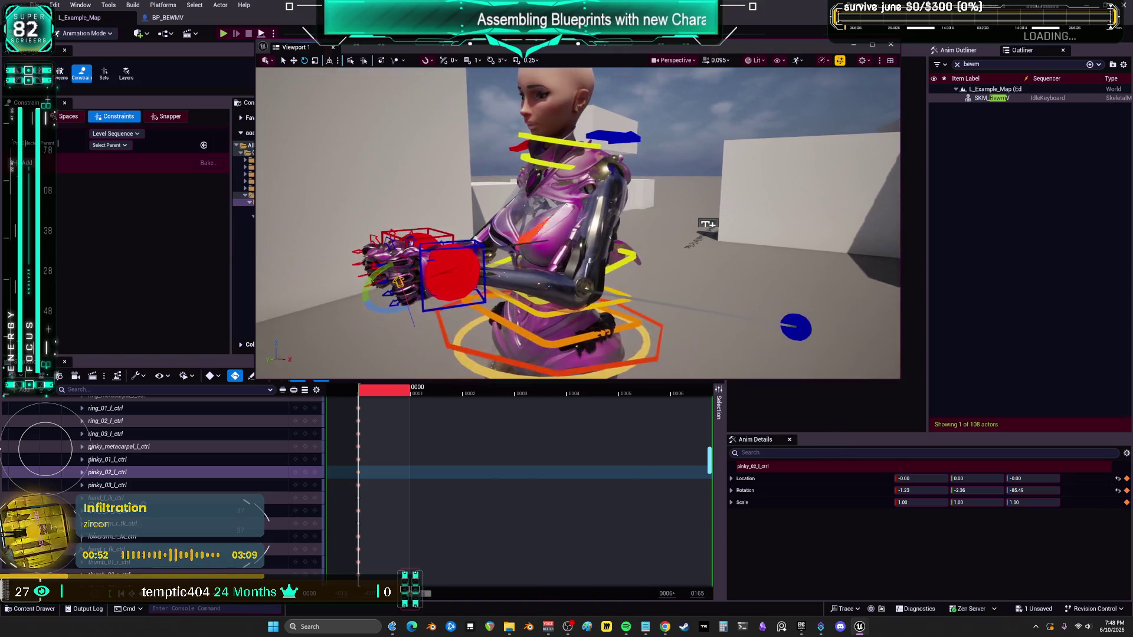
left_click_drag(720, 220, 724, 219)
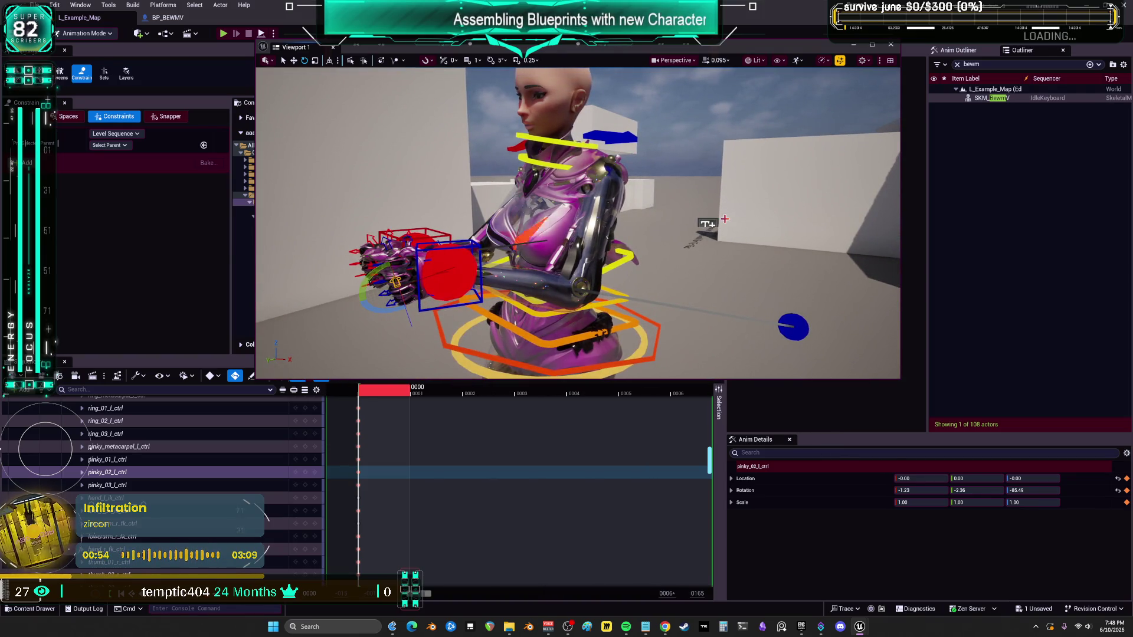
left_click_drag(550, 73, 632, 214)
left_click(600, 236)
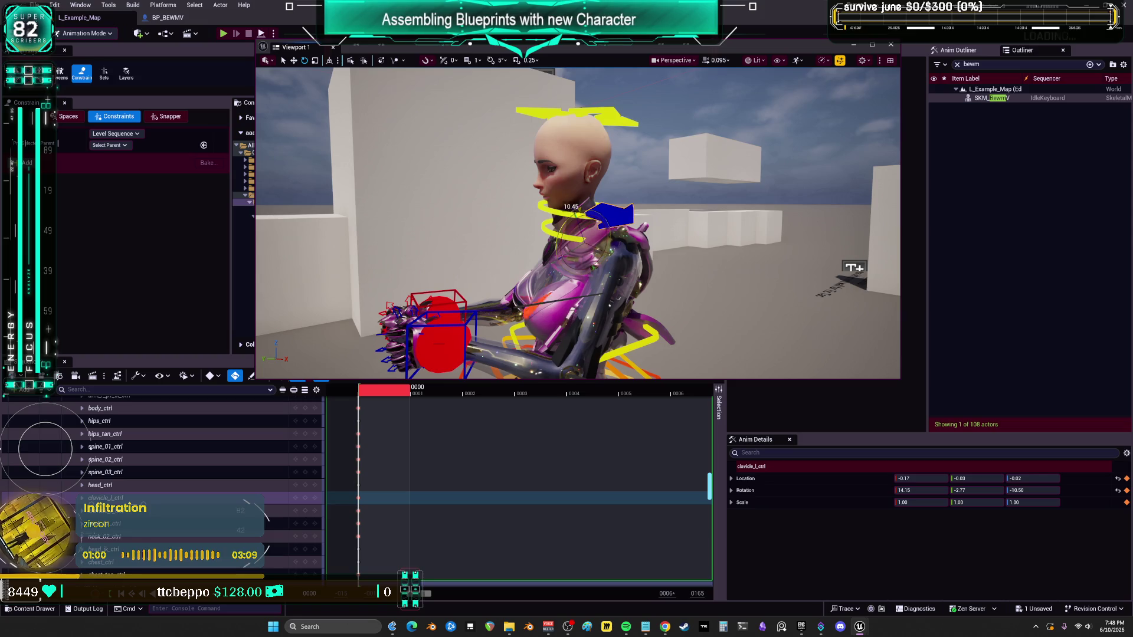
left_click_drag(595, 228, 642, 240)
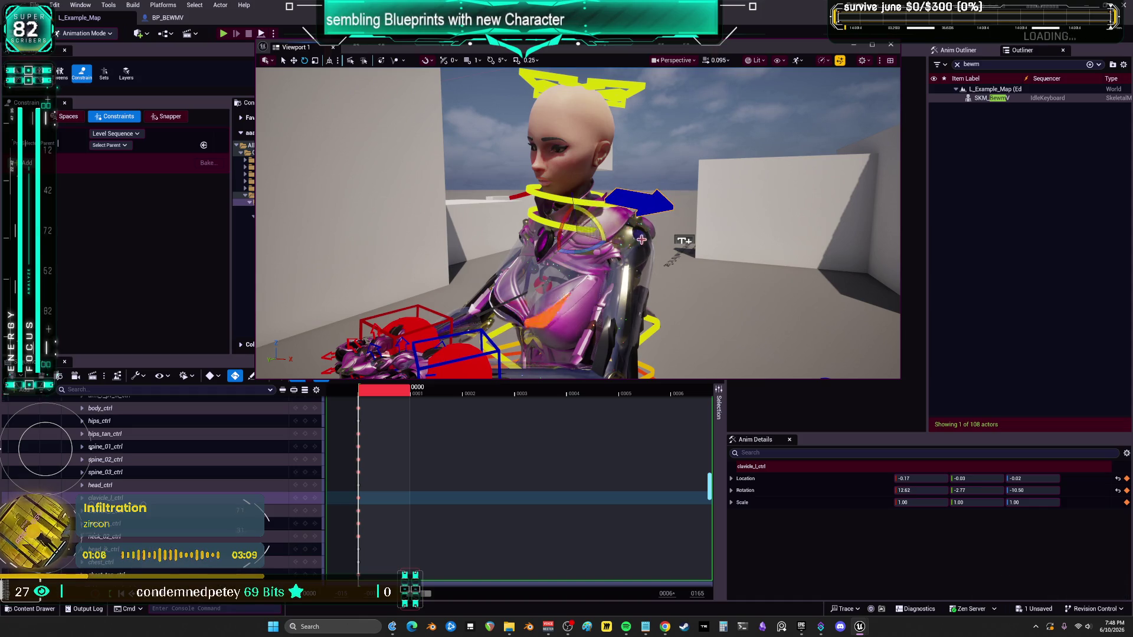
left_click_drag(642, 239, 657, 237)
left_click(473, 205)
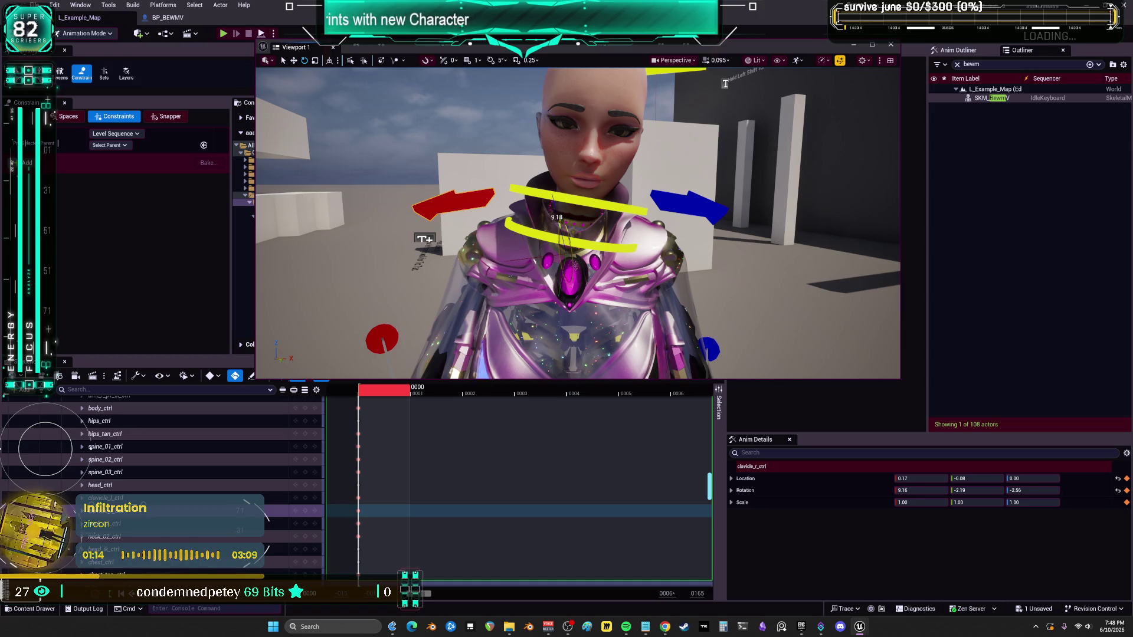
Step: Pull back to a wider side view and close the floating scene view window
left_click_drag(726, 83, 737, 106)
left_click_drag(400, 191, 614, 181)
left_click_drag(369, 319, 372, 326)
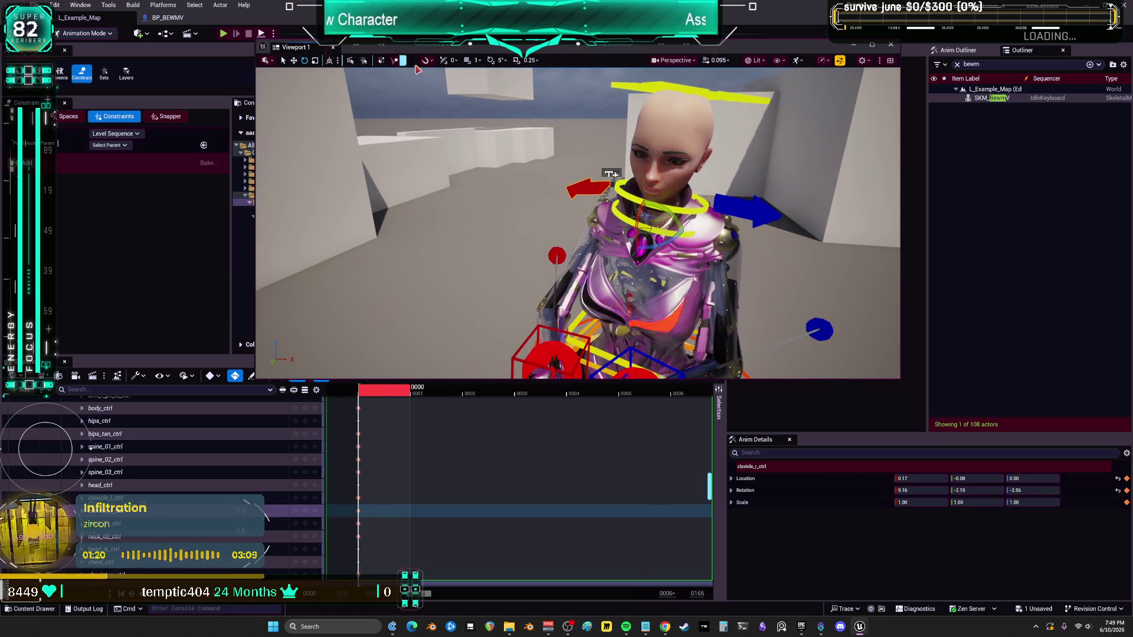
key("alt+Tab")
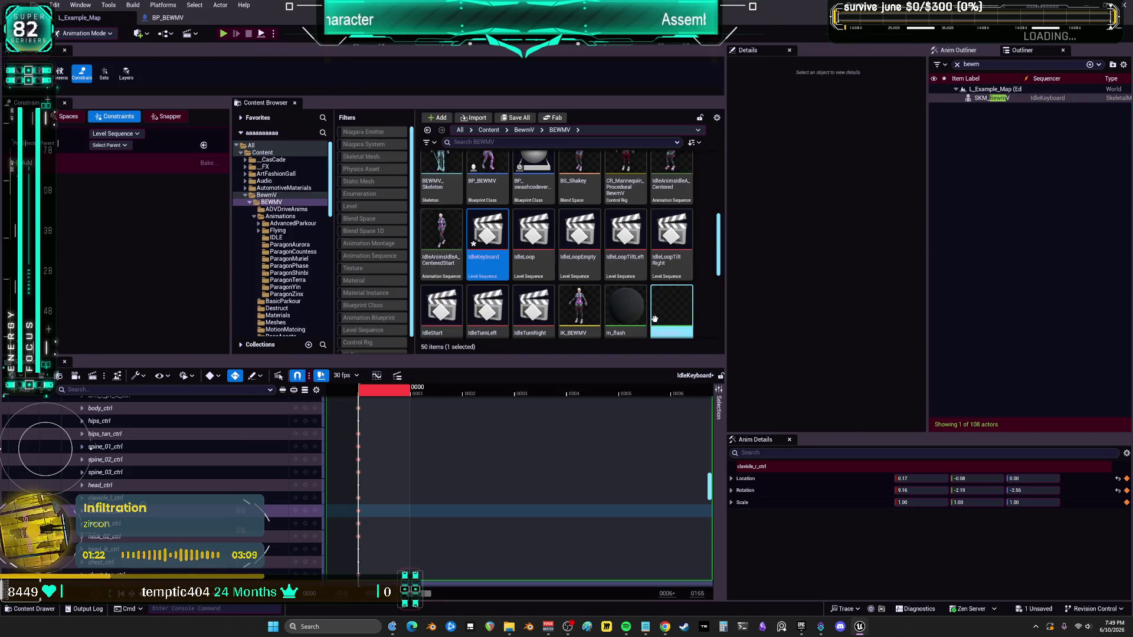
Step: Save all, duplicate IdleKeyboard as IdleKeyboardUP, and open it with a fullscreen viewport
left_click(35, 5)
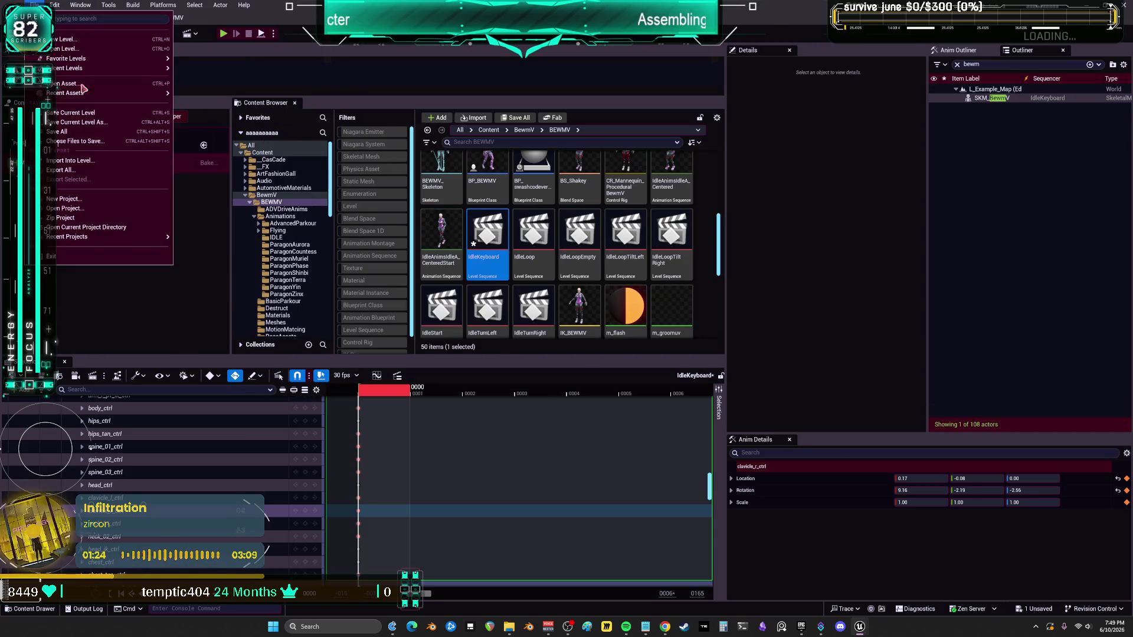
left_click(91, 133)
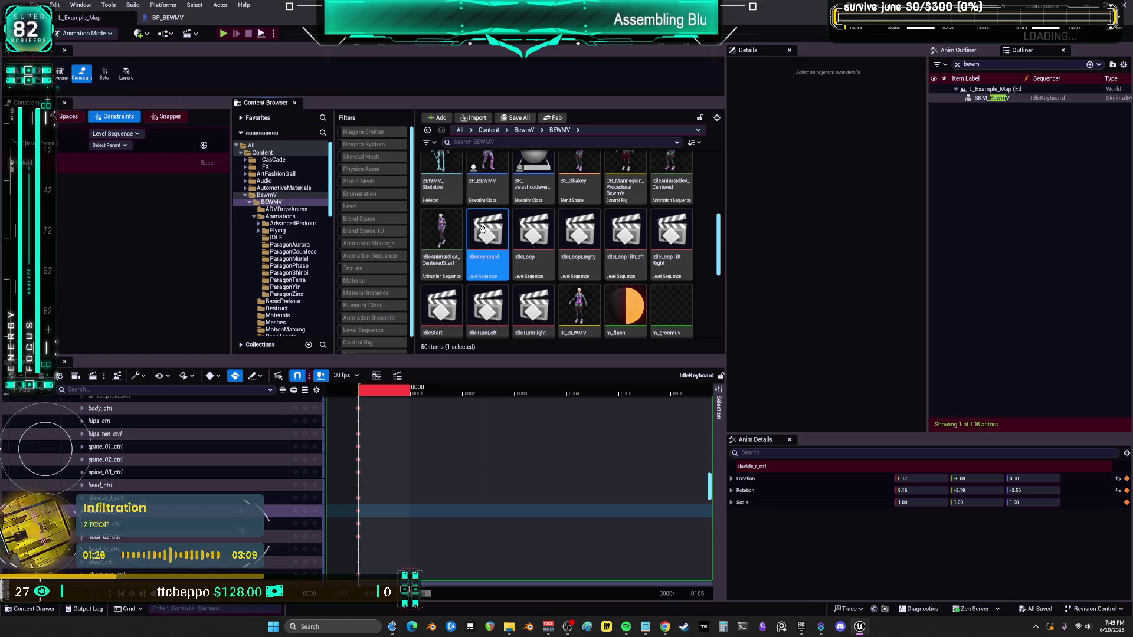
right_click(486, 271)
left_click(526, 334)
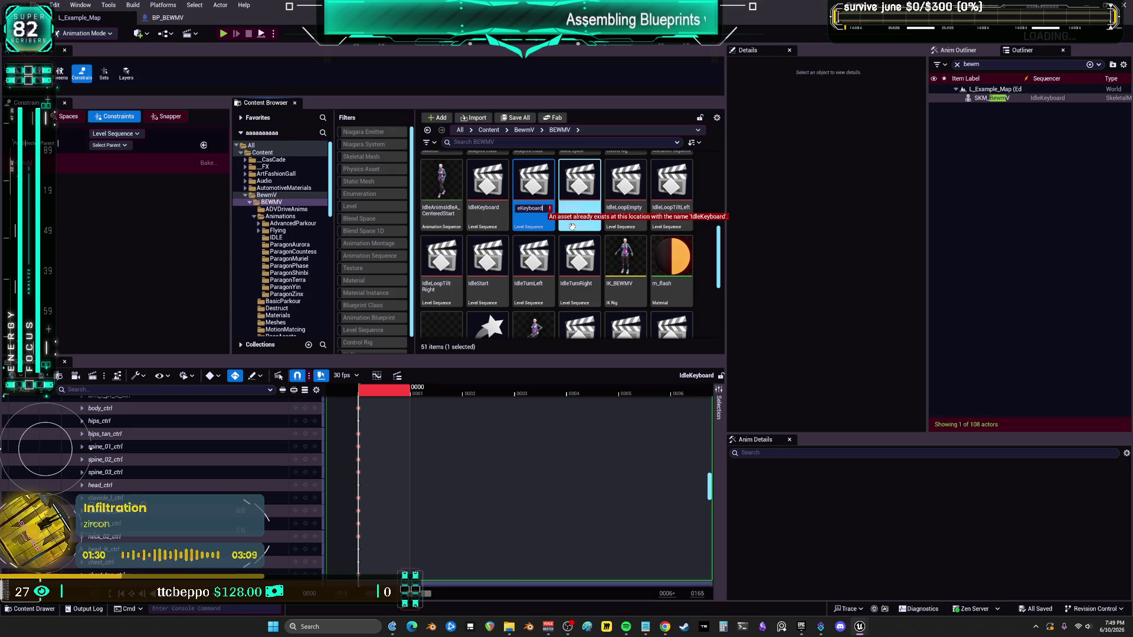
key("Return")
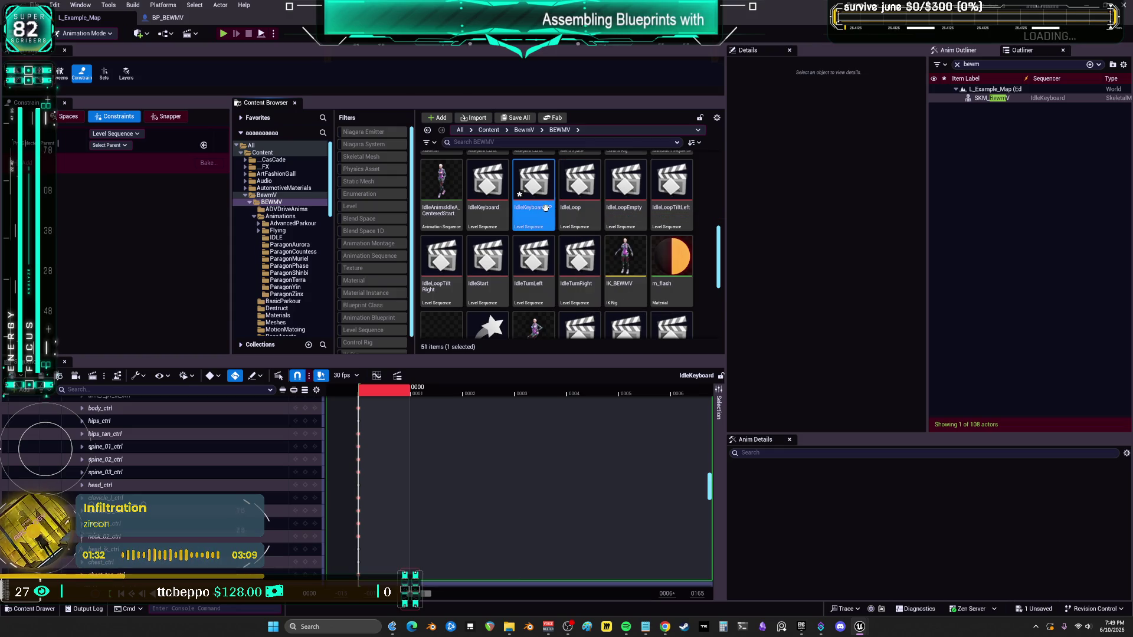
double_click(531, 191)
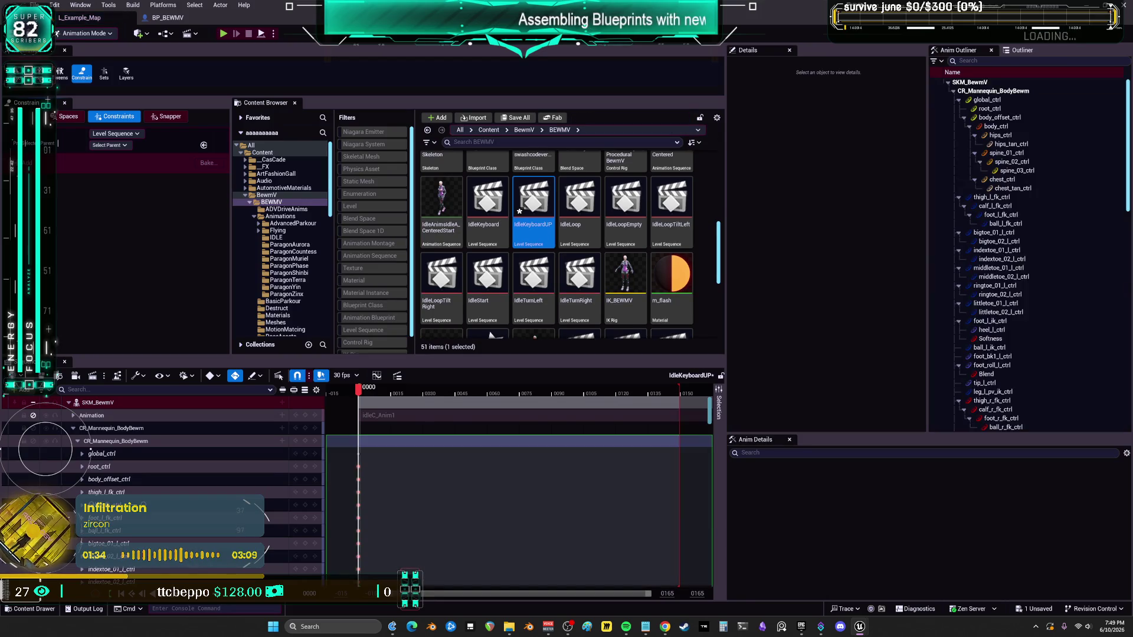
key("F11")
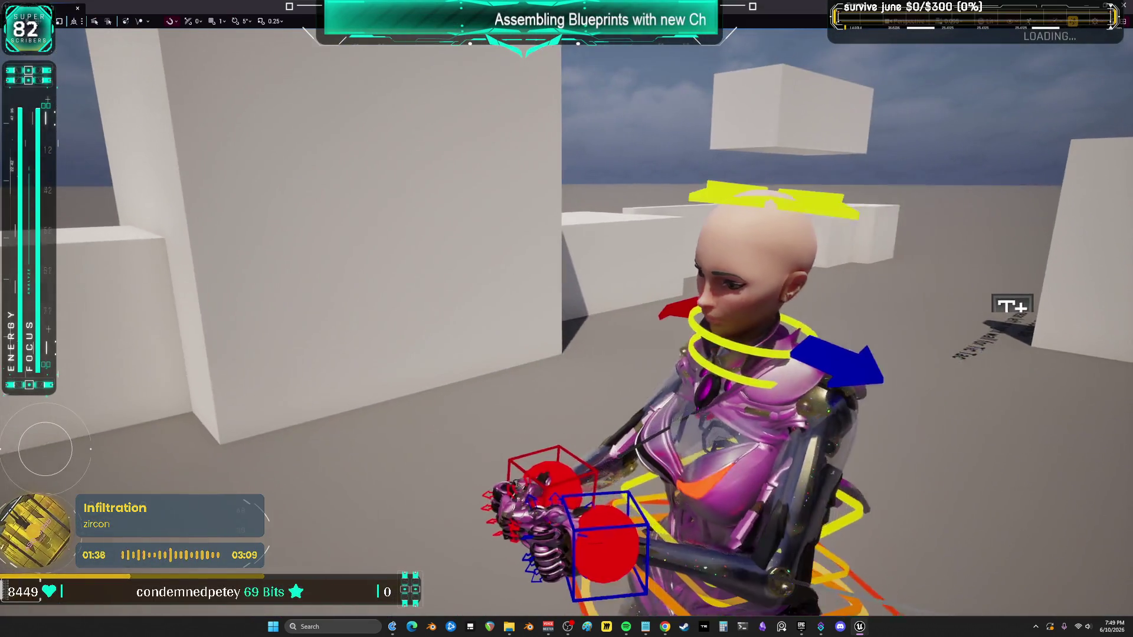
Step: Raise the blue hand control, rotate it about 55 degrees, and place it beside the head
key("w")
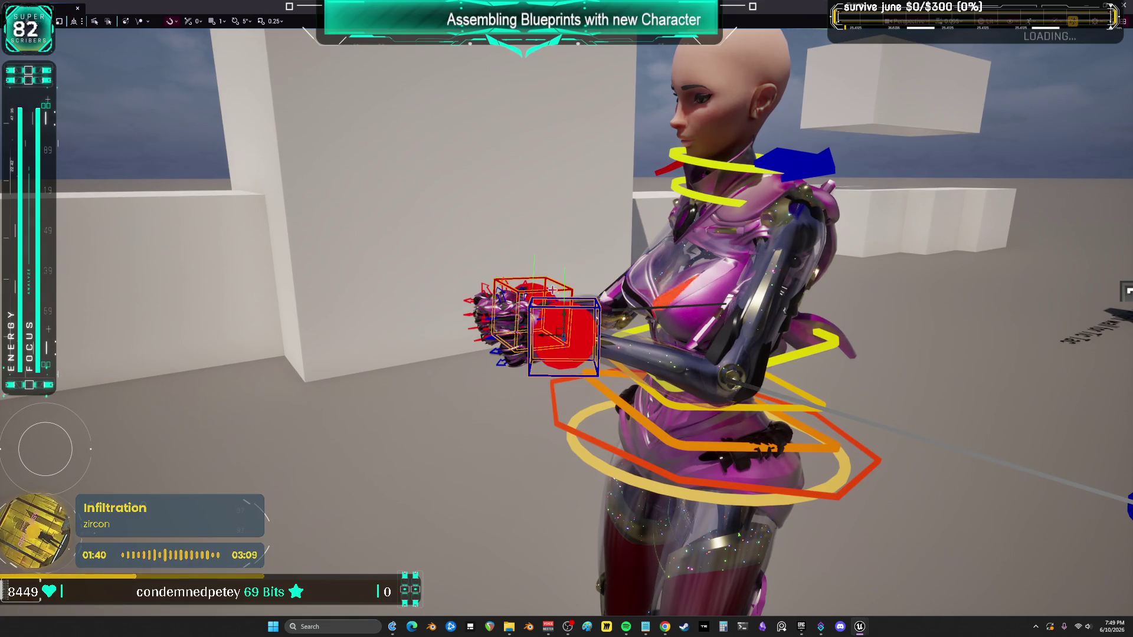
mouse_move(568, 313)
left_mouse_down()
mouse_move(568, 213)
mouse_move(584, 159)
left_mouse_up()
mouse_move(549, 196)
left_mouse_down()
mouse_move(534, 163)
mouse_move(581, 148)
mouse_move(620, 115)
left_mouse_up()
mouse_move(567, 318)
left_mouse_down()
mouse_move(413, 318)
mouse_move(739, 169)
left_mouse_up()
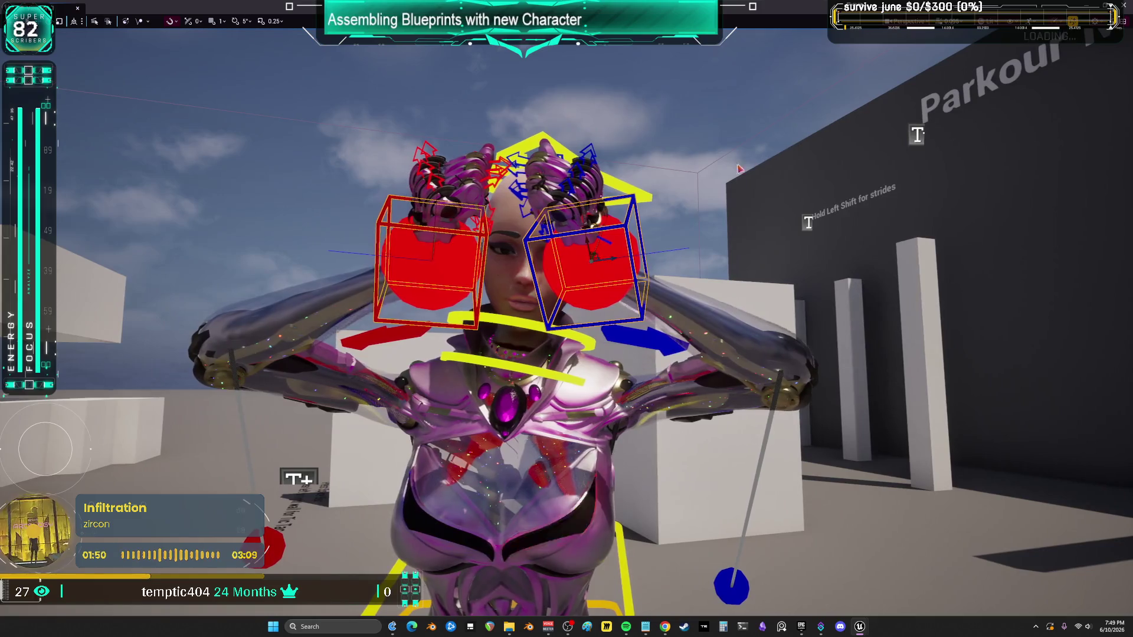
left_click_drag(622, 238, 629, 257)
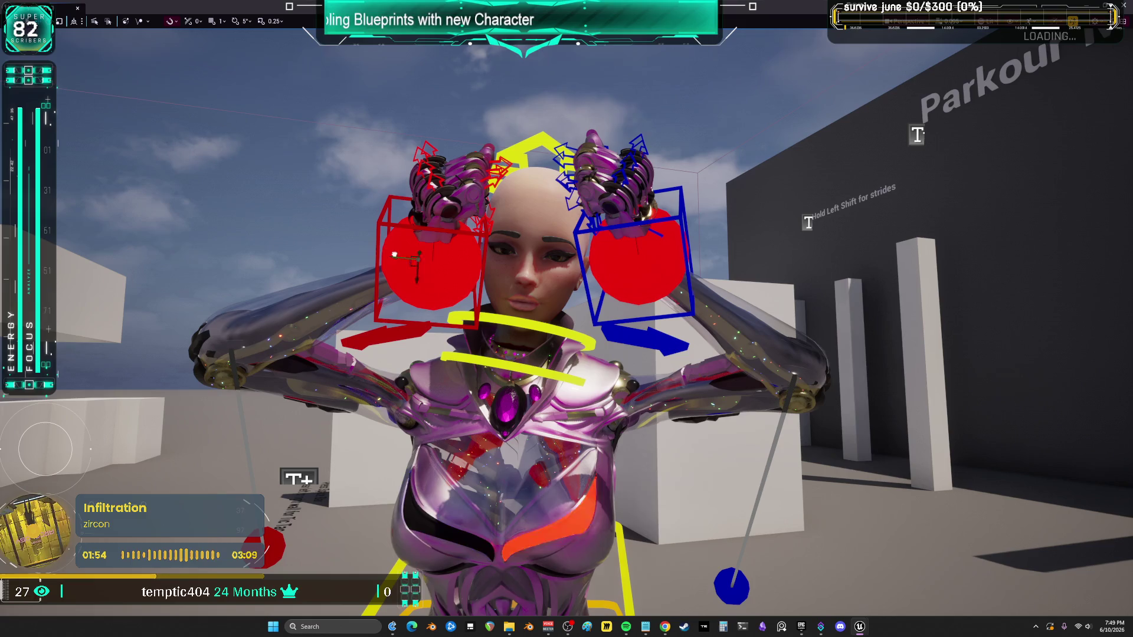
key("ctrl+z")
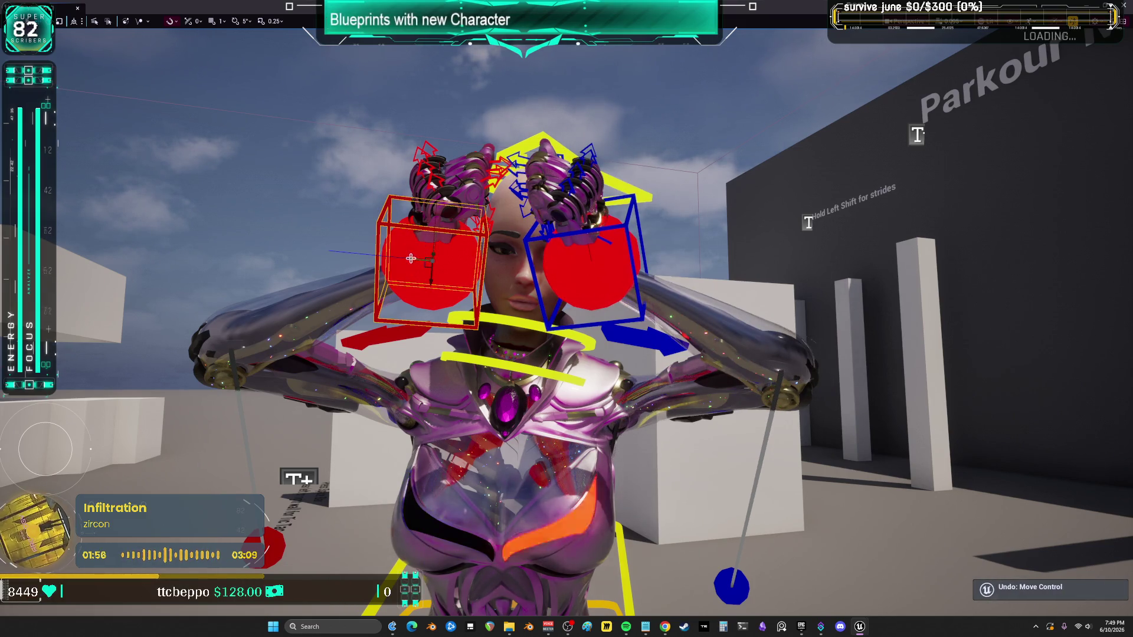
Step: Lift the red hand and its elbow control up beside the head, then orbit to check
mouse_move(413, 266)
left_mouse_down()
mouse_move(385, 254)
mouse_move(447, 269)
mouse_move(398, 327)
mouse_move(249, 442)
left_mouse_up()
left_click(229, 494)
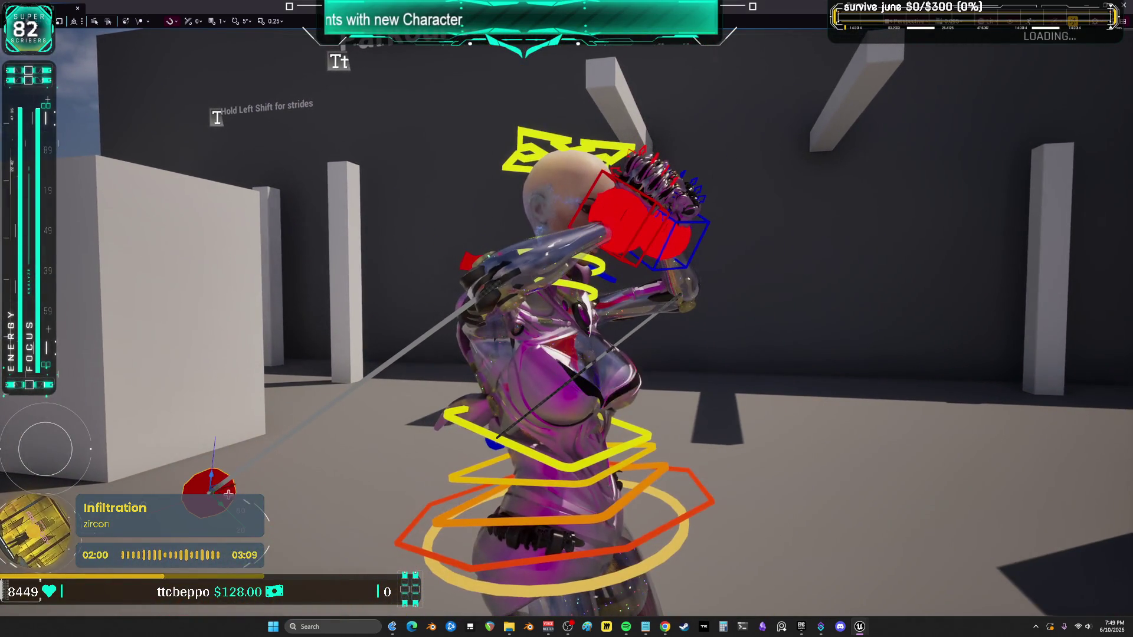
mouse_move(211, 491)
left_mouse_down()
mouse_move(222, 342)
mouse_move(308, 455)
left_mouse_up()
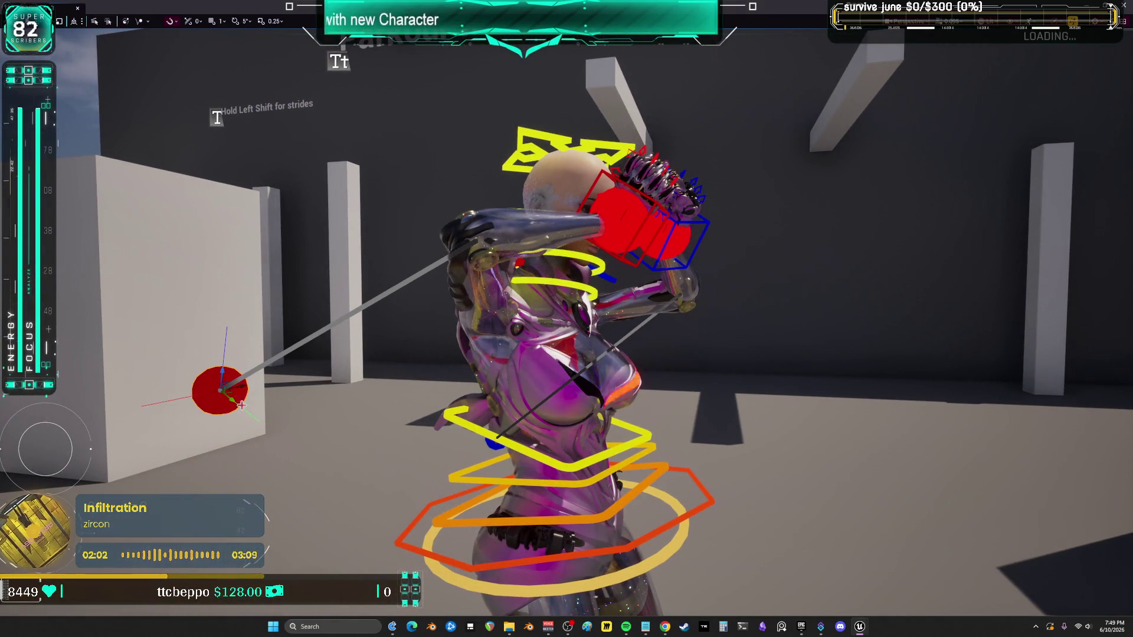
mouse_move(242, 405)
left_mouse_down()
mouse_move(380, 519)
mouse_move(248, 425)
left_mouse_up()
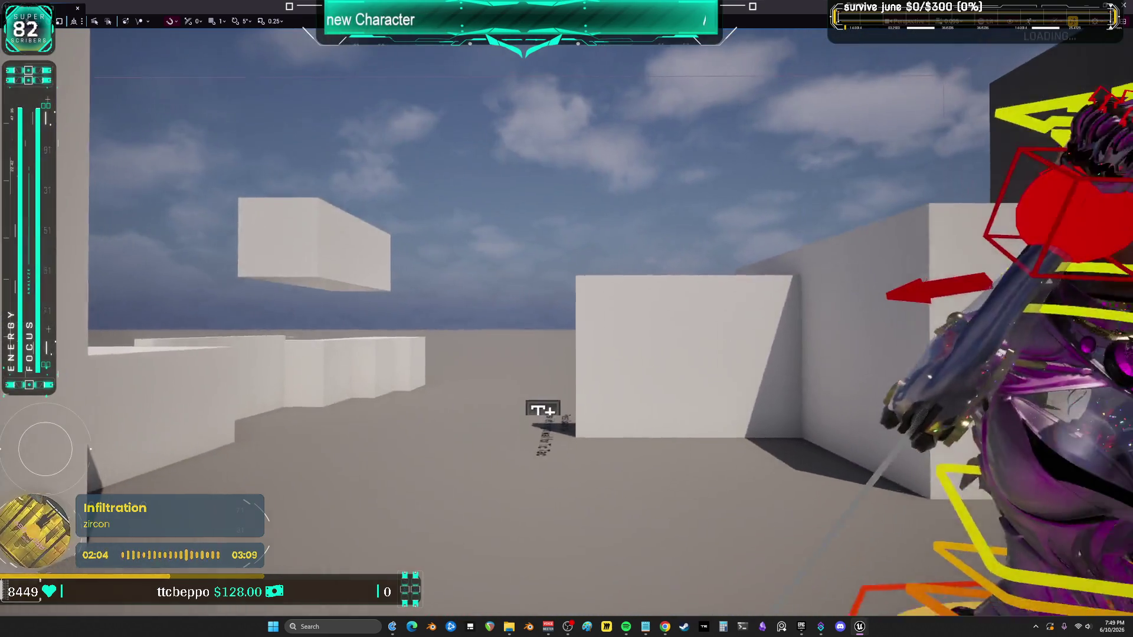
mouse_move(430, 530)
left_mouse_down()
mouse_move(560, 543)
mouse_move(430, 530)
mouse_move(472, 531)
left_mouse_up()
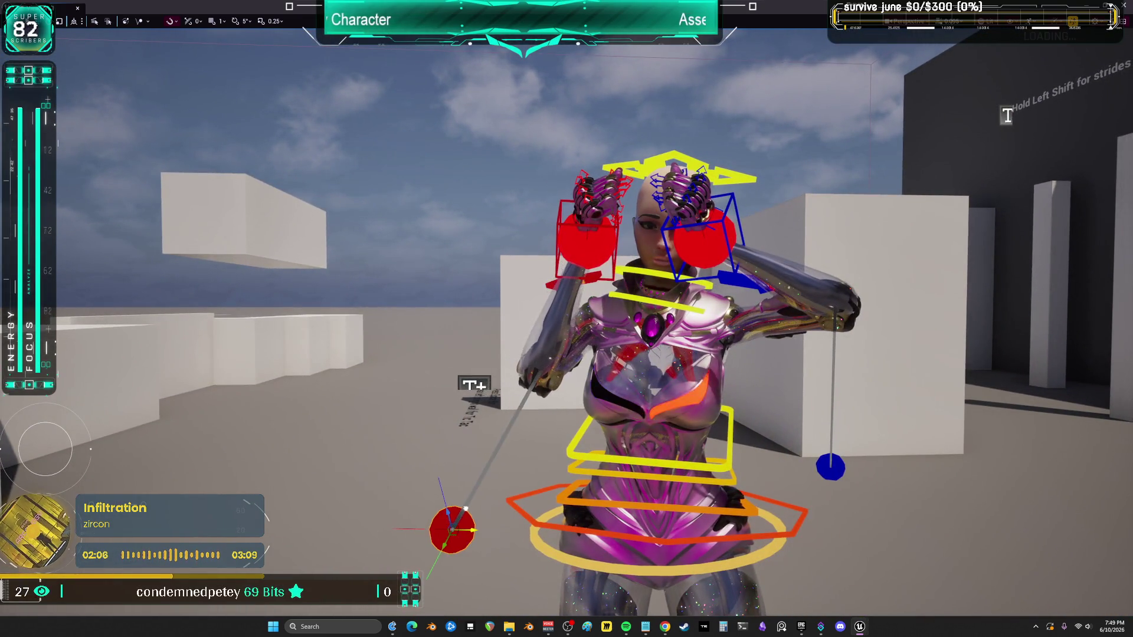
mouse_move(614, 229)
left_mouse_down()
mouse_move(708, 236)
mouse_move(490, 247)
mouse_move(456, 216)
mouse_move(477, 217)
mouse_move(343, 227)
mouse_move(413, 225)
left_mouse_up()
left_click_drag(649, 286, 669, 346)
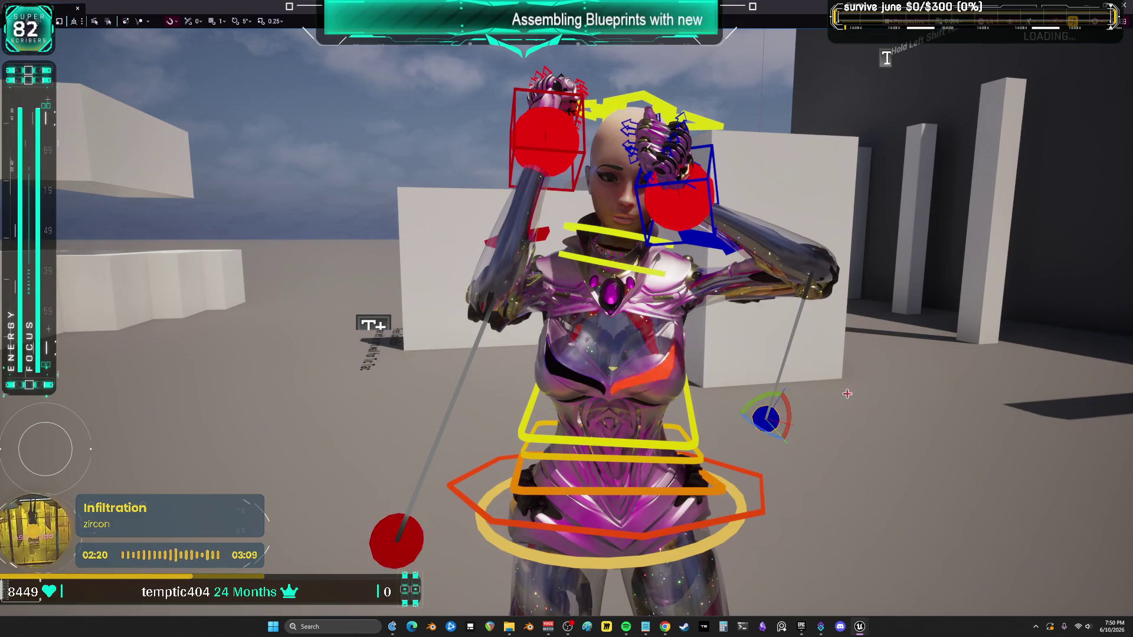
Step: Rotate the hand into place and reposition the blue hand and both elbow controls
mouse_move(847, 393)
left_mouse_down()
mouse_move(1037, 393)
mouse_move(933, 418)
mouse_move(858, 350)
mouse_move(688, 410)
mouse_move(923, 328)
mouse_move(417, 374)
mouse_move(394, 391)
left_mouse_up()
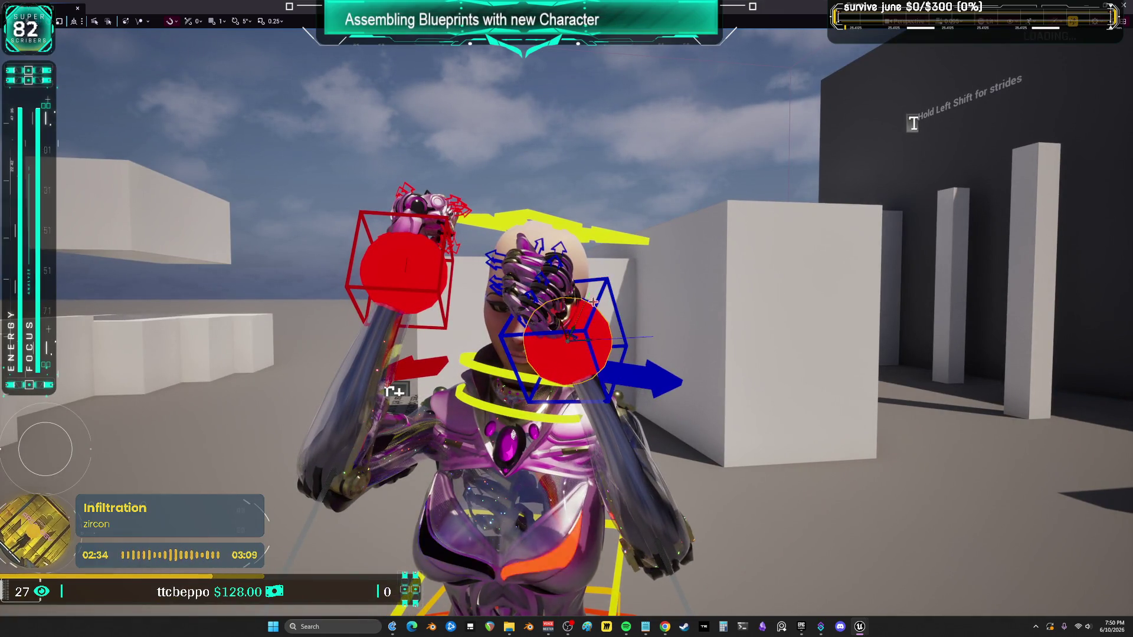
mouse_move(394, 392)
left_mouse_down()
mouse_move(951, 374)
mouse_move(886, 371)
left_mouse_up()
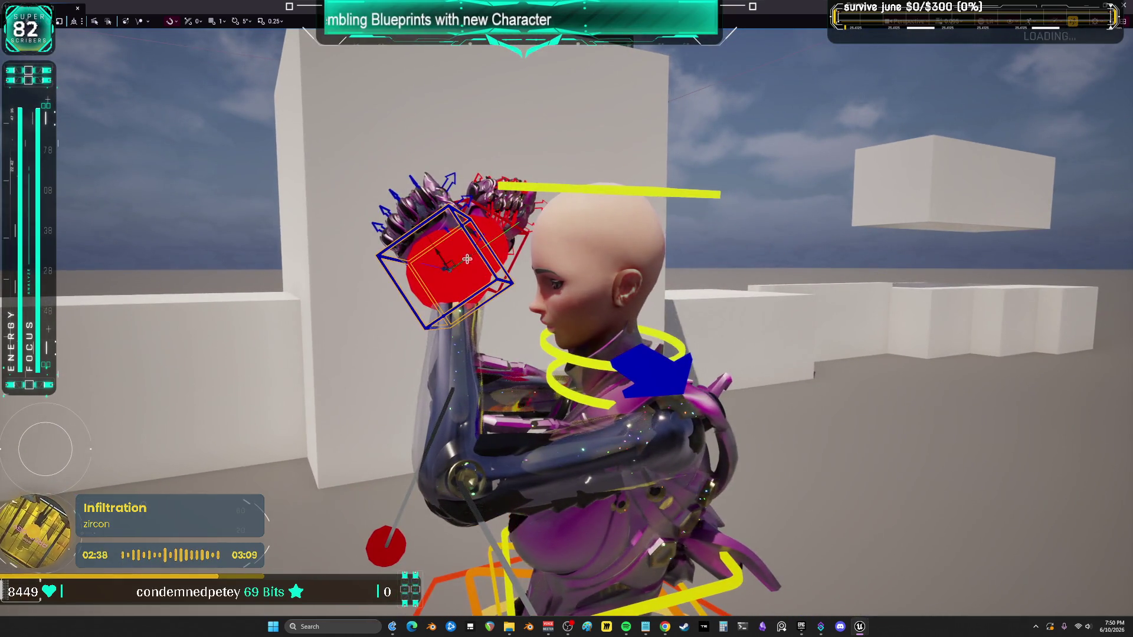
mouse_move(460, 253)
left_mouse_down()
mouse_move(528, 230)
mouse_move(513, 225)
left_mouse_up()
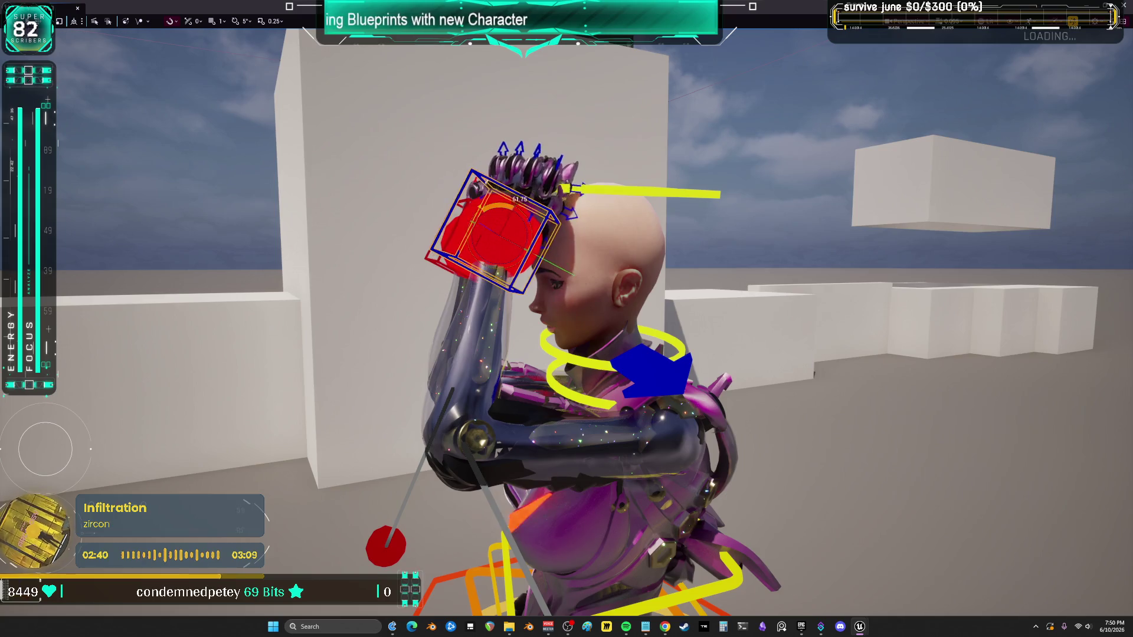
mouse_move(679, 377)
left_mouse_down()
mouse_move(266, 420)
mouse_move(354, 413)
left_mouse_up()
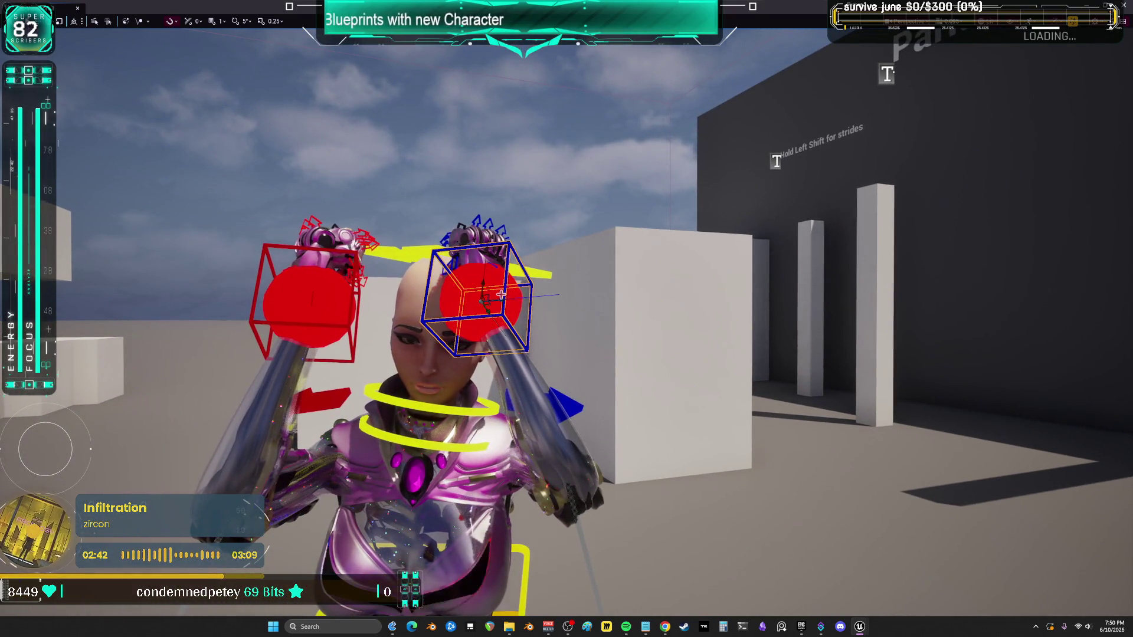
mouse_move(540, 295)
left_mouse_down()
mouse_move(560, 295)
mouse_move(484, 302)
mouse_move(679, 149)
mouse_move(627, 149)
left_mouse_up()
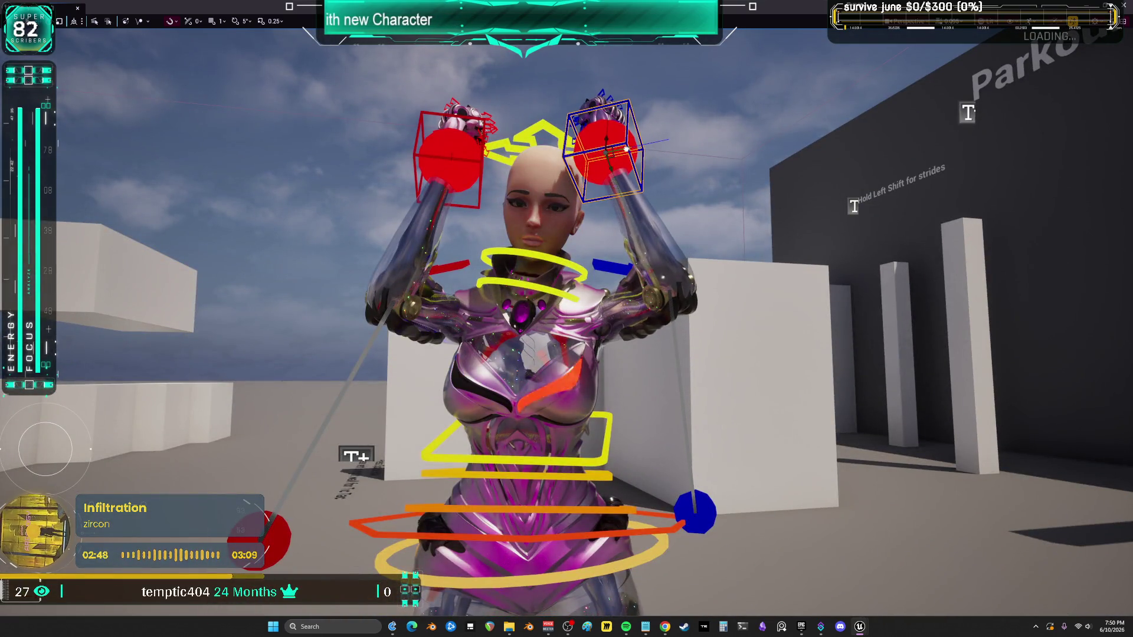
left_click_drag(708, 517, 652, 502)
left_click_drag(278, 566, 298, 506)
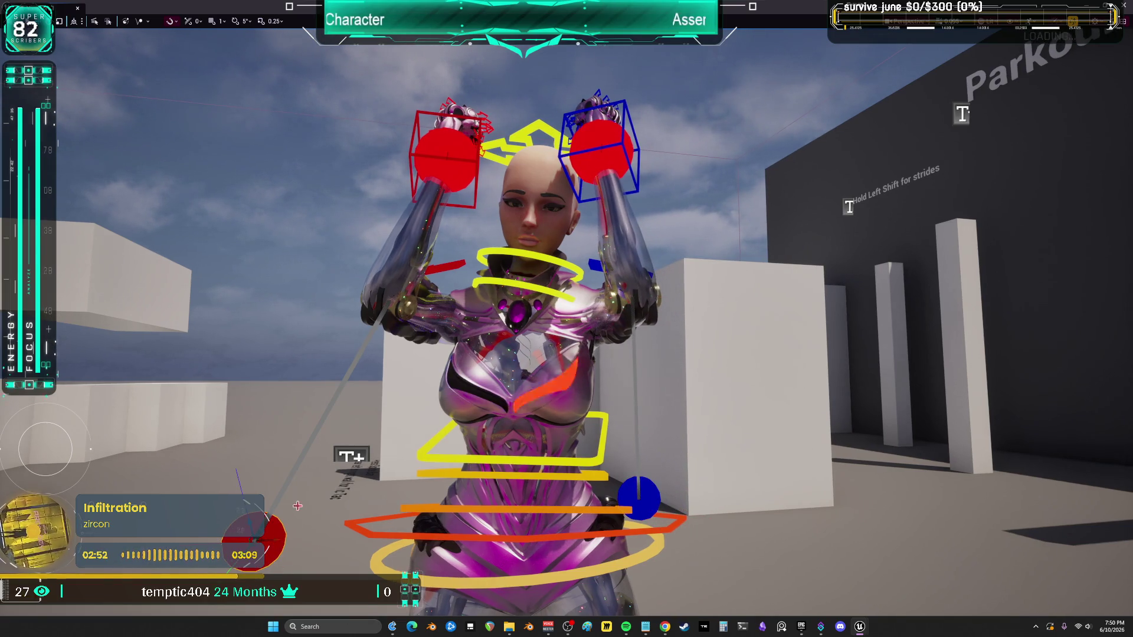
left_click_drag(252, 541, 329, 527)
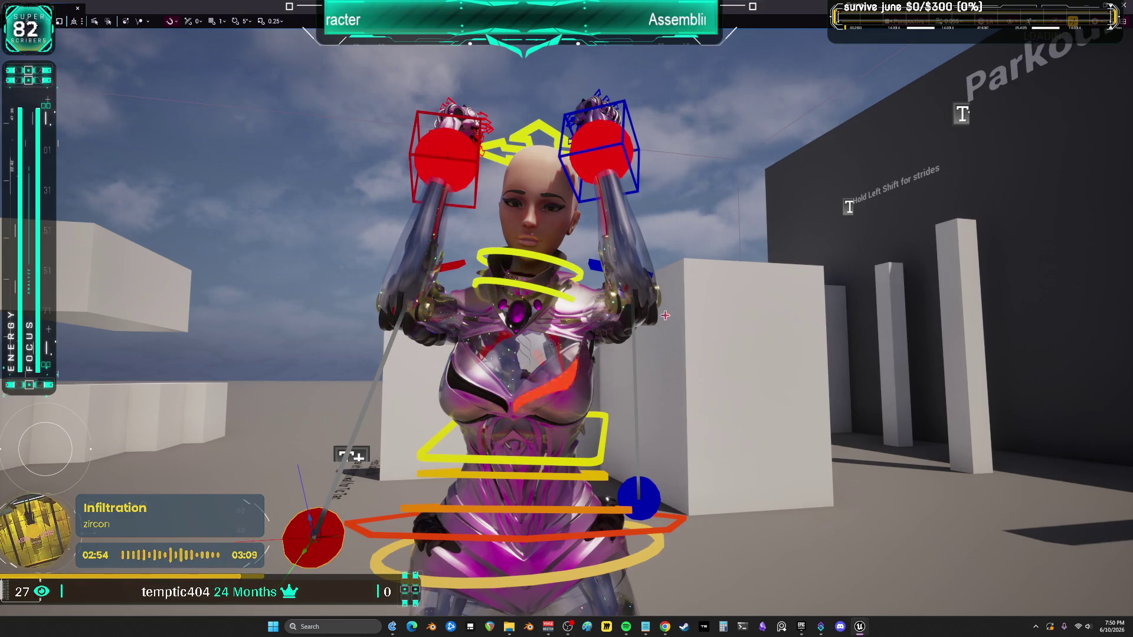
Step: Shift the red left-hand control right, level with the right hand, and check head-on
key("w")
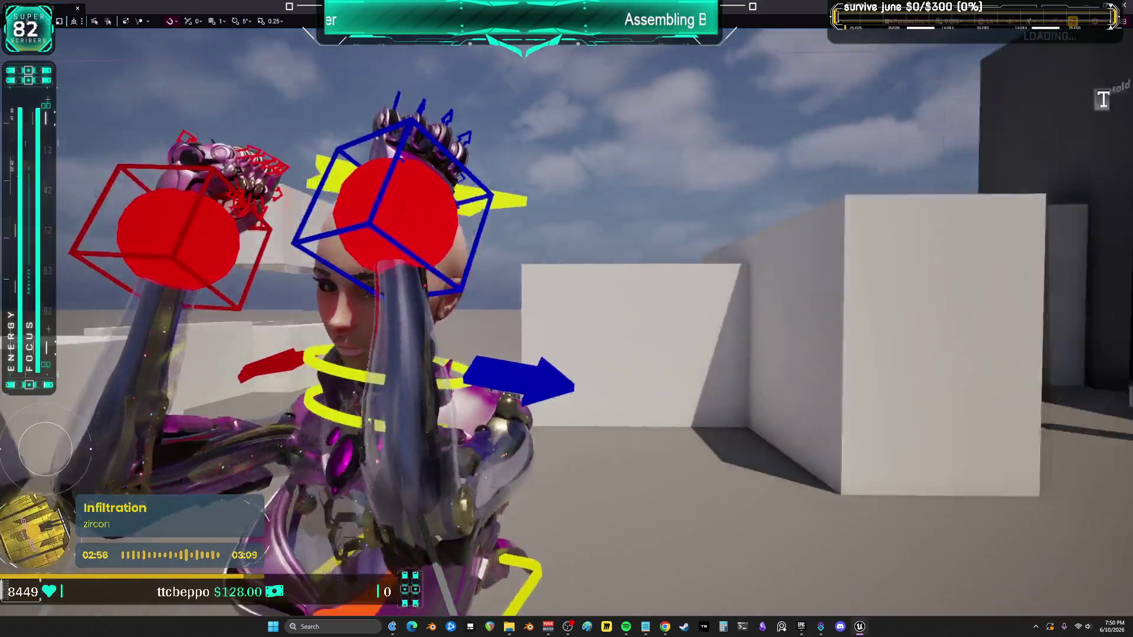
key("s")
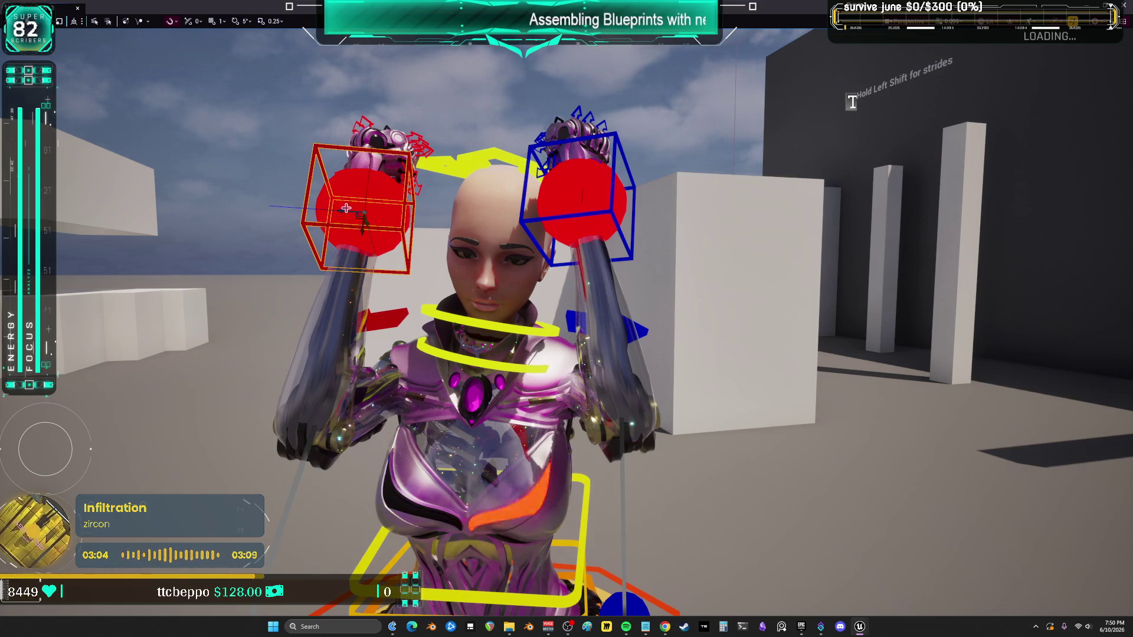
left_click_drag(345, 208, 364, 214)
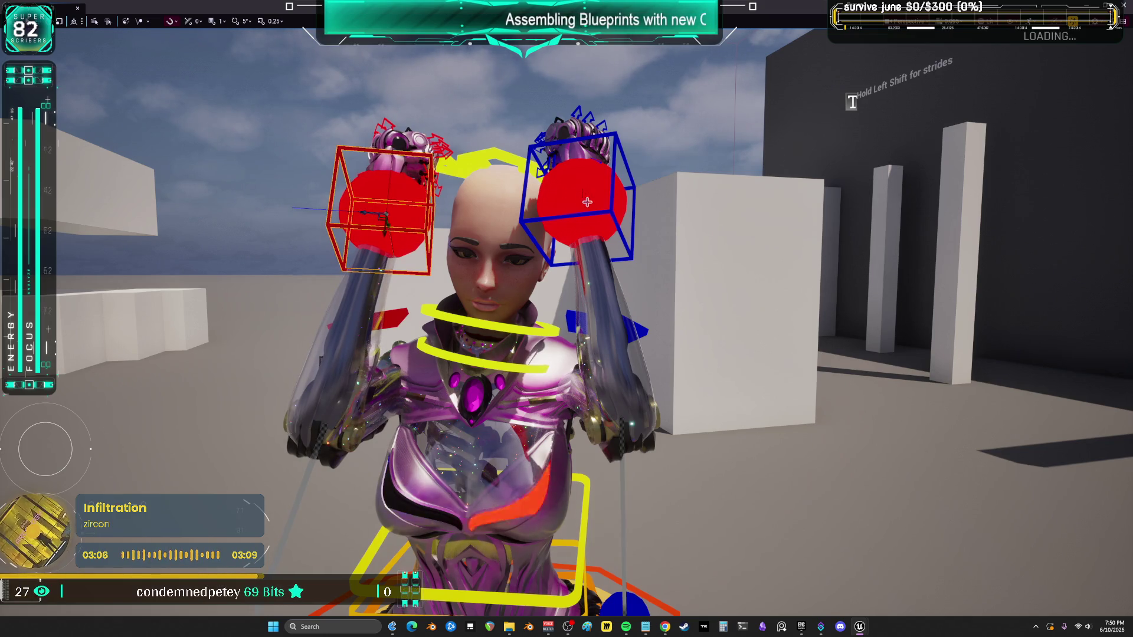
left_click_drag(852, 101, 679, 71)
mouse_move(873, 324)
left_mouse_down()
mouse_move(859, 324)
mouse_move(892, 328)
mouse_move(1064, 72)
mouse_move(304, 374)
mouse_move(825, 108)
left_mouse_up()
scroll(805, 229, "down", 1)
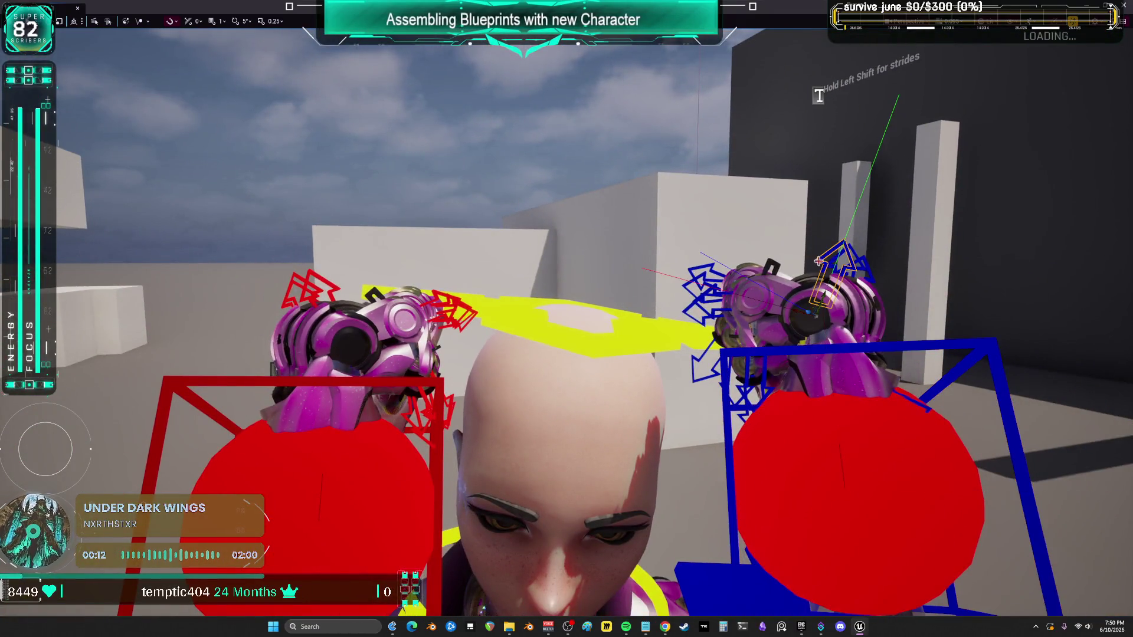
Step: Select several finger controls on the raised hand, undoing the stray control moves
left_click_drag(566, 319, 827, 295)
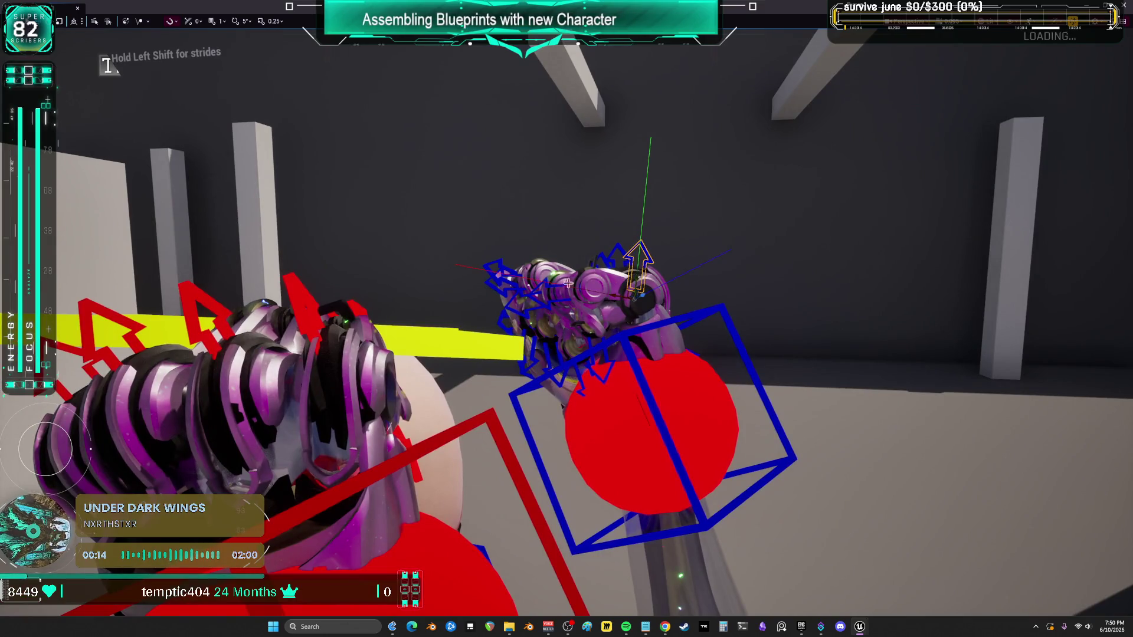
left_click(554, 286)
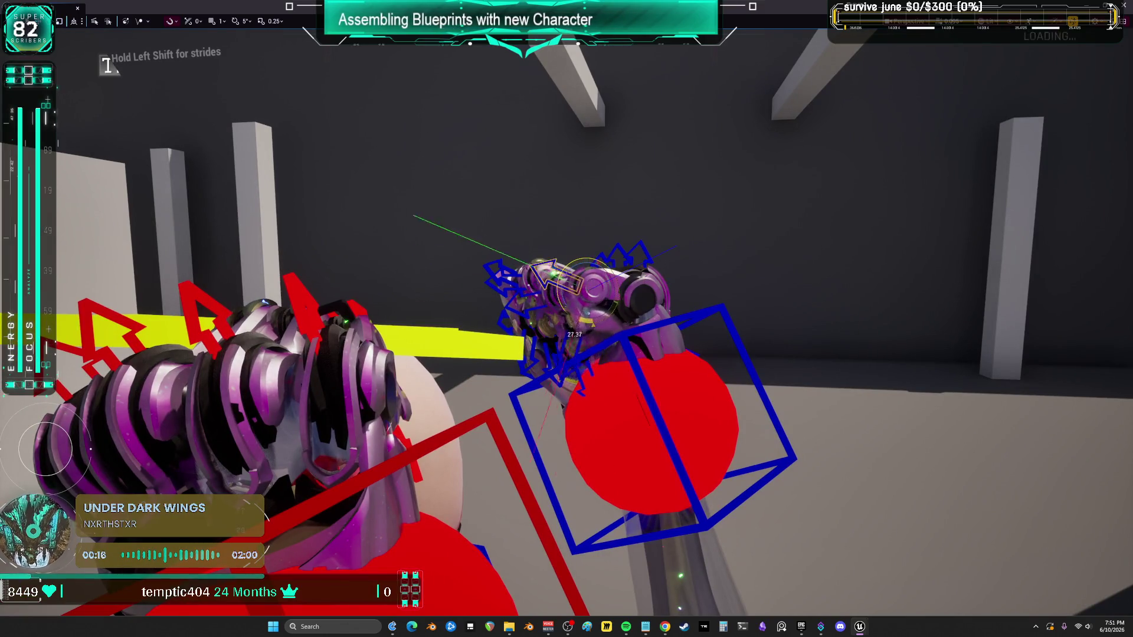
left_click(587, 280)
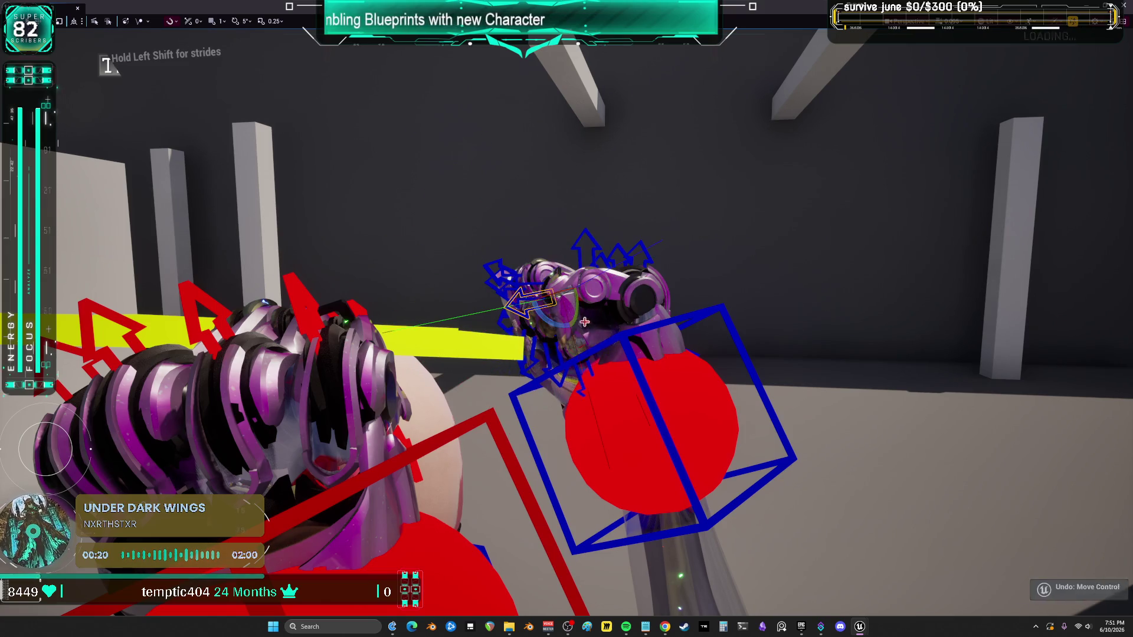
key("ctrl+z")
left_click(542, 364)
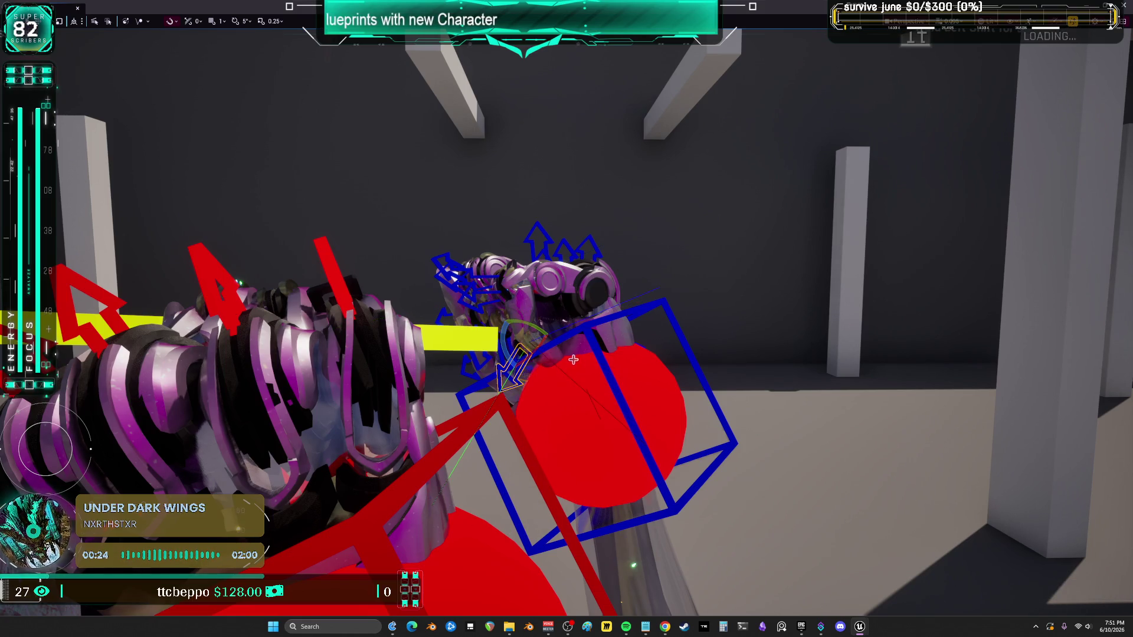
key("ctrl+z")
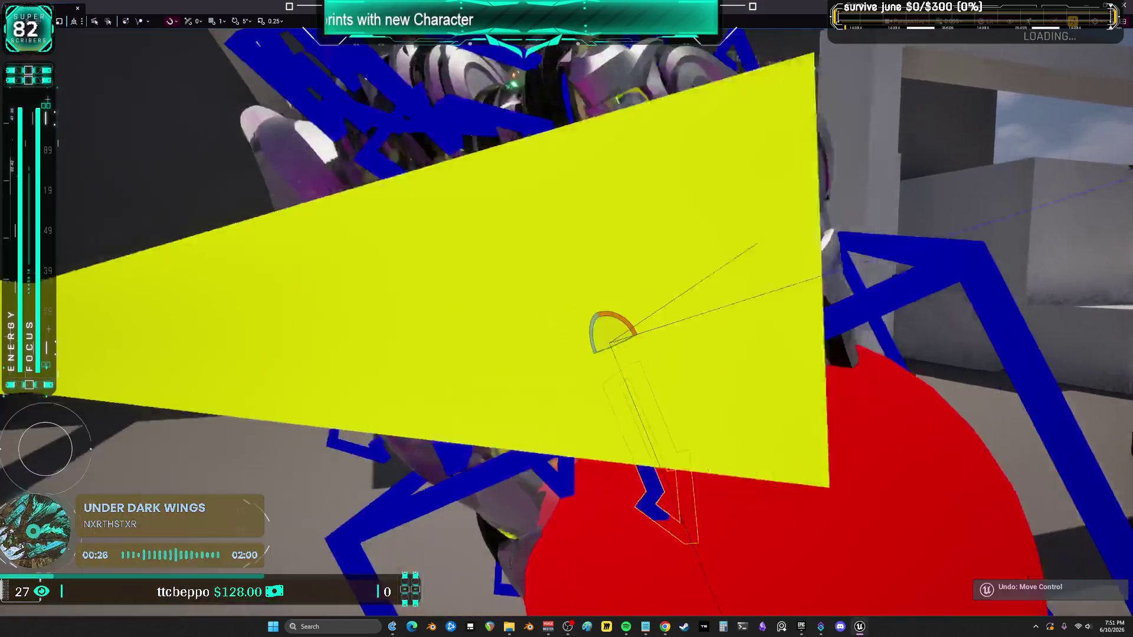
Step: Rotate a finger control about 84 degrees and the fingers, then undo back to a fist
key("f")
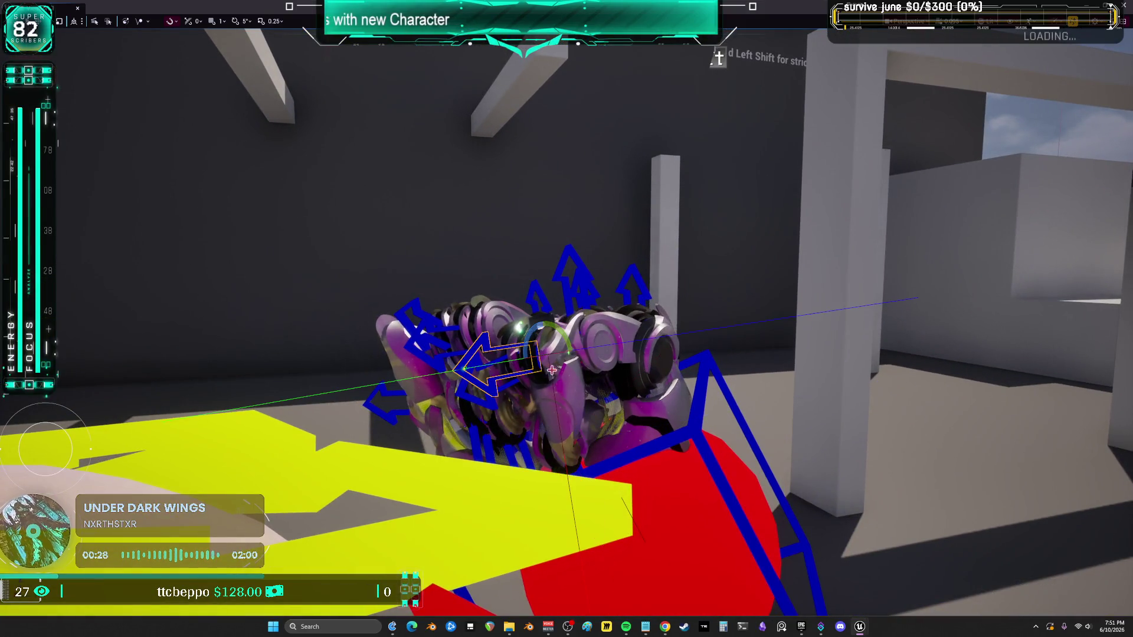
left_click_drag(526, 351, 553, 388)
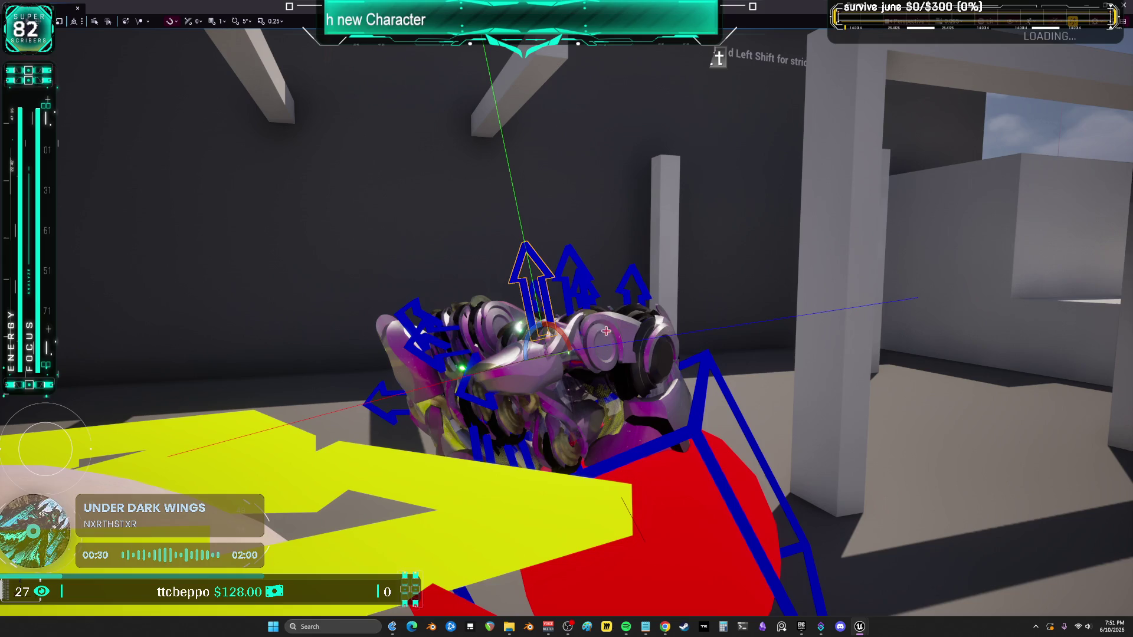
left_click_drag(625, 305, 640, 330)
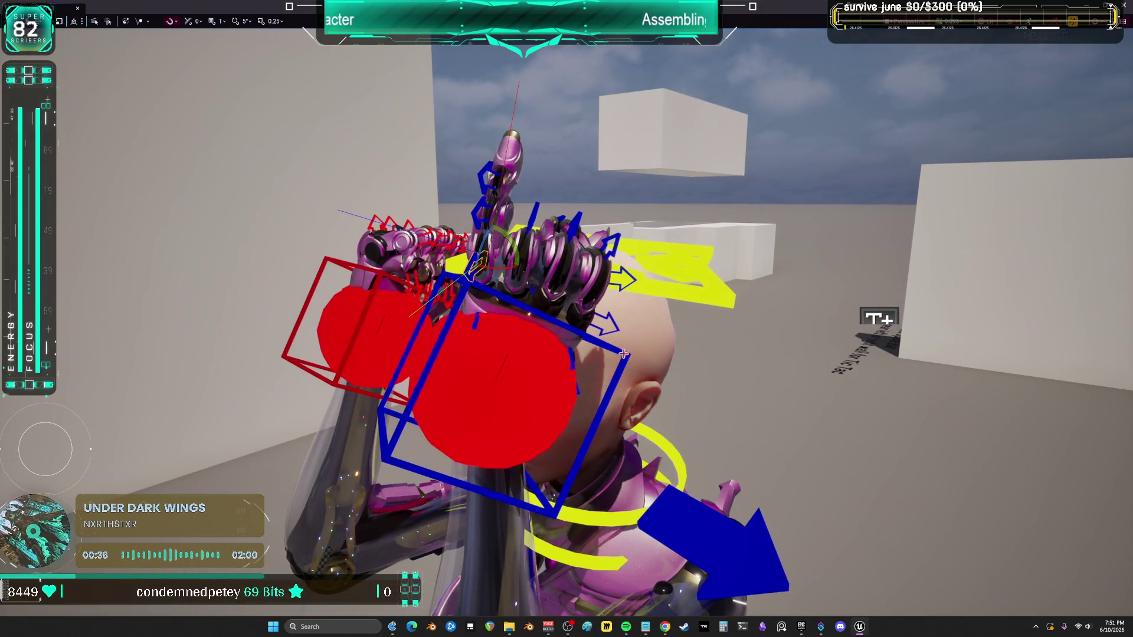
left_click(624, 353)
key("space")
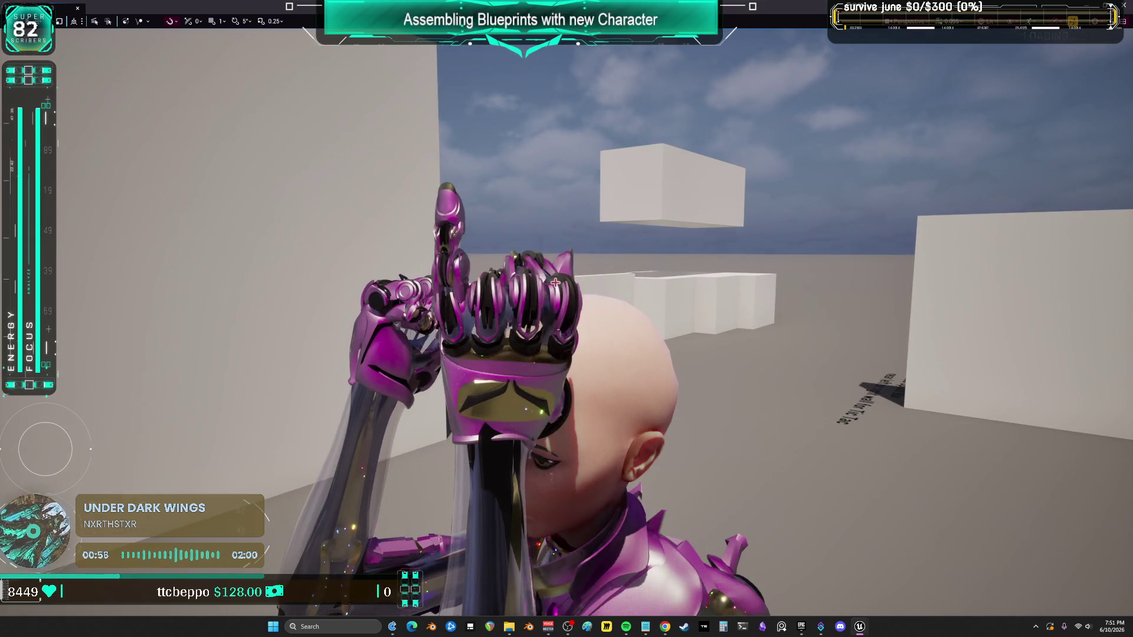
key("ctrl+z")
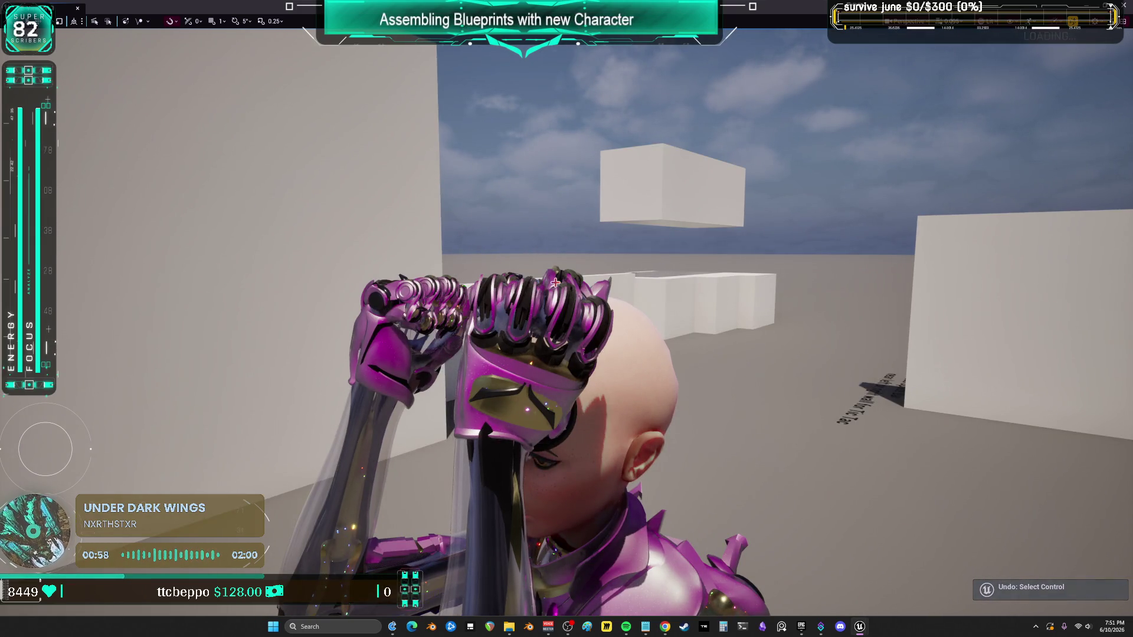
Step: Undo the stray selection, exit fullscreen, and move Viewport 1 aside to uncover the BEWMV assets
mouse_move(555, 283)
left_mouse_down()
mouse_move(684, 286)
mouse_move(602, 313)
mouse_move(366, 317)
left_mouse_up()
key("ctrl+z")
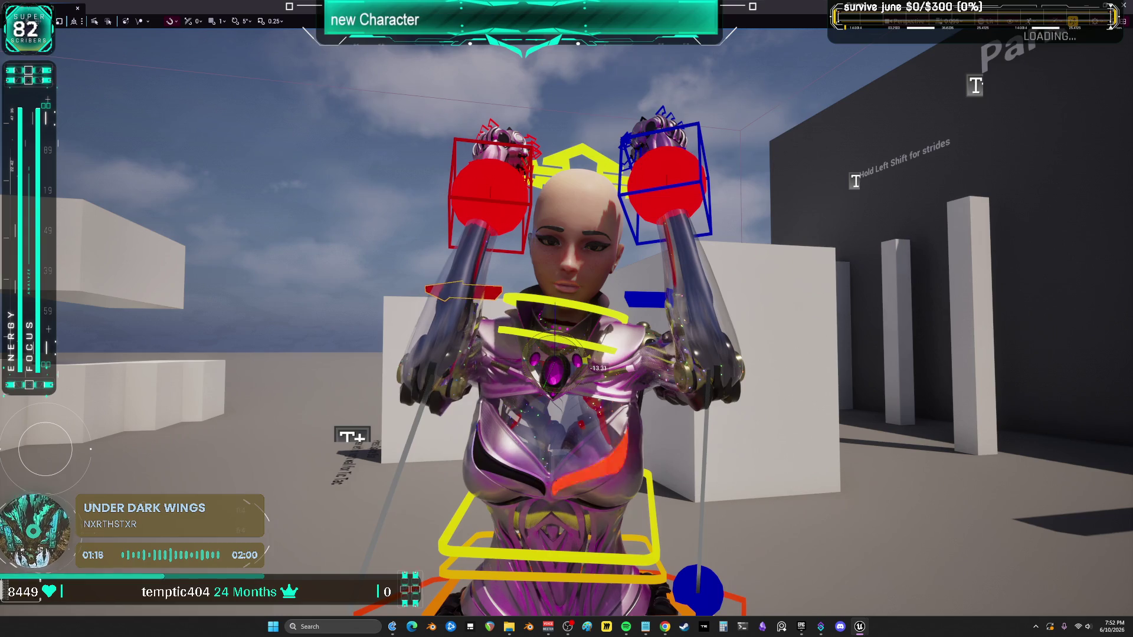
mouse_move(613, 313)
left_mouse_down()
mouse_move(408, 323)
mouse_move(388, 63)
mouse_move(502, 234)
mouse_move(459, 328)
mouse_move(620, 331)
left_mouse_up()
scroll(566, 318, "down", 5)
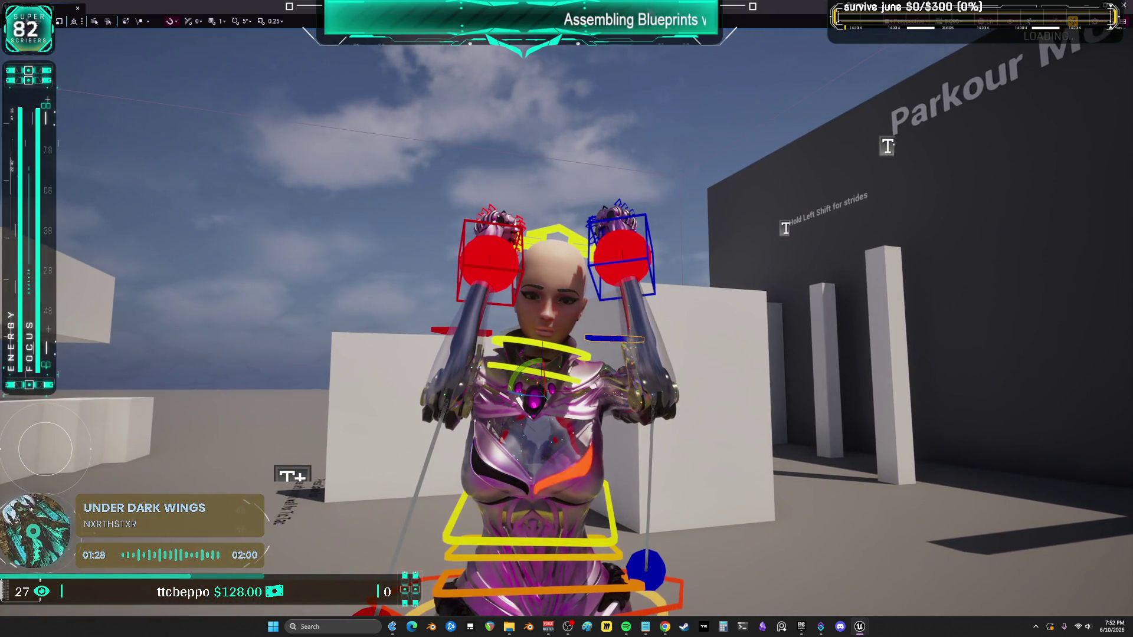
key("F11")
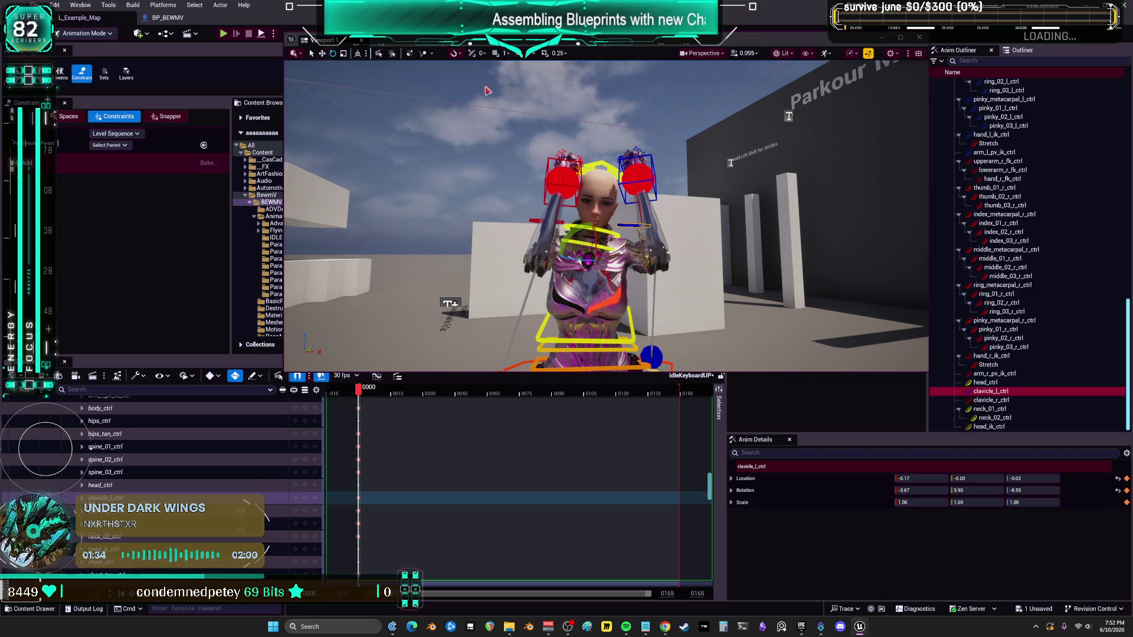
left_click_drag(384, 40, 578, 269)
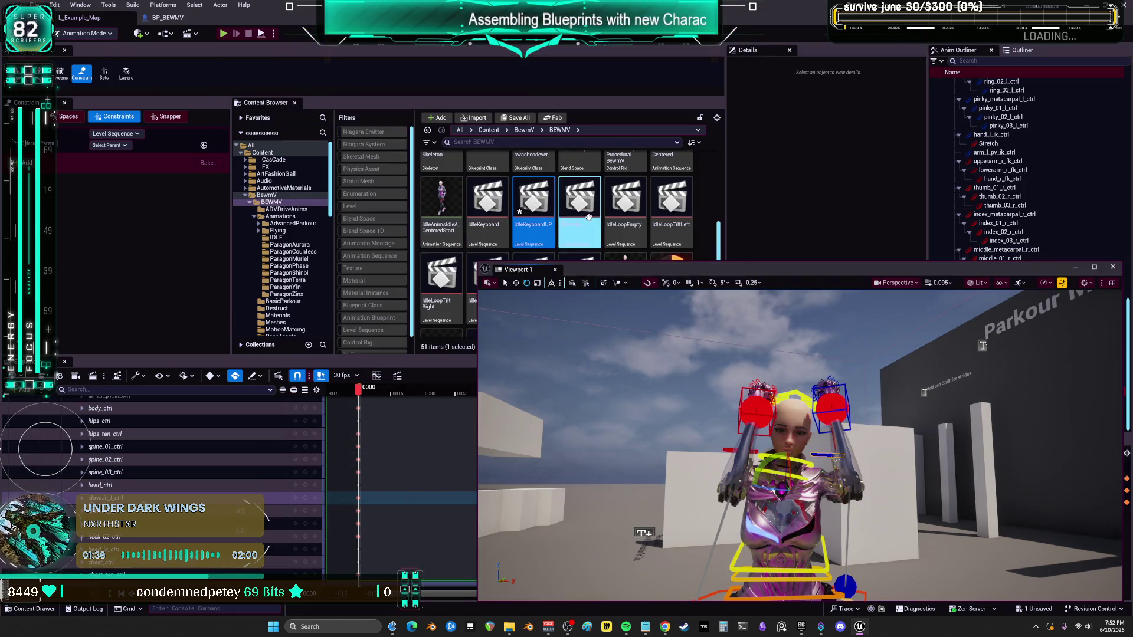
Step: Save all, duplicate IdleKeyboard as IdleKeyboardMiddle, and open IdleKeyboardUP
left_click(36, 4)
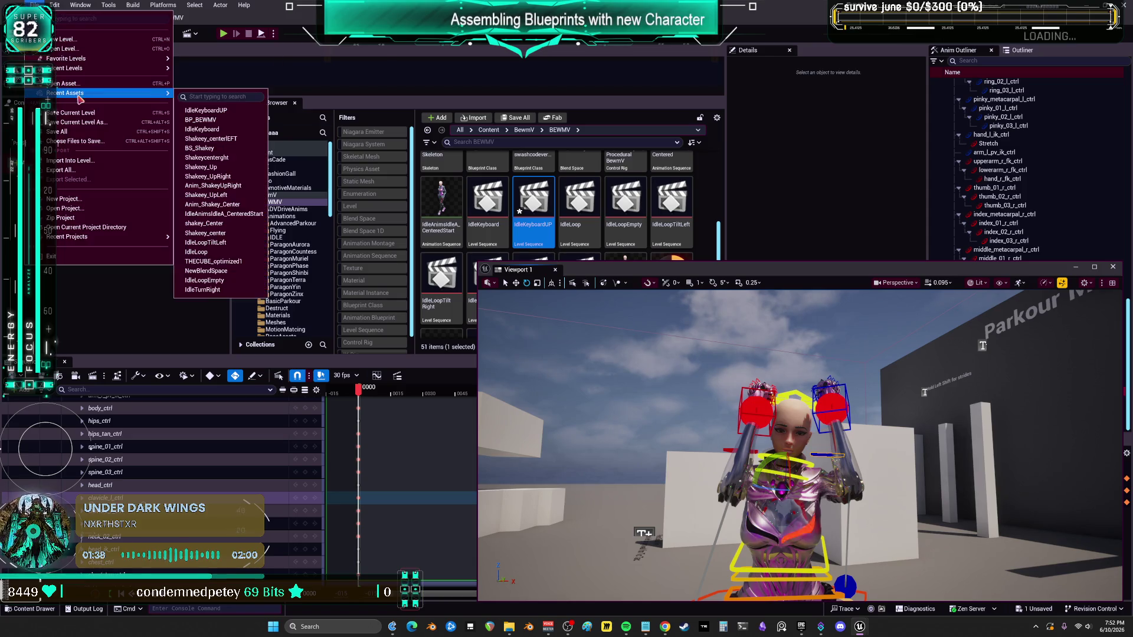
left_click(82, 131)
left_click(498, 194)
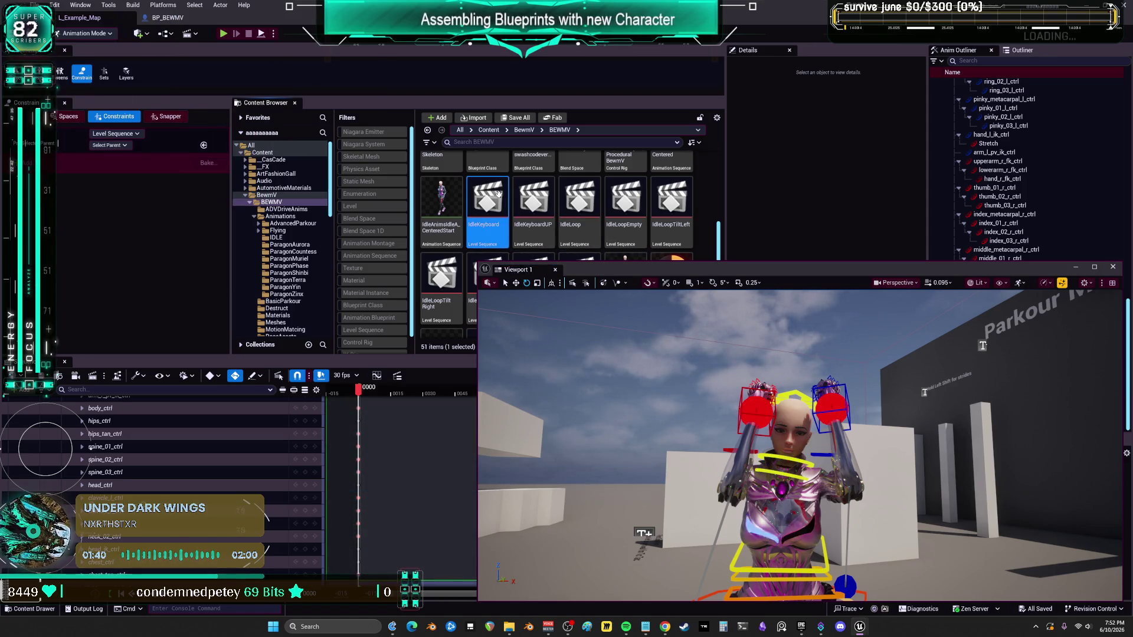
right_click(500, 196)
mouse_move(577, 333)
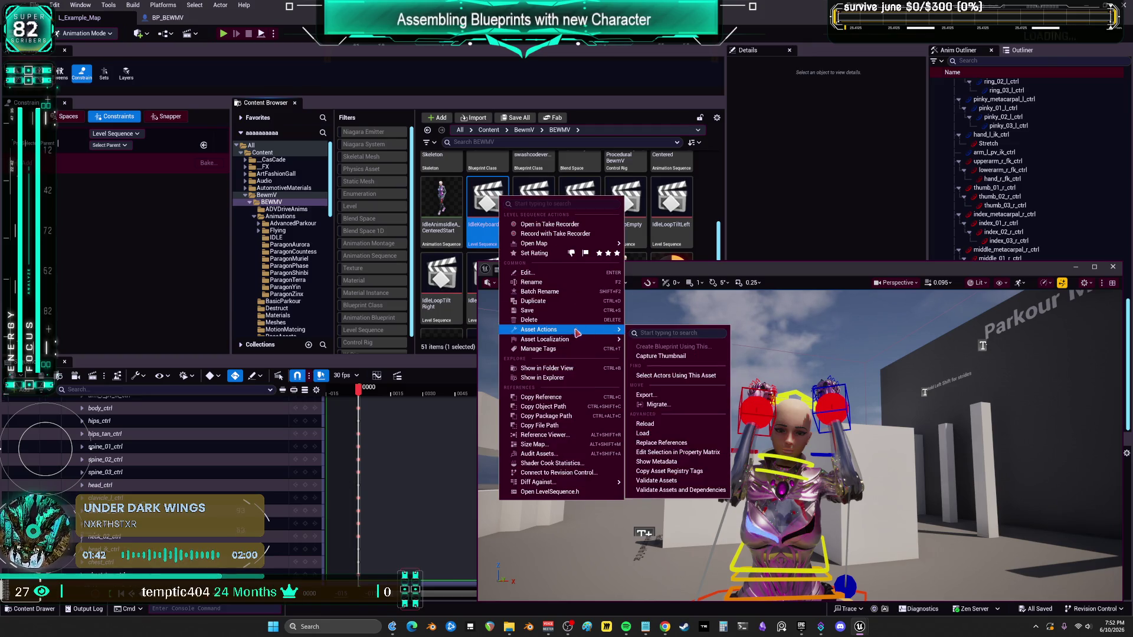
left_click(549, 301)
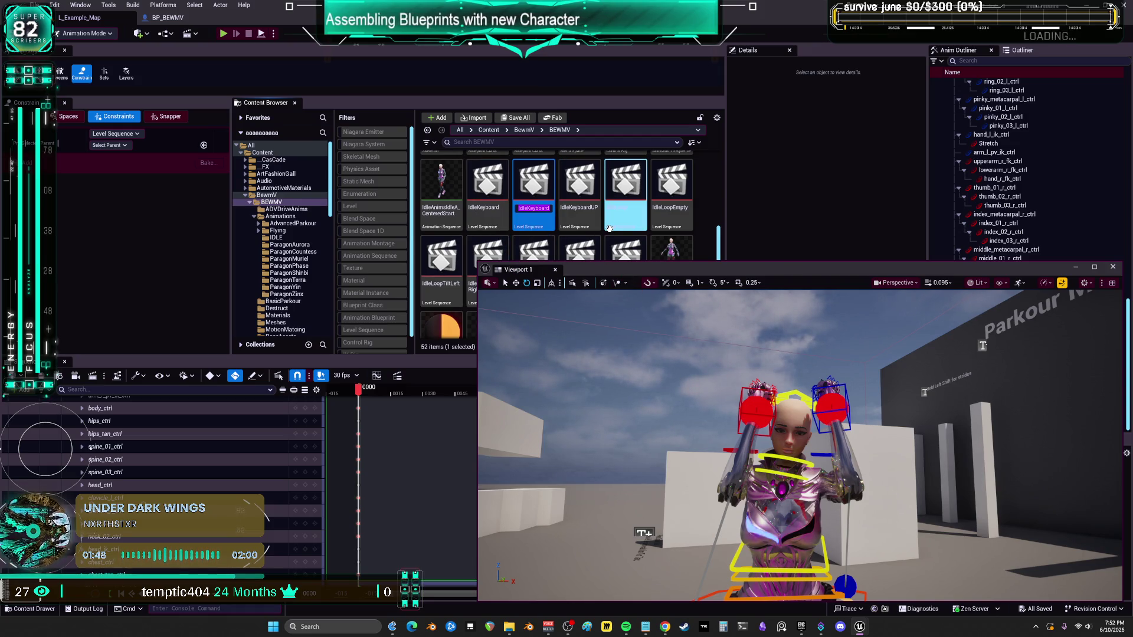
key("BackSpace")
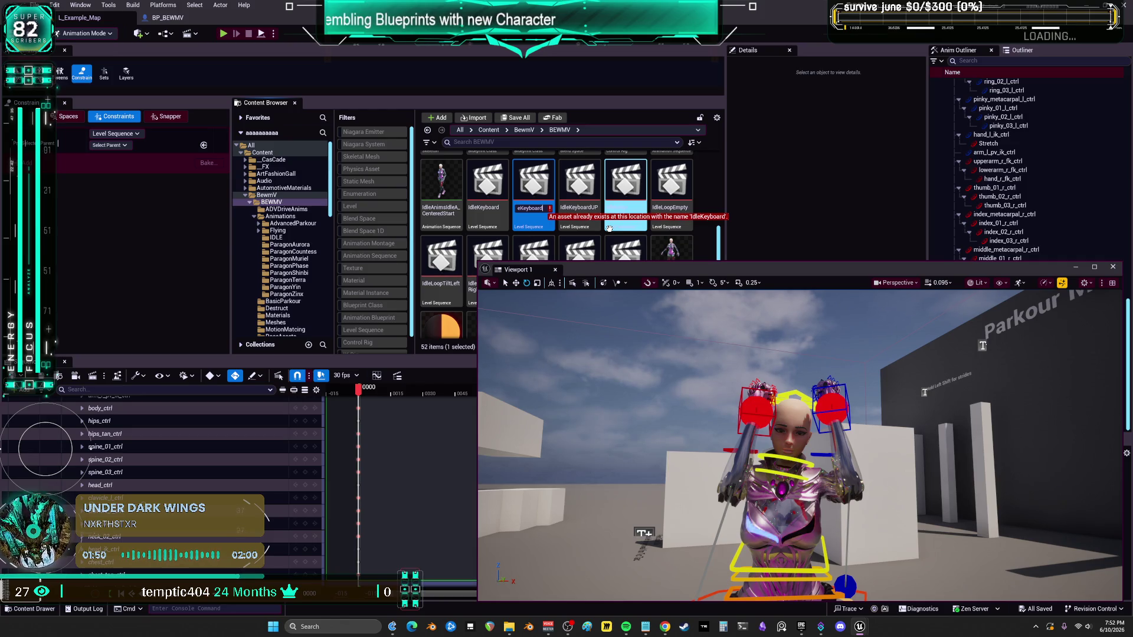
type("Middle")
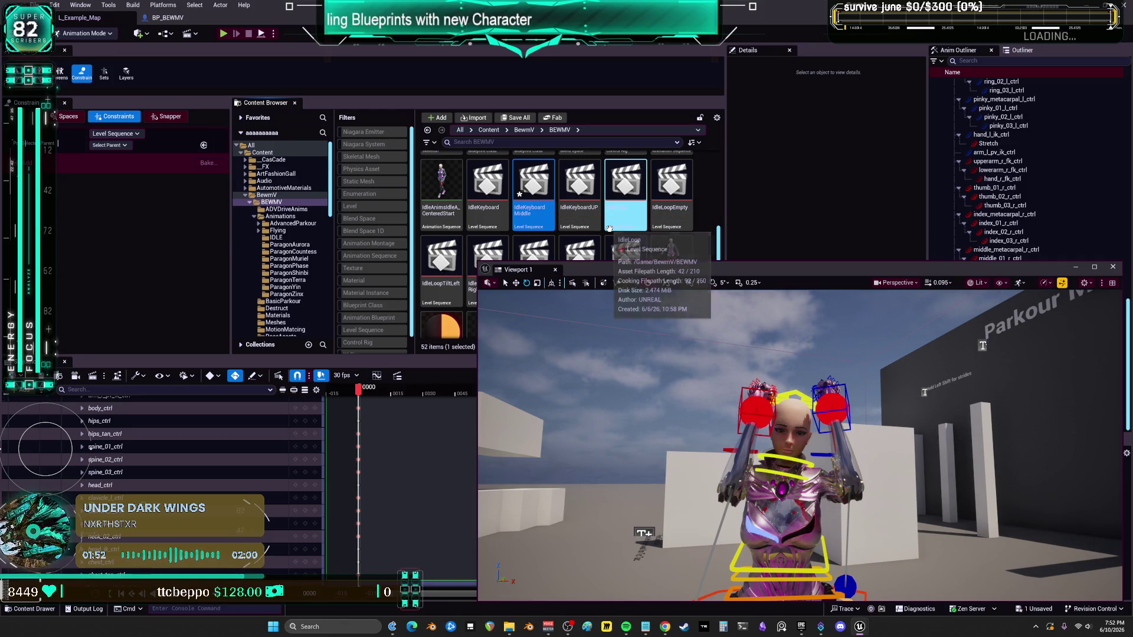
key("Return")
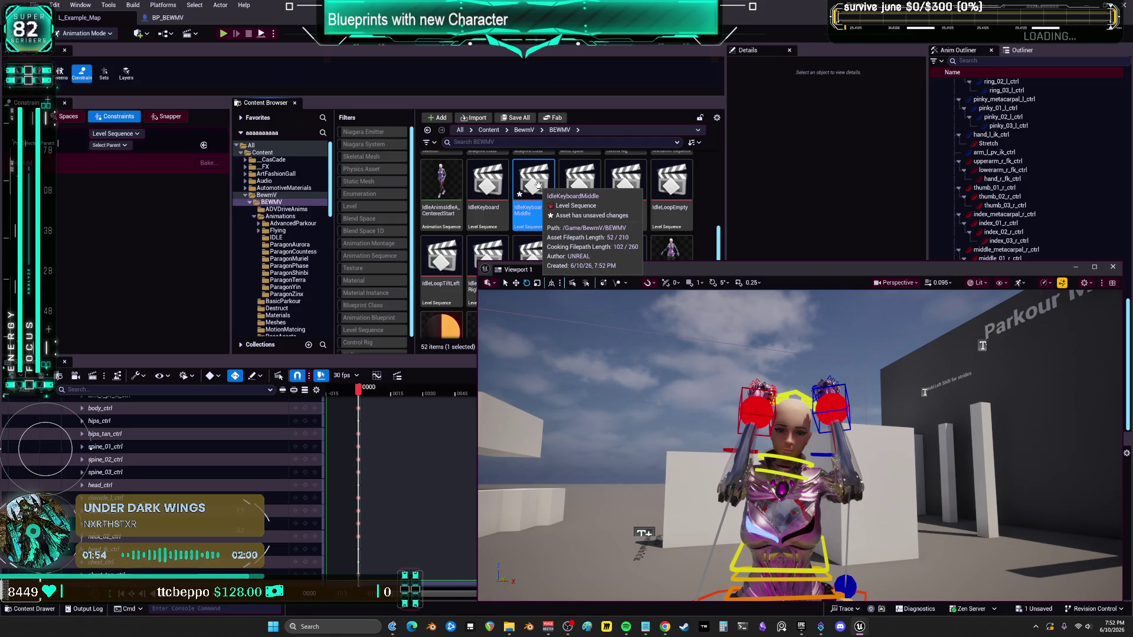
double_click(587, 188)
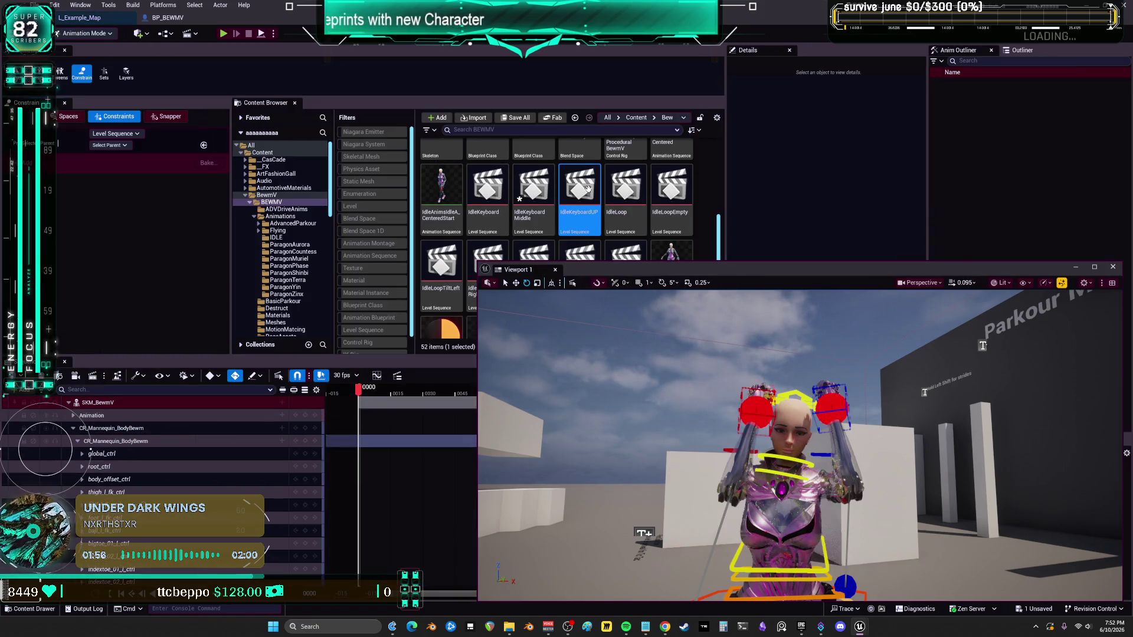
double_click(533, 187)
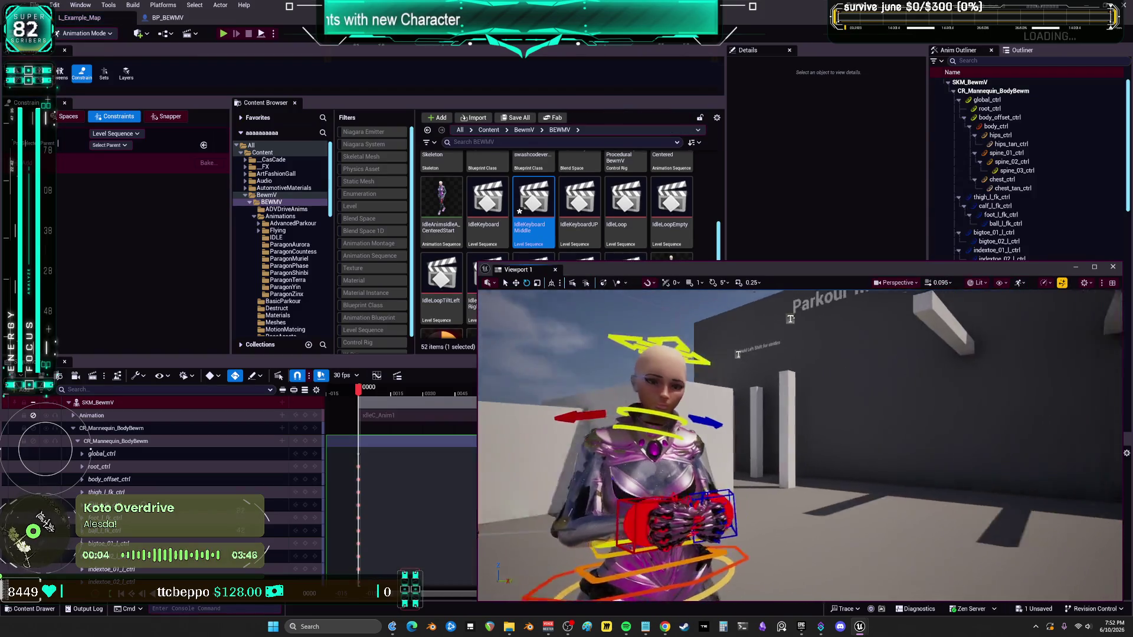
left_click_drag(764, 479, 764, 479)
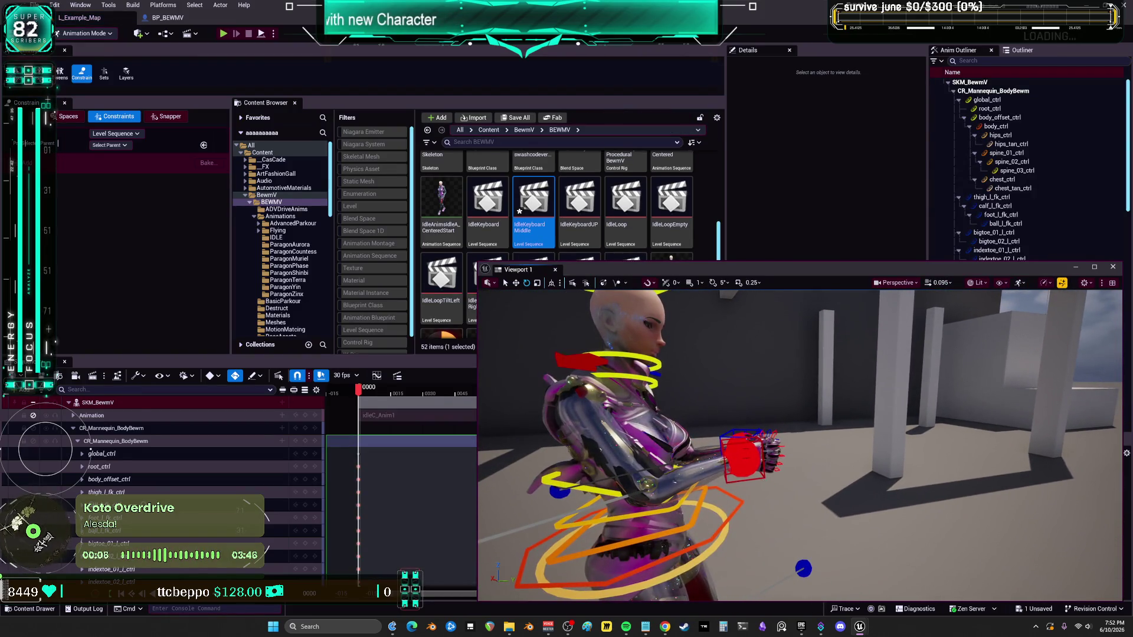
left_click(742, 458)
key("f")
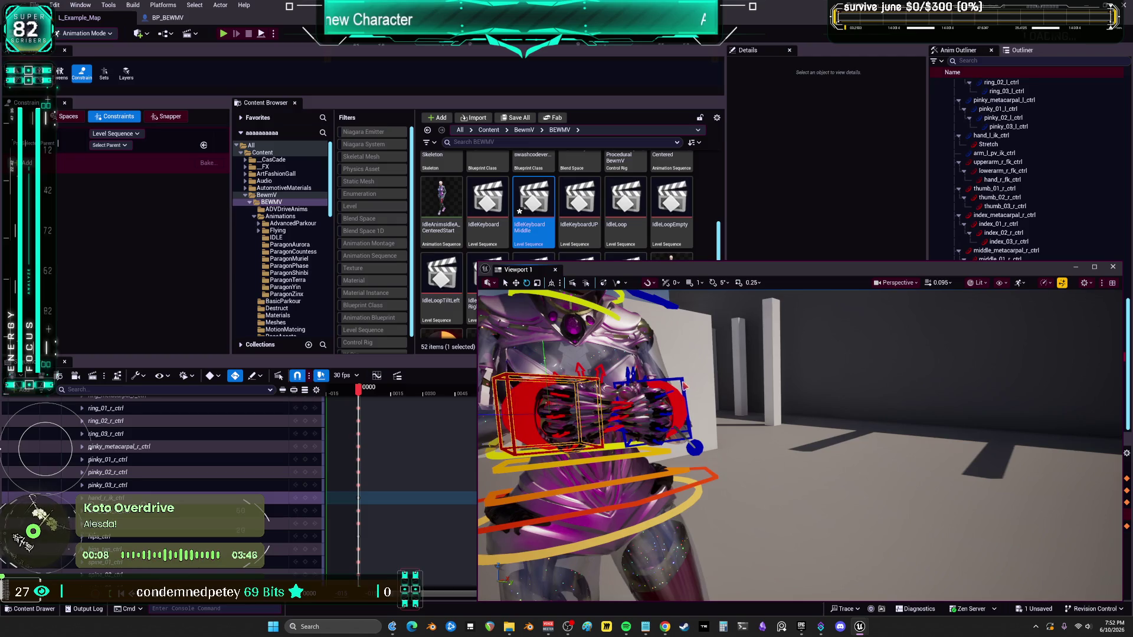
left_click(685, 385)
key("f")
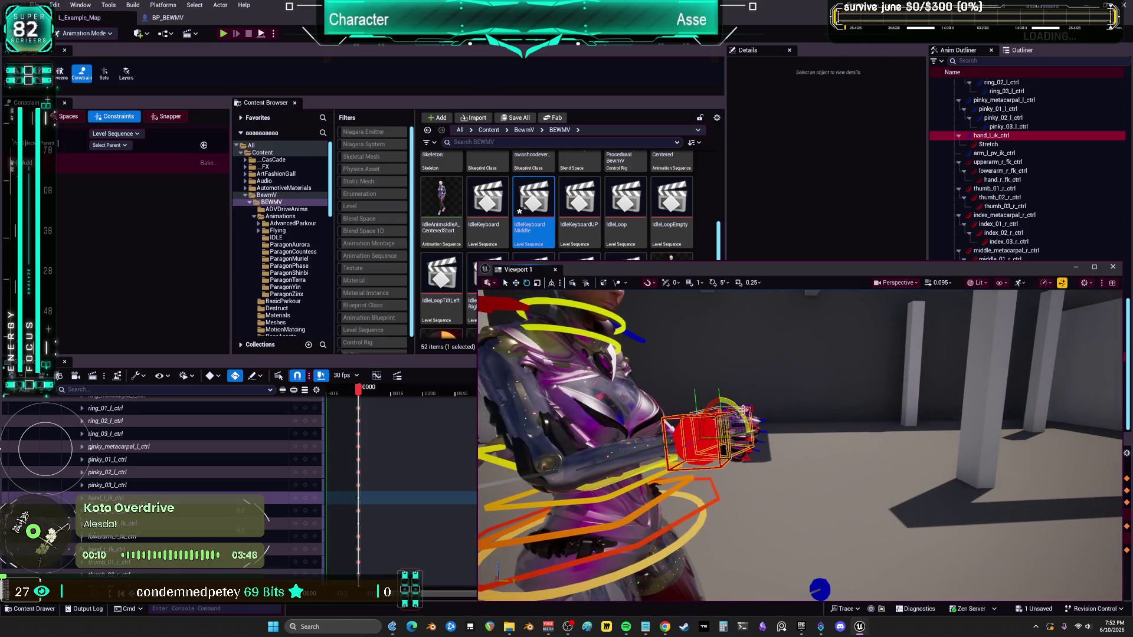
left_click_drag(743, 409, 851, 307)
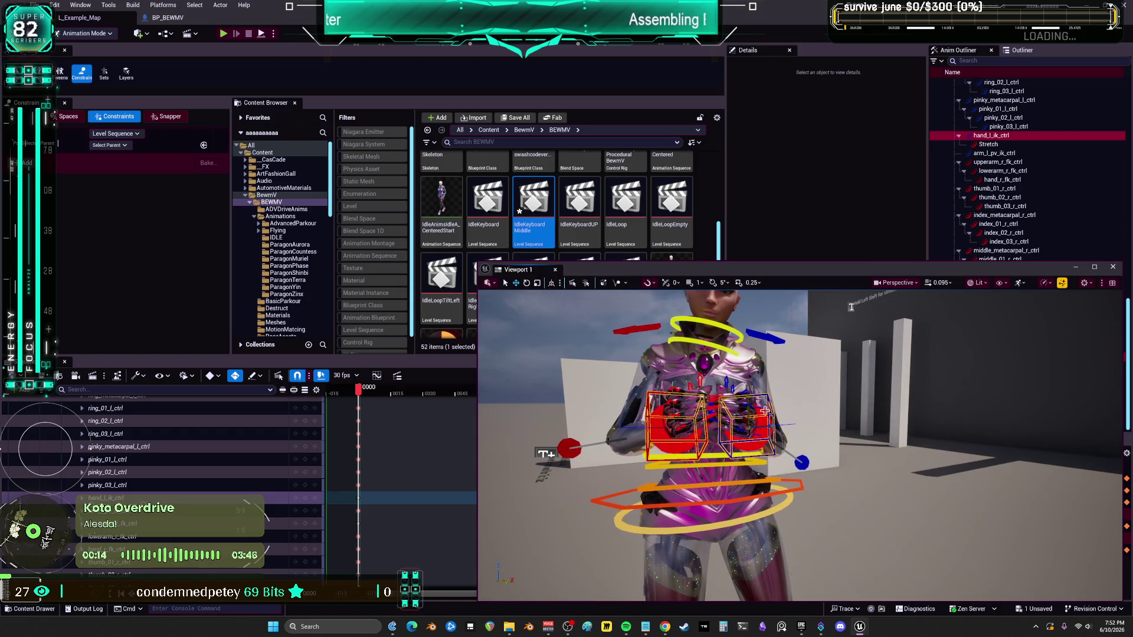
mouse_move(851, 307)
left_mouse_down()
mouse_move(967, 319)
mouse_move(894, 316)
left_mouse_up()
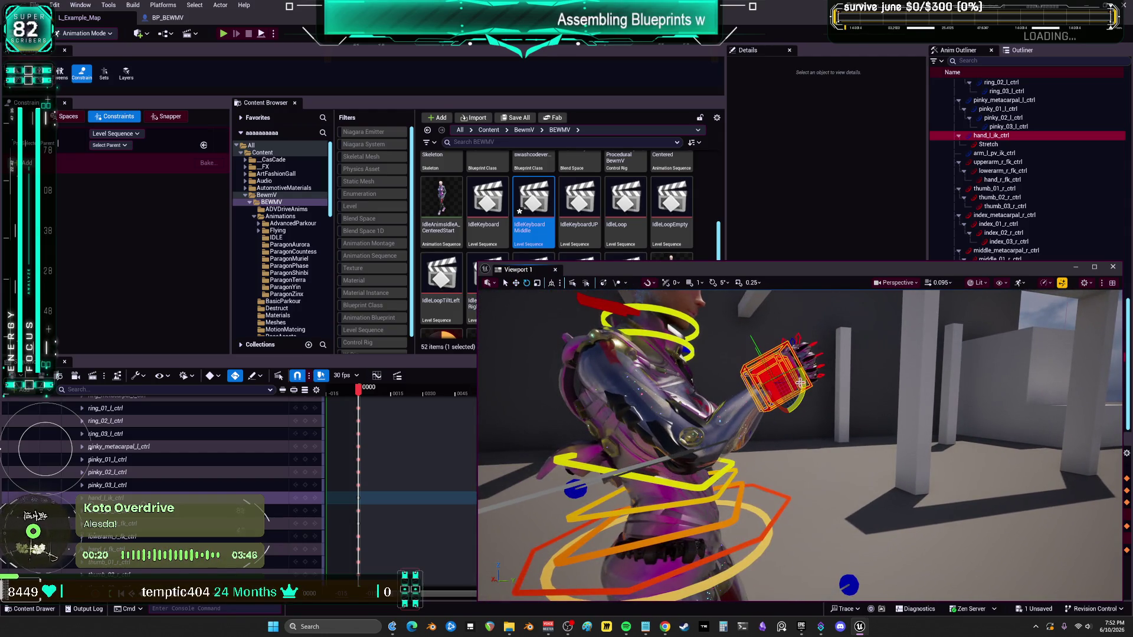
mouse_move(627, 451)
left_mouse_down()
mouse_move(661, 448)
mouse_move(614, 452)
mouse_move(627, 451)
left_mouse_up()
left_click(627, 451)
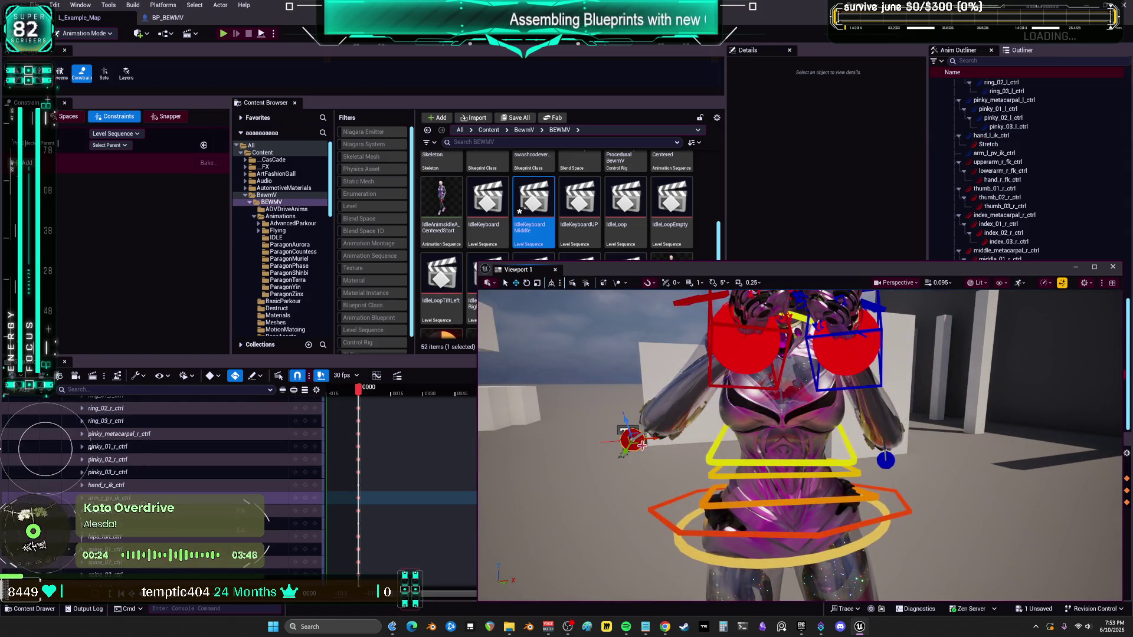
left_click(891, 461)
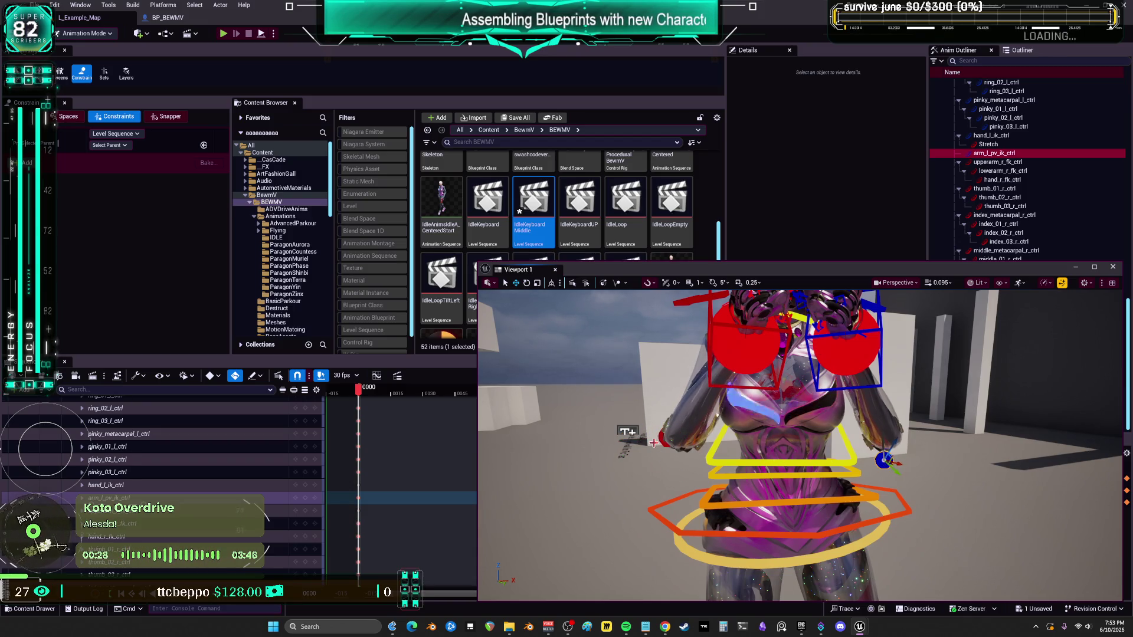
left_click(627, 432)
left_click(662, 438)
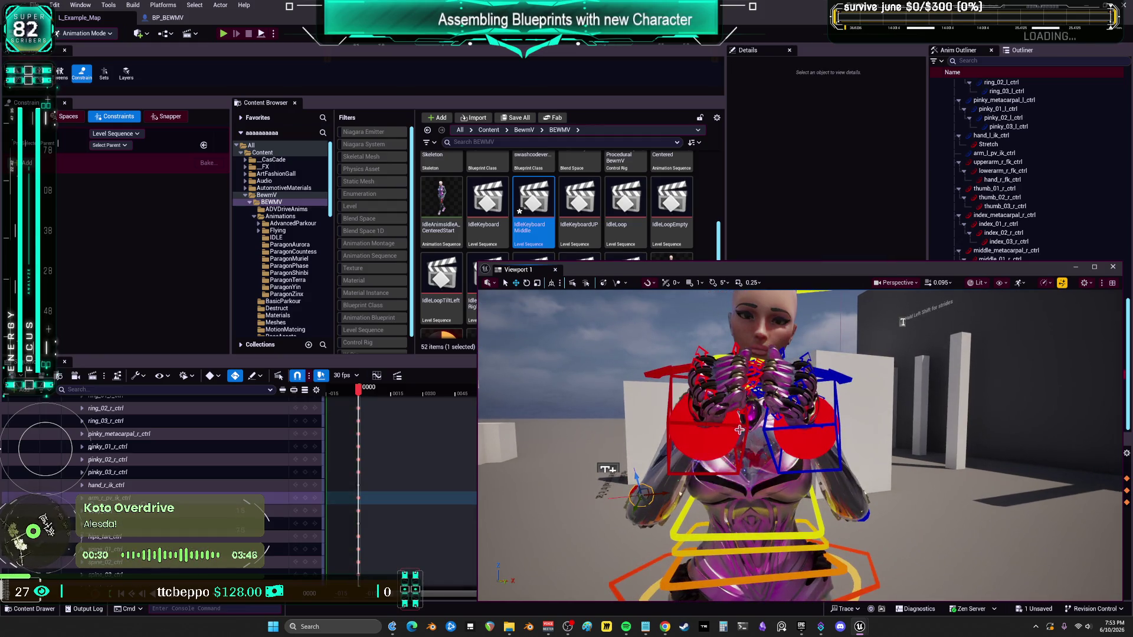
left_click(745, 425)
left_click(834, 422)
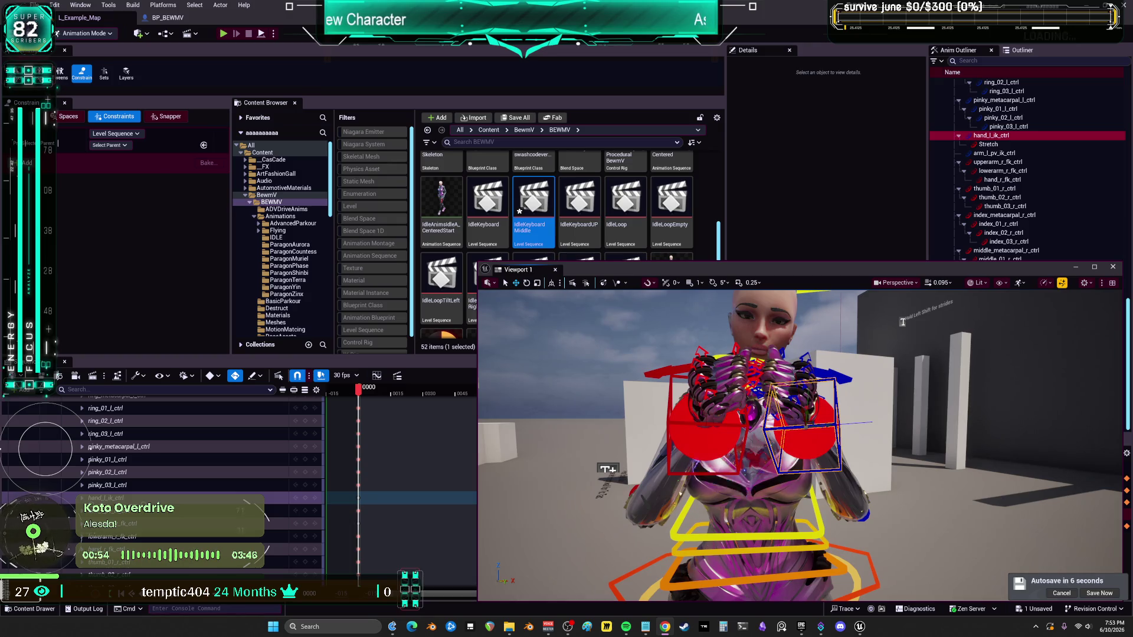
scroll(88, 446, "down", 10)
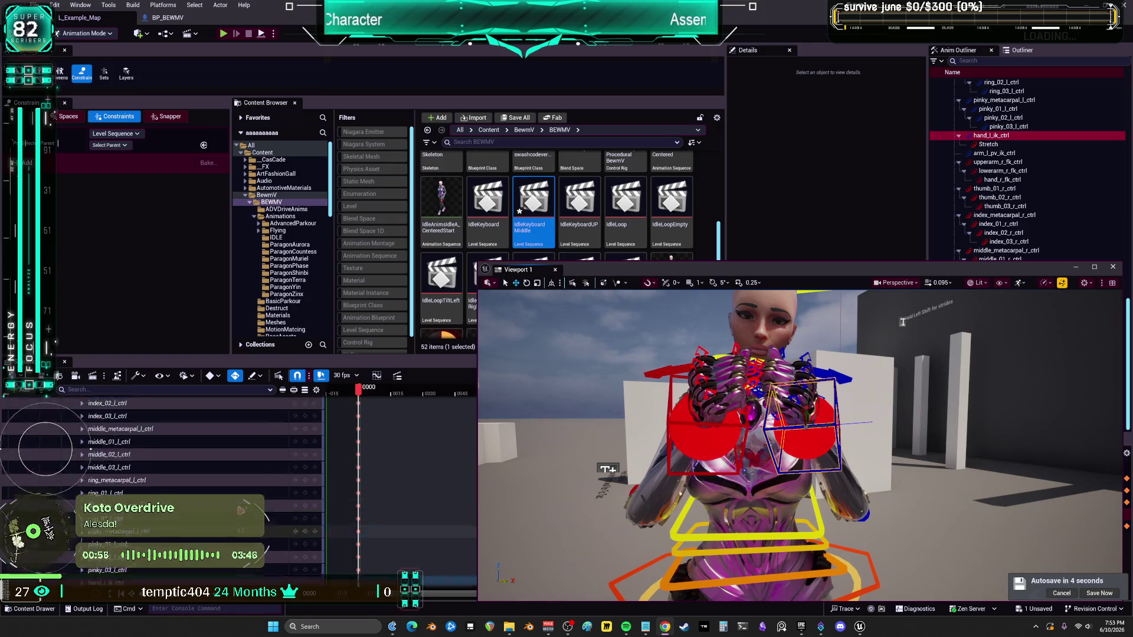
key("F2")
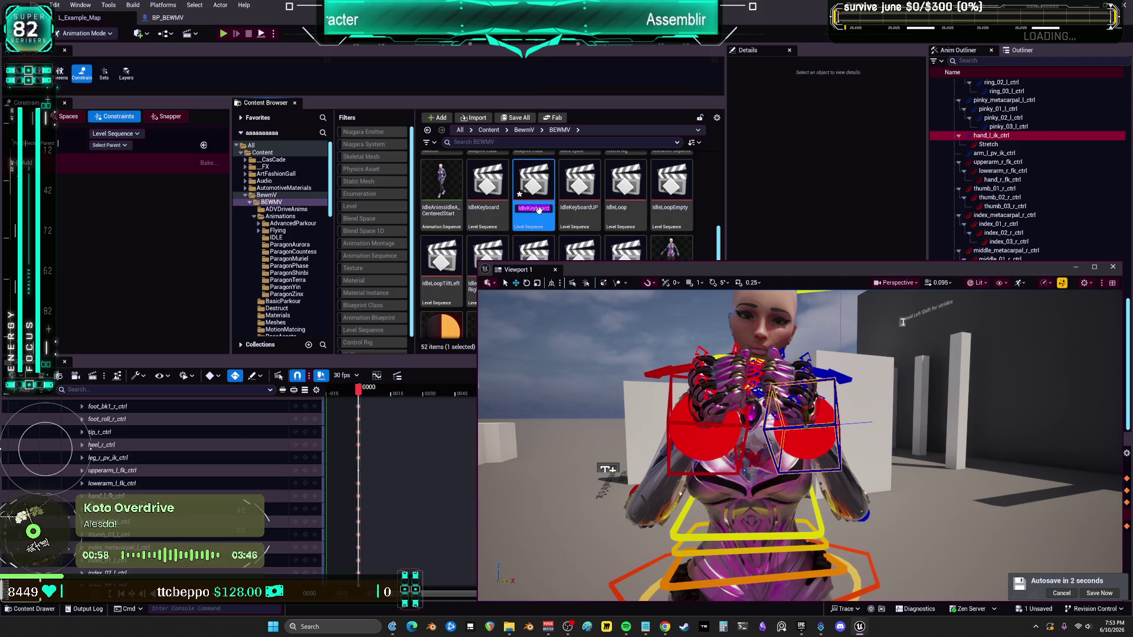
key("Return")
scroll(192, 466, "up", 15)
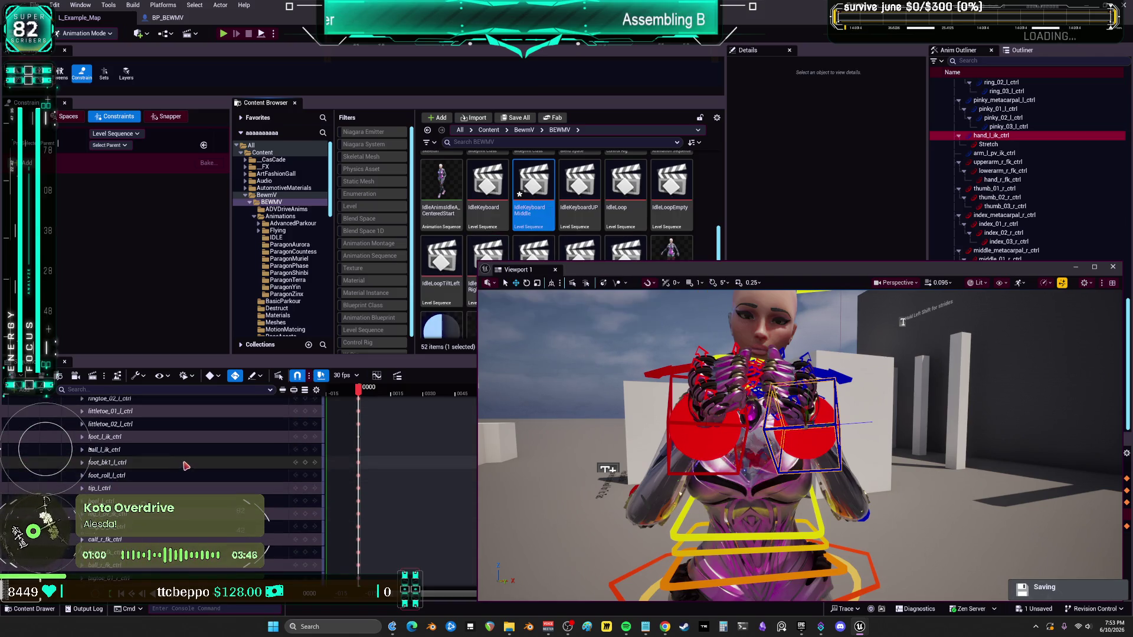
scroll(192, 466, "up", 3)
right_click(99, 416)
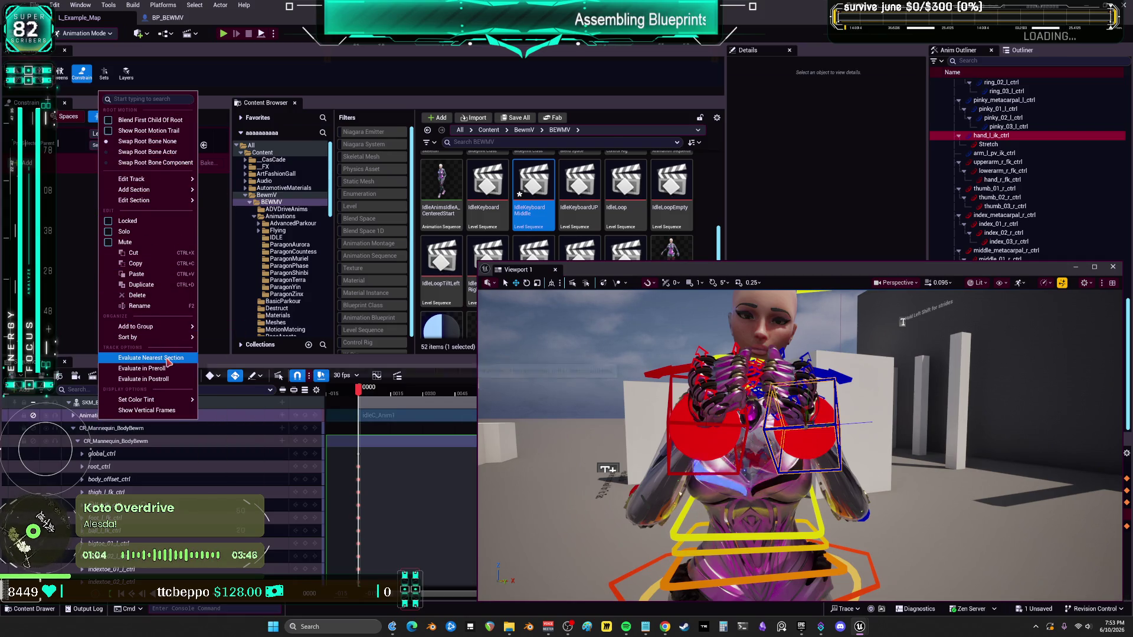
mouse_move(691, 370)
left_mouse_down()
mouse_move(743, 359)
mouse_move(695, 354)
left_mouse_up()
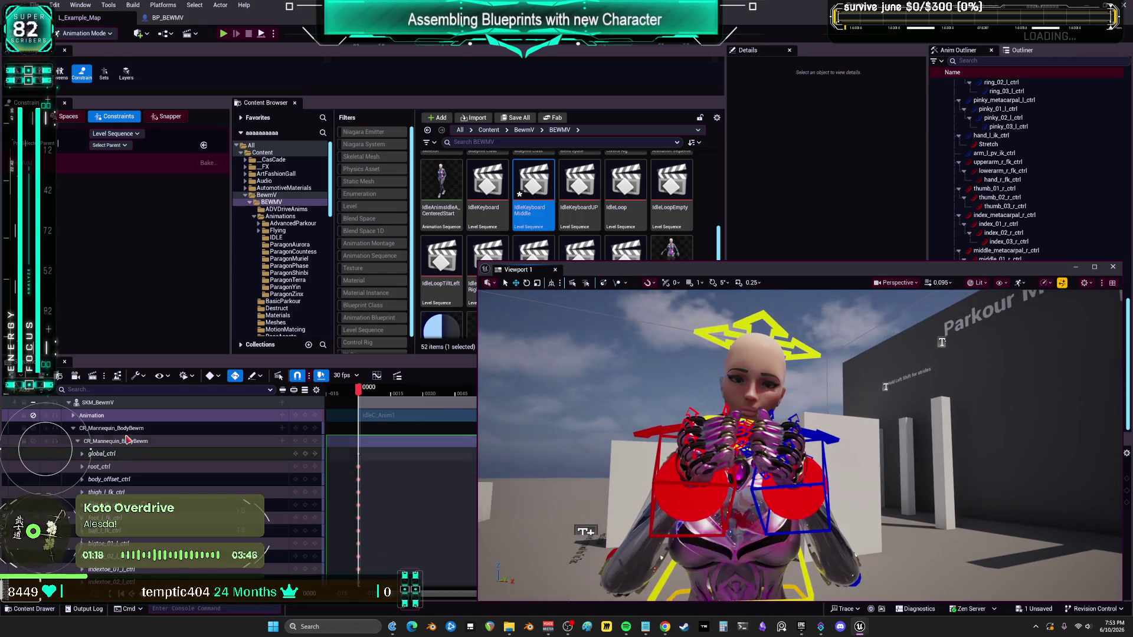
Step: Delete the Animation track from the IdleKeyboardMiddle sequence
left_click(97, 416)
right_click(97, 416)
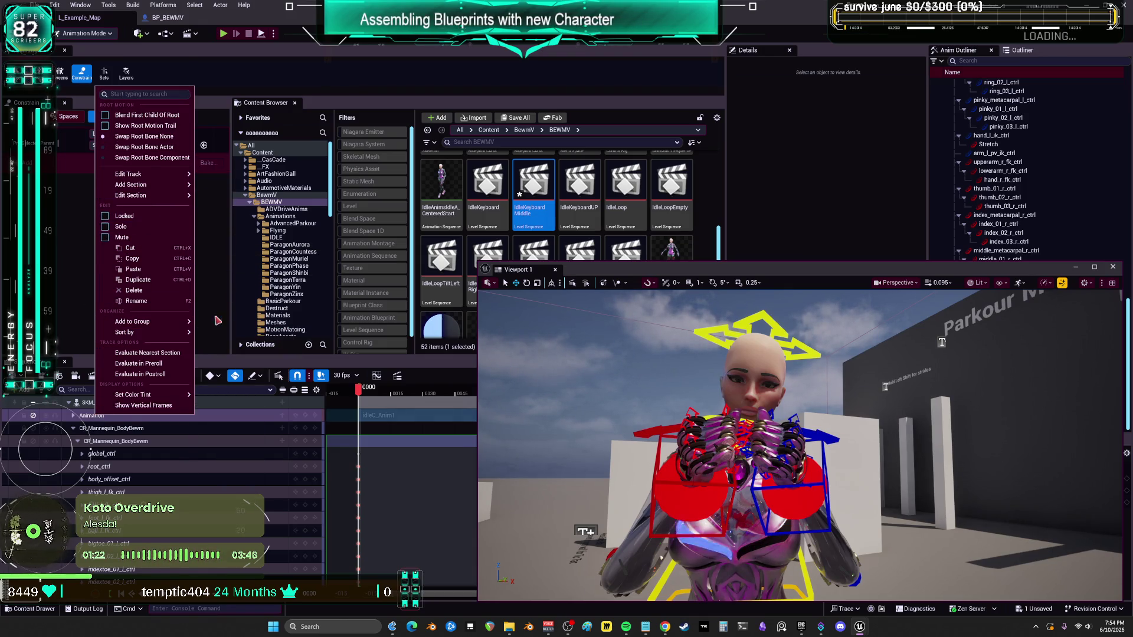
left_click(101, 417)
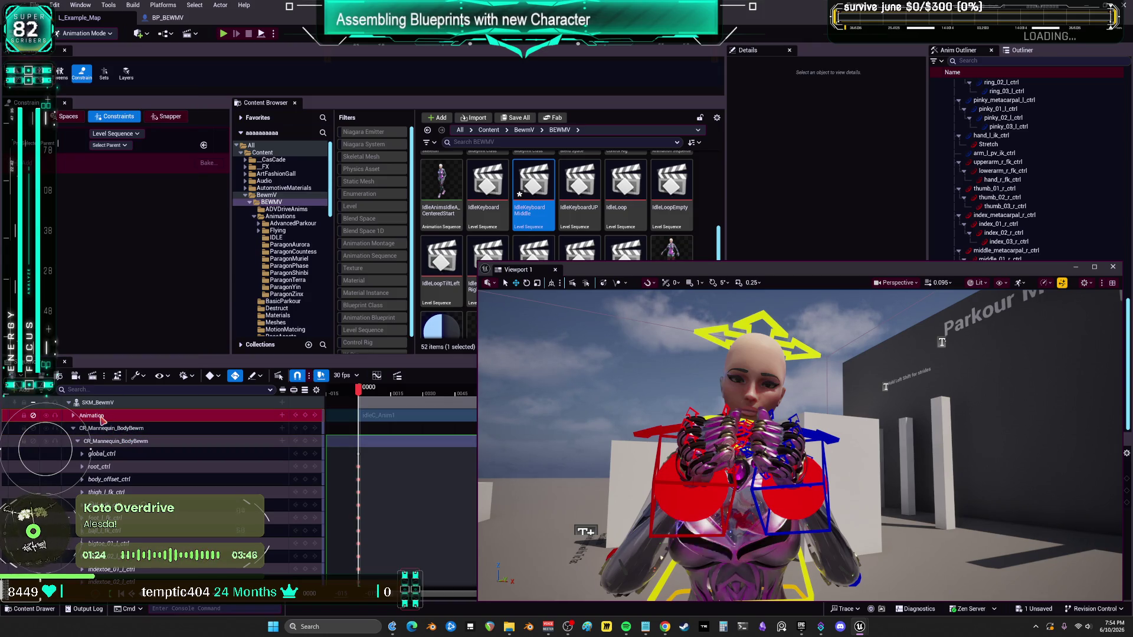
key("Delete")
Step: Bake the SKM_BewmV rig motion into a new AnimIdleKeyboardMiddle animation sequence and export it
left_click(109, 405)
right_click(110, 407)
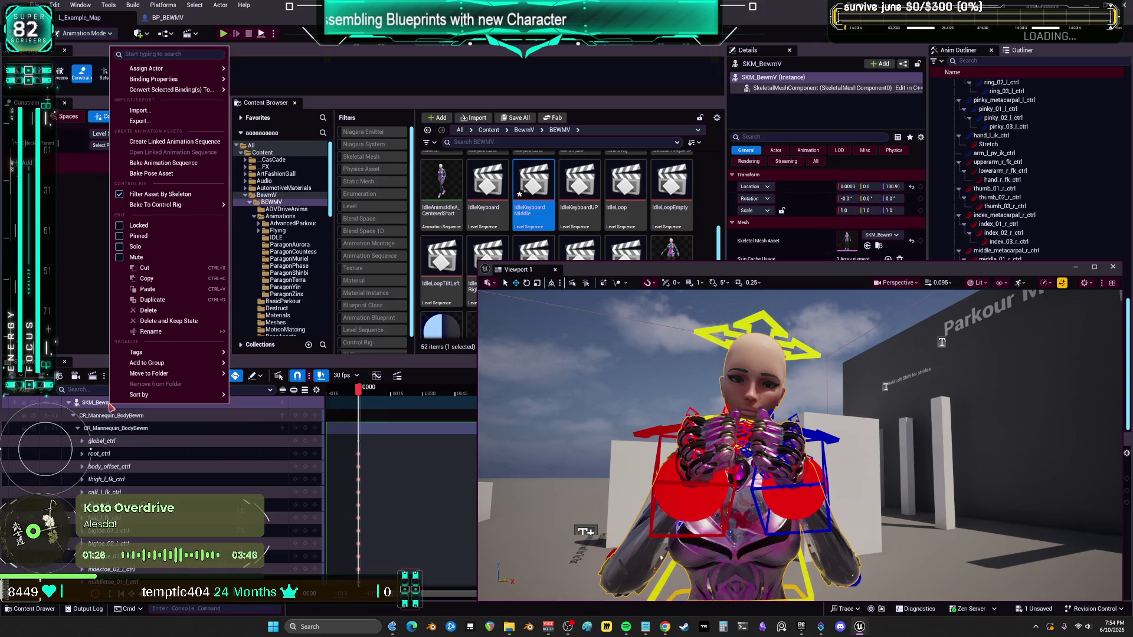
left_click(151, 163)
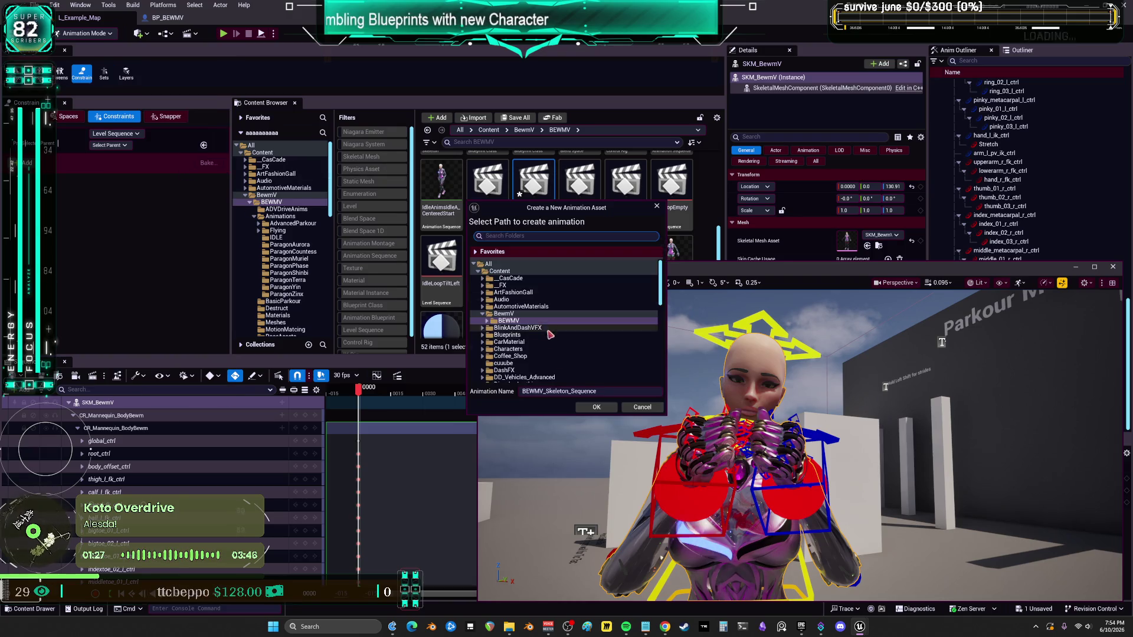
left_click(612, 391)
type("IdleKeyboardMiddle")
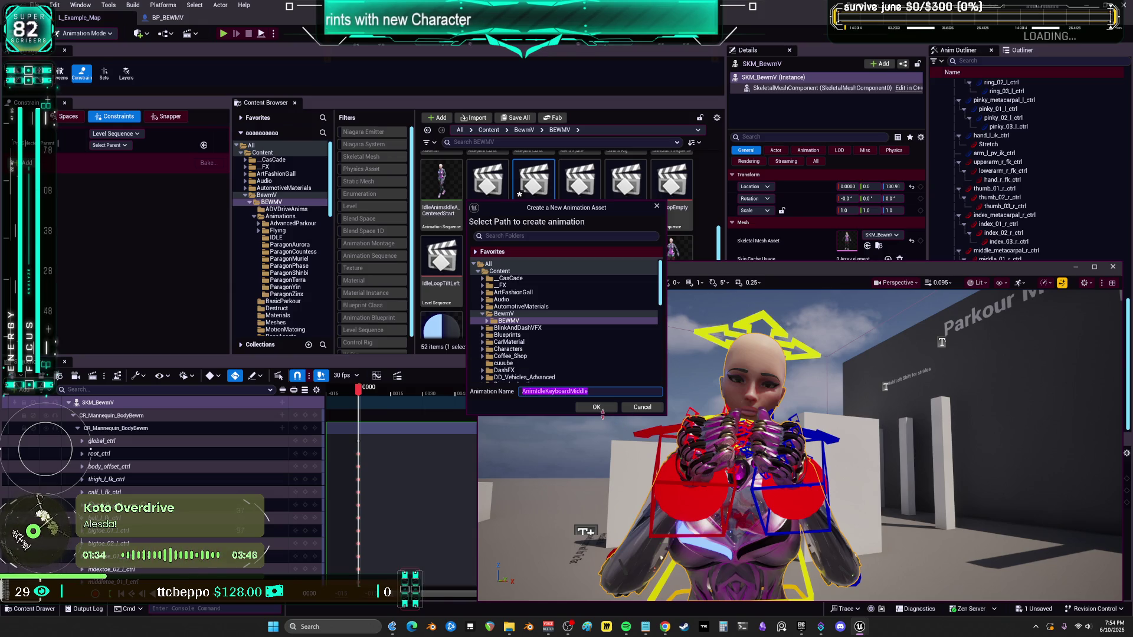
left_click(601, 409)
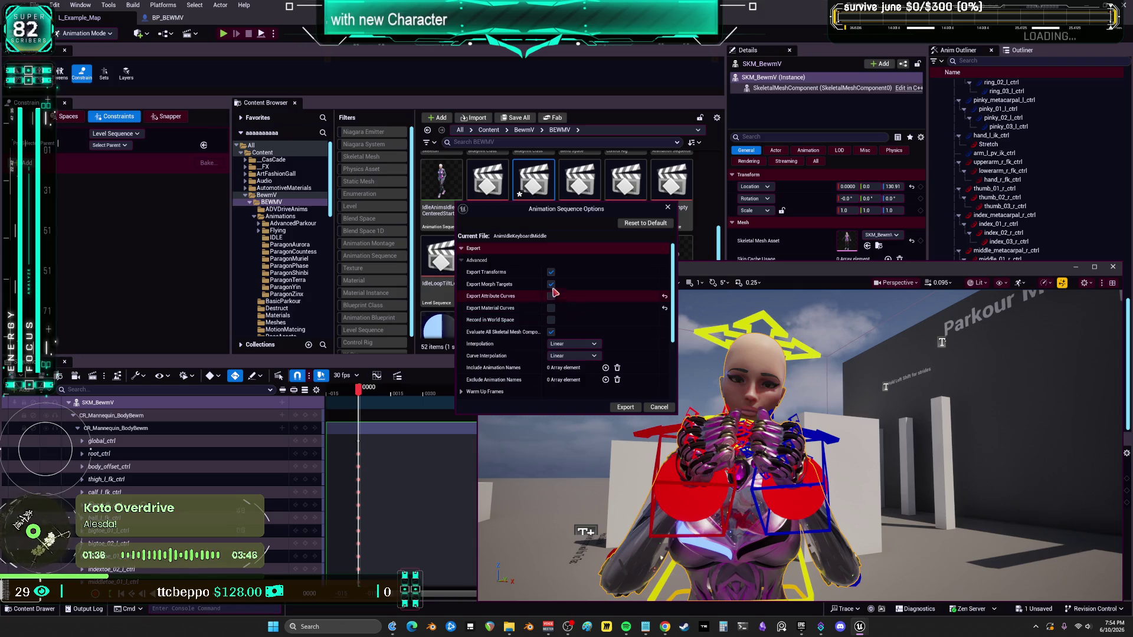
left_click(626, 407)
Step: Save the current level
left_click(37, 5)
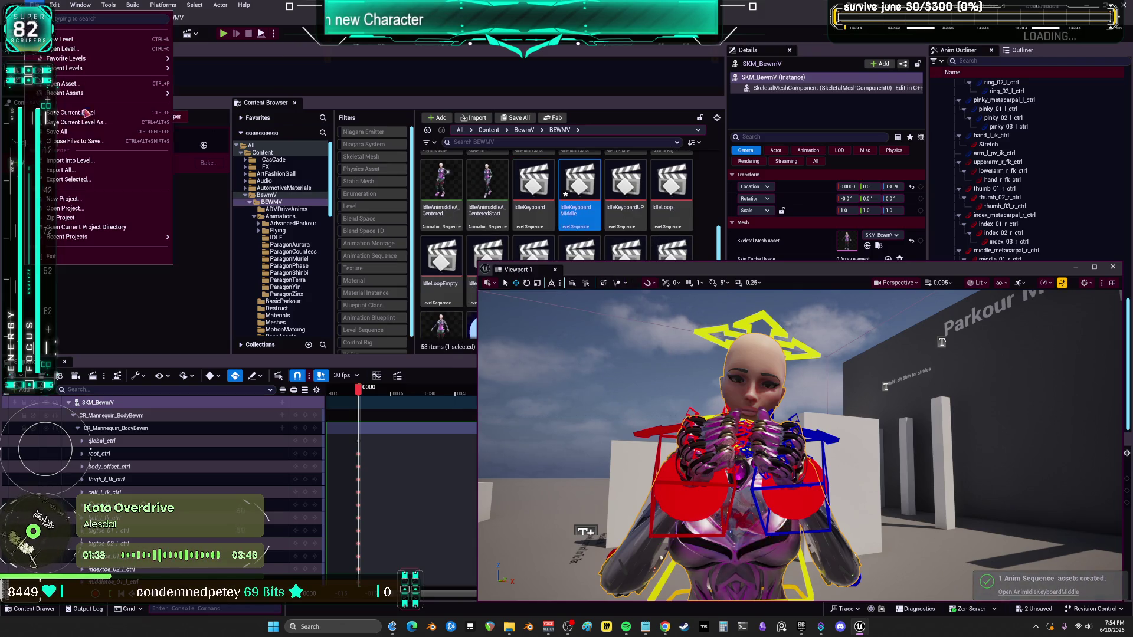
left_click(85, 112)
scroll(565, 250, "up", 1)
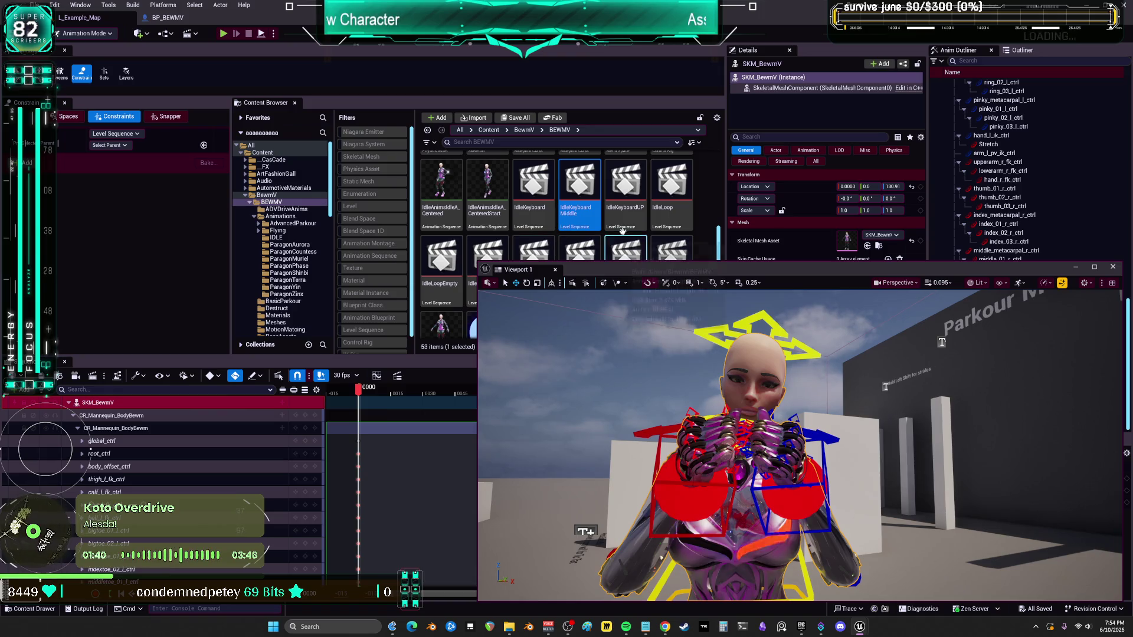
Step: Open IdleKeyboardUP and delete its Animation track
double_click(627, 212)
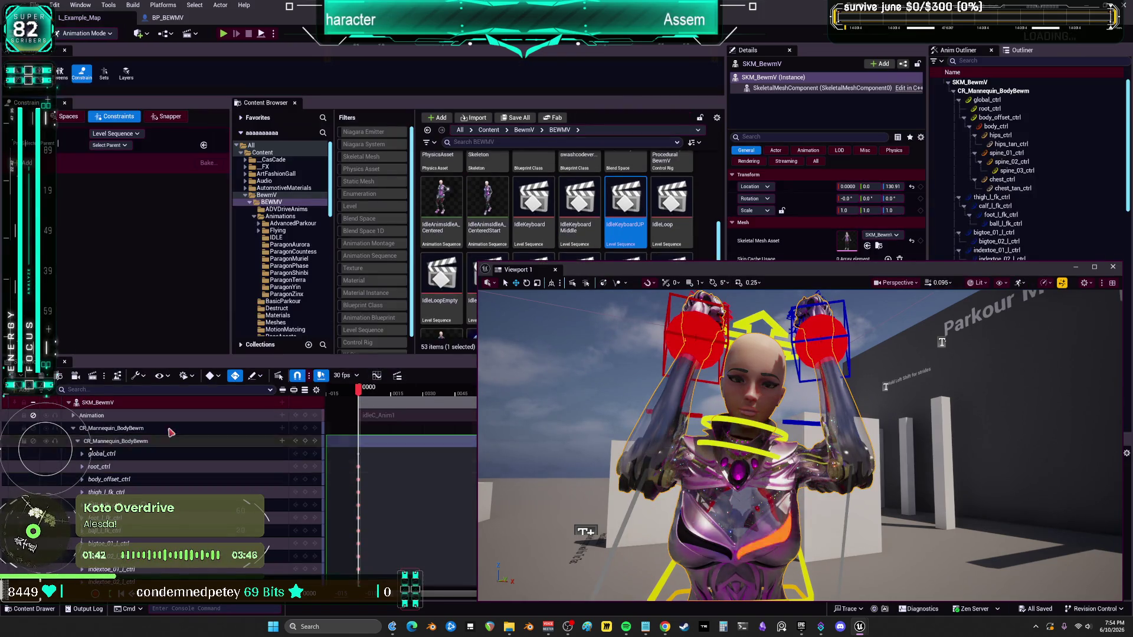
left_click(91, 415)
key("Delete")
Step: Bake the SKM_BewmV rig motion into AnimIdleKeyboardUP and export it
right_click(101, 406)
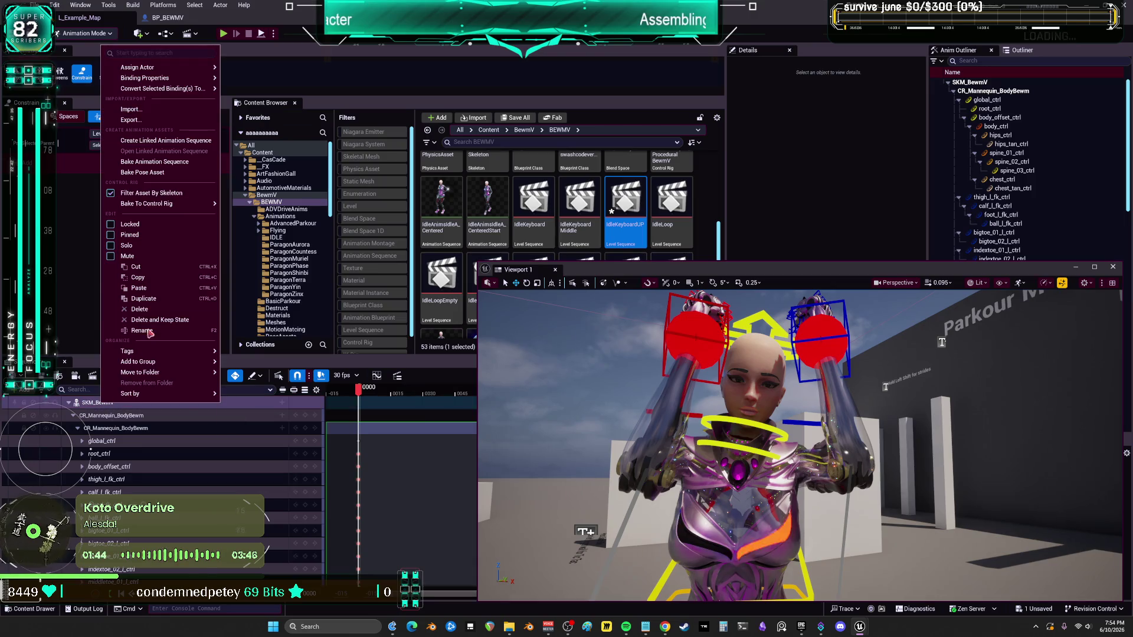
left_click(135, 169)
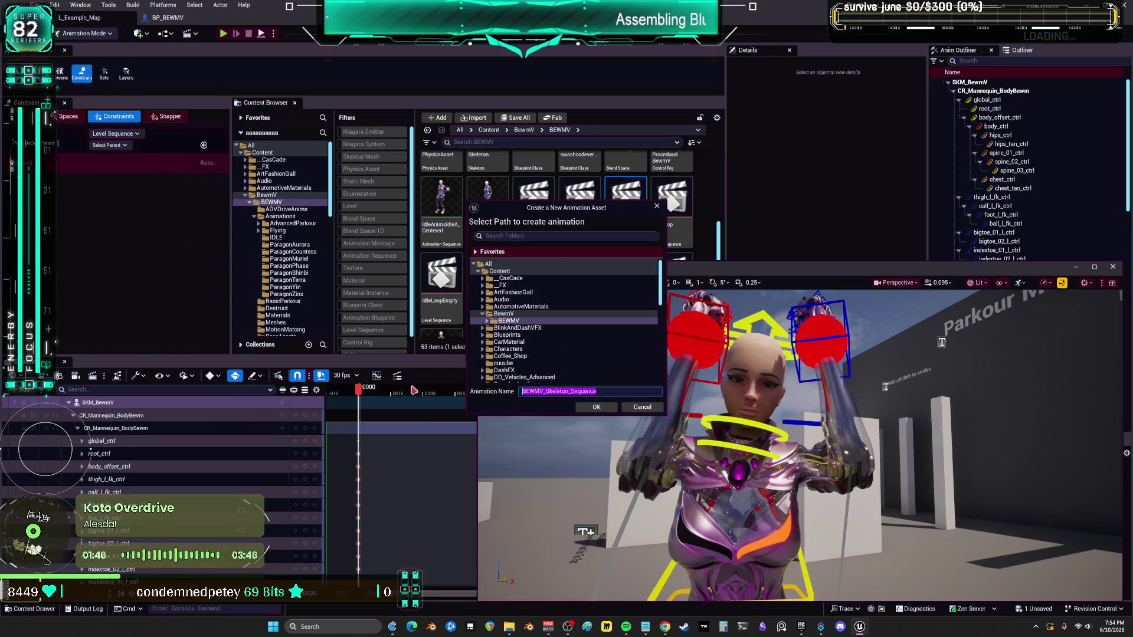
key("BackSpace")
key("BackSpace")
key("BackSpace")
type("AnimIdleKeyboardUP")
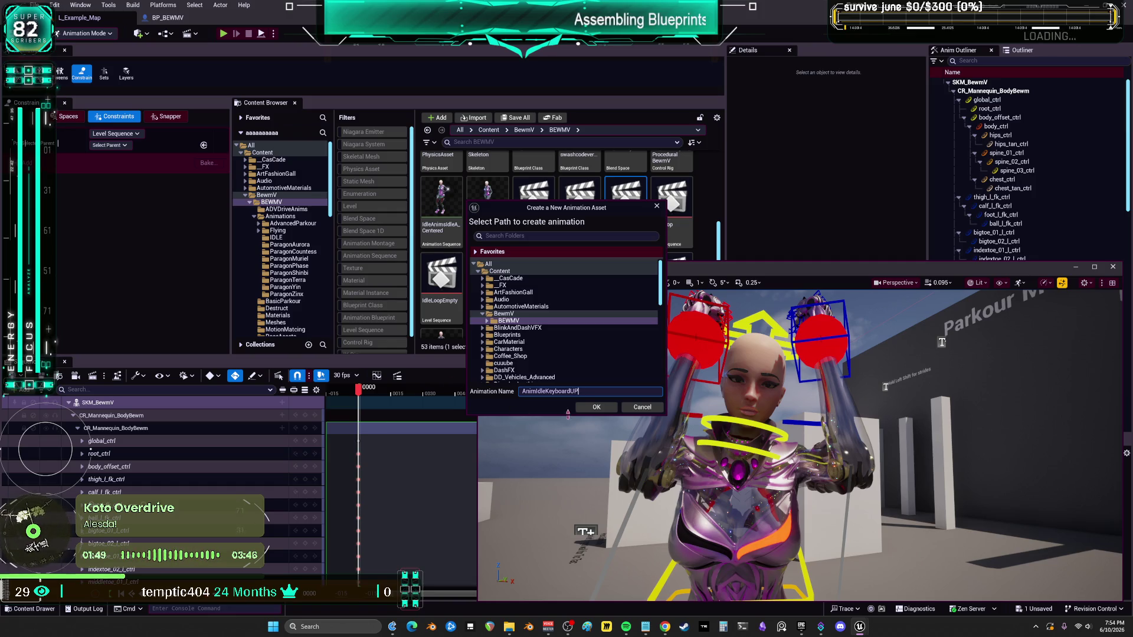
left_click(590, 408)
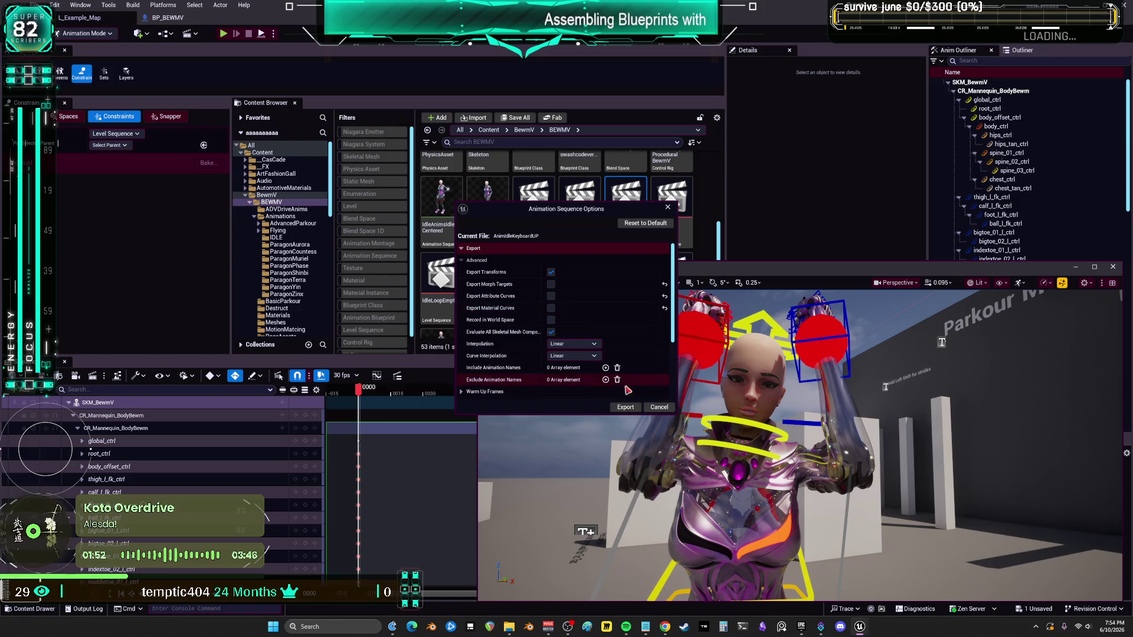
left_click(625, 407)
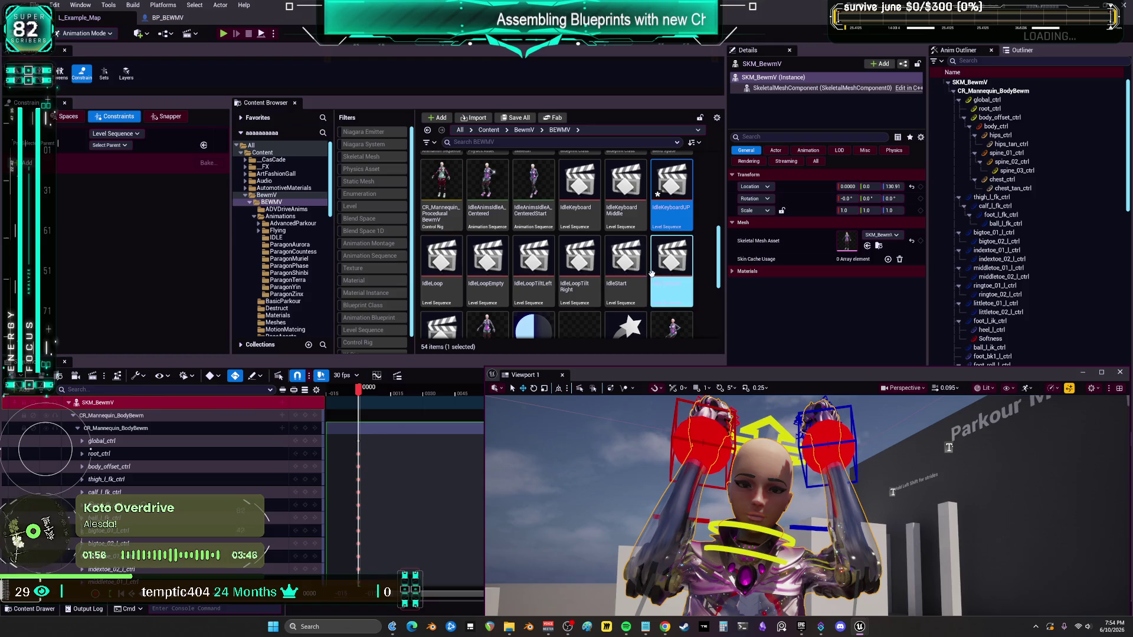
Step: Open the IdleKeyboard sequence and delete its Animation track
double_click(579, 189)
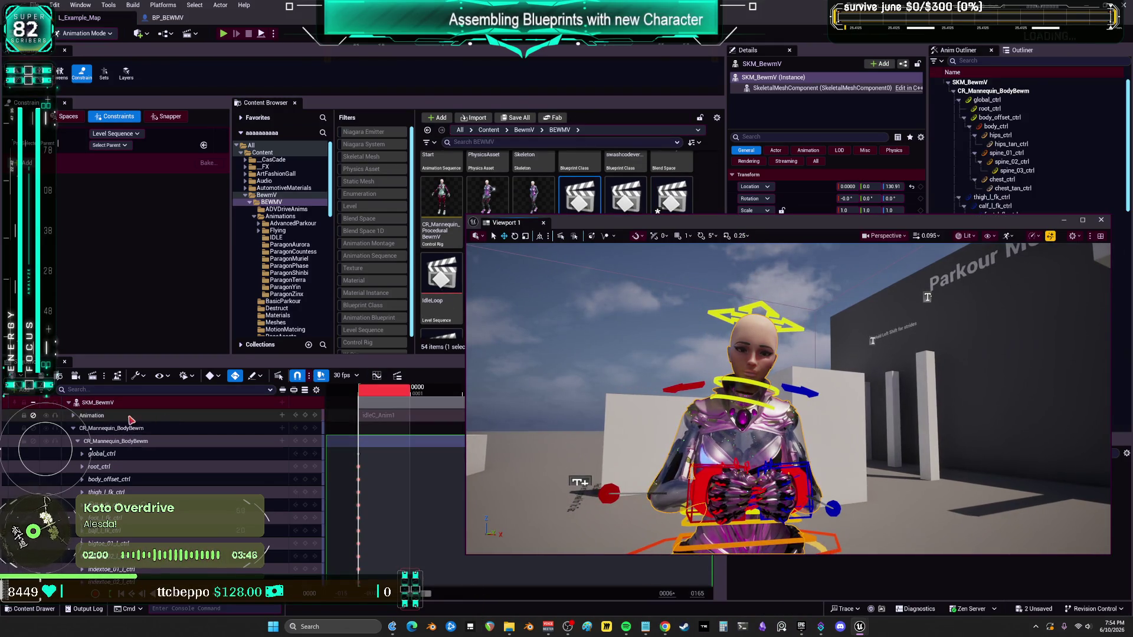
left_click(111, 416)
key("Delete")
Step: Bake the rig motion into AnimIdleKeyboardDown without morph targets, attribute curves or material curves
left_click(111, 418)
right_click(111, 418)
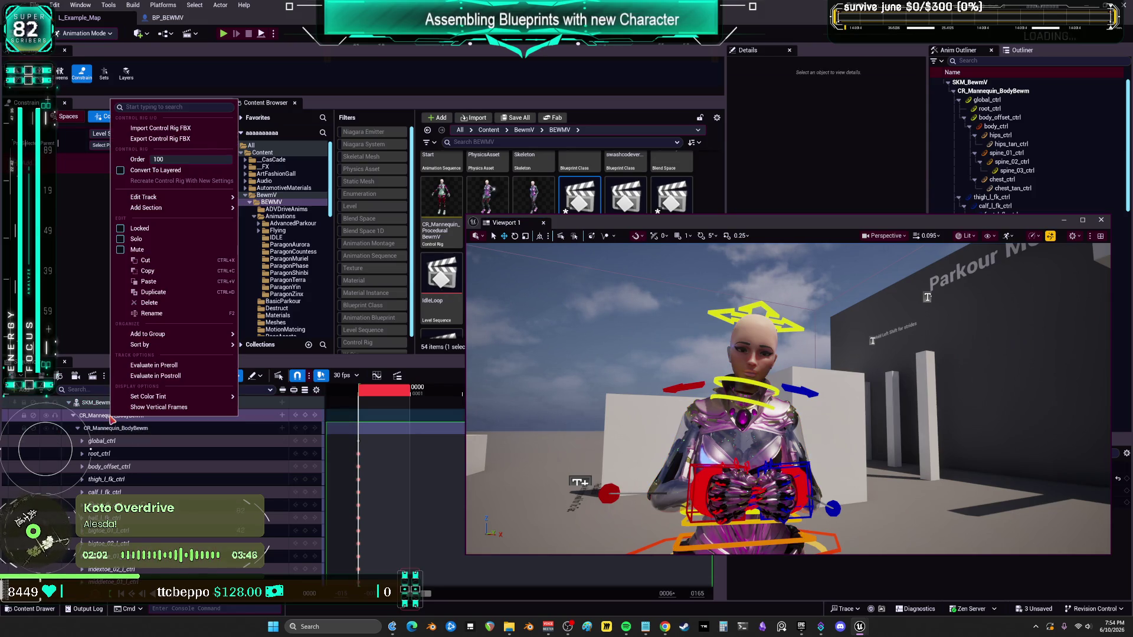
right_click(97, 403)
left_click(157, 163)
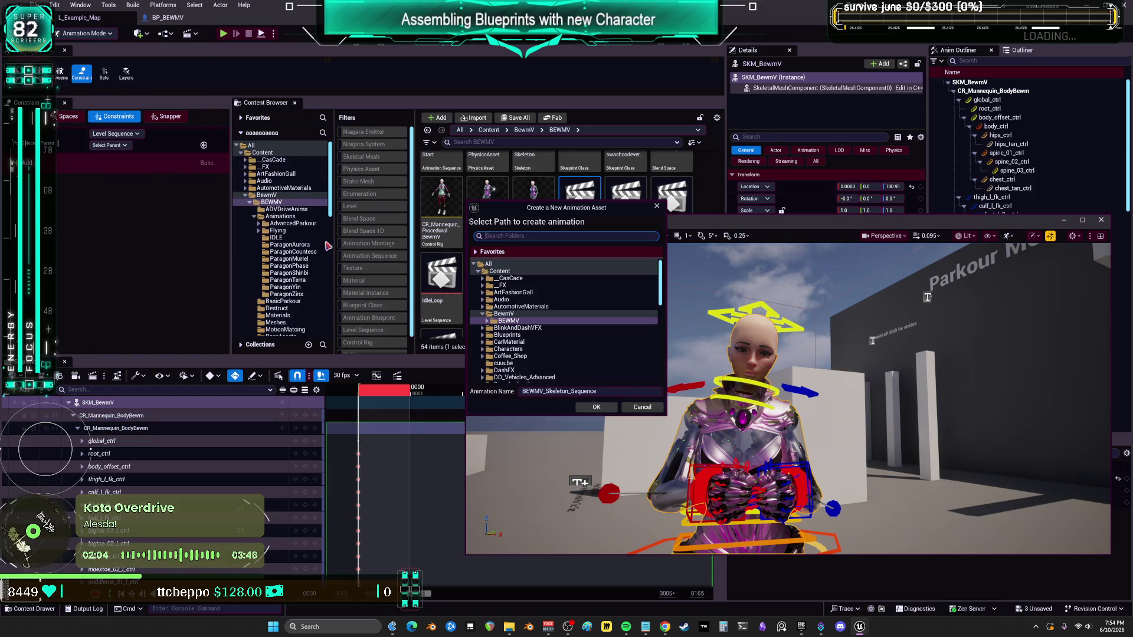
type("AnimIdleKeyboardMiddle")
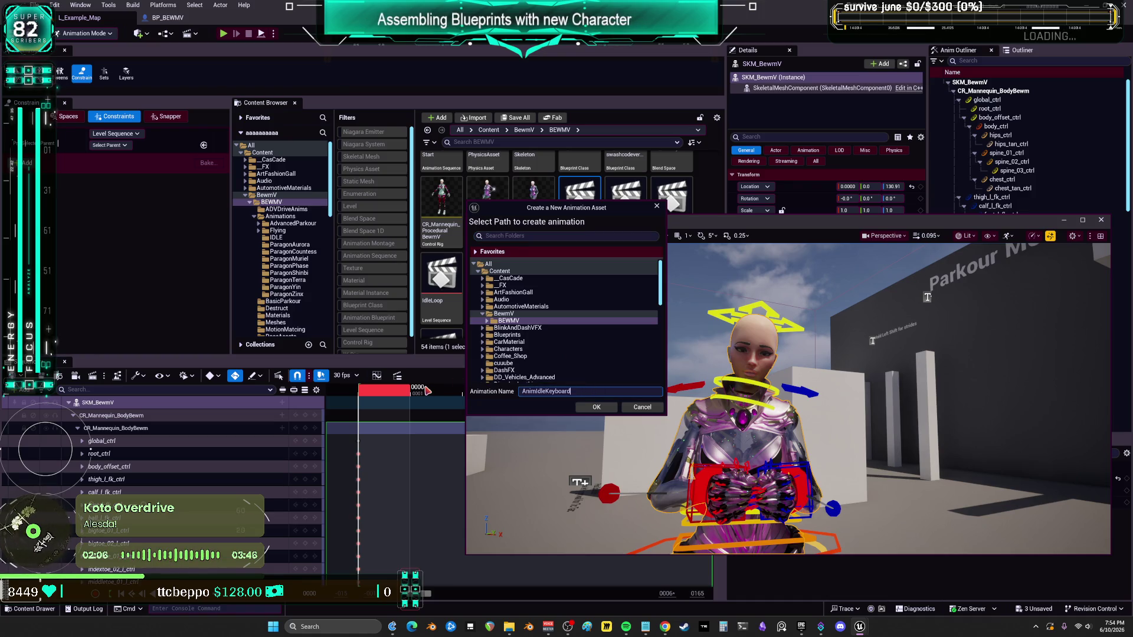
left_click(596, 407)
left_click(551, 308)
left_click(550, 295)
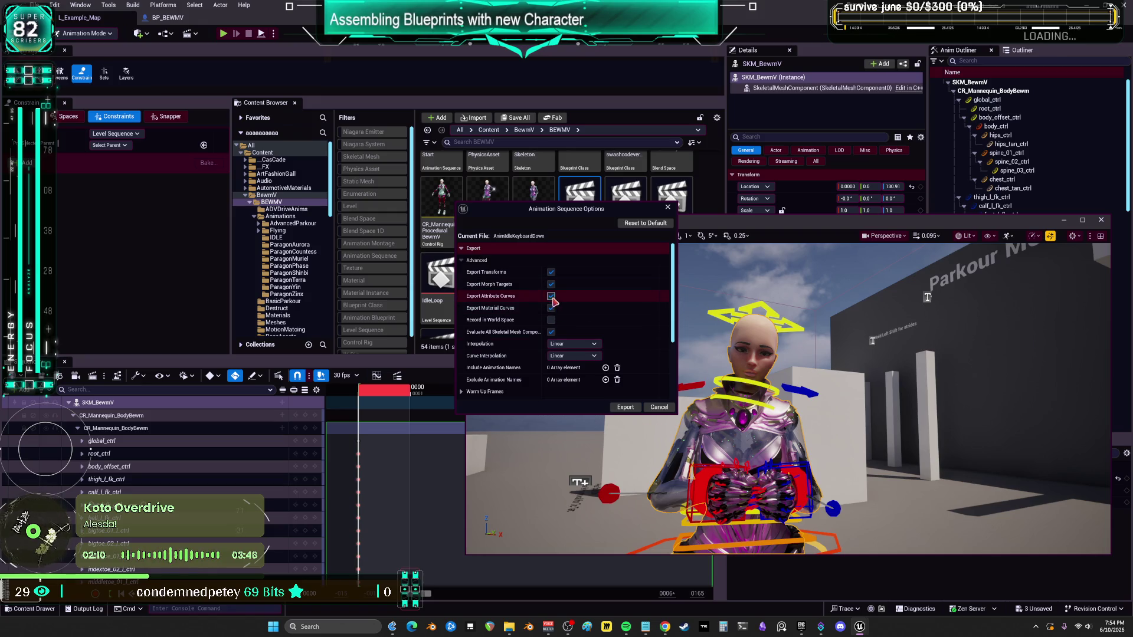
left_click(551, 284)
left_click(626, 407)
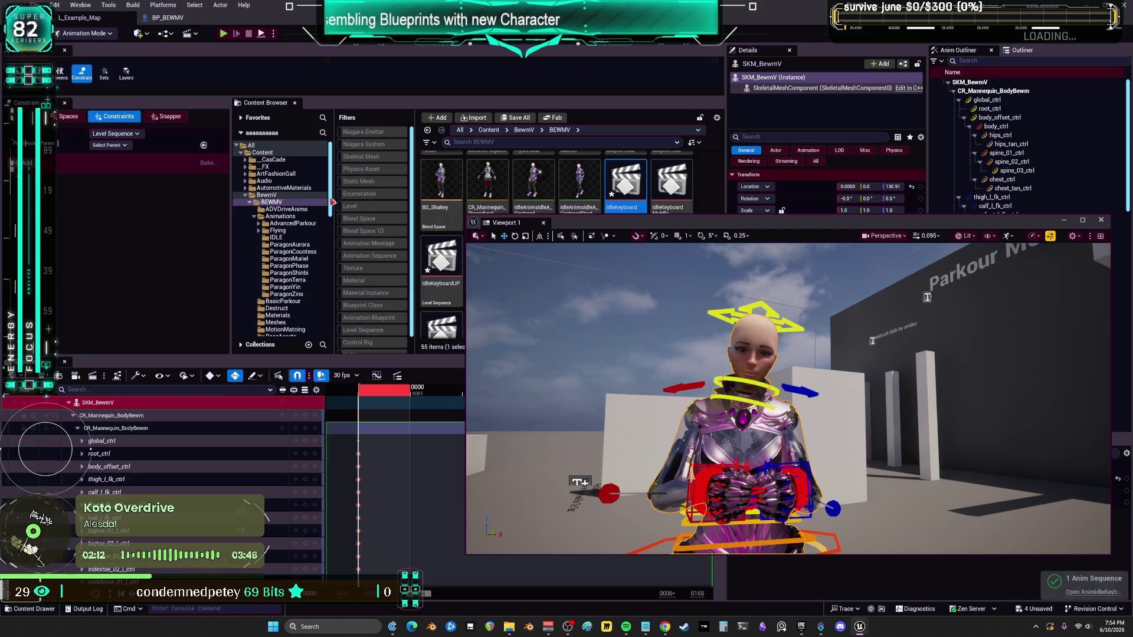
Step: Save all levels and assets, then close the floating viewport window
left_click(37, 4)
left_click(99, 131)
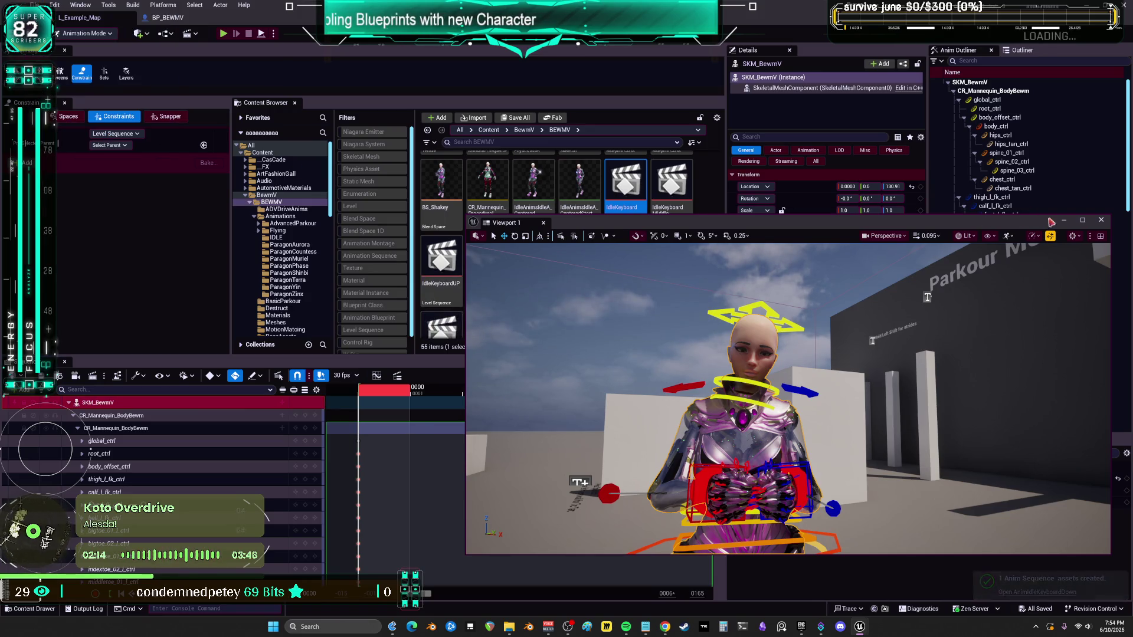
left_click(1101, 219)
right_click(715, 225)
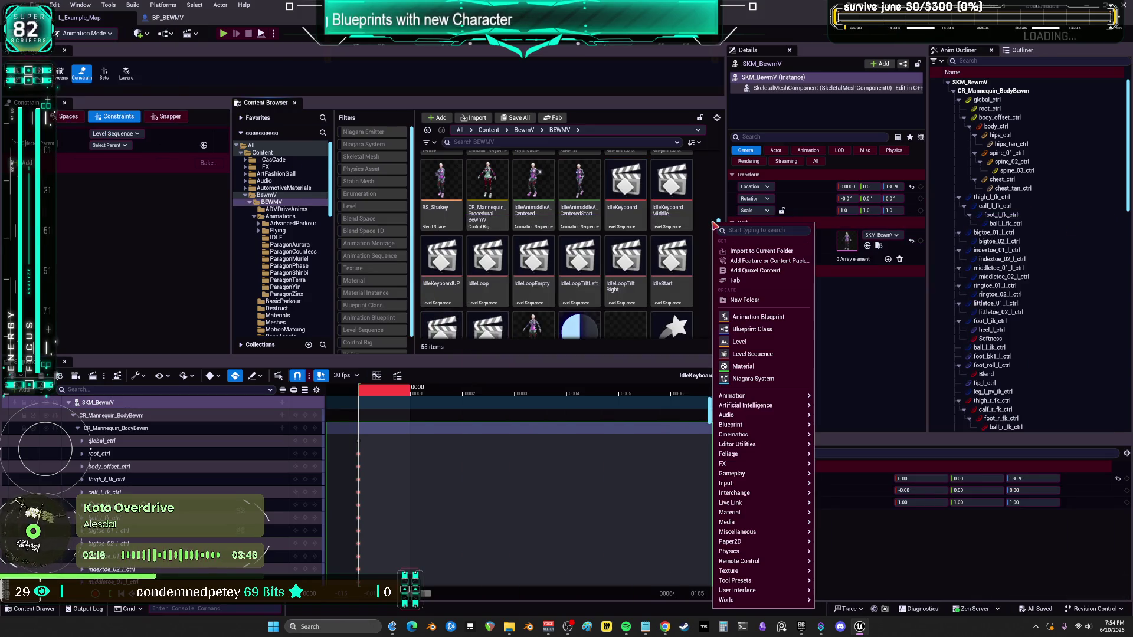
Step: Add a Blend Space for the character's skeleton and name it BS_Keyboard
type("blends")
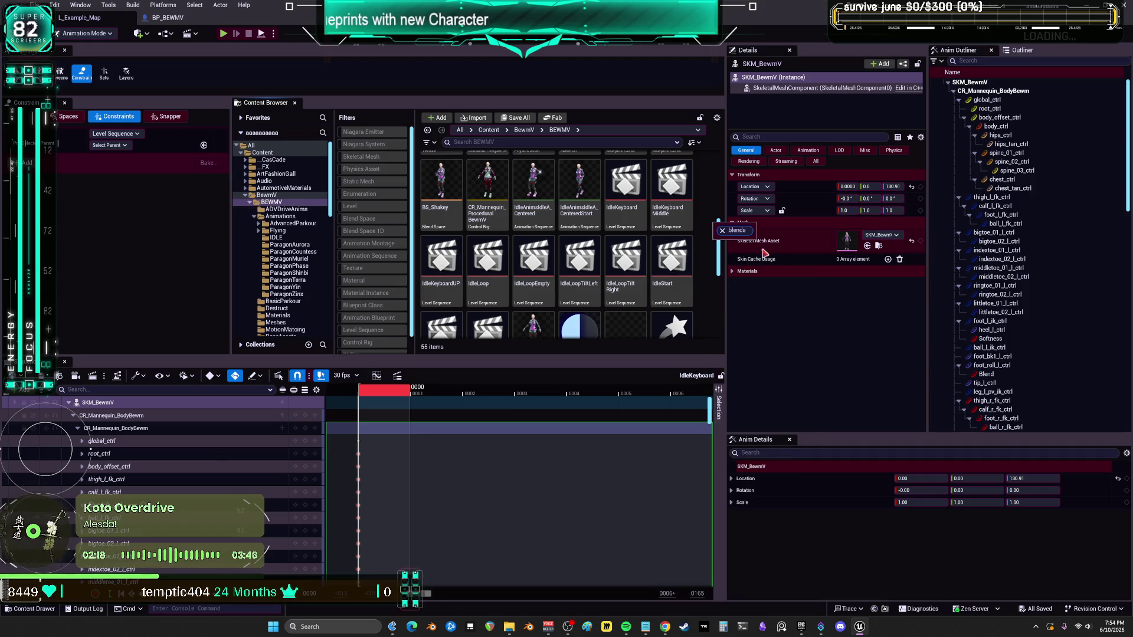
key("BackSpace")
left_click(761, 254)
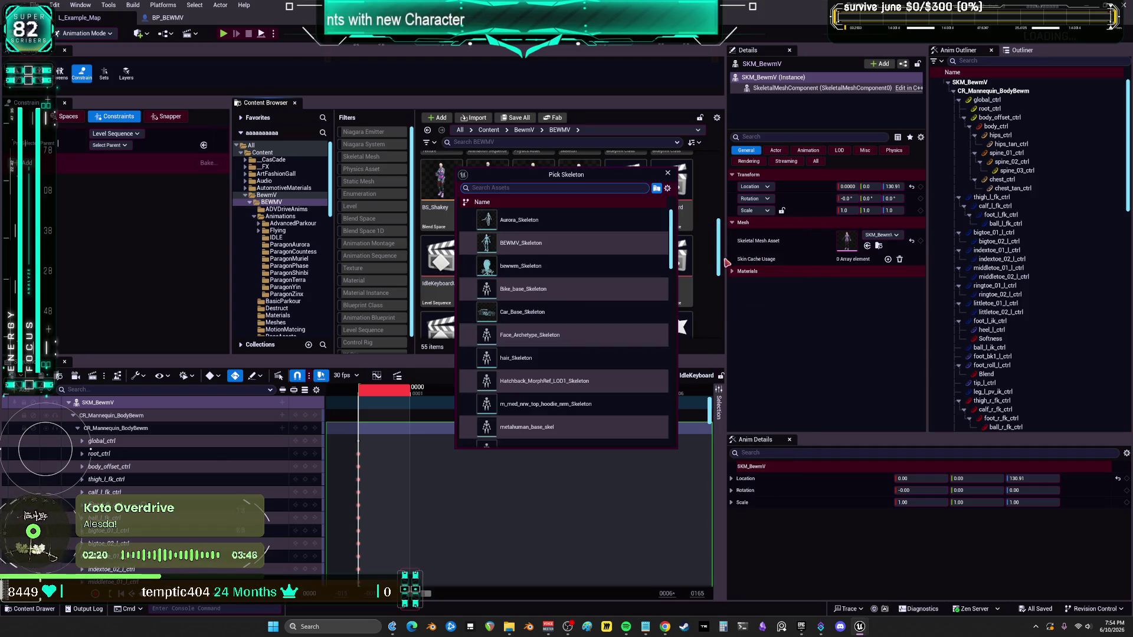
left_click(581, 258)
type("BS_Keyboard")
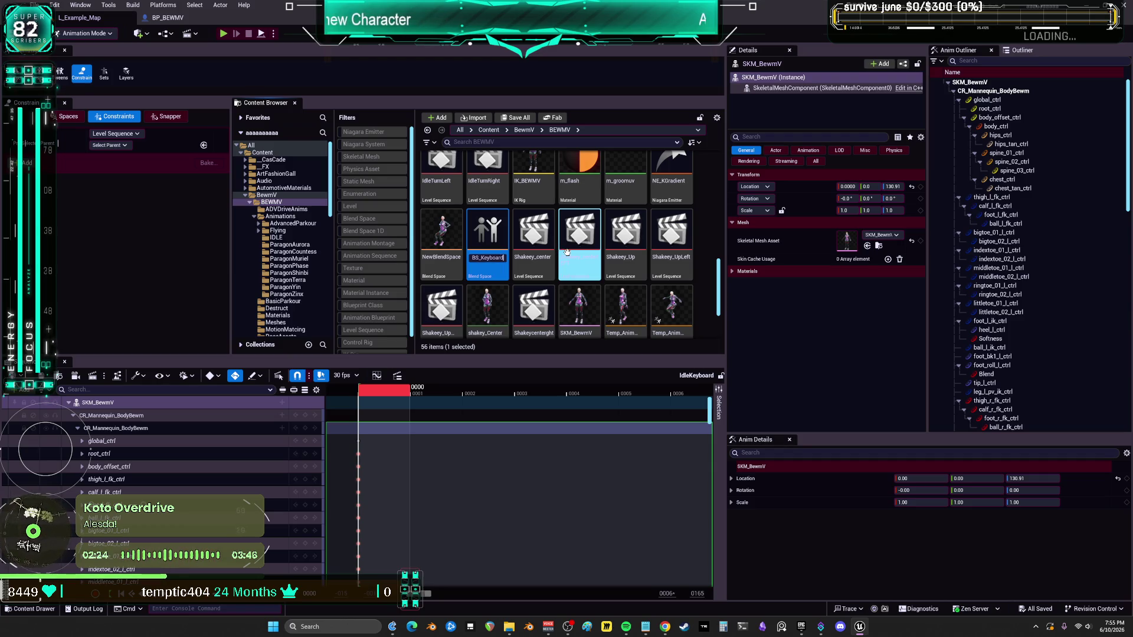
key("Return")
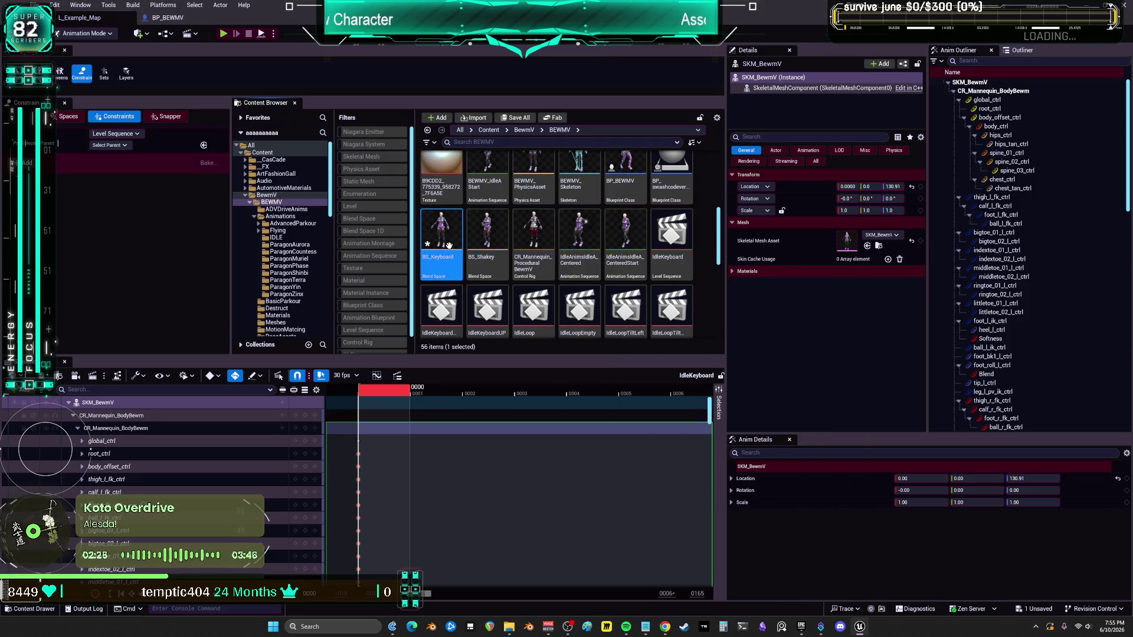
Step: Open BS_Keyboard and place AnimIdleKeyboardDown as the bottom sample
double_click(480, 227)
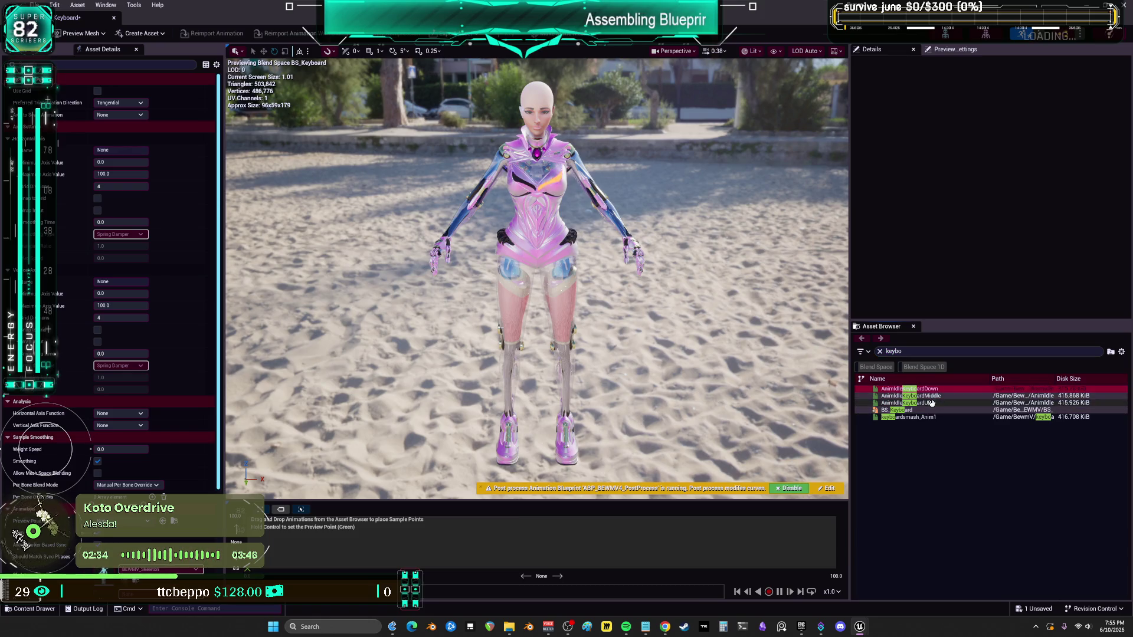
left_click_drag(909, 411, 575, 544)
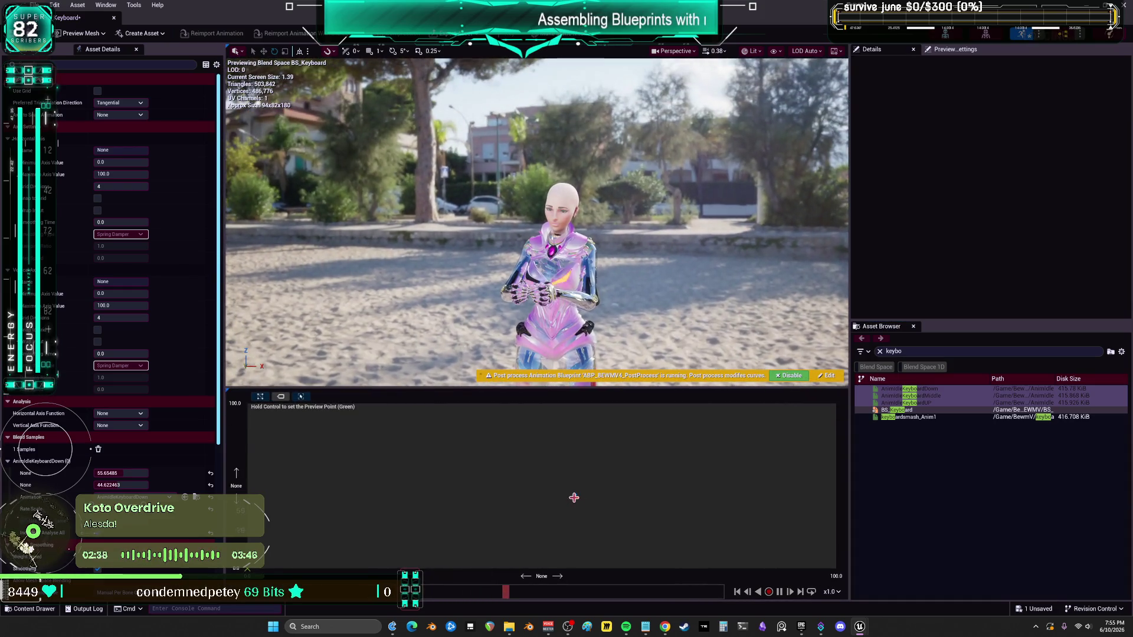
left_click_drag(449, 487, 447, 485)
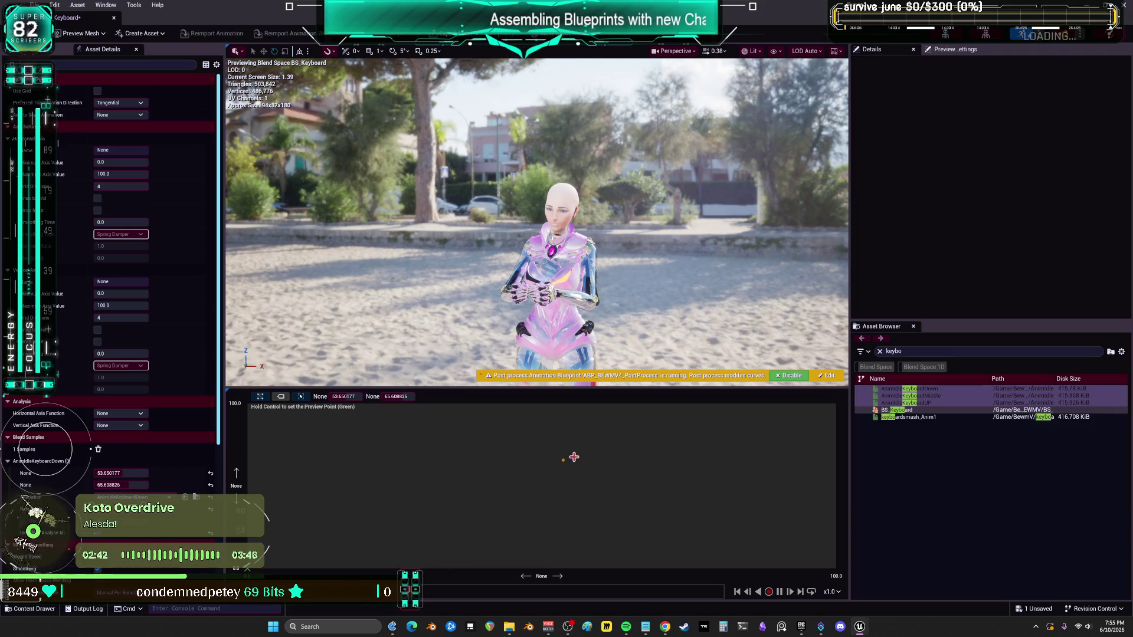
Step: Add AnimIdleKeyboardMiddle in the middle and AnimIdleKeyboardUP at the top, then preview the blends
scroll(105, 357, "down", 2)
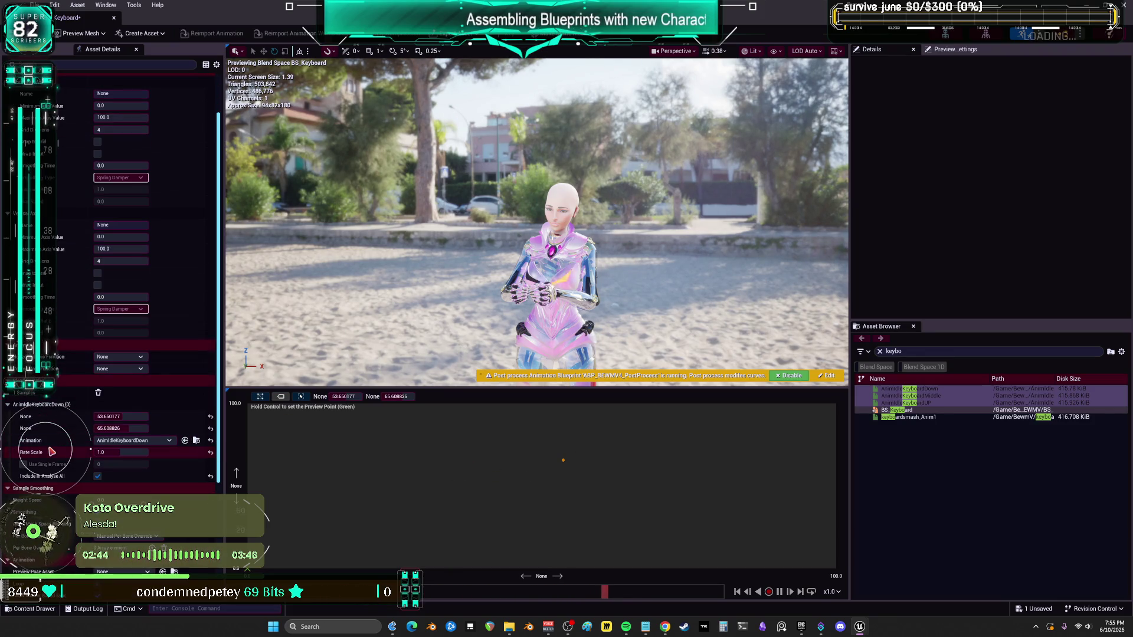
scroll(52, 452, "down", 1)
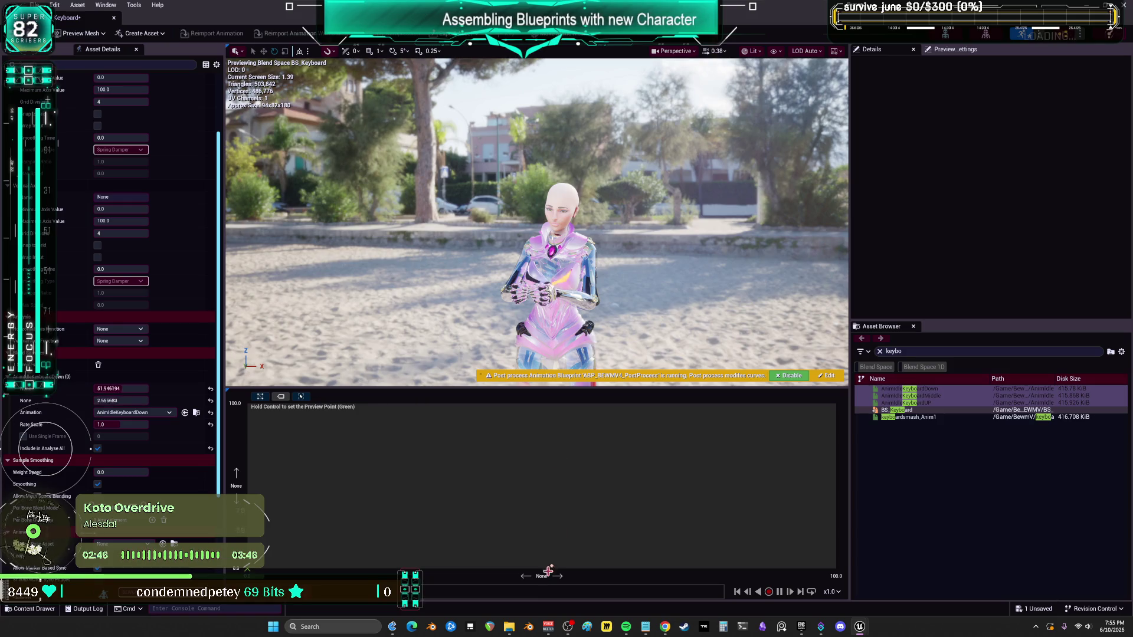
left_click(938, 396)
mouse_move(940, 396)
left_mouse_down()
mouse_move(544, 502)
mouse_move(543, 487)
left_mouse_up()
left_click(938, 389)
mouse_move(930, 403)
left_mouse_down()
mouse_move(526, 447)
mouse_move(545, 406)
left_mouse_up()
left_click(535, 448, "ctrl")
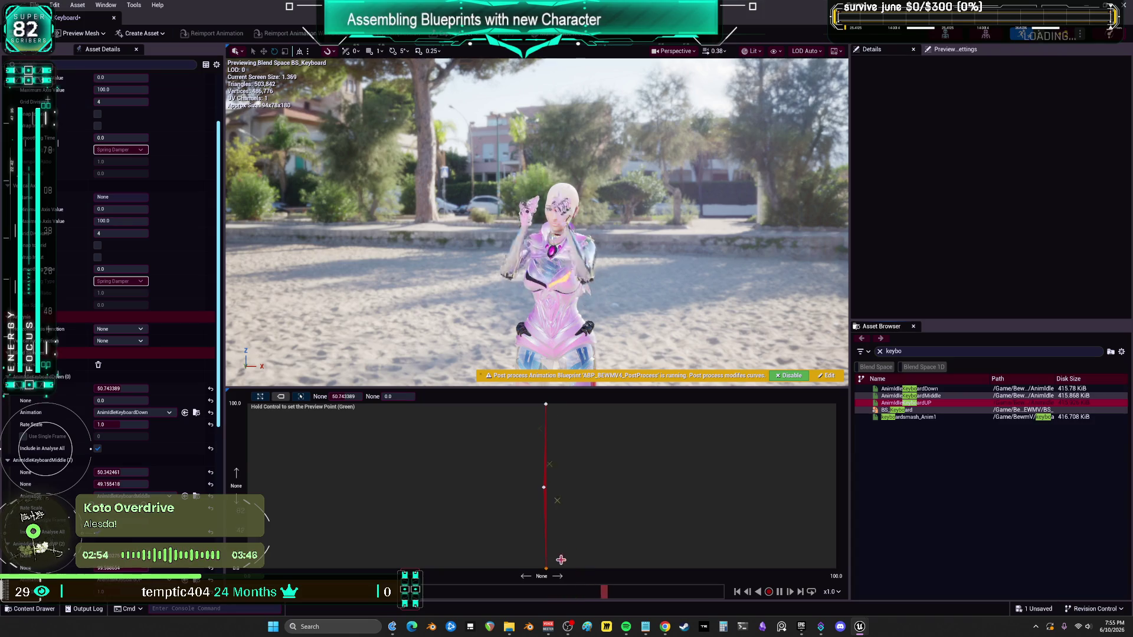
left_click(544, 557, "ctrl")
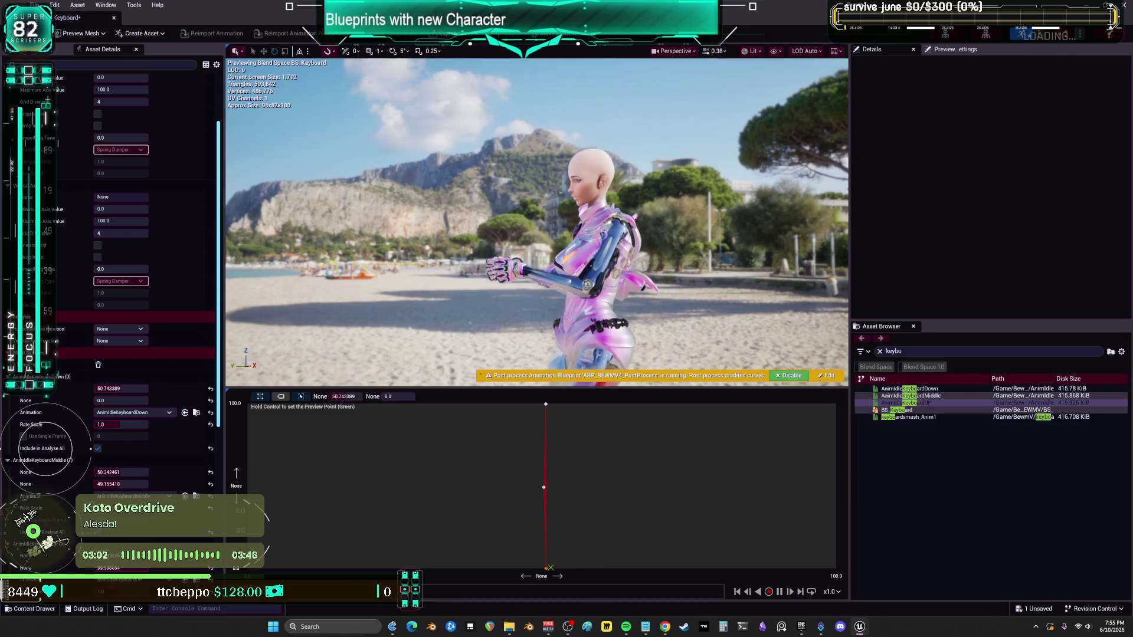
key("ctrl")
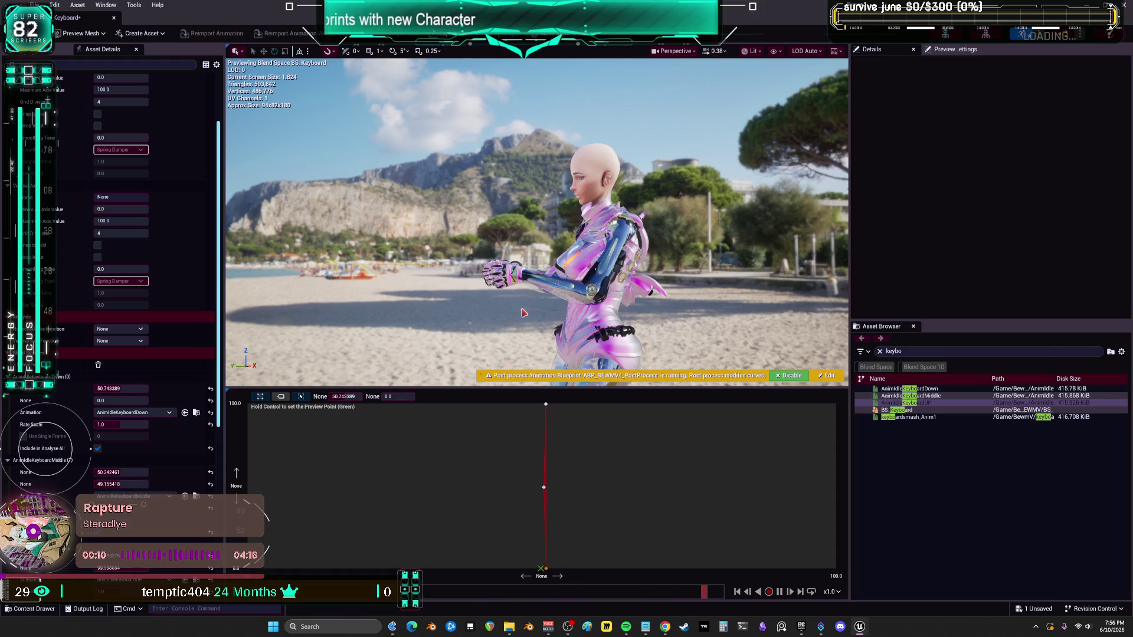
Step: Nudge the middle keyboard sample slightly left and orbit the preview to check the pose
left_click_drag(517, 490, 515, 489)
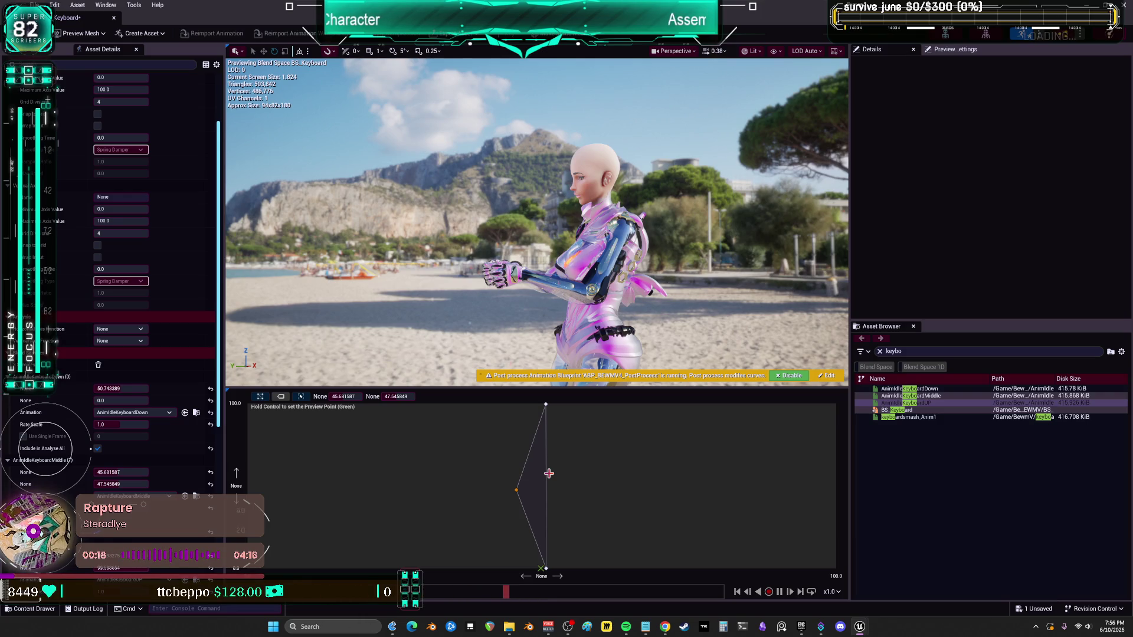
left_click_drag(567, 322, 625, 319)
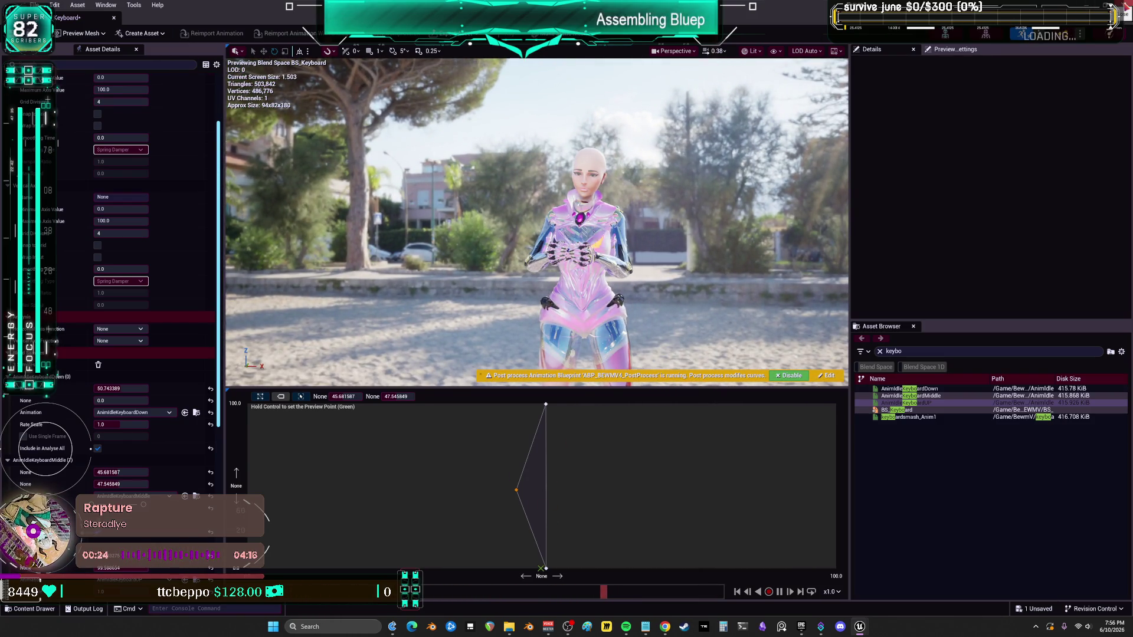
key("alt+Tab")
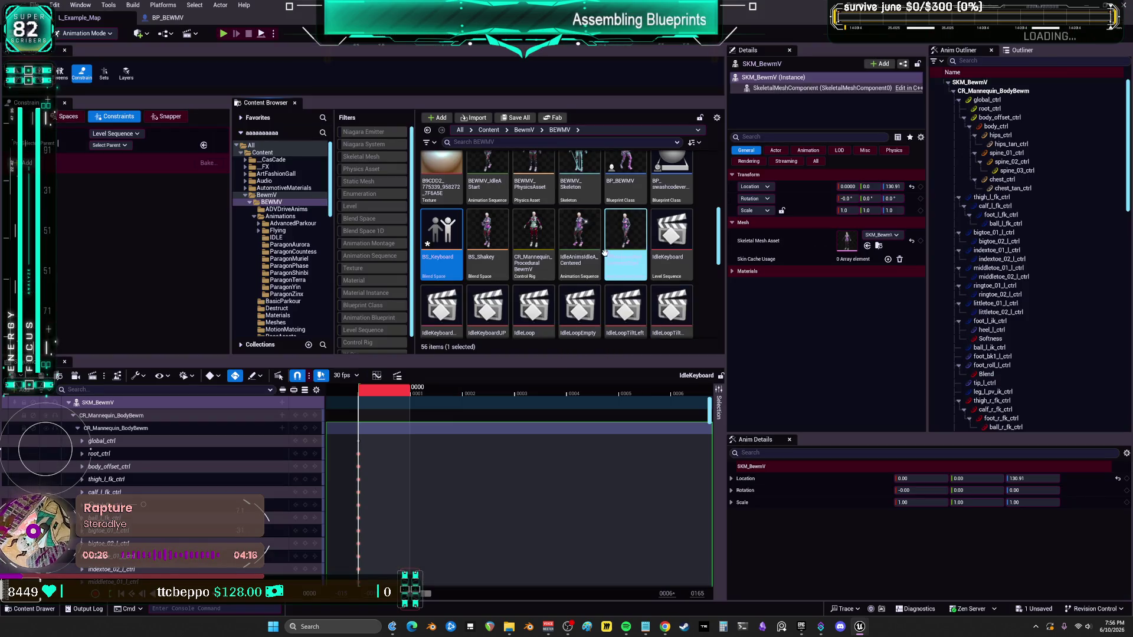
Step: Find the IdleKeyboard level sequence in the BEWMV folder and rename it IdleKeyboardDown
scroll(610, 266, "down", 2)
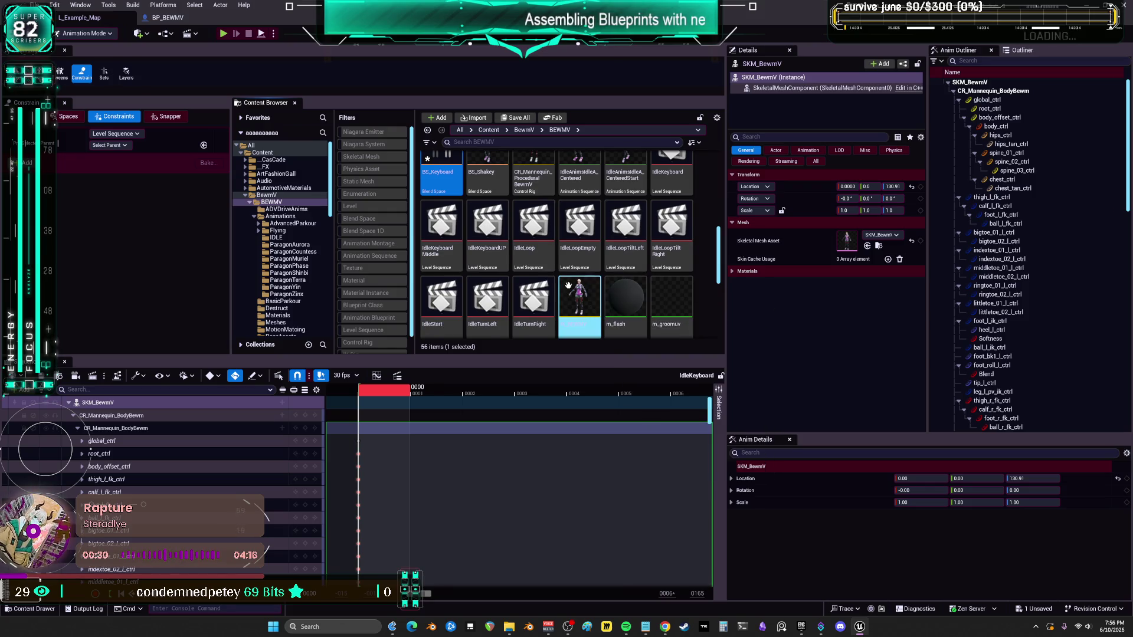
scroll(625, 301, "down", 2)
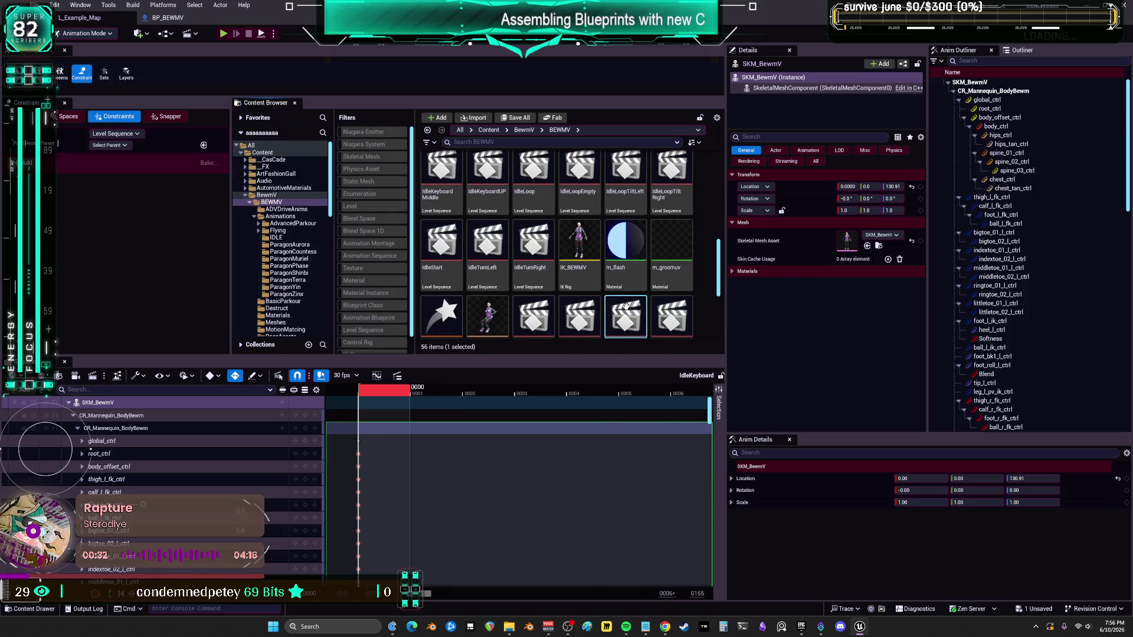
scroll(626, 305, "down", 2)
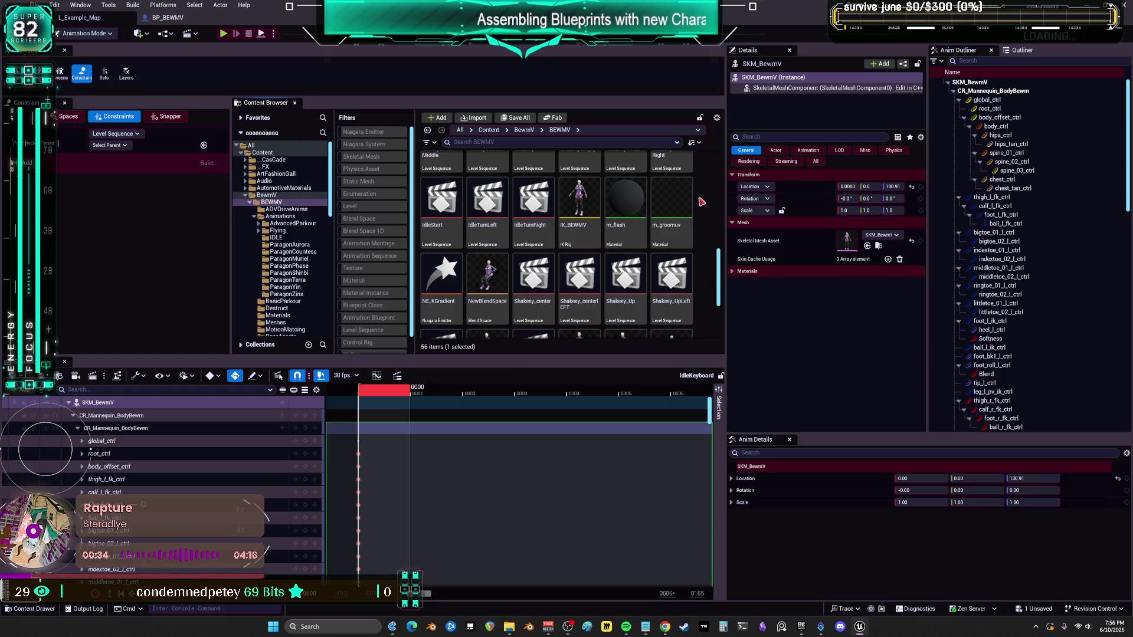
scroll(701, 202, "down", 3)
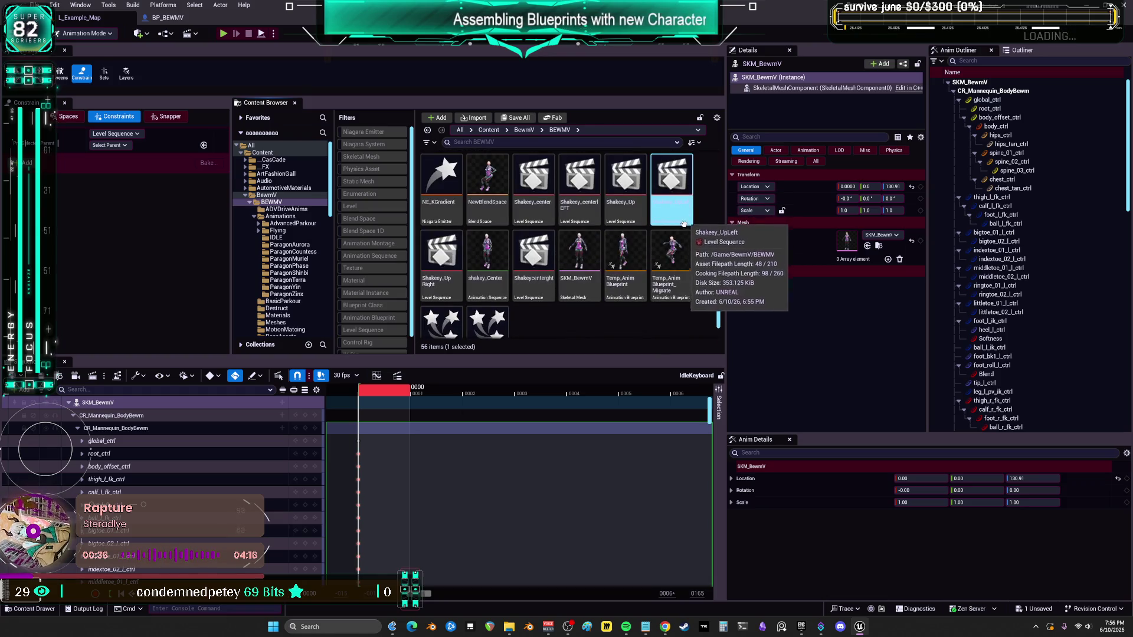
scroll(578, 260, "up", 3)
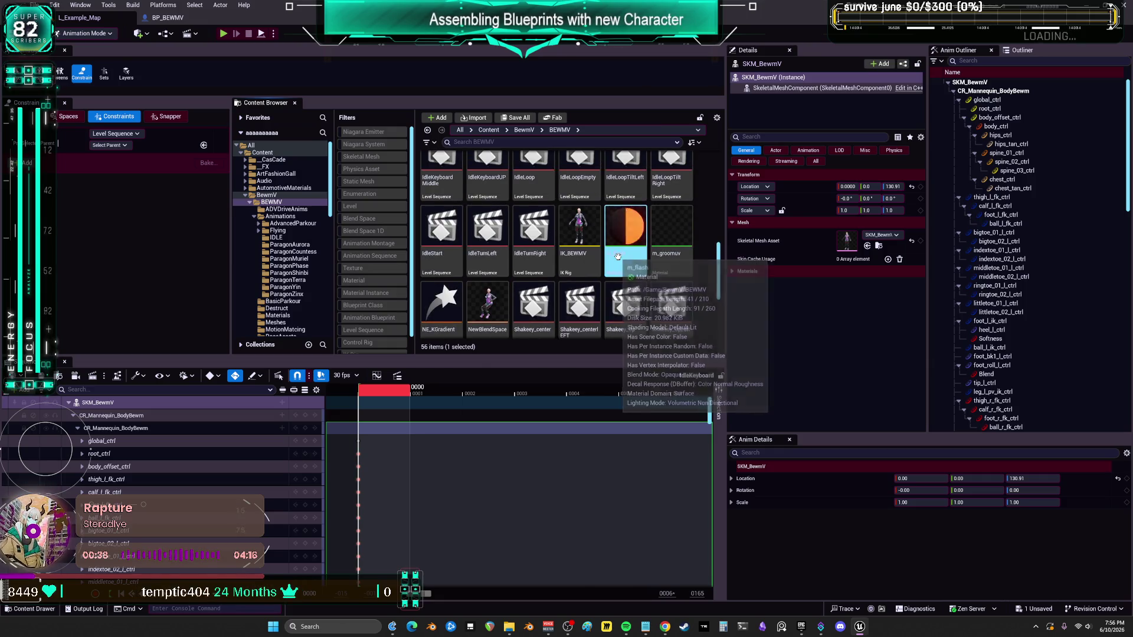
scroll(618, 256, "up", 2)
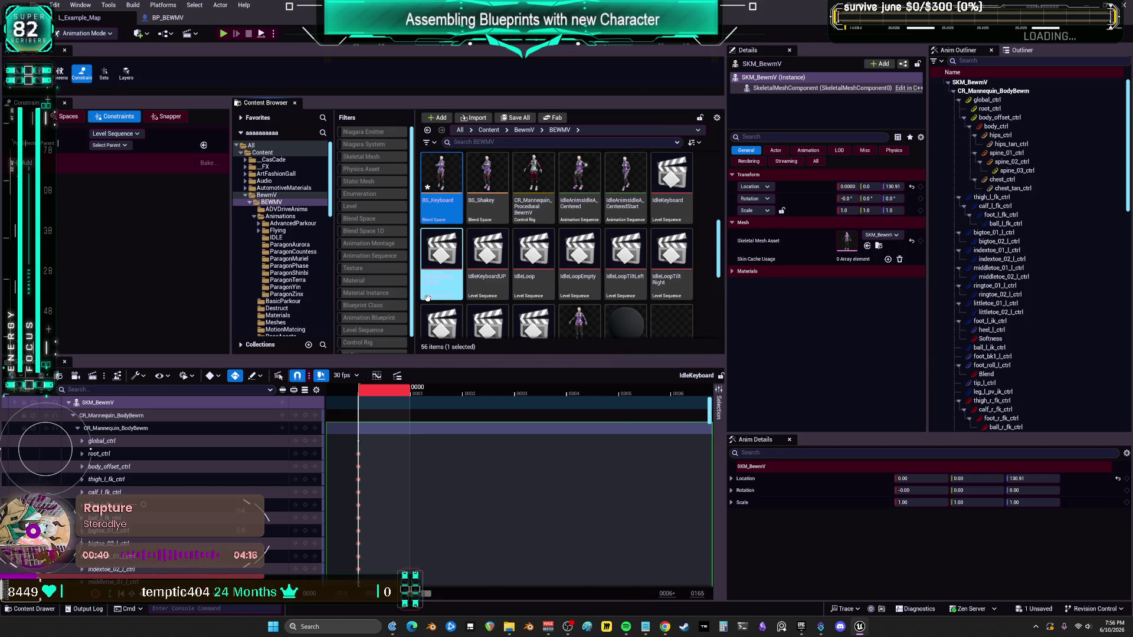
scroll(619, 221, "down", 1)
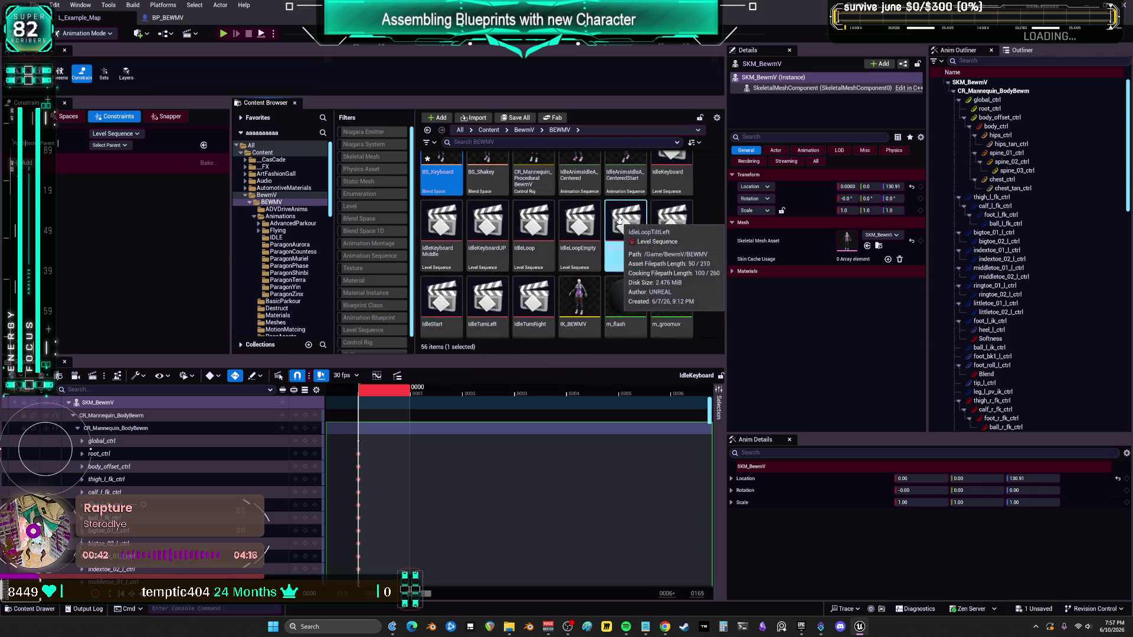
left_click(684, 172)
key("F2")
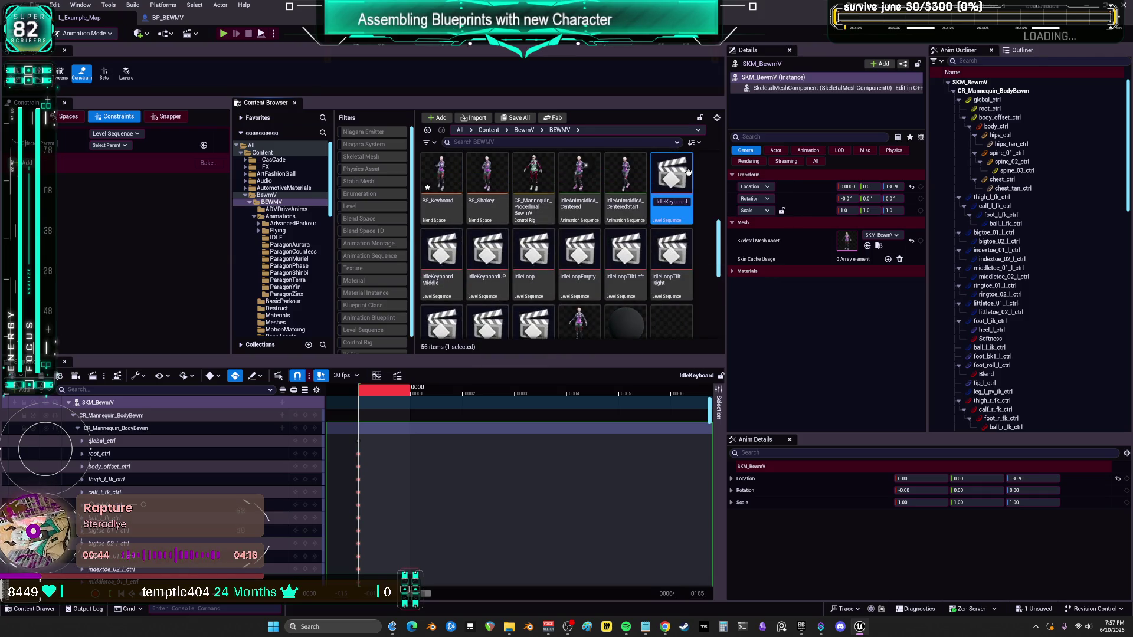
type("Down")
key("Return")
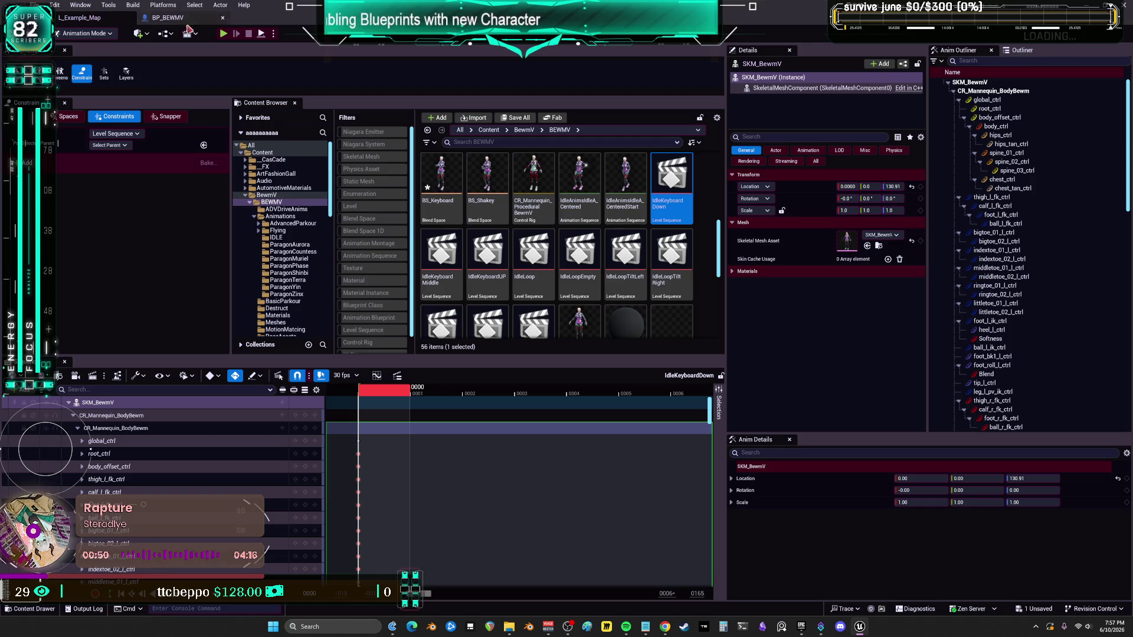
Step: Open a Viewport 1 window and frame the character's hand control
left_click(71, 6)
mouse_move(148, 109)
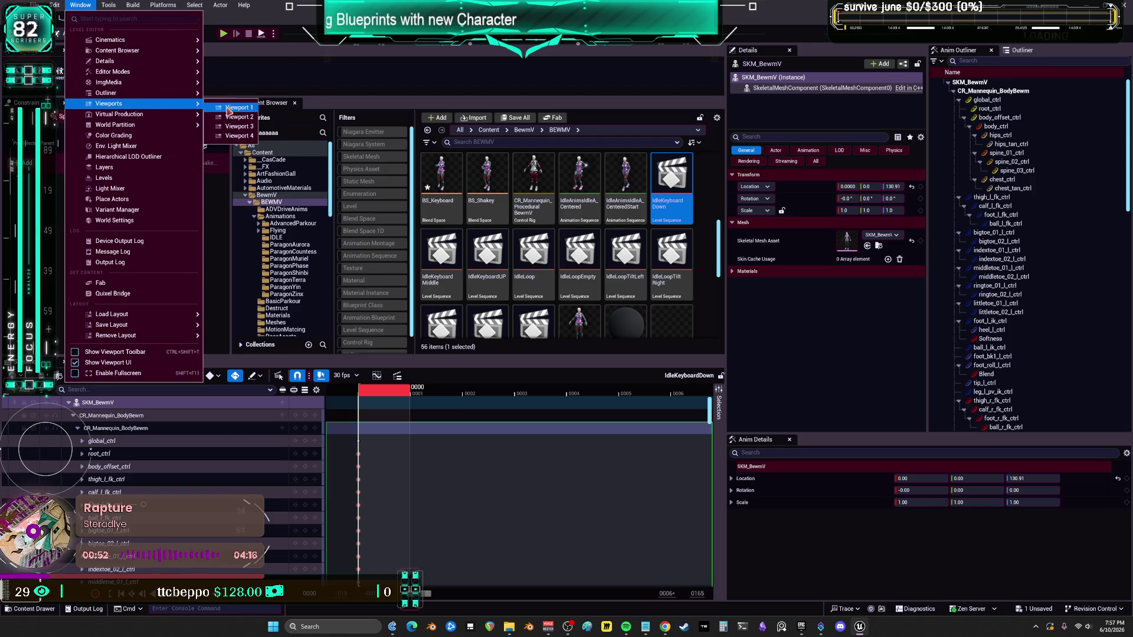
left_click(230, 111)
left_click_drag(736, 260, 549, 270)
left_click(766, 401)
key("f")
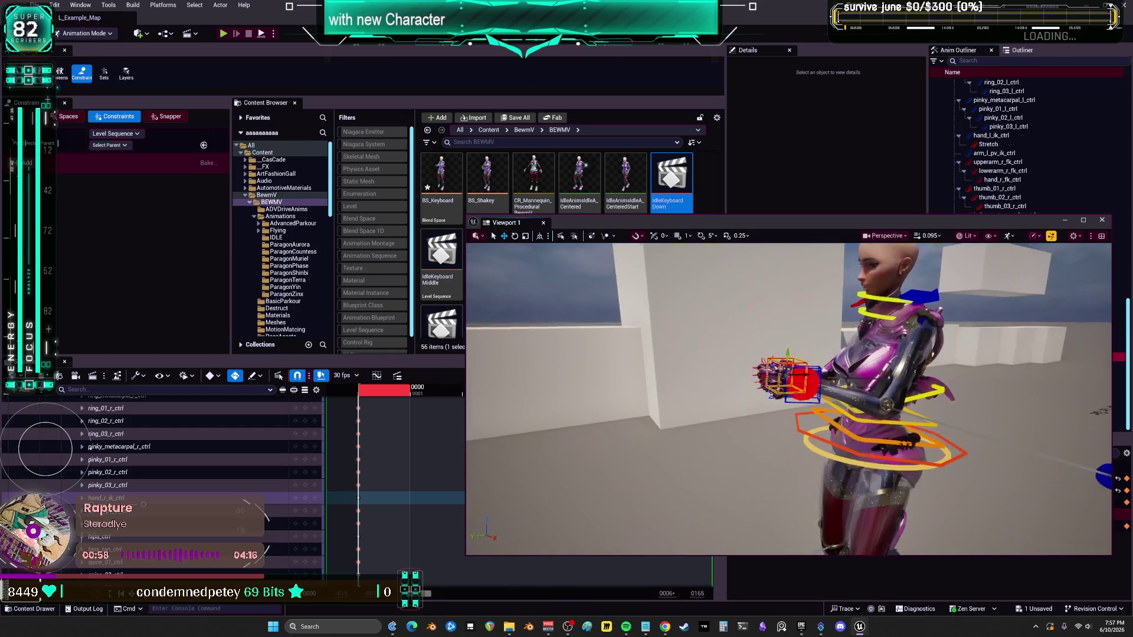
Step: Inspect both hand IK controls from several angles in a maximized Viewport 1
left_click(649, 295)
left_click_drag(649, 295, 643, 301)
left_click_drag(815, 380, 815, 360)
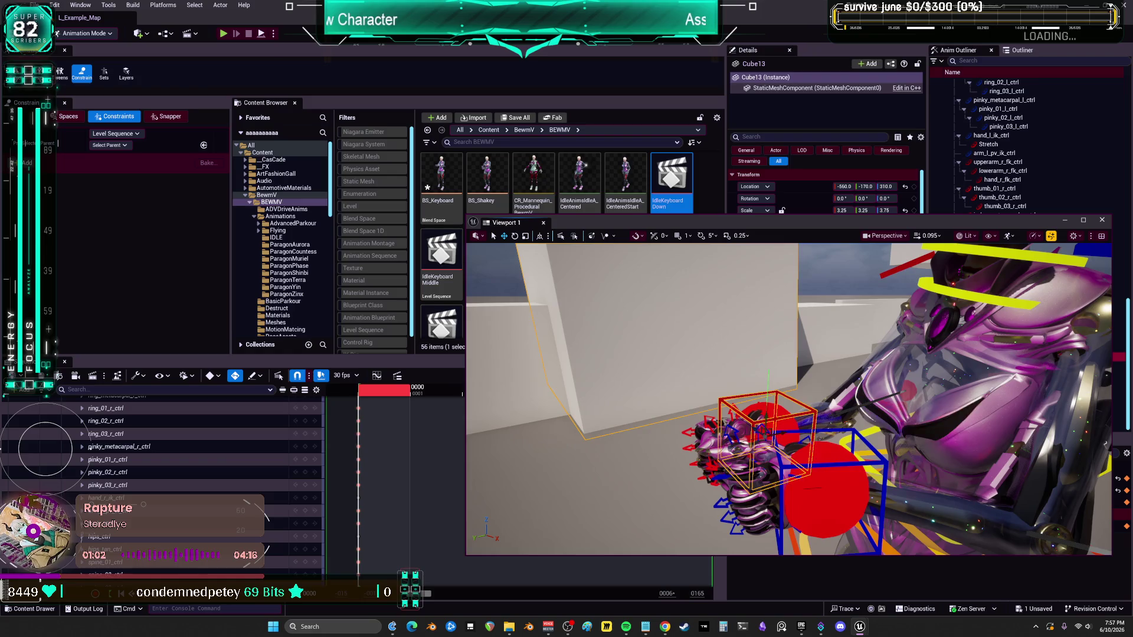
left_click(785, 413)
mouse_move(784, 413)
left_mouse_down()
mouse_move(776, 384)
mouse_move(770, 401)
left_mouse_up()
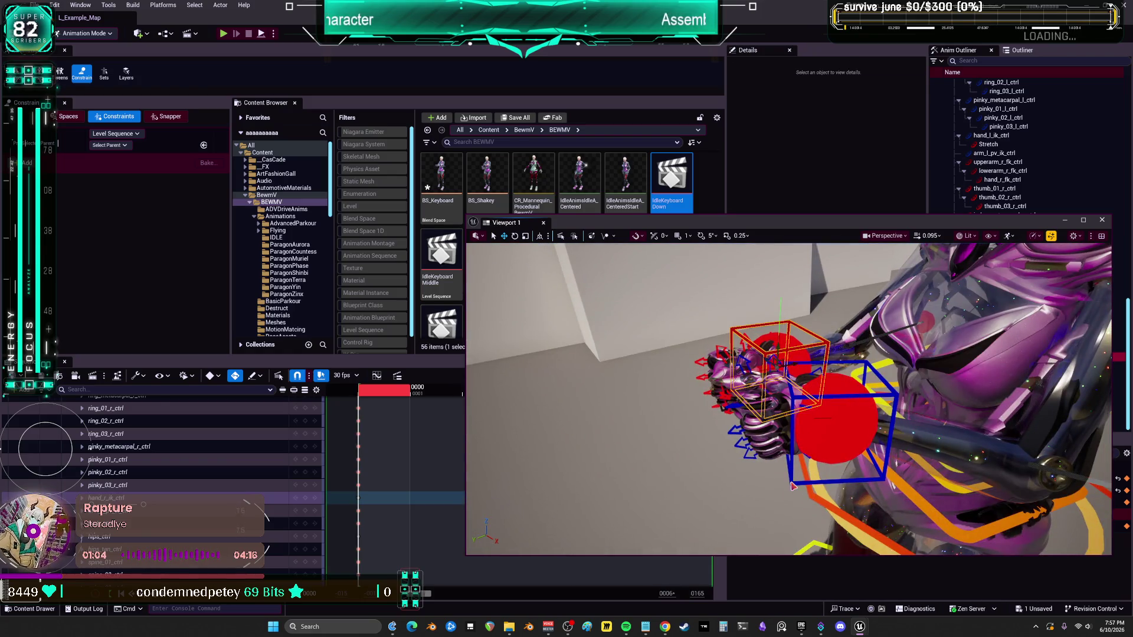
left_click(793, 485)
left_click_drag(792, 485, 980, 279)
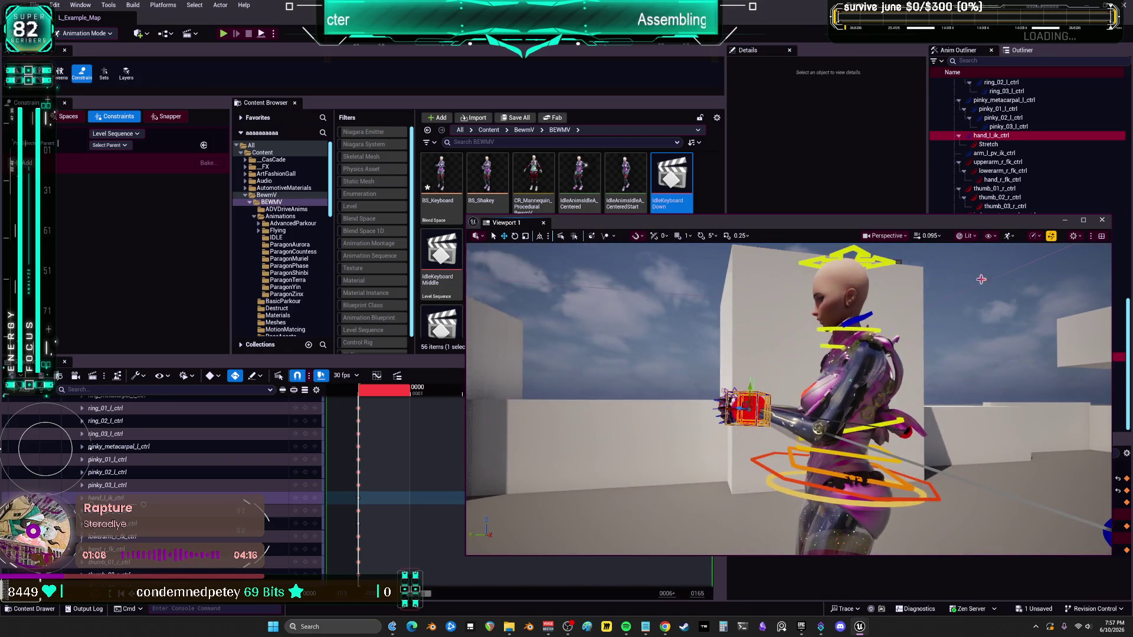
left_click(1089, 219)
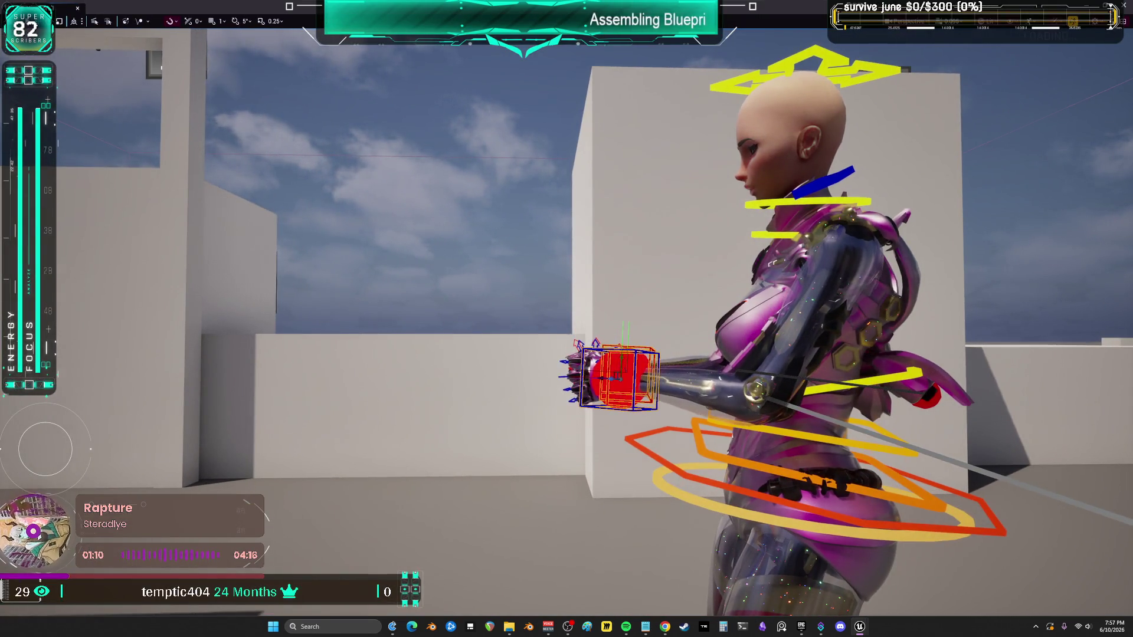
mouse_move(566, 319)
left_mouse_down()
mouse_move(814, 321)
mouse_move(657, 391)
mouse_move(638, 301)
mouse_move(721, 318)
left_mouse_up()
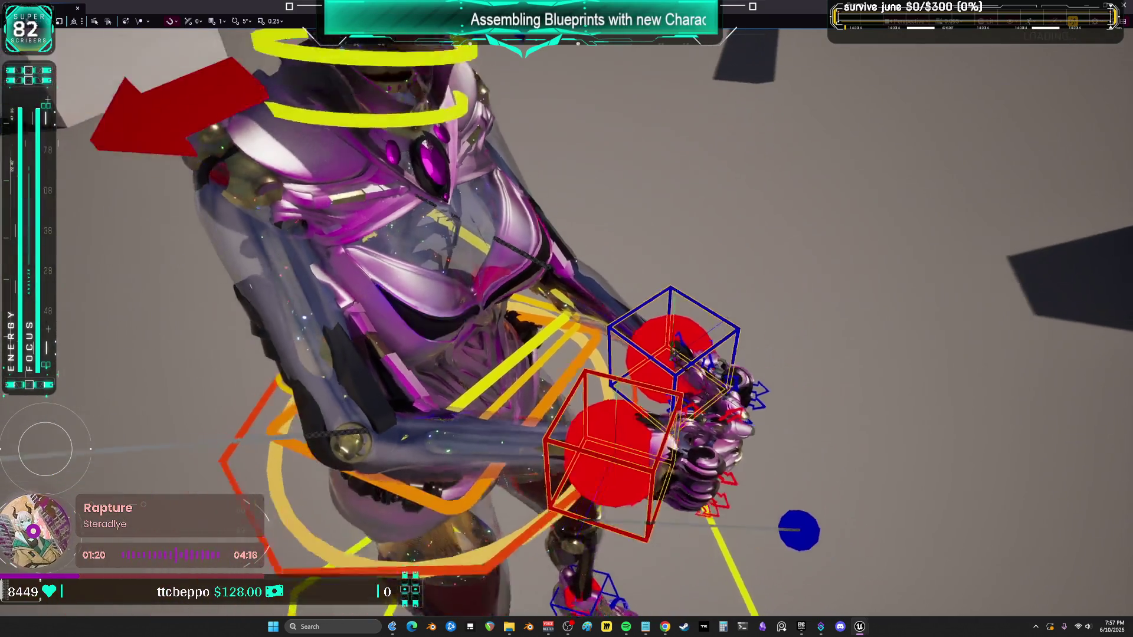
key("F11")
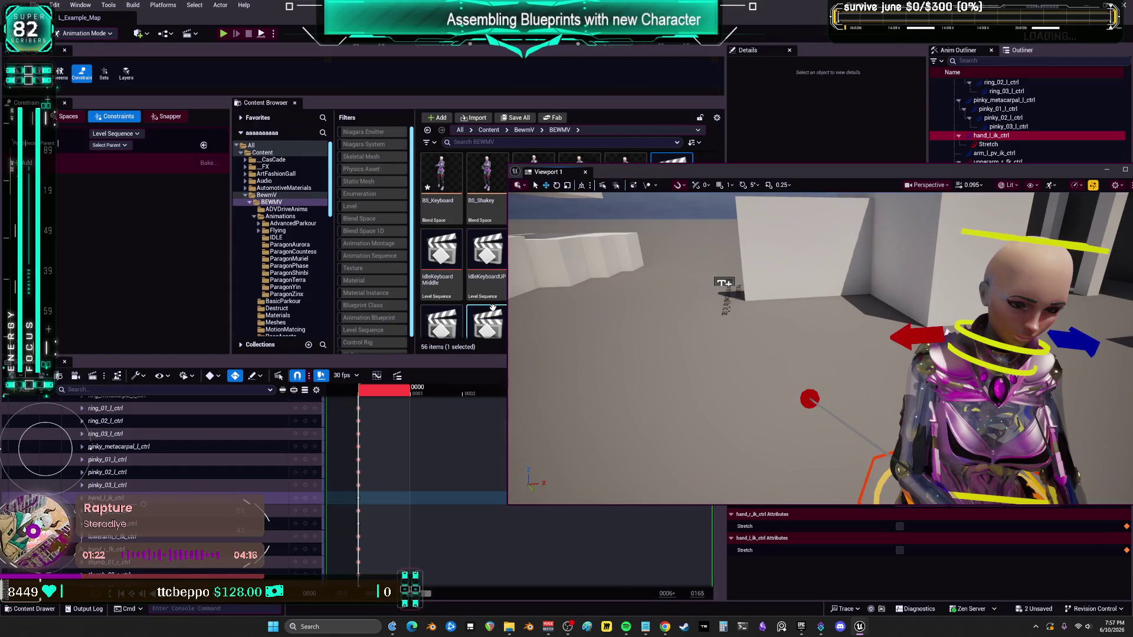
scroll(167, 488, "down", 10)
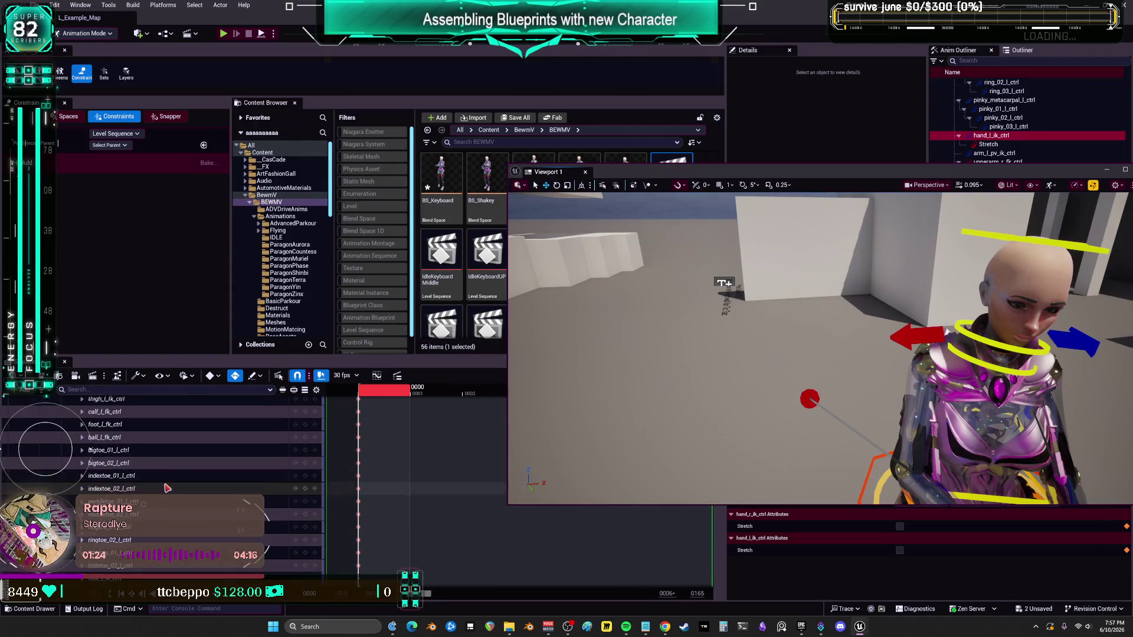
scroll(167, 488, "up", 3)
left_click_drag(697, 169, 656, 318)
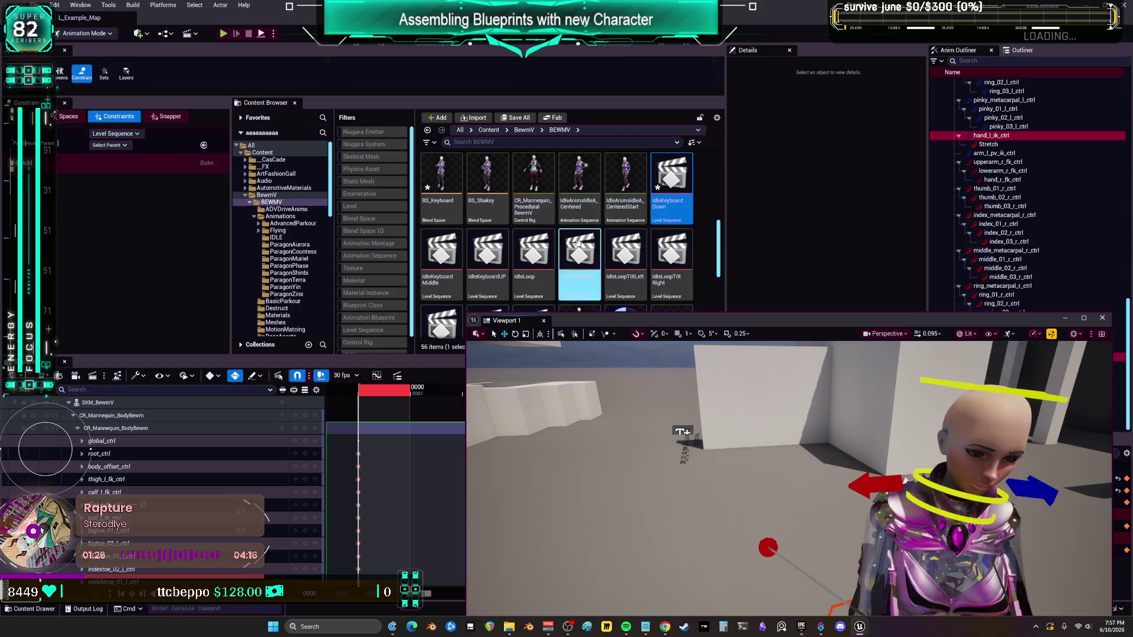
scroll(630, 247, "down", 3)
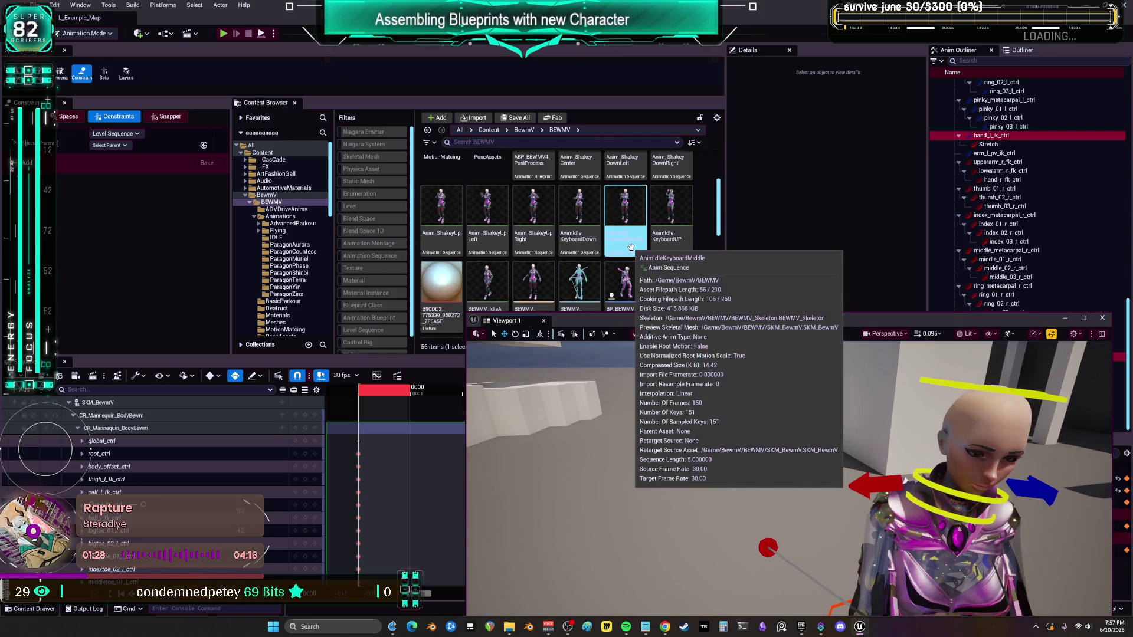
scroll(666, 269, "up", 5)
scroll(666, 270, "down", 2)
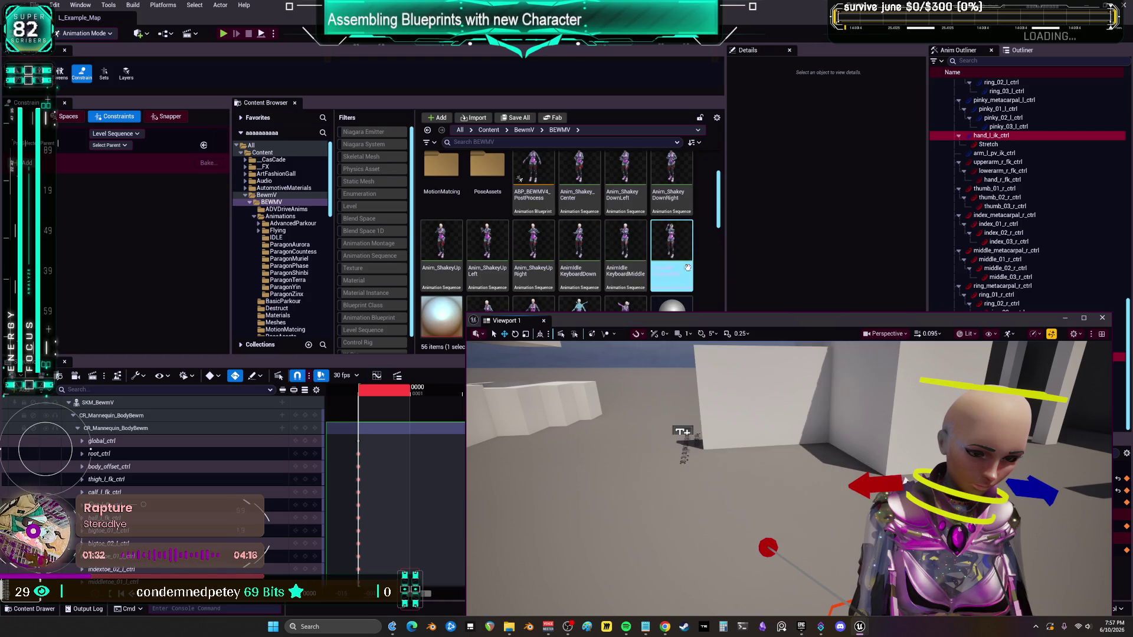
left_click(594, 265)
scroll(584, 267, "down", 1)
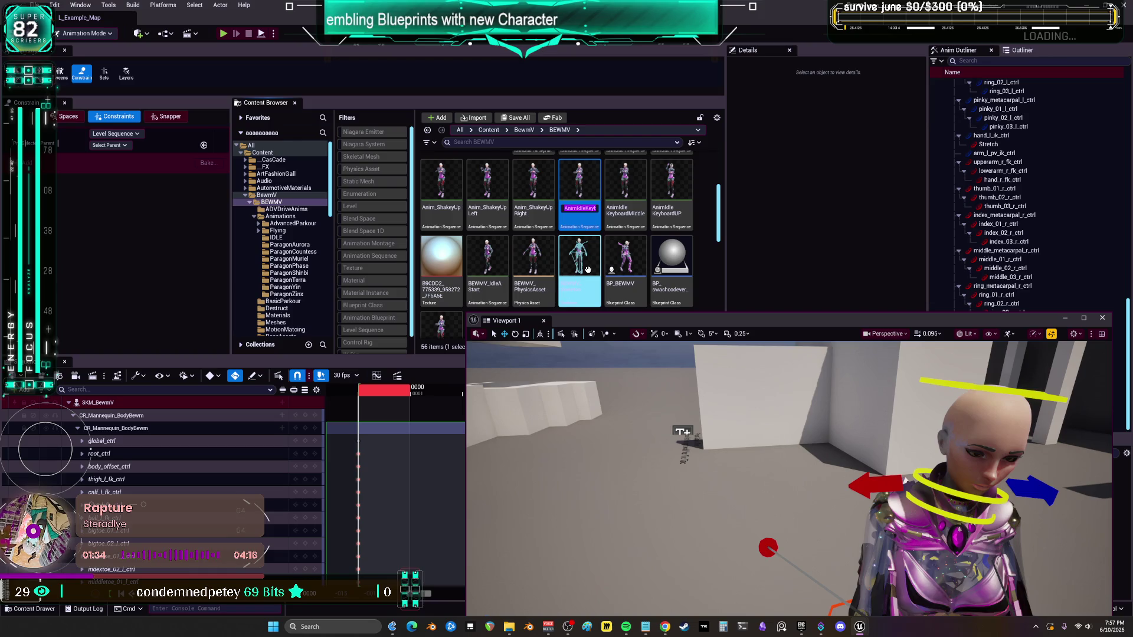
left_click(625, 183)
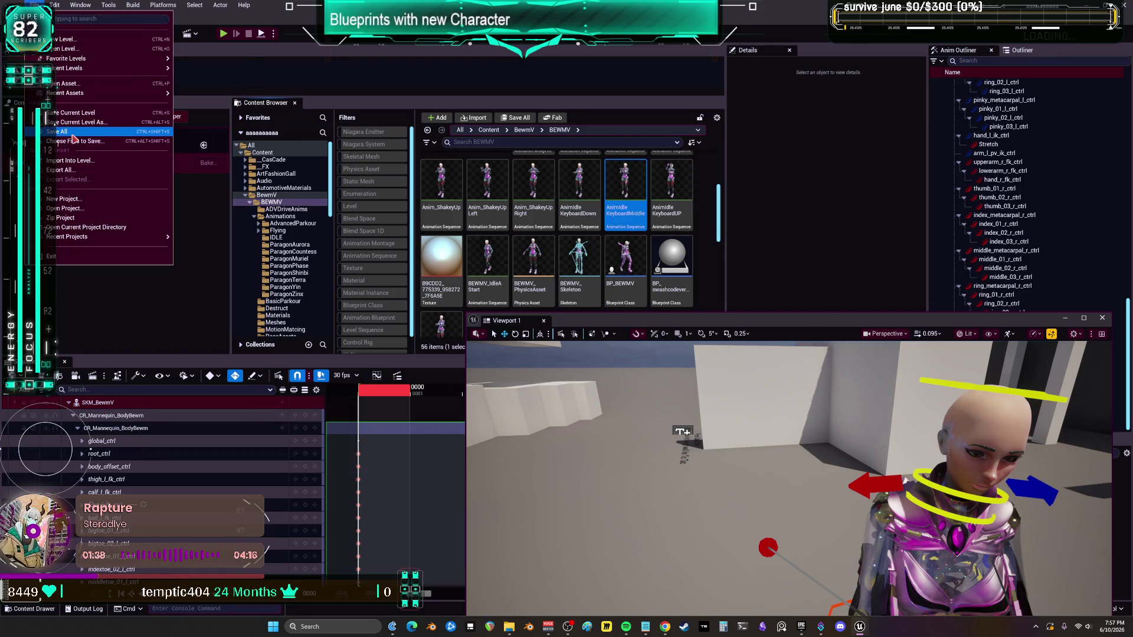
right_click(97, 403)
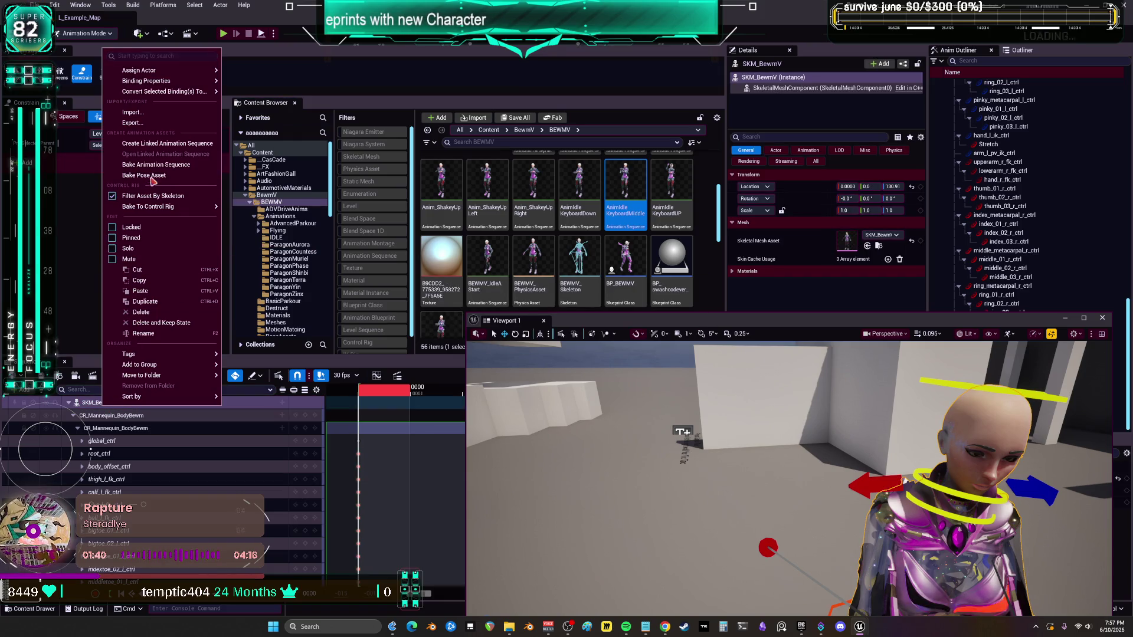
Step: Bake the track into AnimIdleKeyboardDown, replacing the existing asset, and export it
left_click(154, 171)
left_click(590, 391)
type("AnimIdleKeyboardDown")
left_click(597, 407)
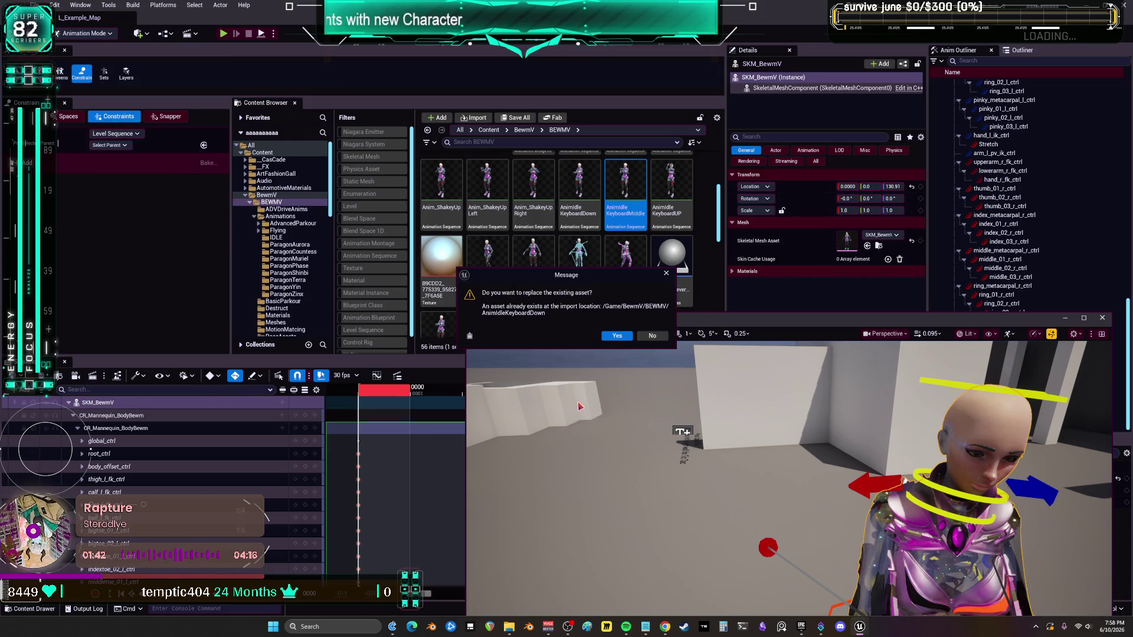
left_click(615, 335)
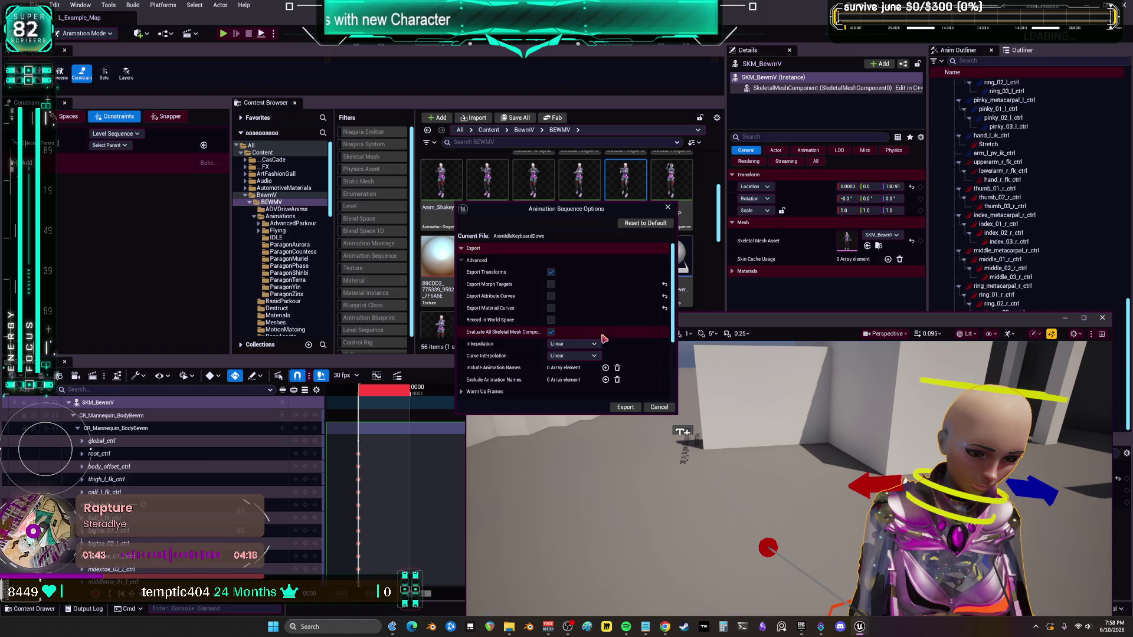
left_click(625, 407)
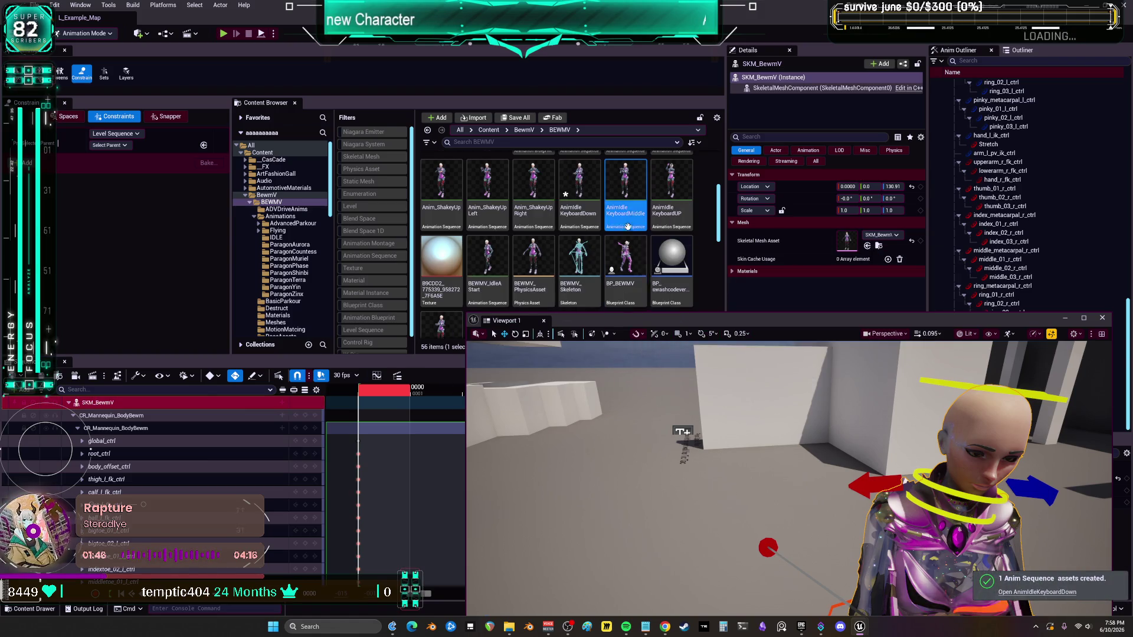
Step: Duplicate the IdleKeyboardDown level sequence in the BEWMV folder
scroll(627, 228, "down", 3)
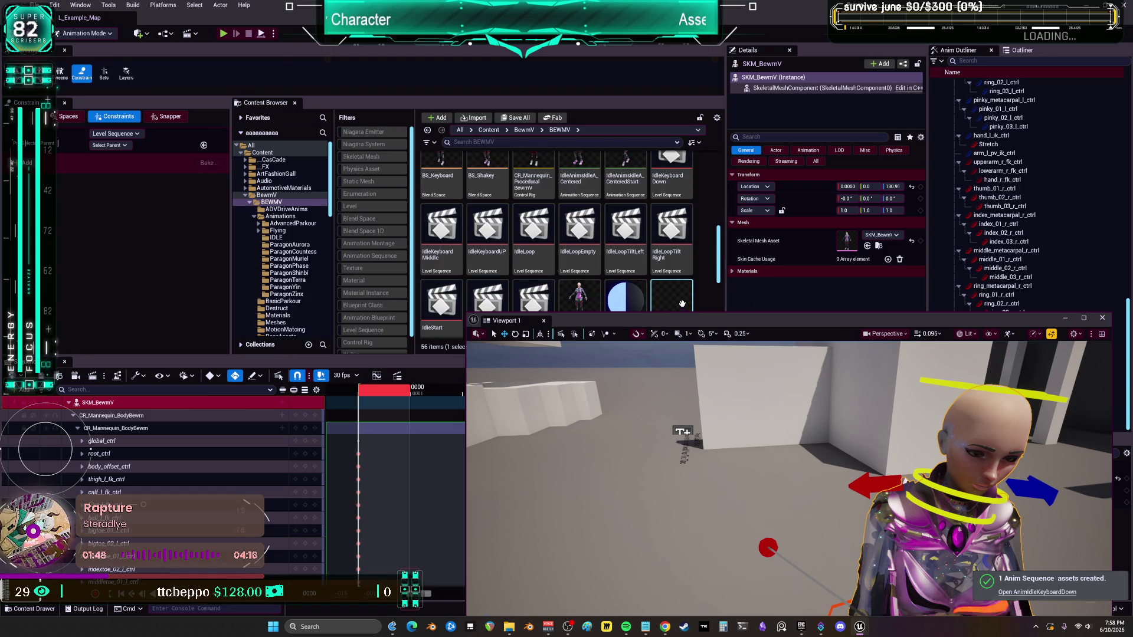
right_click(682, 304)
left_click(702, 323)
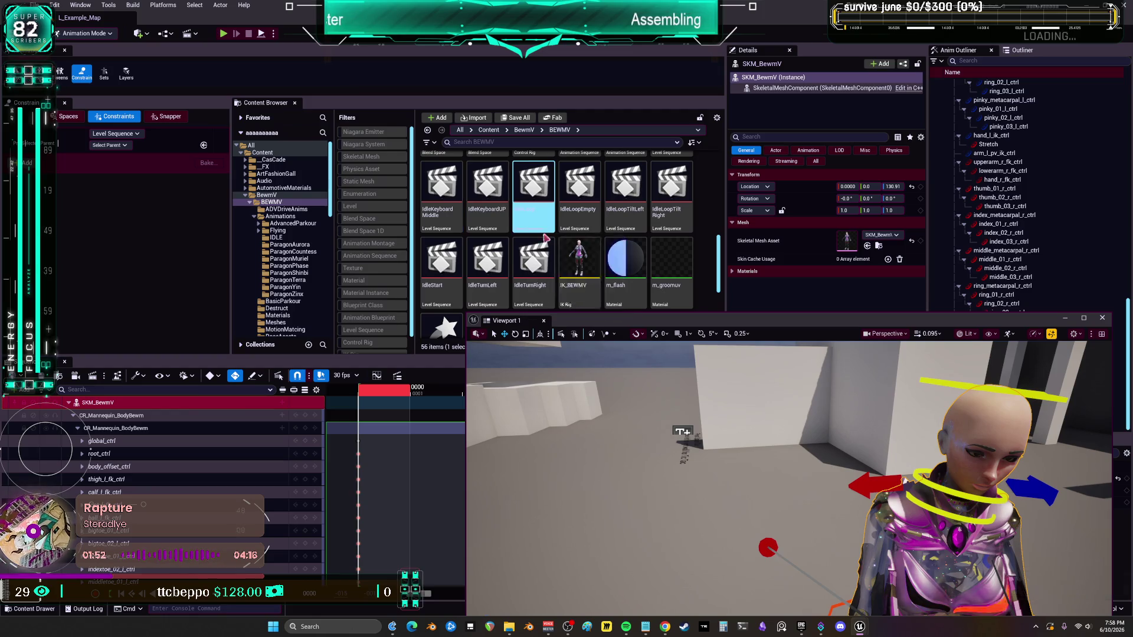
scroll(689, 264, "up", 1)
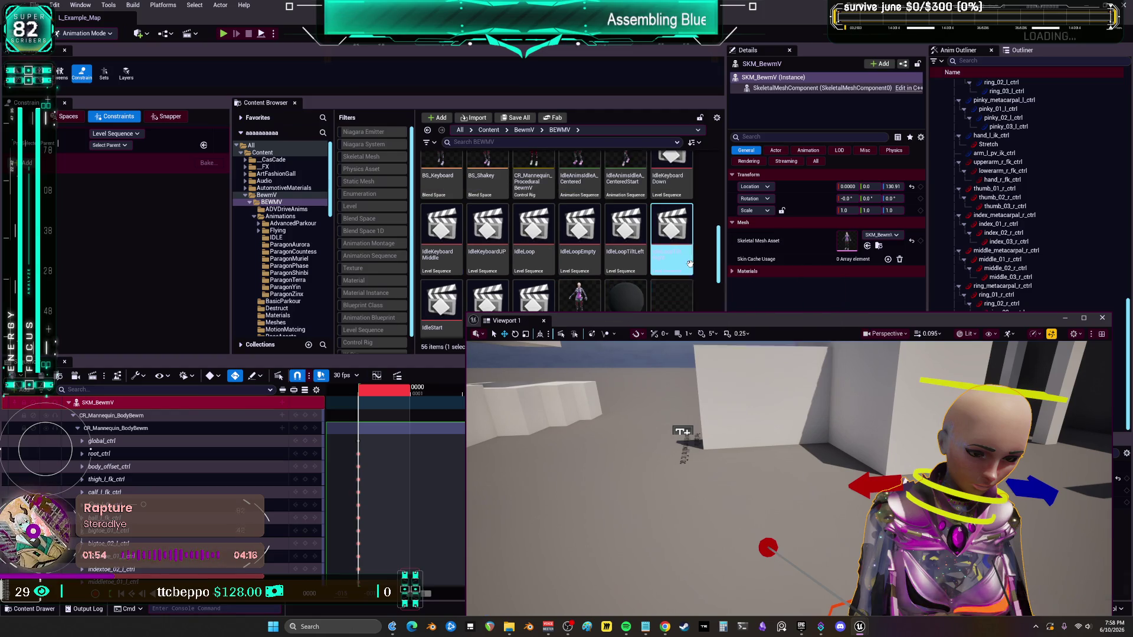
scroll(687, 260, "up", 1)
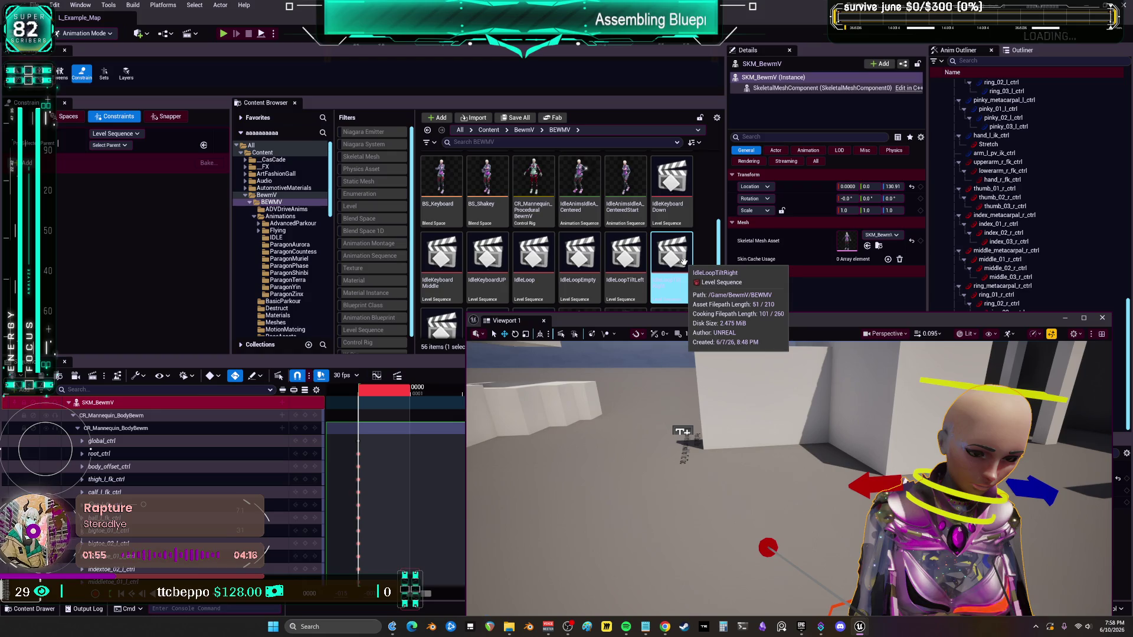
right_click(671, 201)
left_click(722, 307)
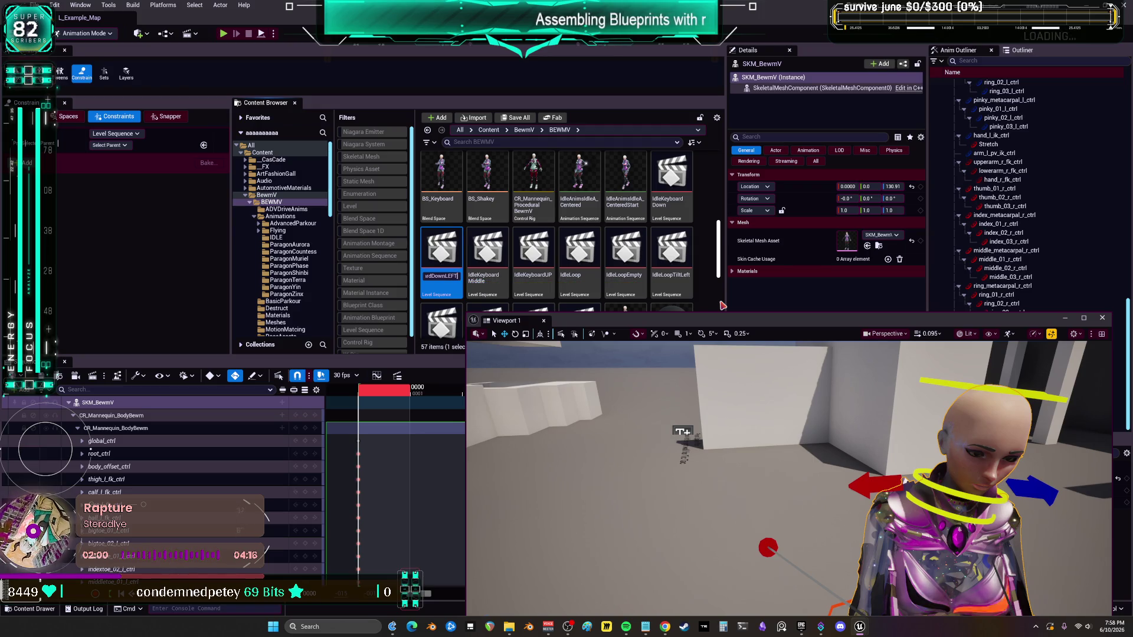
Step: Name the copy IdleKeyboardDownLEFT and move the viewport window up
key("Return")
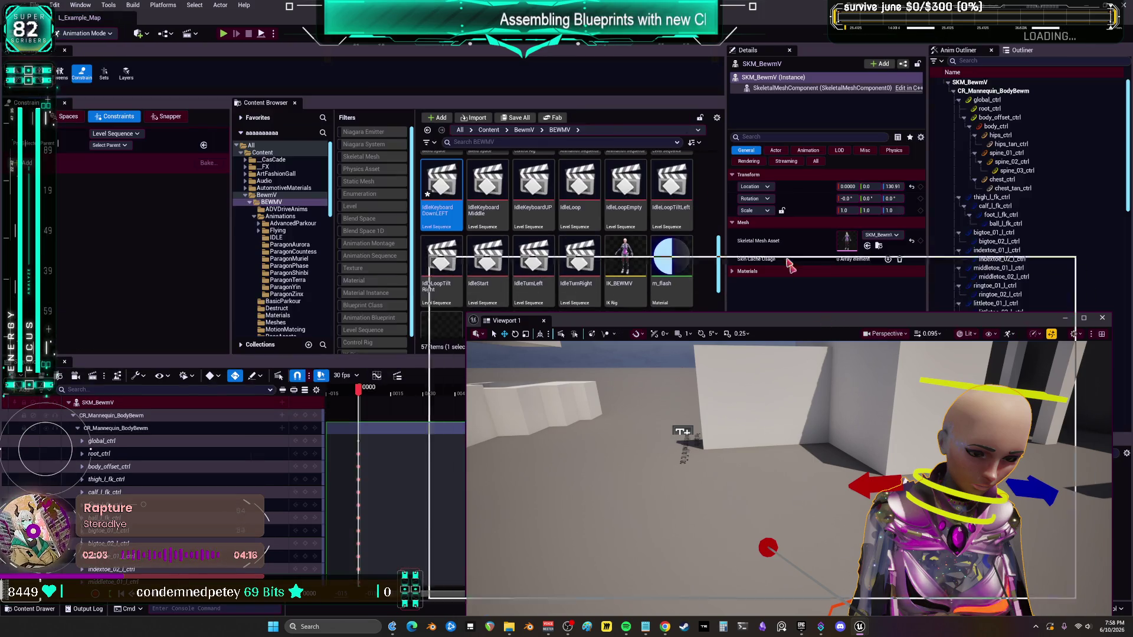
left_click_drag(789, 264, 731, 95)
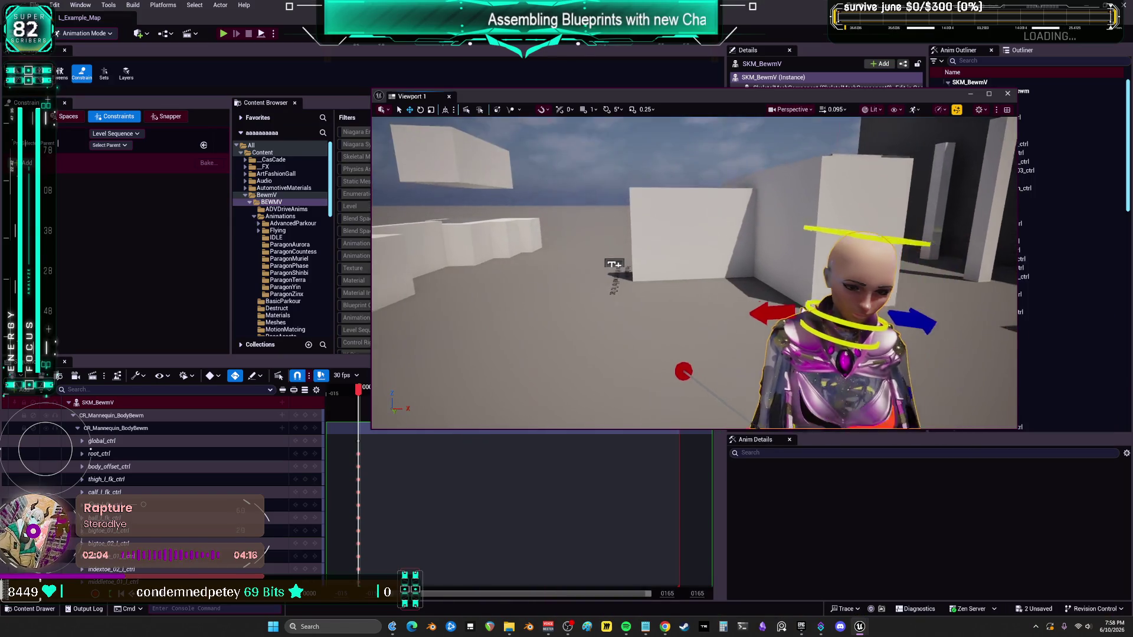
scroll(700, 287, "up", 2)
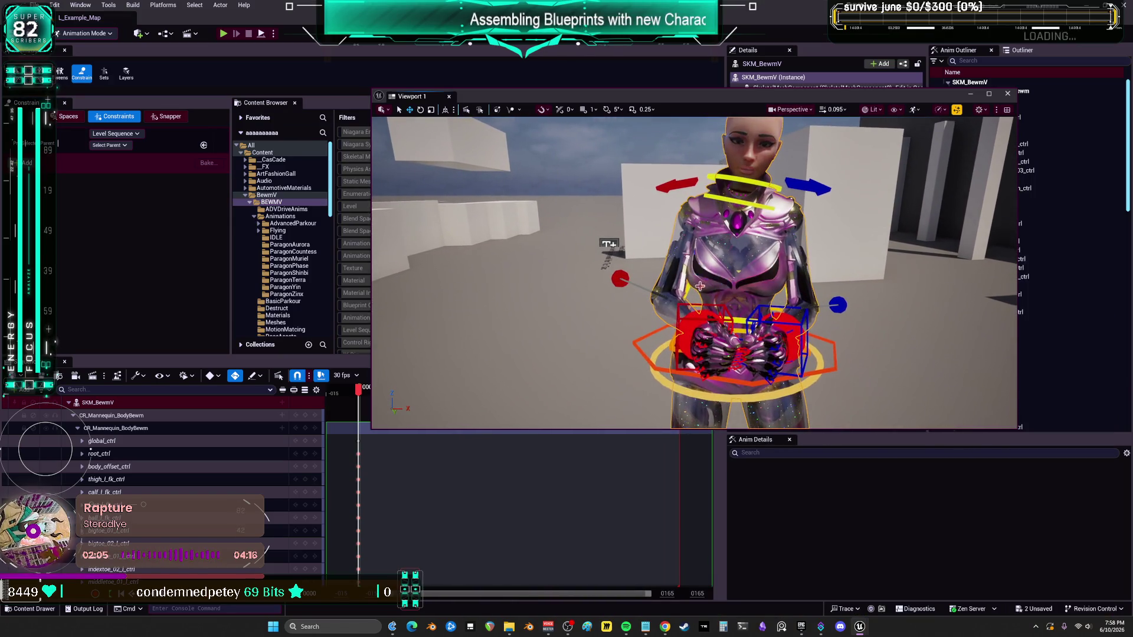
Step: Test-move both hand IK controls left, undo it, and expand the viewport to full screen
left_click(678, 307)
left_click(801, 326, "shift")
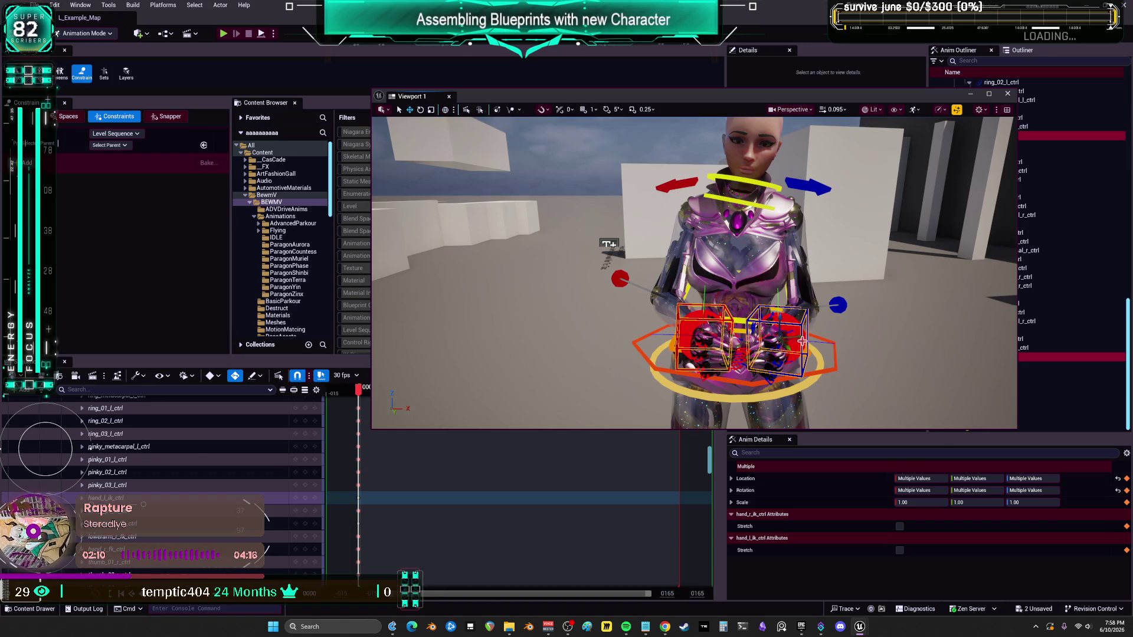
left_click_drag(802, 341, 778, 340)
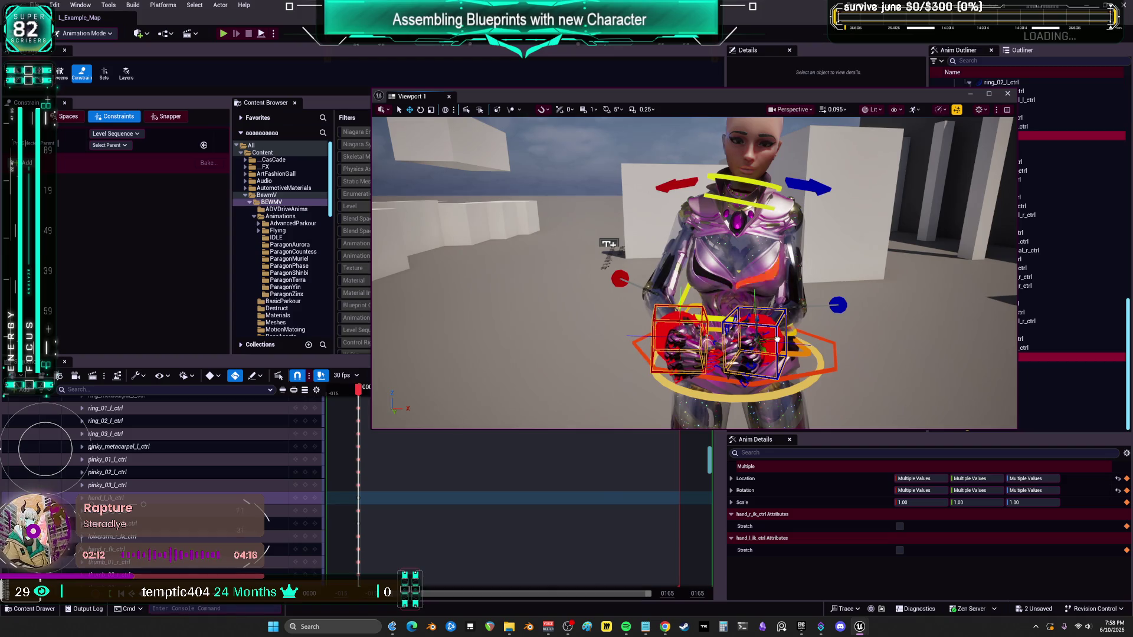
key("ctrl+z")
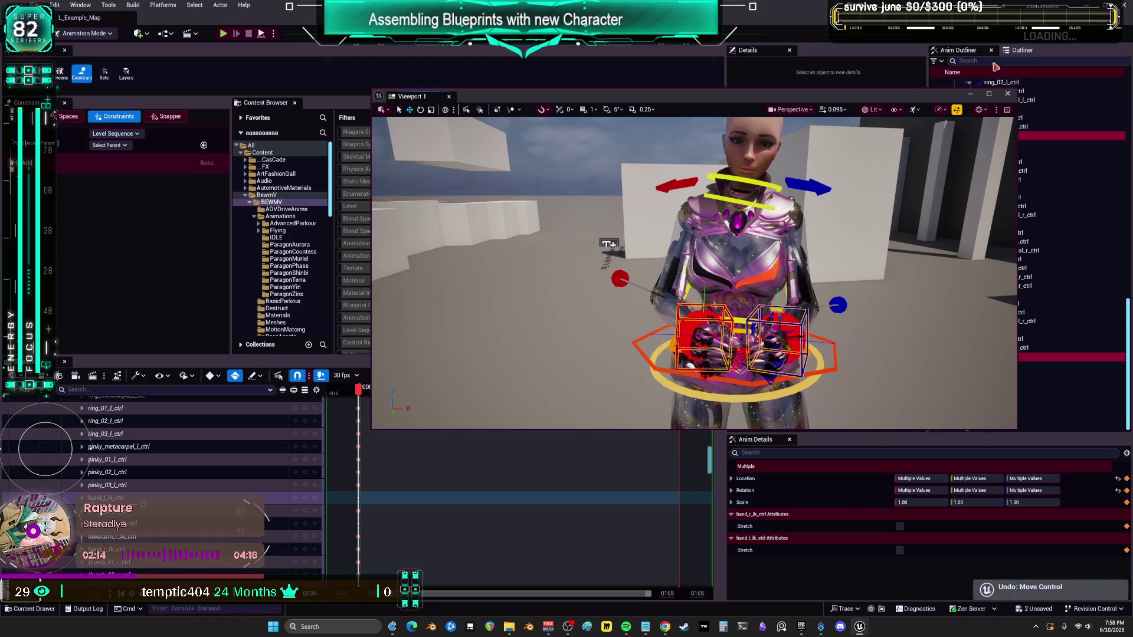
key("F11")
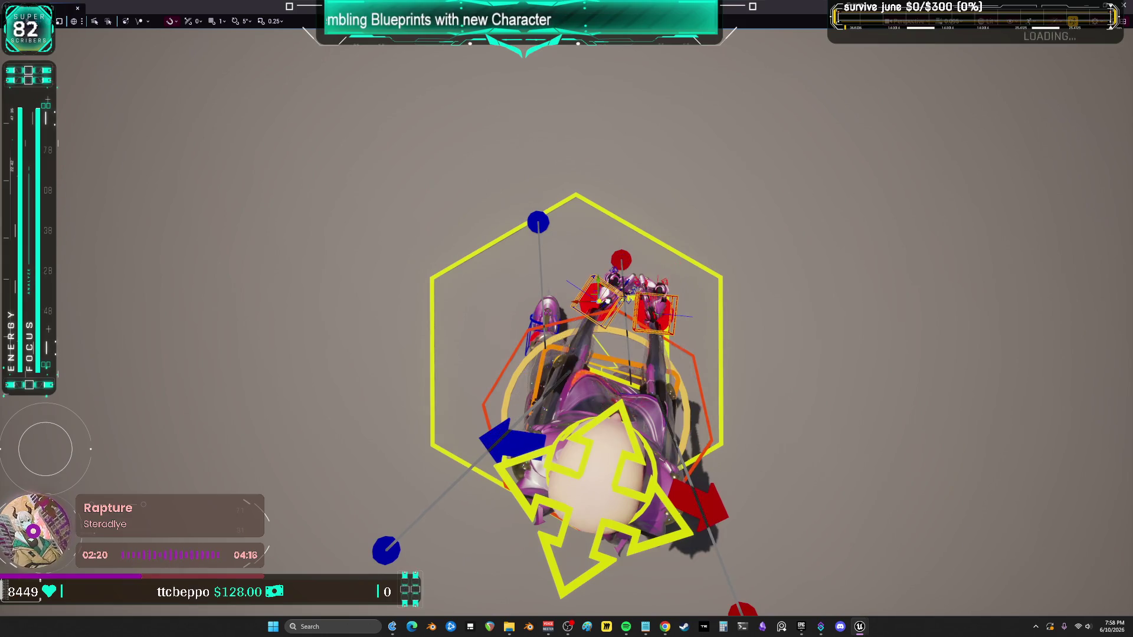
key("ctrl+z")
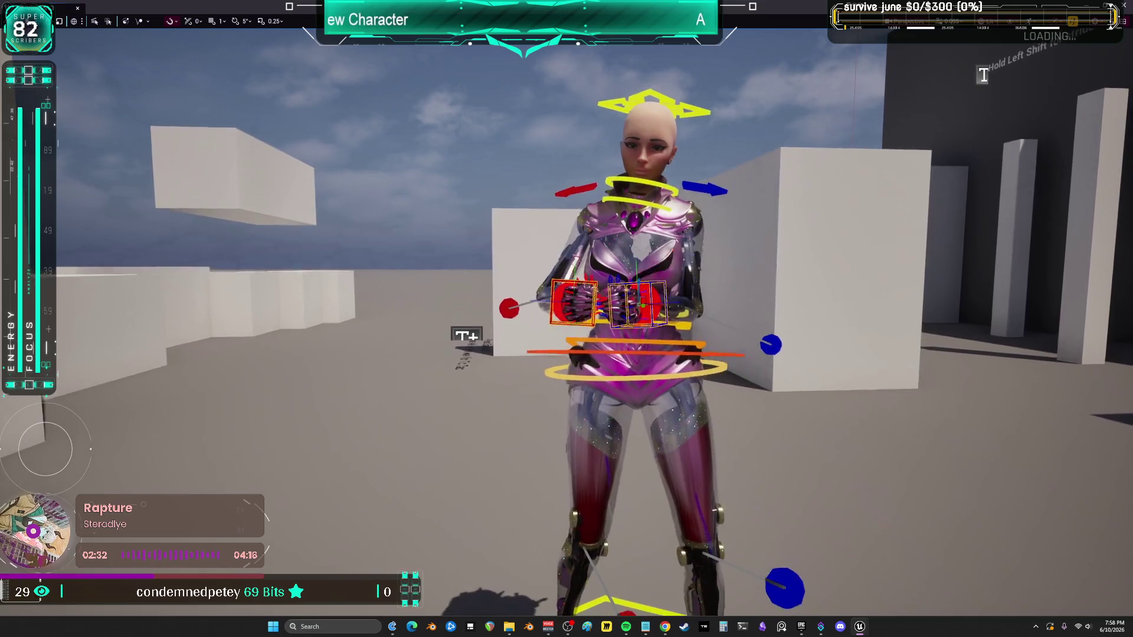
Step: Restore the docked layout, frame the hands, and rotate the right-hand IK control about 14°
left_click(758, 5)
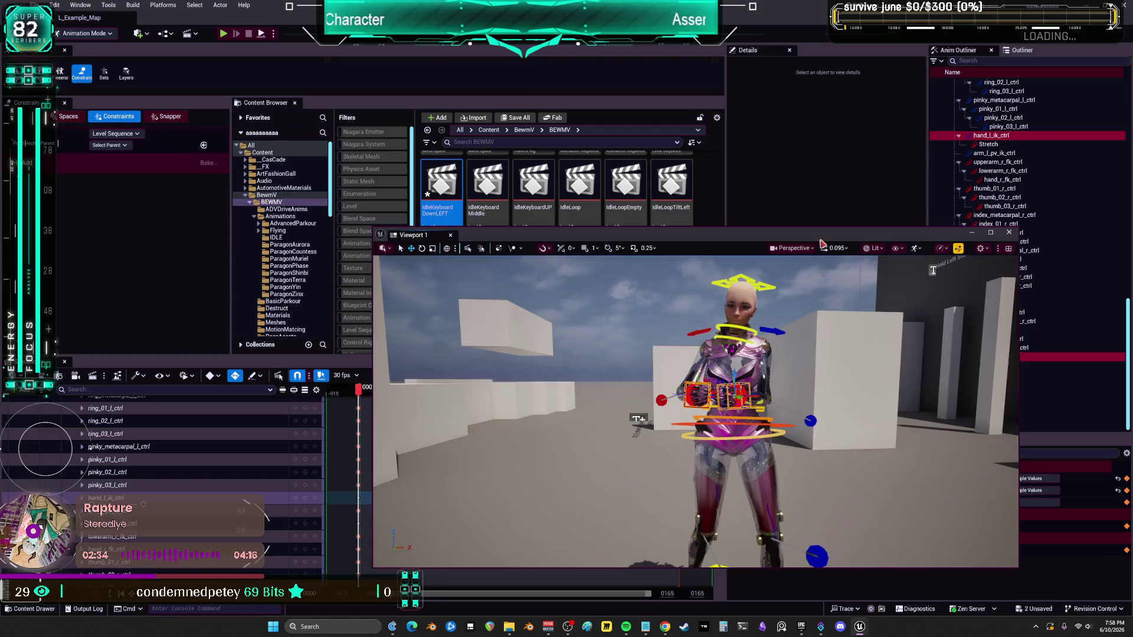
key("f")
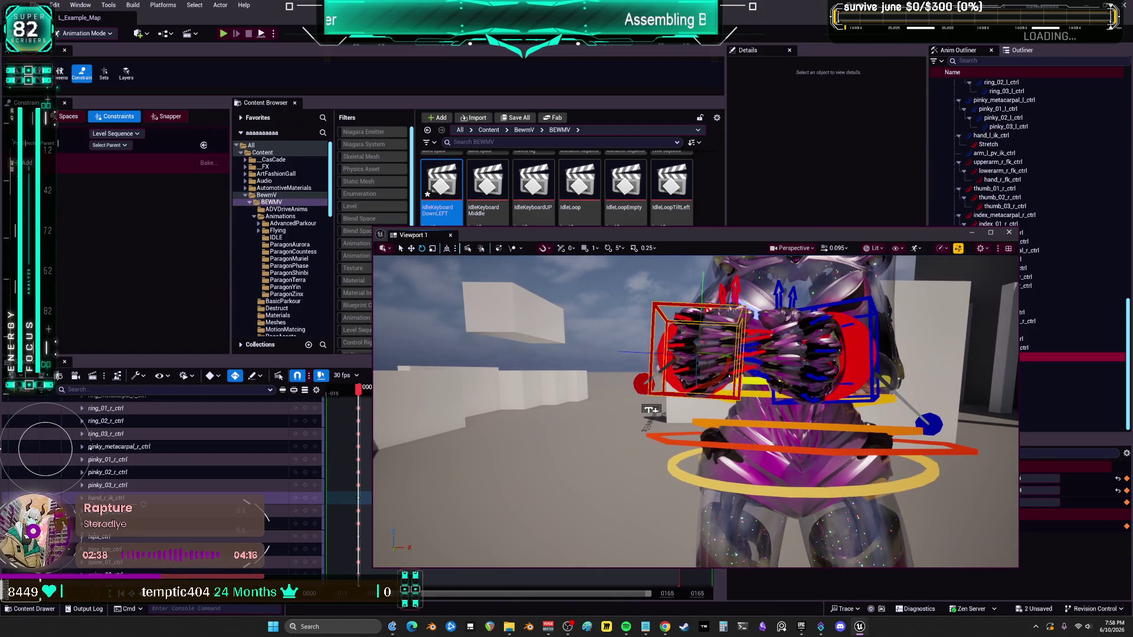
key("e")
left_click(729, 364)
left_click(740, 397)
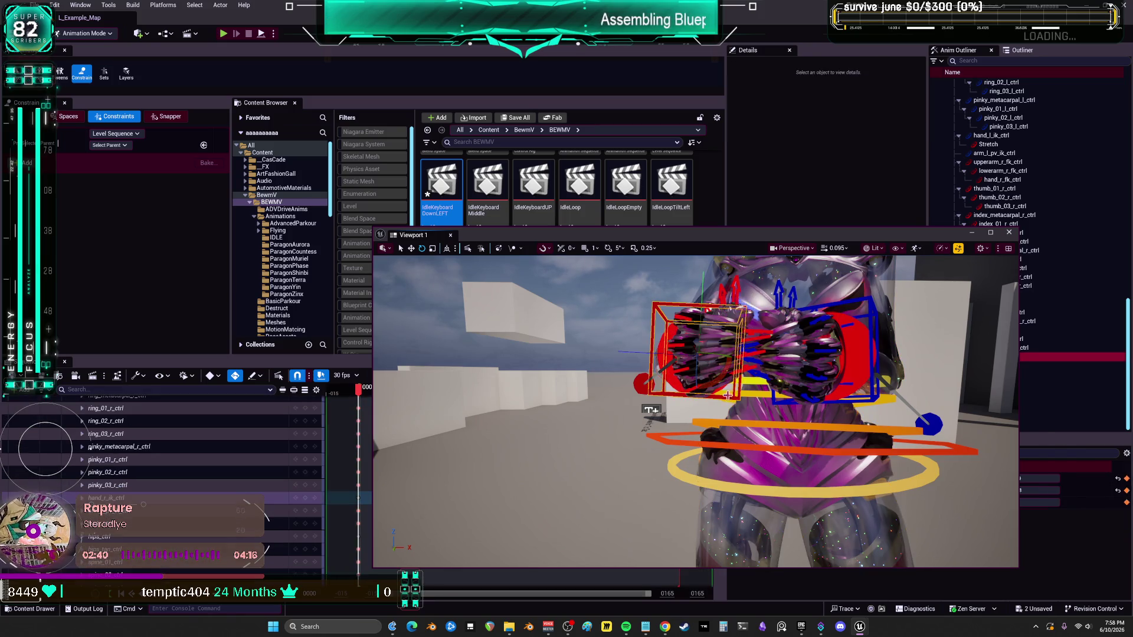
left_click_drag(717, 363, 655, 344)
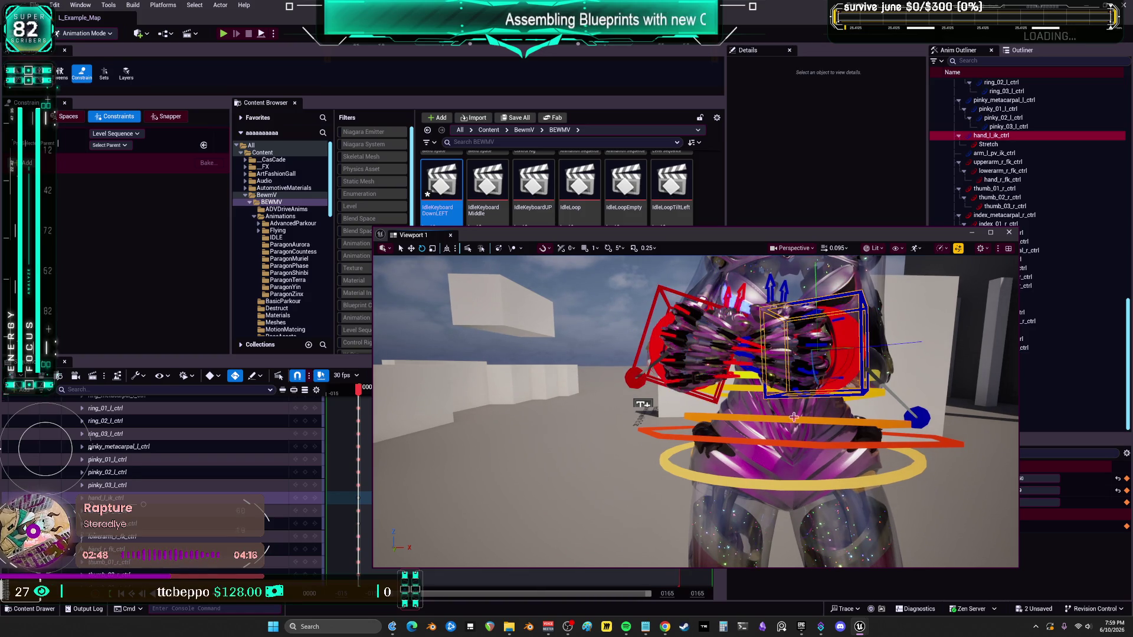
left_click(749, 496)
scroll(201, 478, "up", 5)
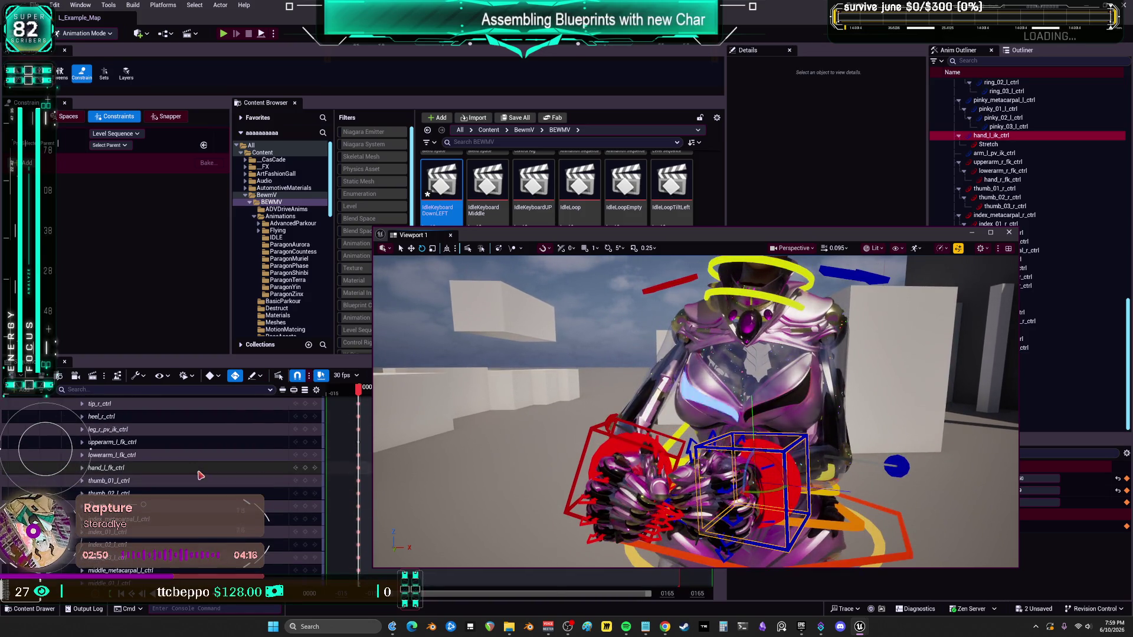
scroll(195, 478, "up", 10)
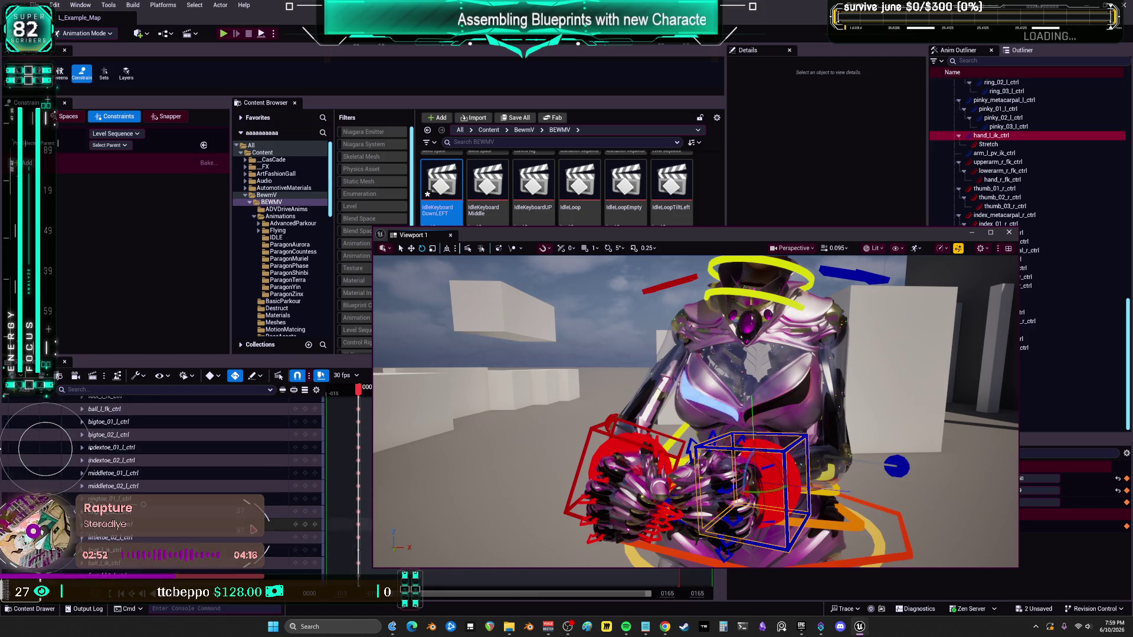
Step: Bake the CR_Mannequin_BodyBewm track into AnimIdleKeyboardDownLeft and move the viewport aside
right_click(133, 417)
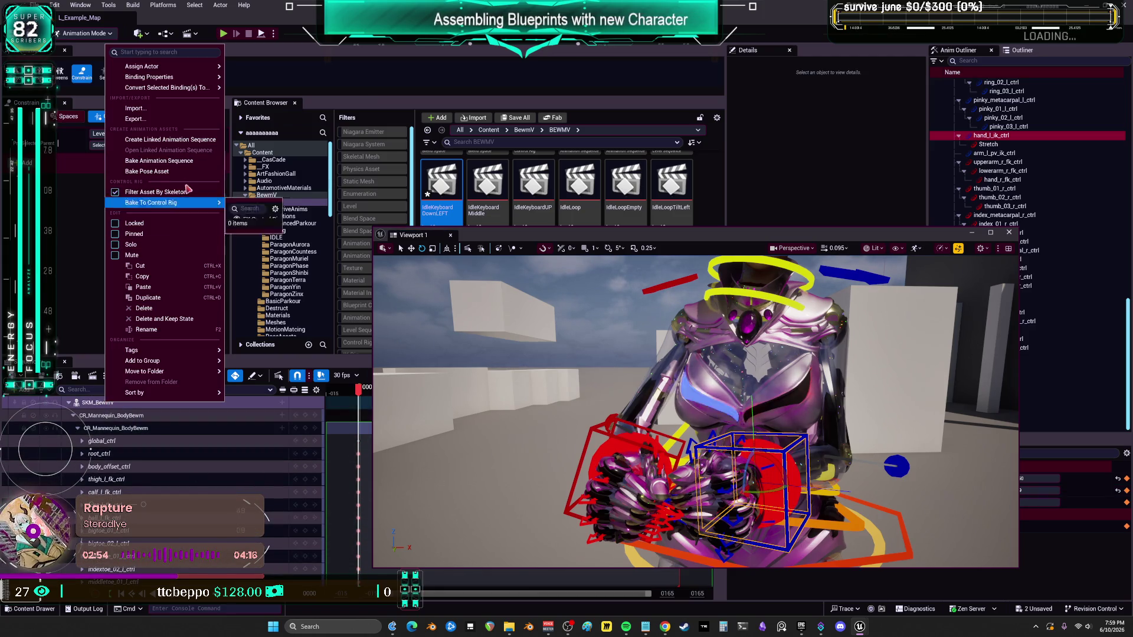
left_click(174, 165)
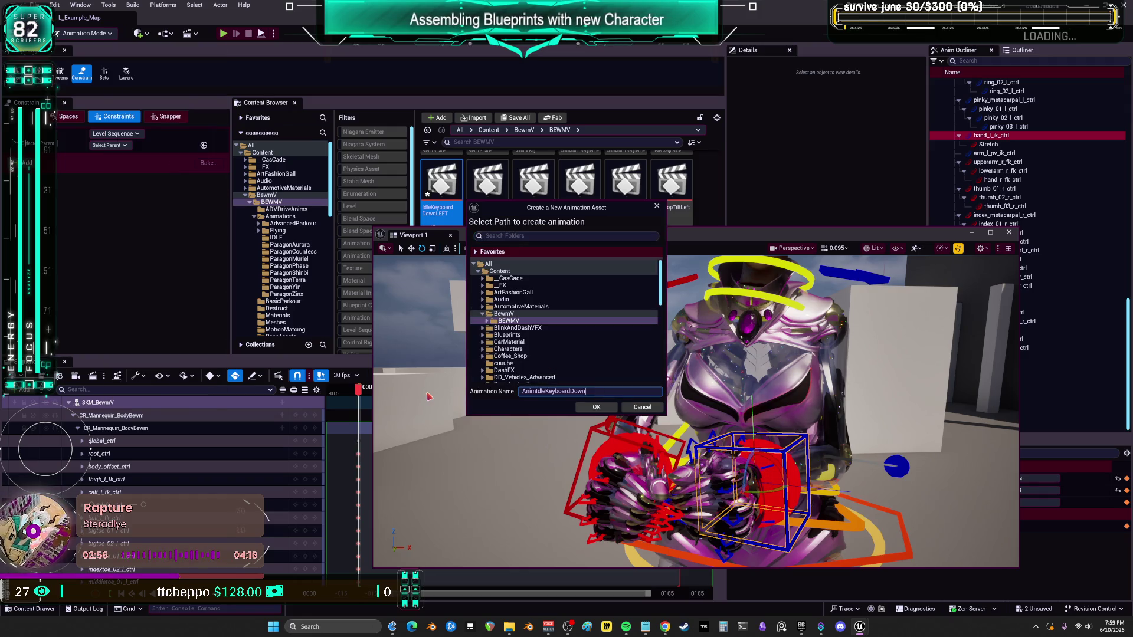
left_click(592, 408)
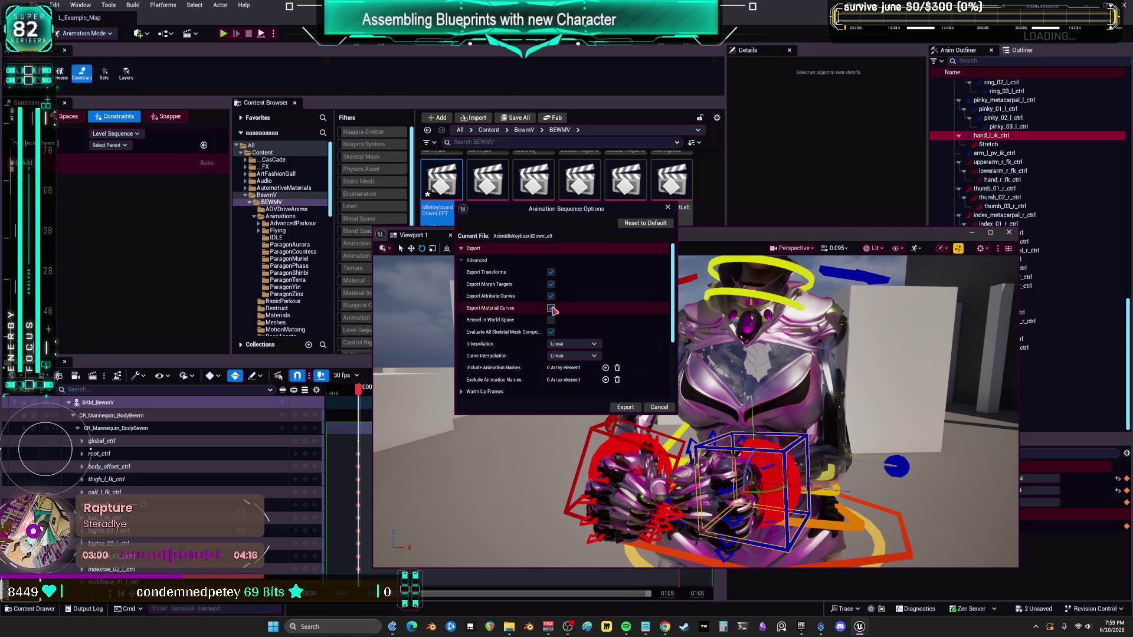
left_click(625, 407)
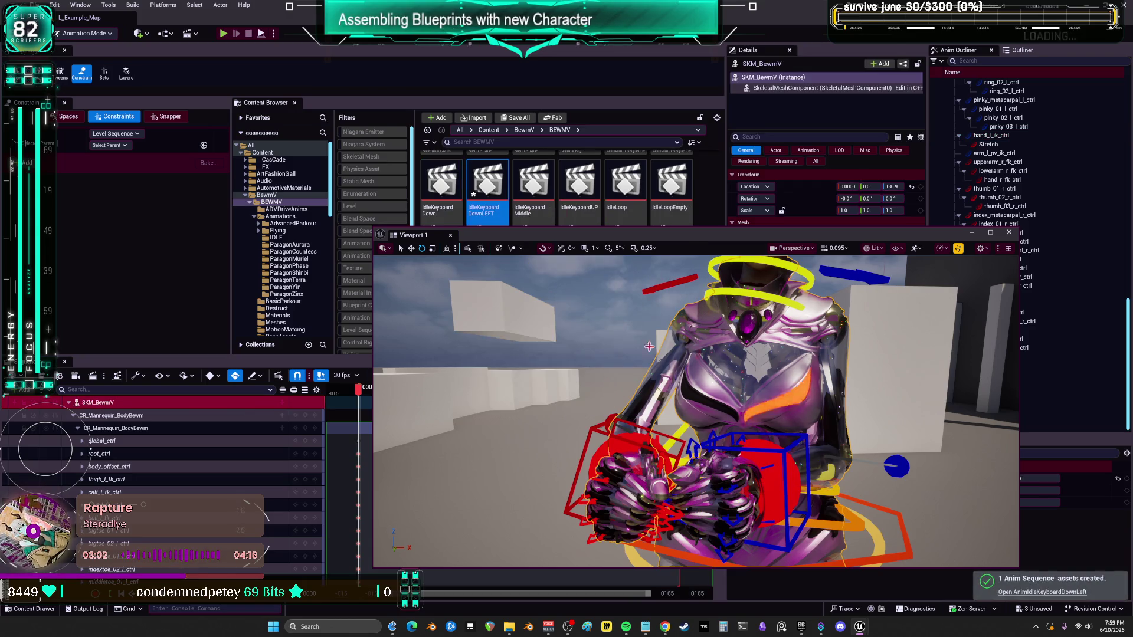
left_click_drag(567, 235, 579, 337)
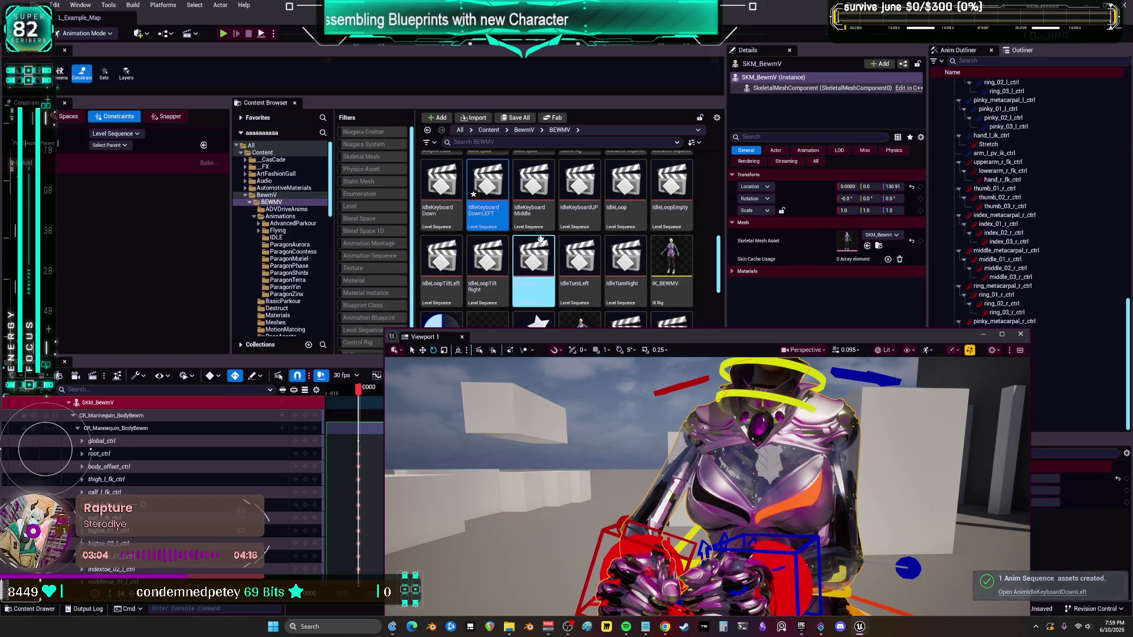
Step: Duplicate IdleKeyboardDown as IdleKeyboardDownRight and open the new sequence
right_click(472, 224)
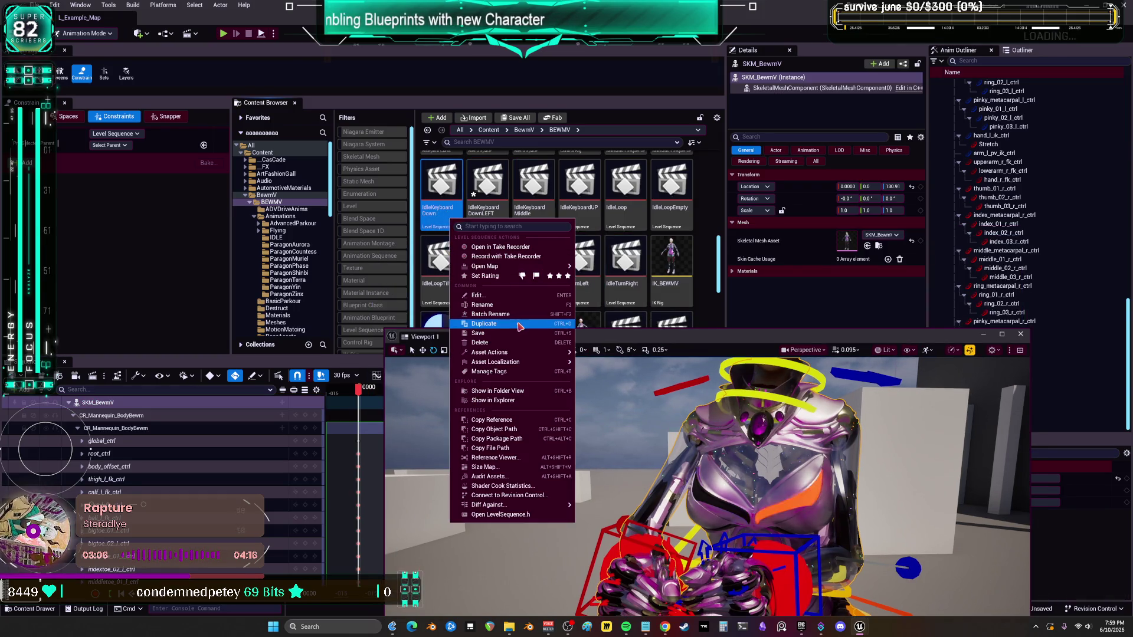
left_click(504, 308)
type("DownRight")
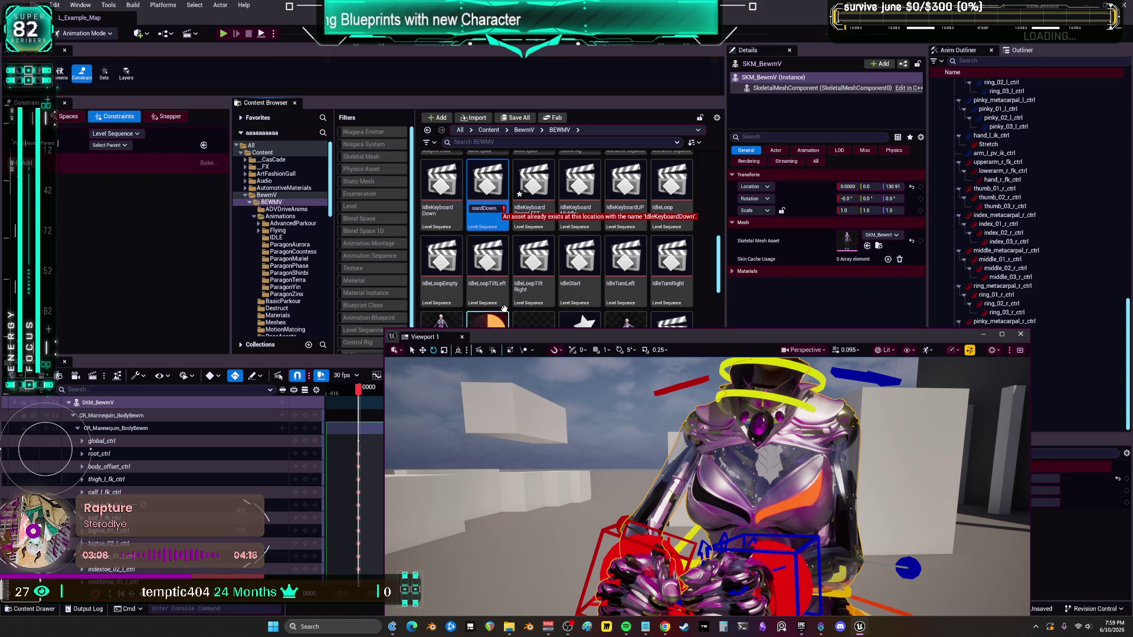
key("Return")
right_click(506, 310)
left_click(538, 396)
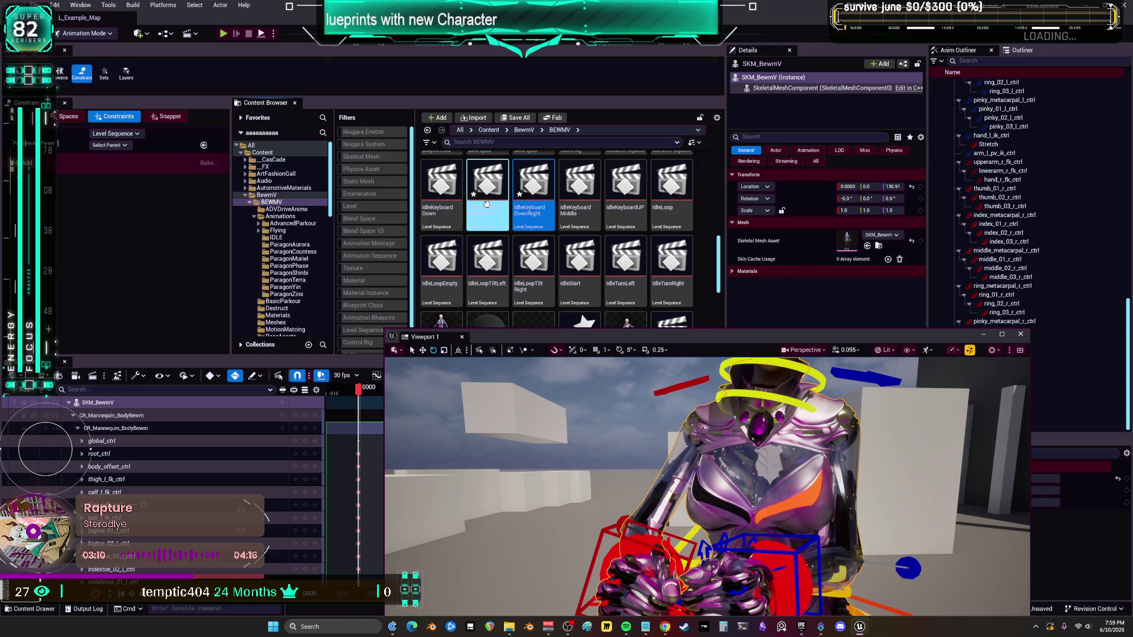
type("IdleKeyboardDownLEFT")
key("Return")
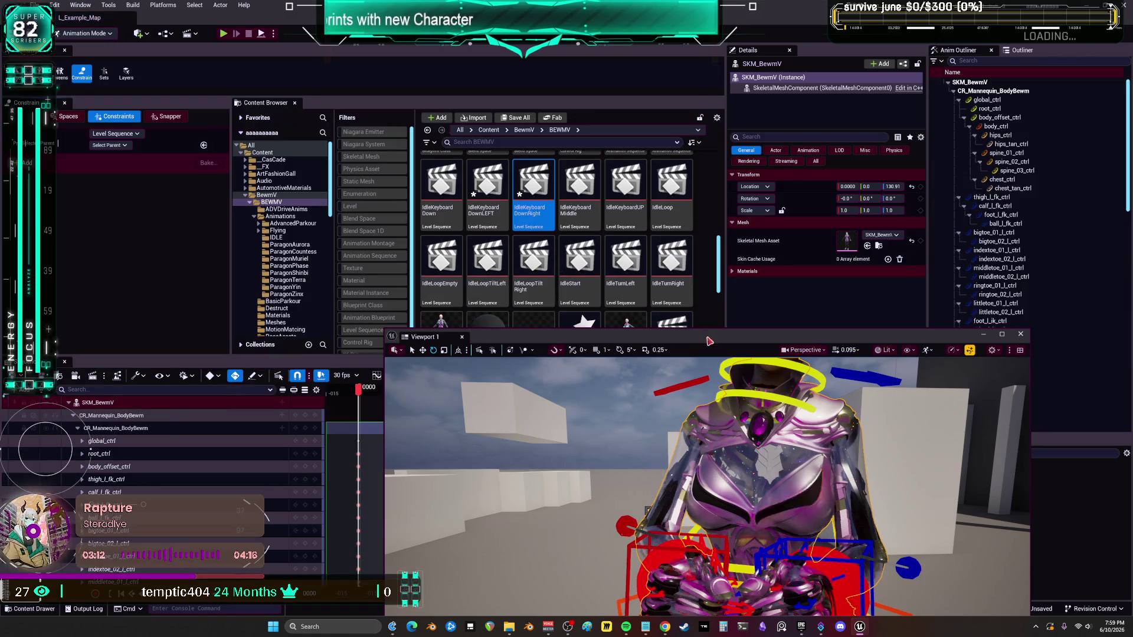
scroll(682, 255, "down", 8)
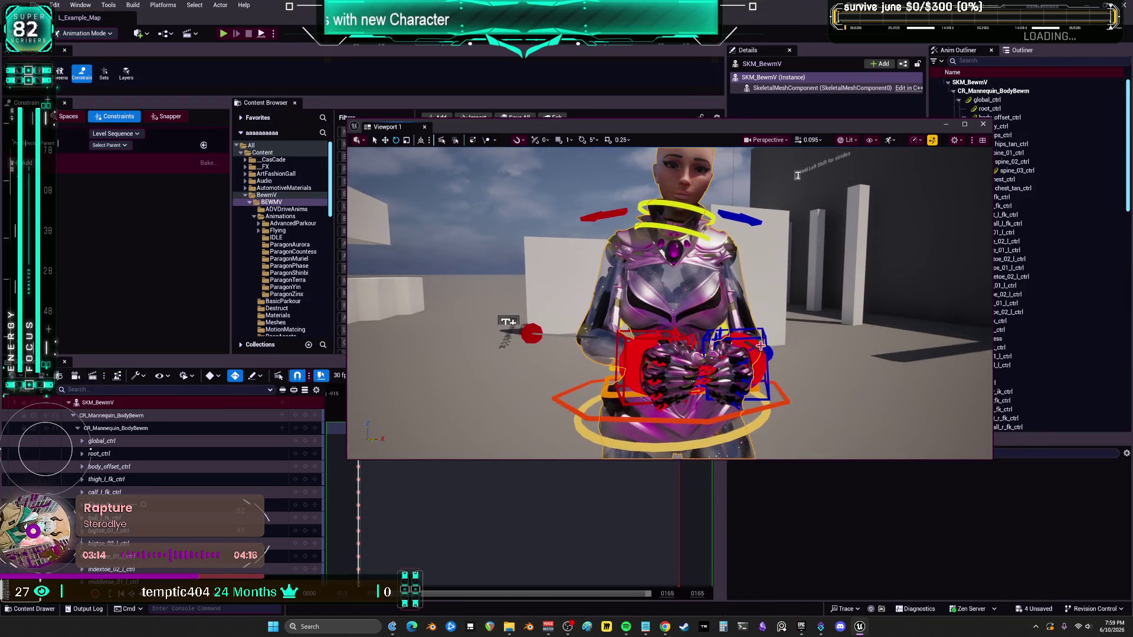
Step: Select both hand IK controls and move them left and down, then undo the move
left_click(748, 335)
left_click(627, 341)
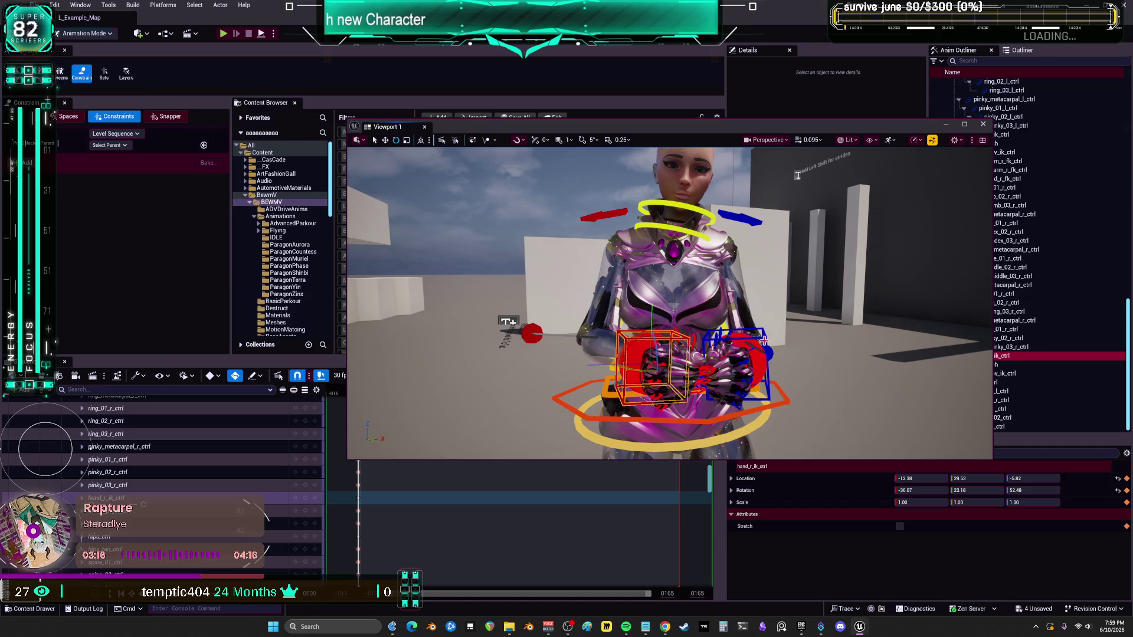
left_click(763, 340, "ctrl")
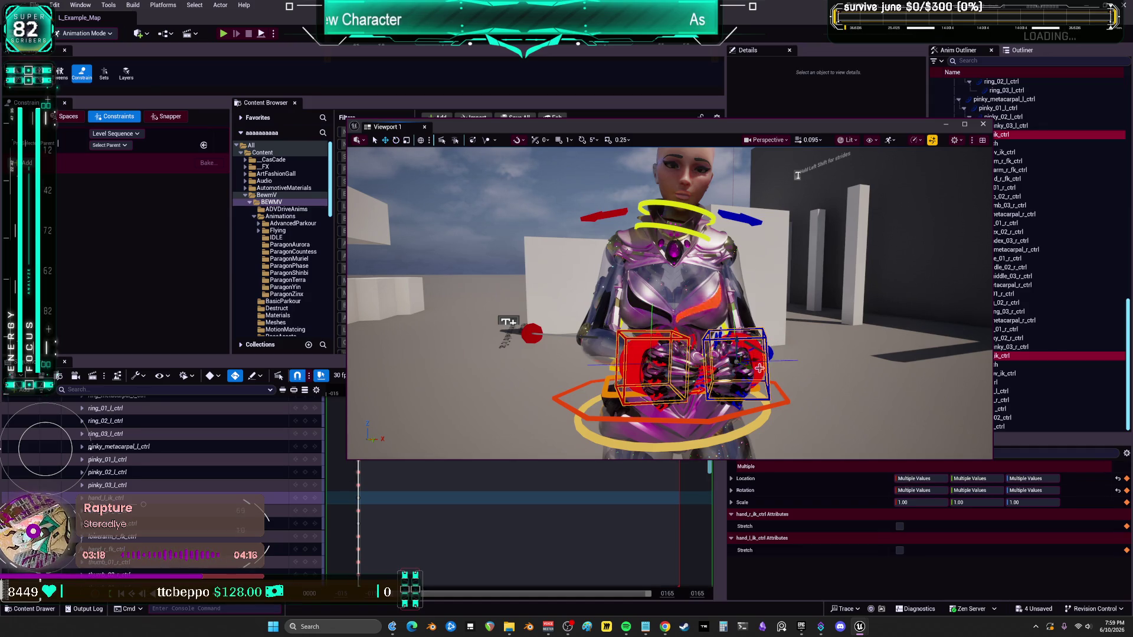
scroll(797, 176, "down", 3)
mouse_move(797, 175)
left_mouse_down("alt")
mouse_move(797, 307)
mouse_move(797, 236)
left_mouse_up("alt")
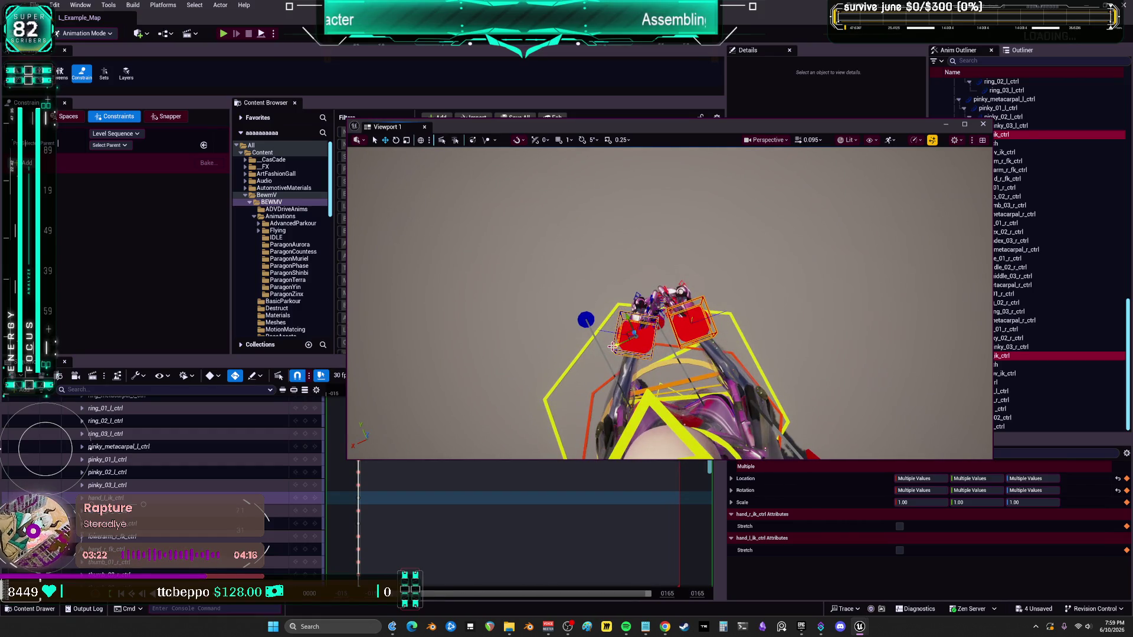
mouse_move(619, 343)
left_mouse_down()
mouse_move(587, 353)
mouse_move(625, 313)
mouse_move(673, 296)
mouse_move(590, 331)
left_mouse_up()
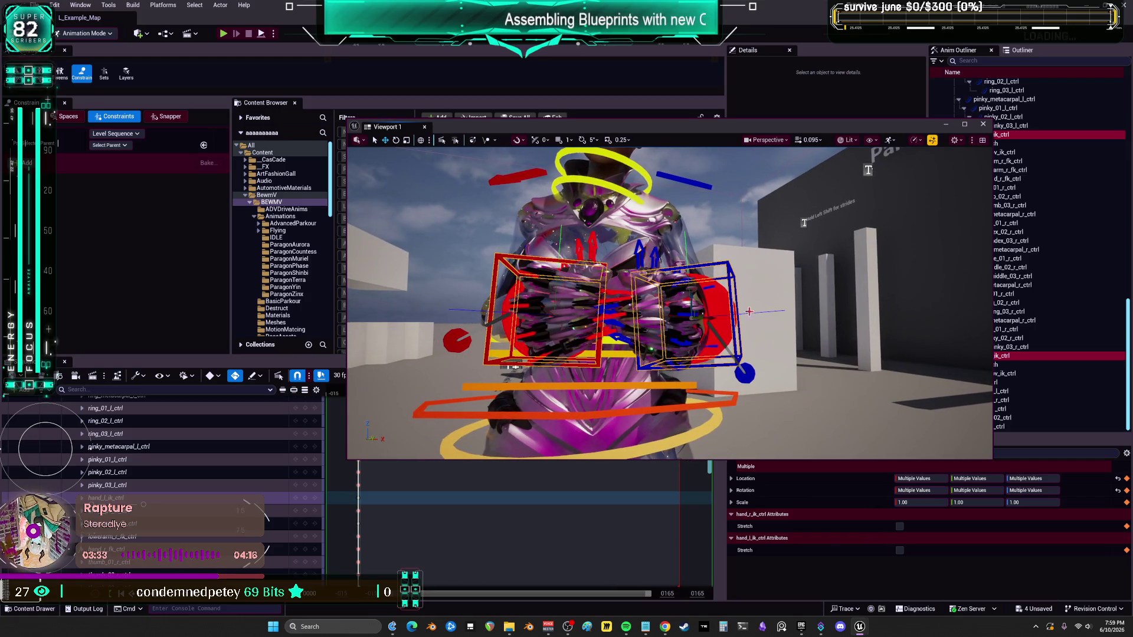
left_click(596, 359)
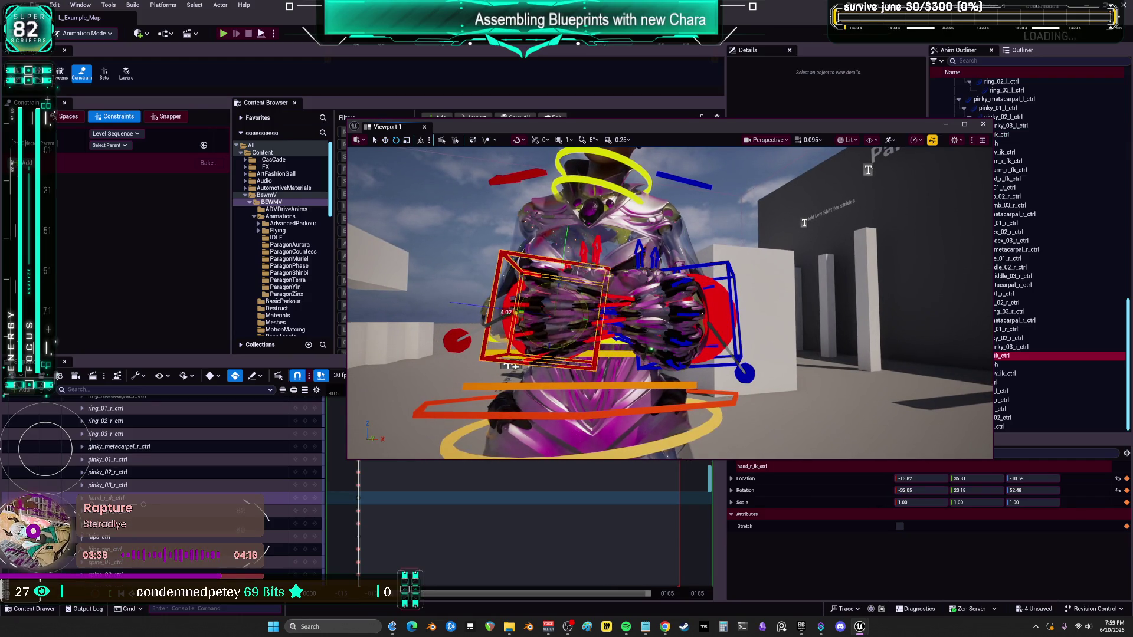
key("ctrl+z")
Step: Rotate the left and right hand IK controls separately into the new keyboard pose
left_click(721, 344)
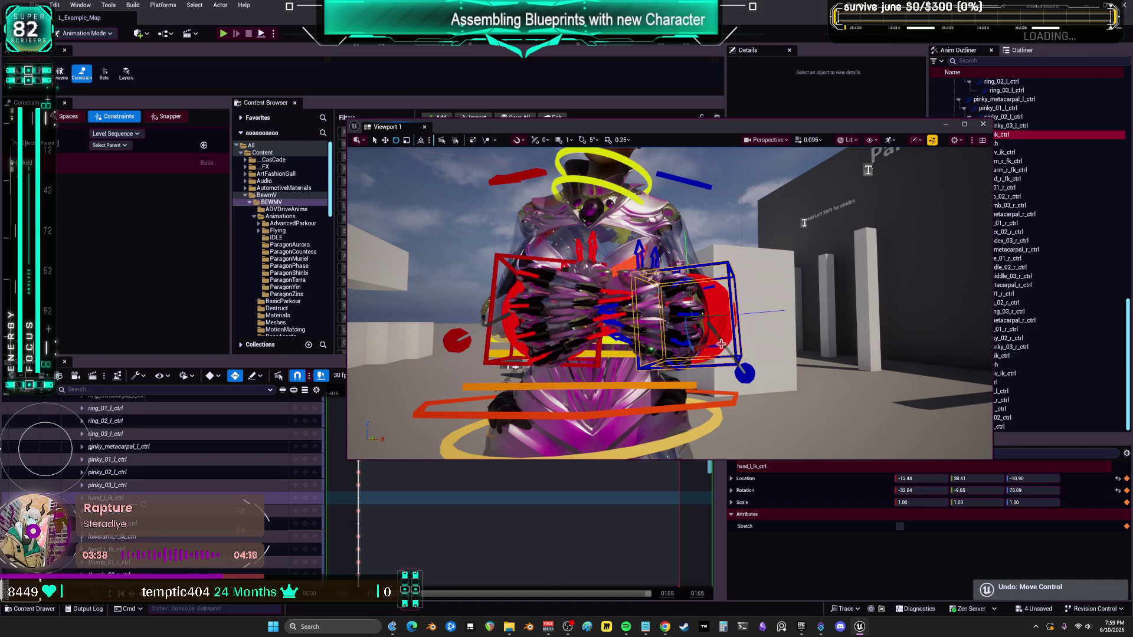
left_click_drag(713, 343, 720, 335)
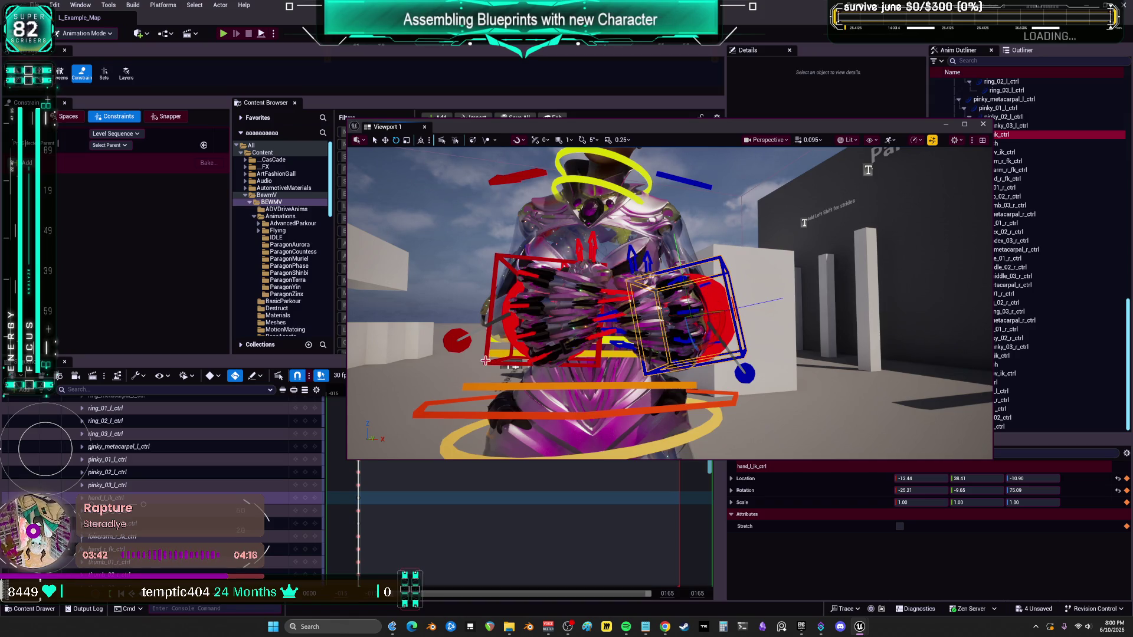
left_click(509, 356)
left_click_drag(561, 325, 741, 305)
left_click(732, 310)
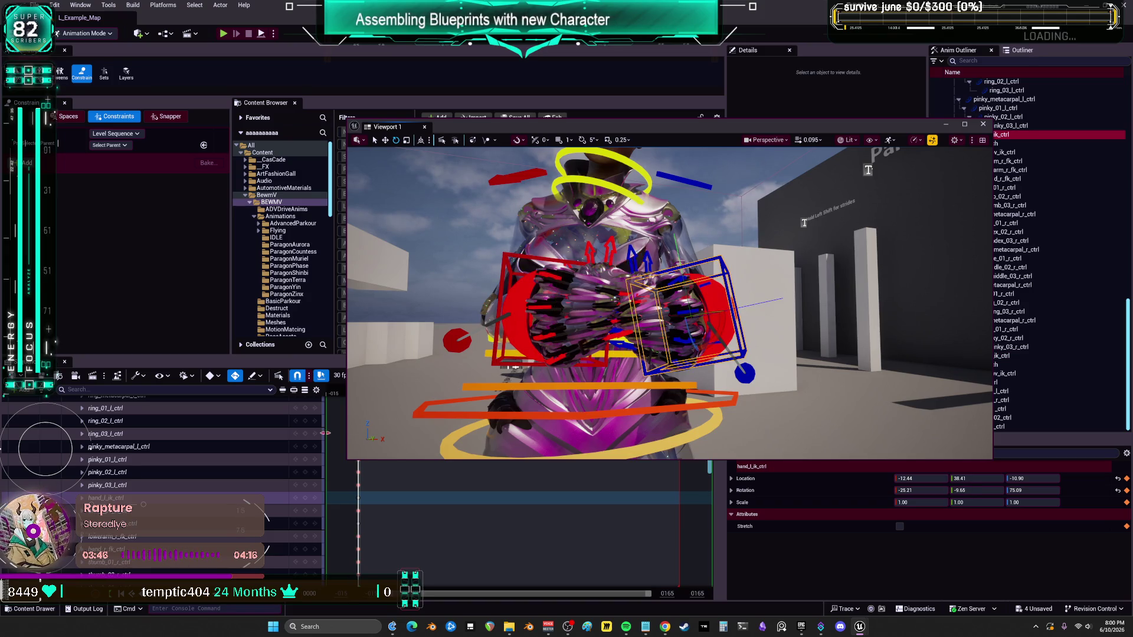
scroll(670, 304, "down", 5)
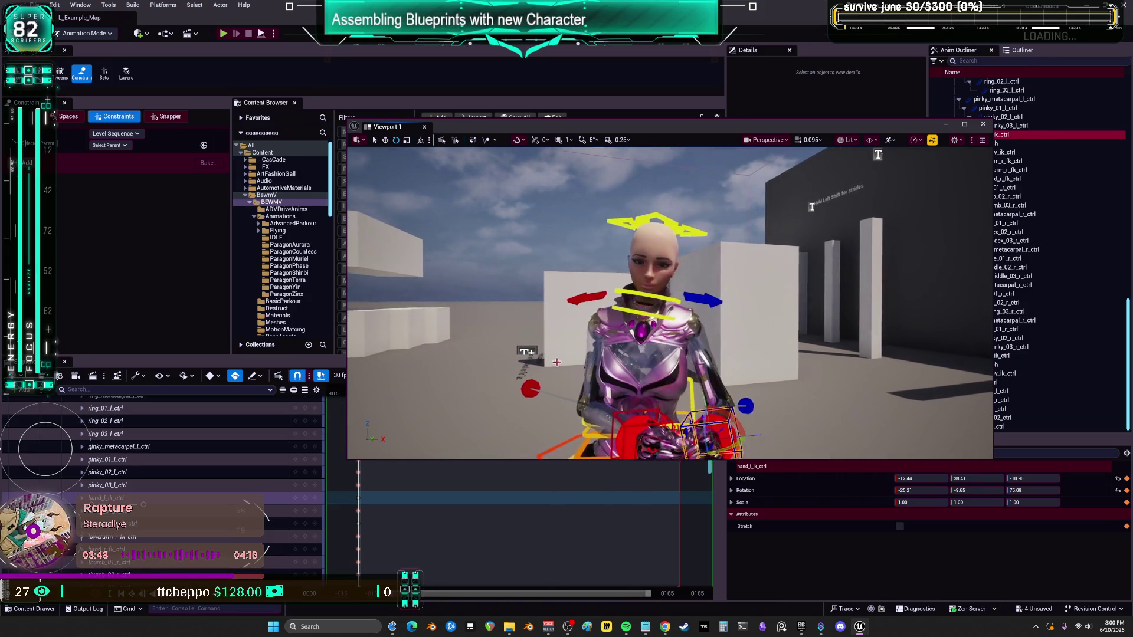
scroll(230, 455, "up", 10)
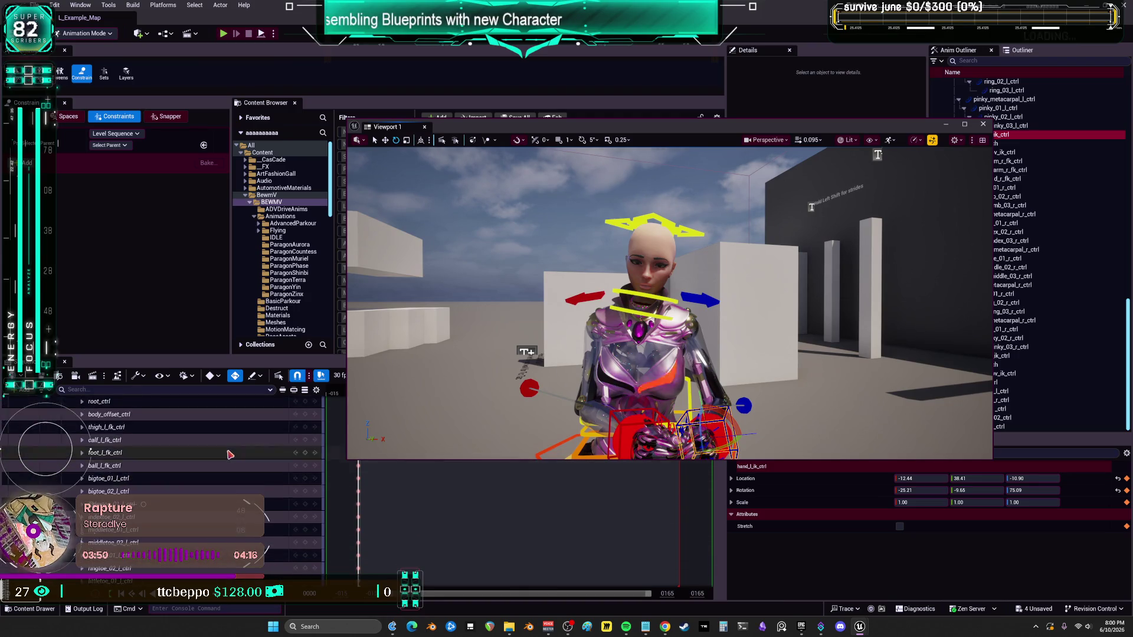
scroll(230, 455, "up", 2)
right_click(103, 404)
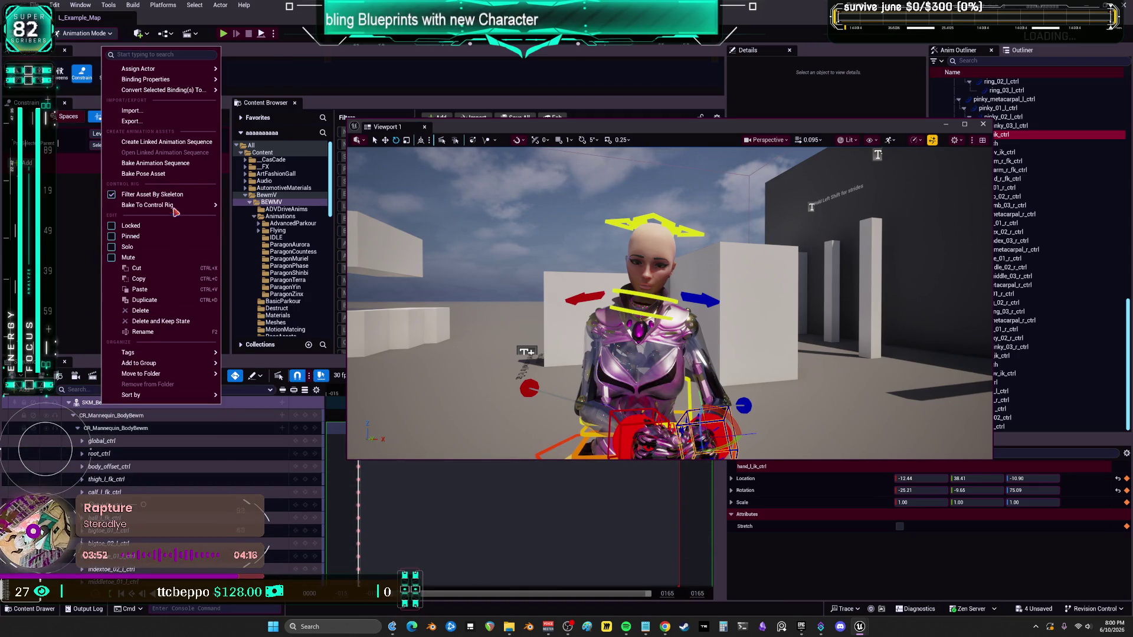
Step: Bake the track to AnimIdleKeyboardDownRight in BEWMV, excluding attribute curves
left_click(168, 163)
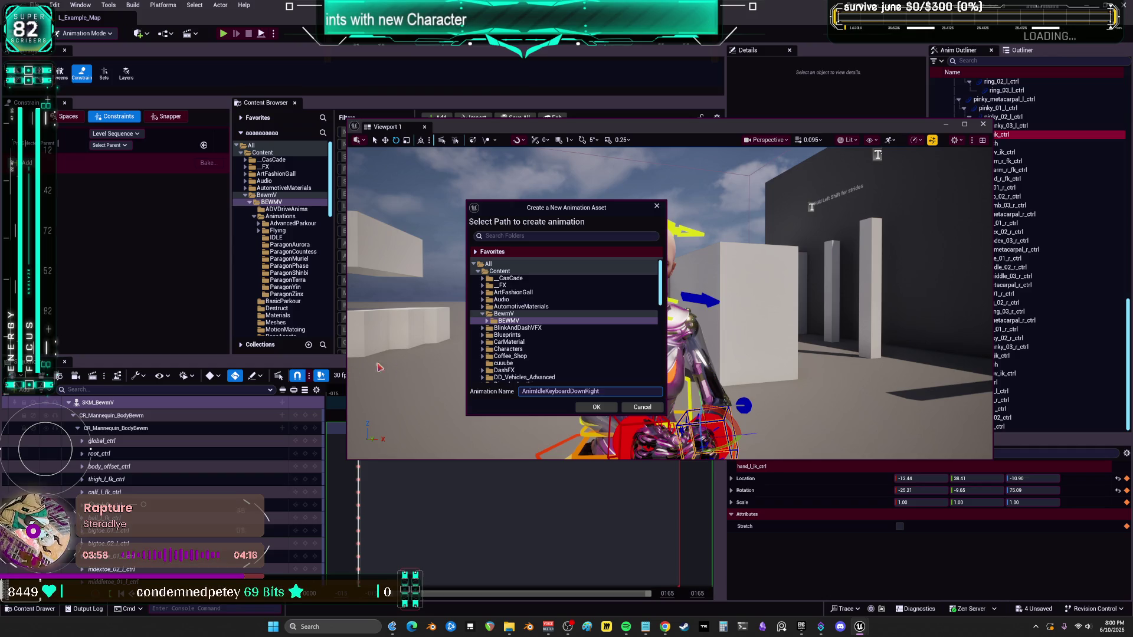
left_click(597, 410)
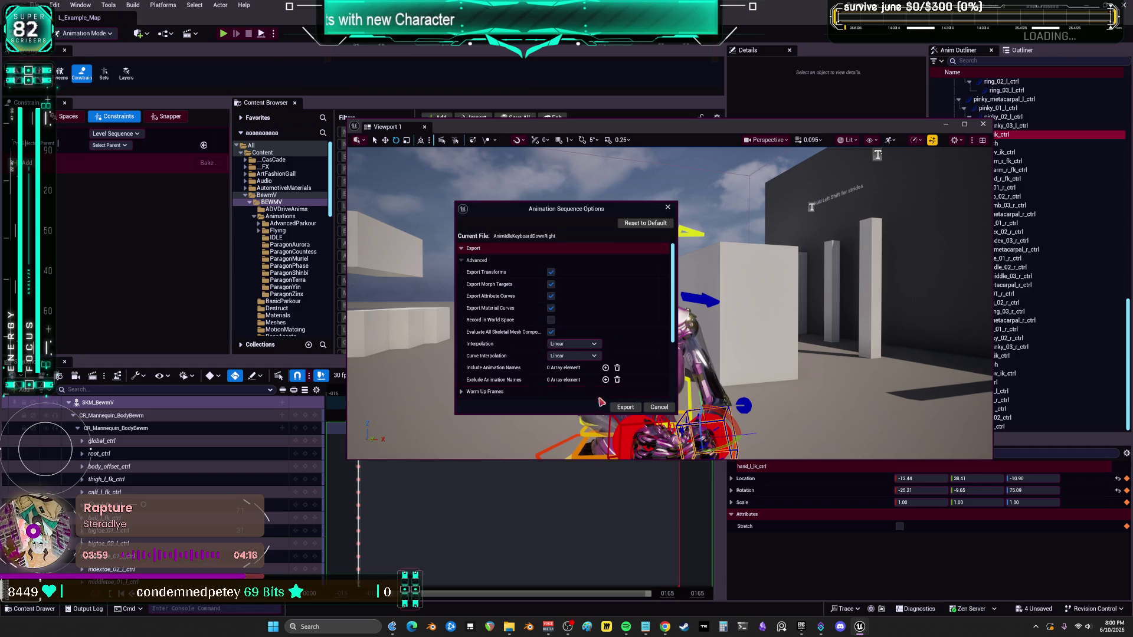
left_click(551, 296)
left_click(623, 409)
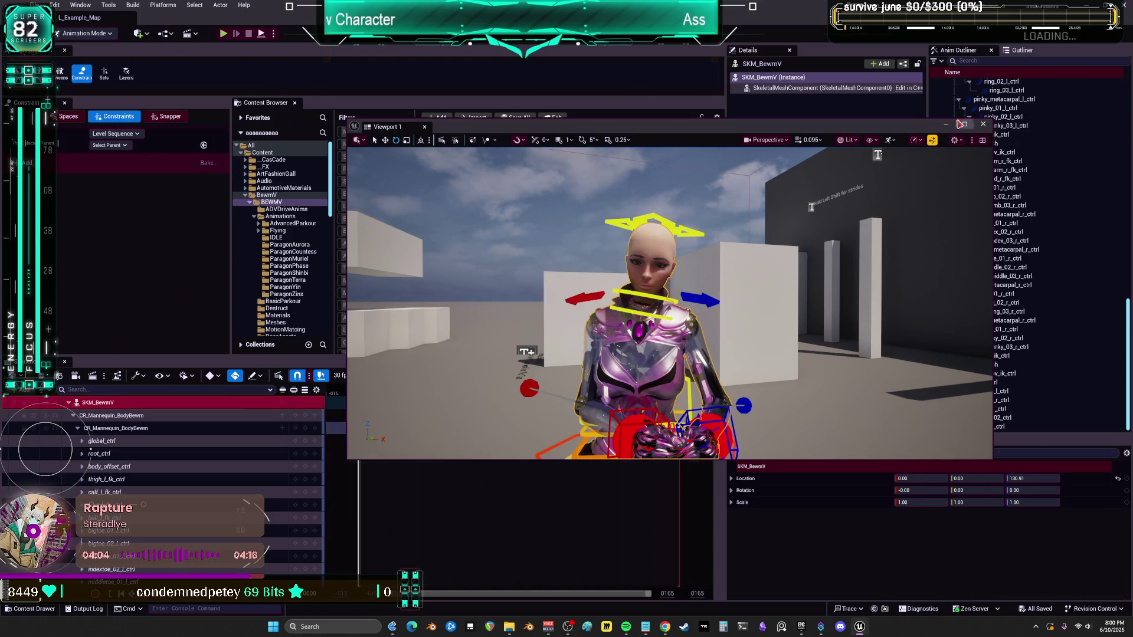
Step: Open the BS_Keyboard blend space from the content browser
left_click(97, 402)
scroll(620, 253, "down", 1)
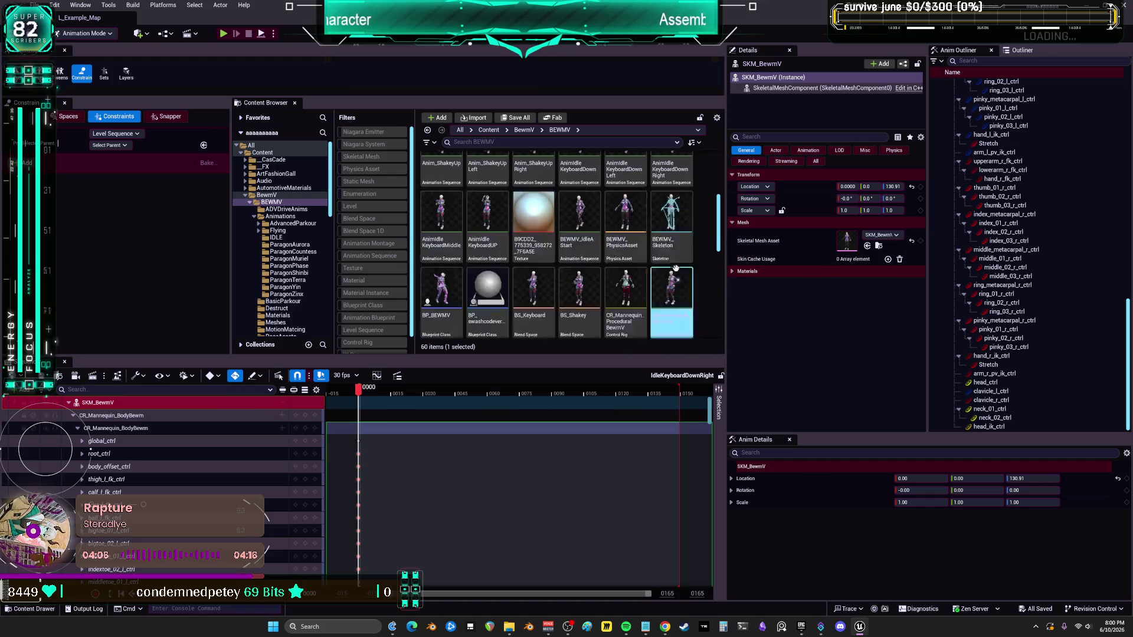
double_click(533, 315)
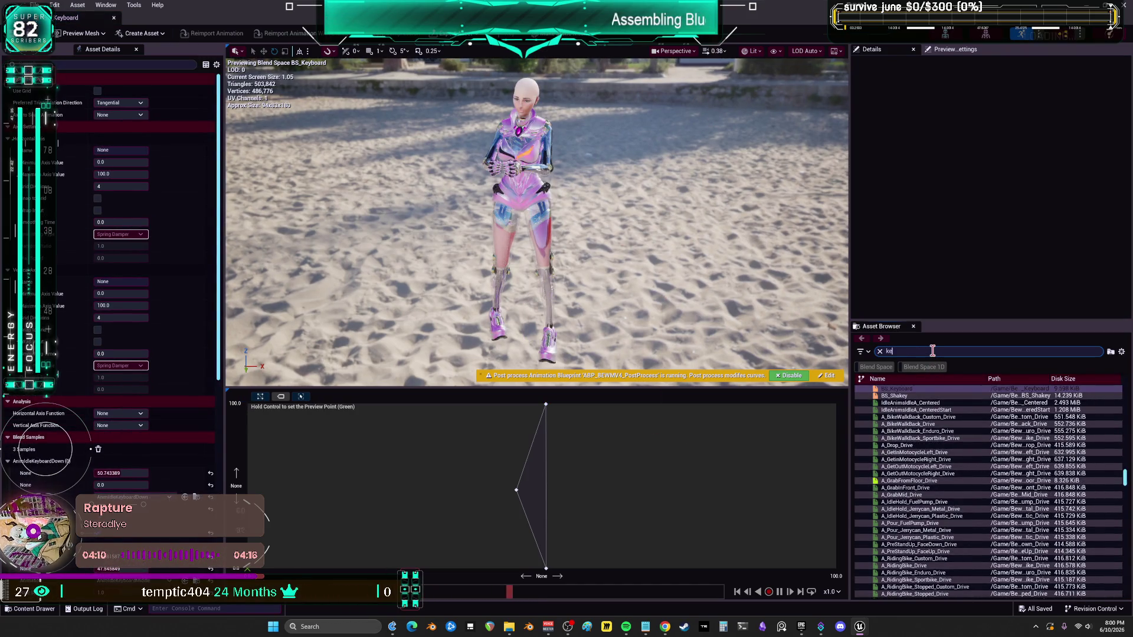
Step: Add the keyboard animations, including AnimIdleKeyboardDownRight, as BS_Keyboard samples and position them
type("yboard")
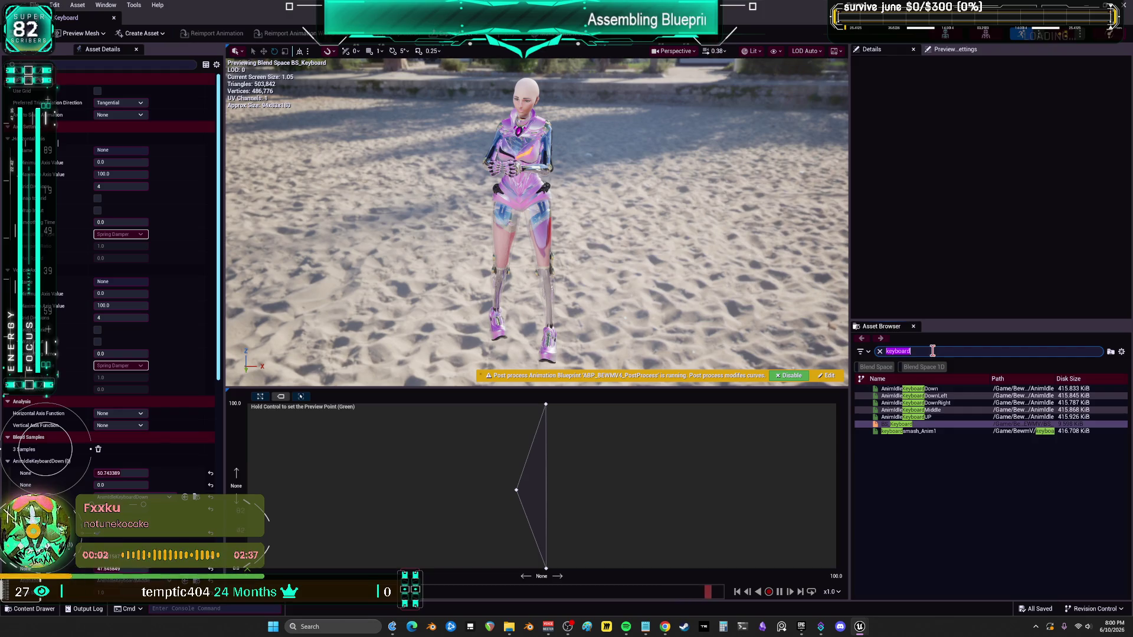
left_click(940, 403)
mouse_move(957, 399)
left_mouse_down()
mouse_move(391, 538)
mouse_move(392, 515)
left_mouse_up()
mouse_move(921, 402)
left_mouse_down()
mouse_move(944, 408)
mouse_move(749, 541)
mouse_move(874, 609)
left_mouse_up()
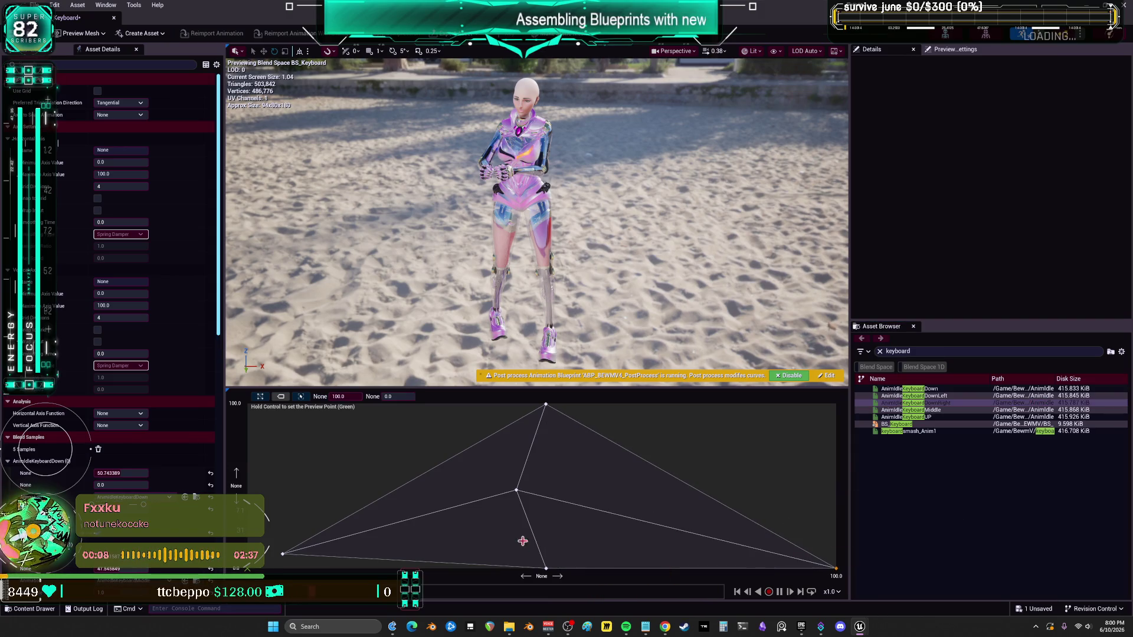
left_click_drag(287, 553, 248, 569)
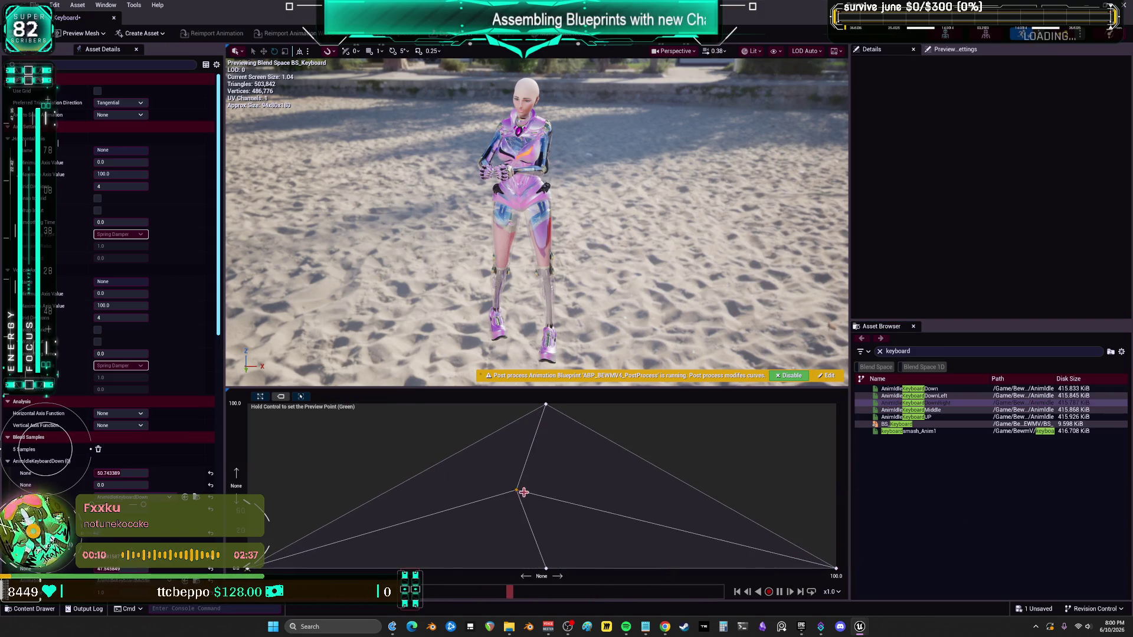
mouse_move(523, 492)
left_mouse_down()
mouse_move(544, 498)
mouse_move(544, 527)
left_mouse_up()
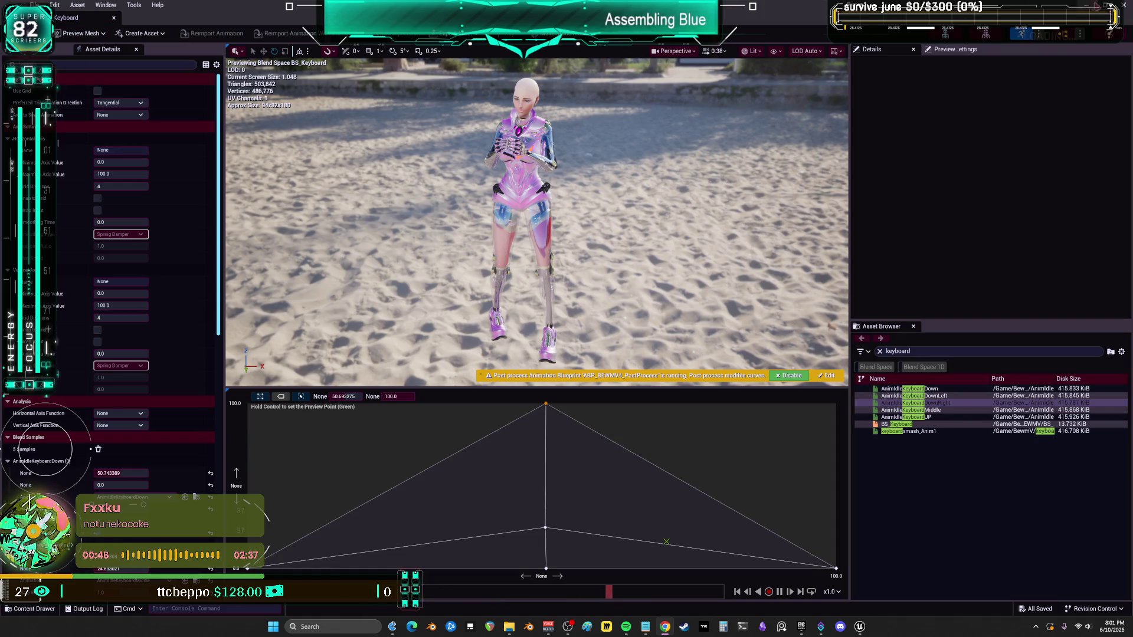
key("alt+Tab")
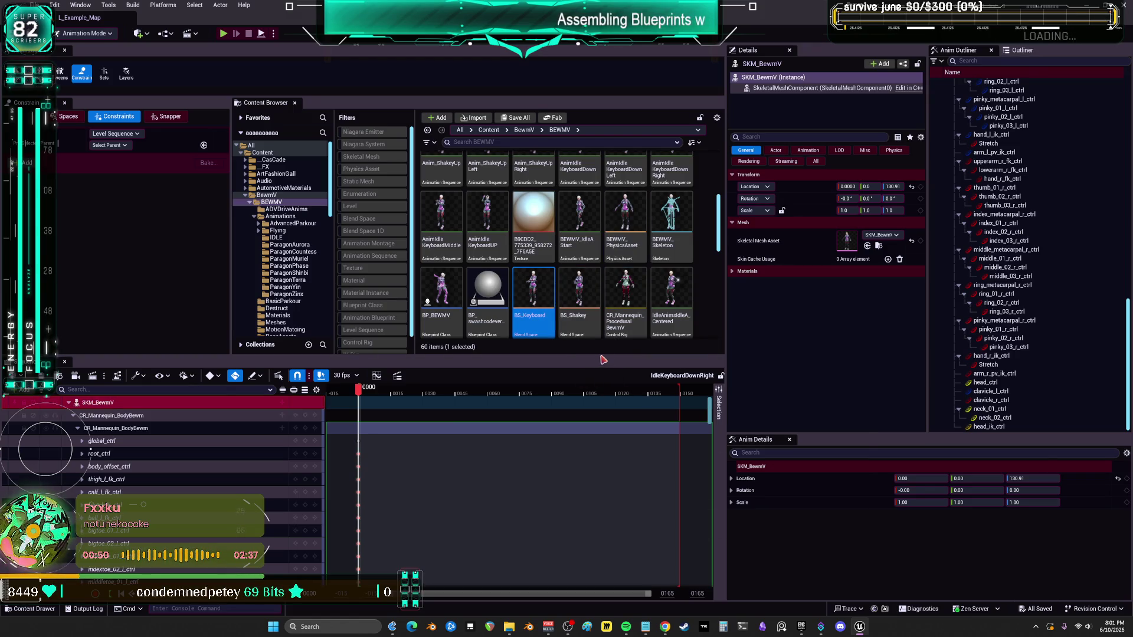
Step: Select BS_Shakey and BS_Keyboard and start migrating them
left_click_drag(602, 359, 602, 517)
left_click(581, 305)
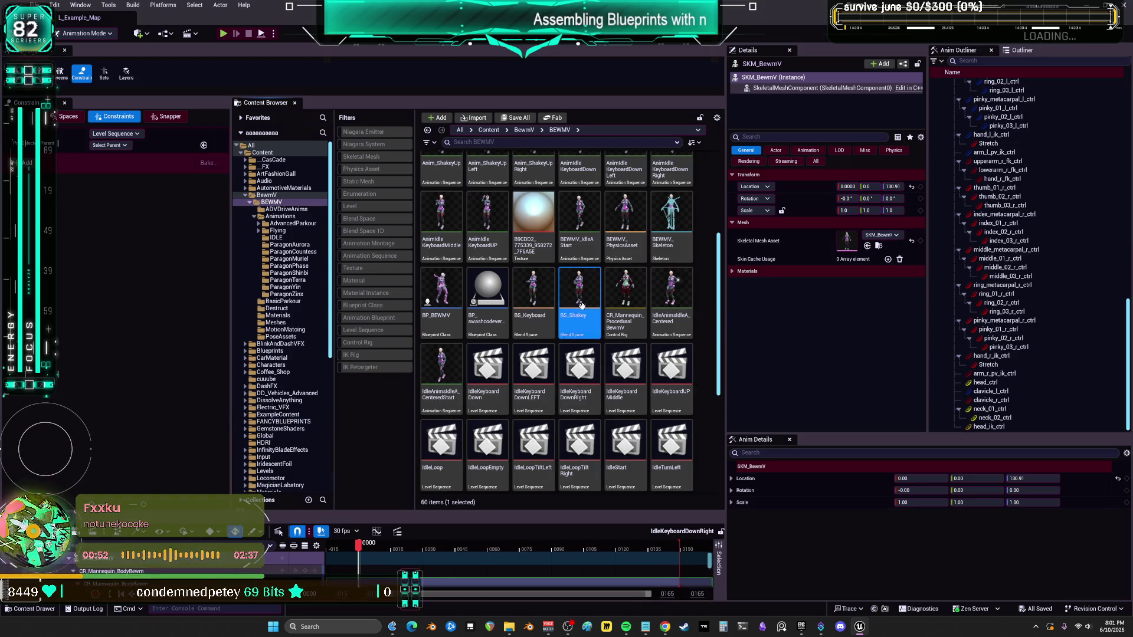
left_click(534, 292, "ctrl")
right_click(541, 289)
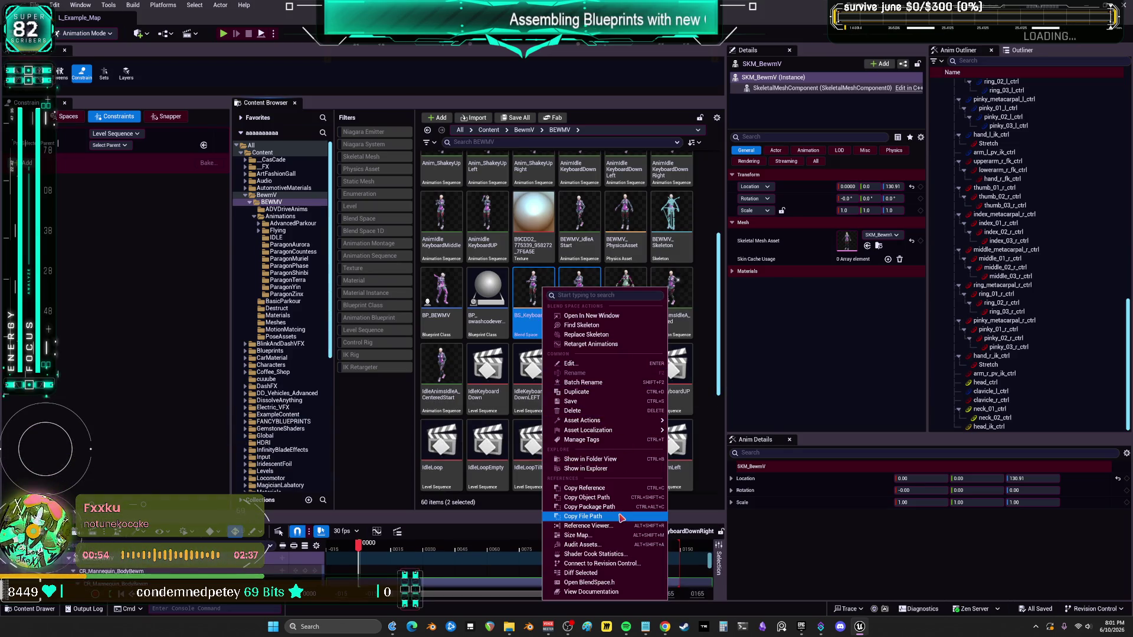
mouse_move(614, 422)
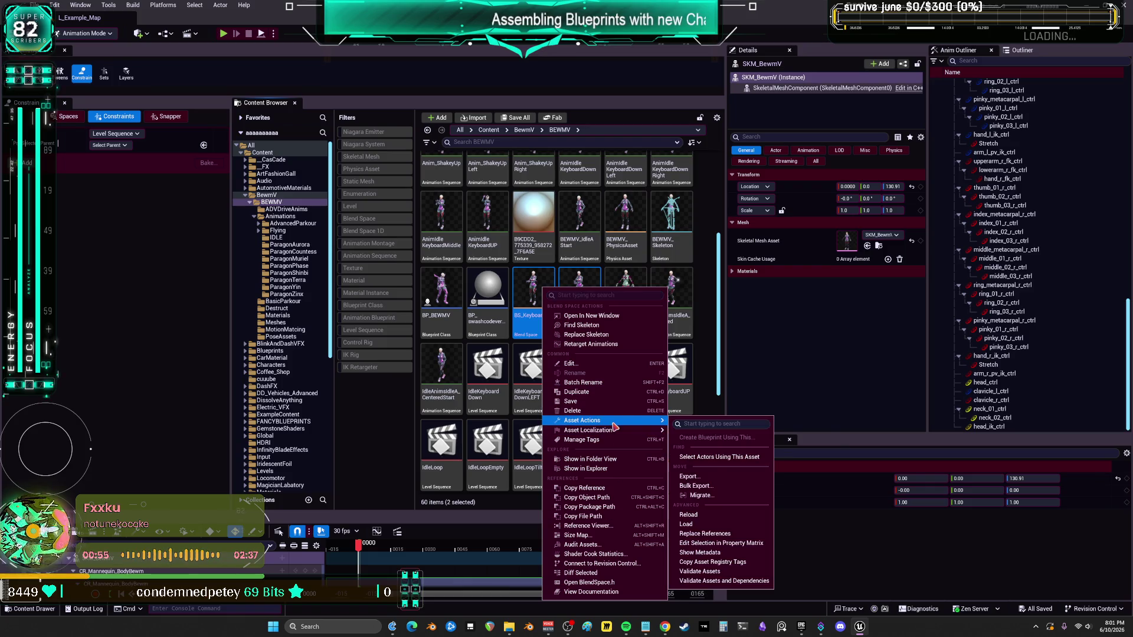
left_click(703, 496)
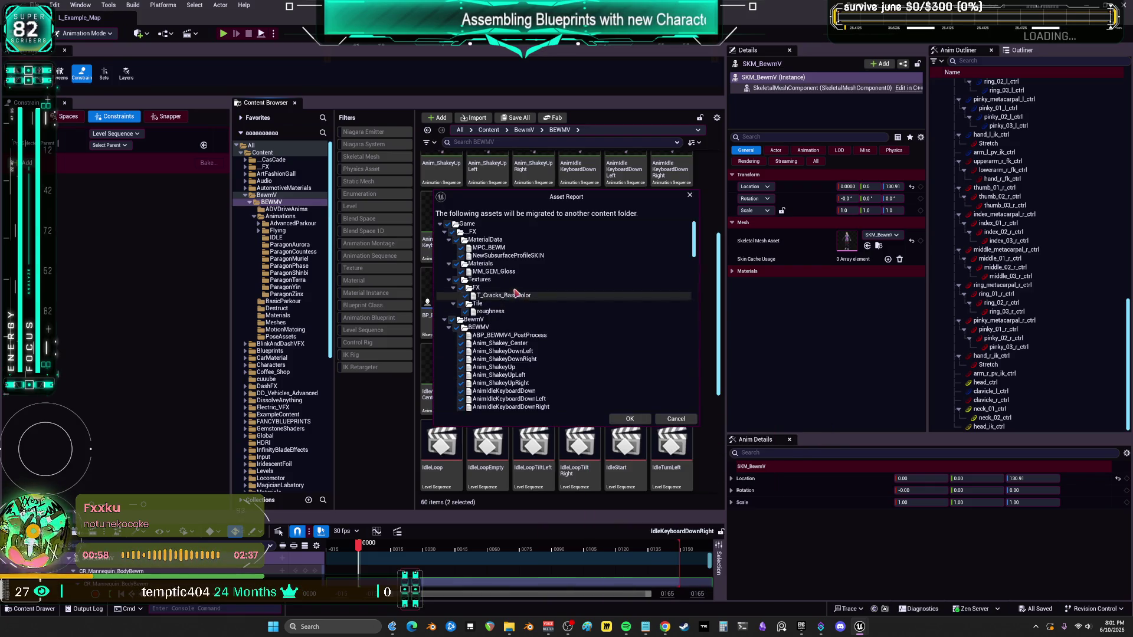
Step: Tick the Anim_Shakey and AnimIdleKeyboard animations (Down, DownLeft, DownRight, Middle, UP) in the report
scroll(470, 332, "down", 2)
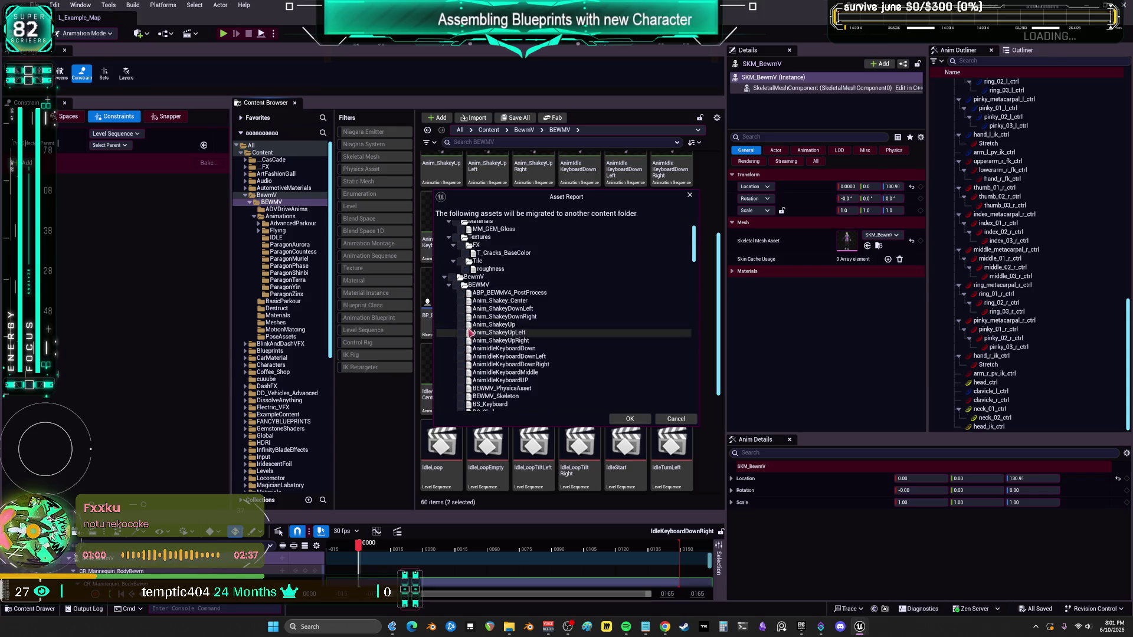
scroll(470, 333, "down", 1)
left_click(461, 272)
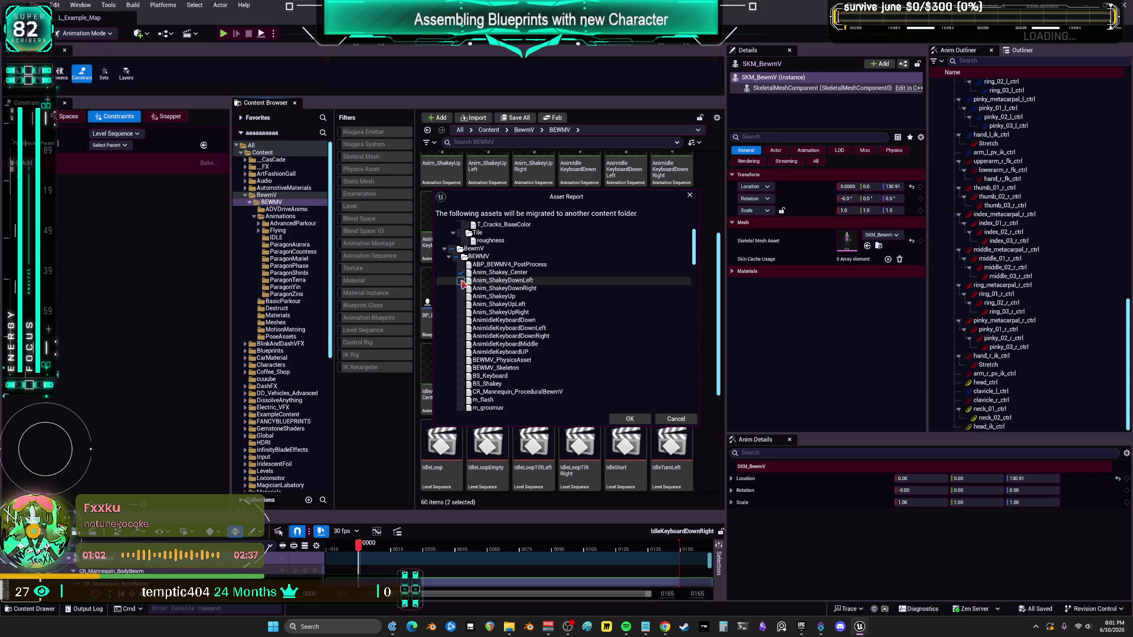
left_click(461, 288)
left_click(461, 296)
left_click(461, 304)
left_click(461, 312)
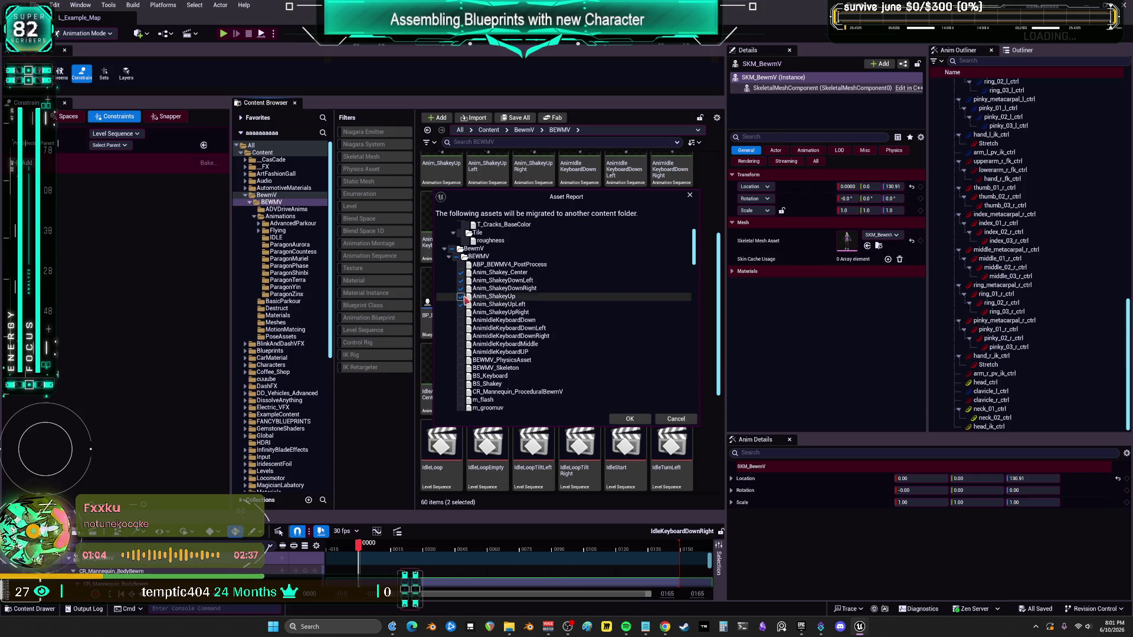
left_click(461, 320)
left_click(461, 328)
left_click(461, 336)
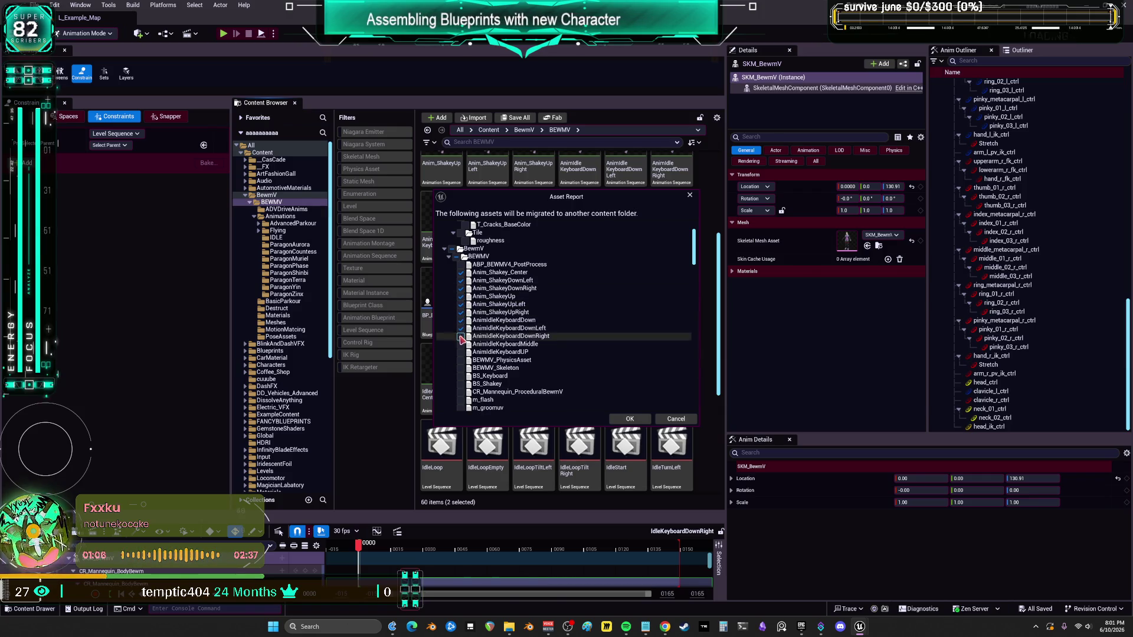
left_click(461, 344)
left_click(461, 352)
Step: Tick BS_Shakey and BS_Keyboard as well and accept the asset list
scroll(525, 366, "down", 1)
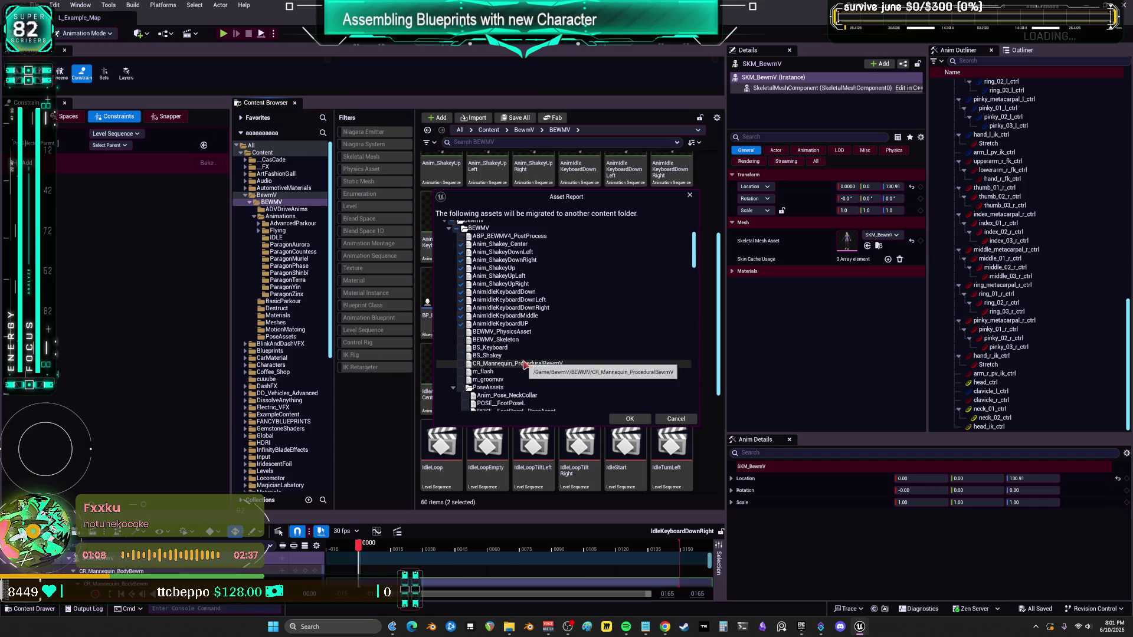
left_click(560, 355)
left_click(578, 347)
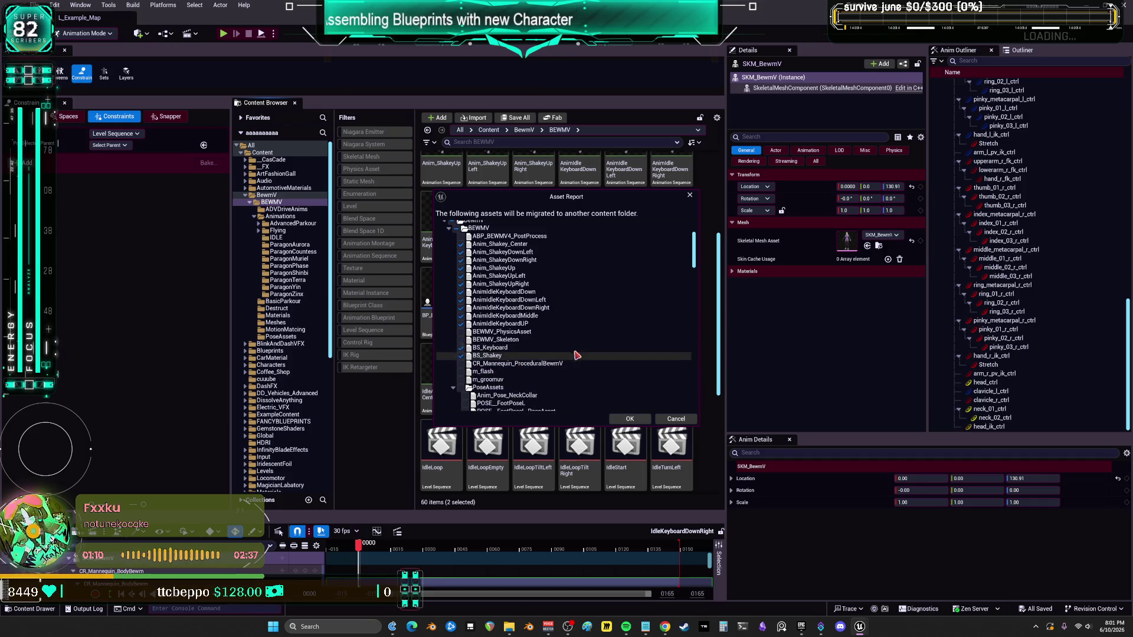
scroll(575, 347, "up", 1)
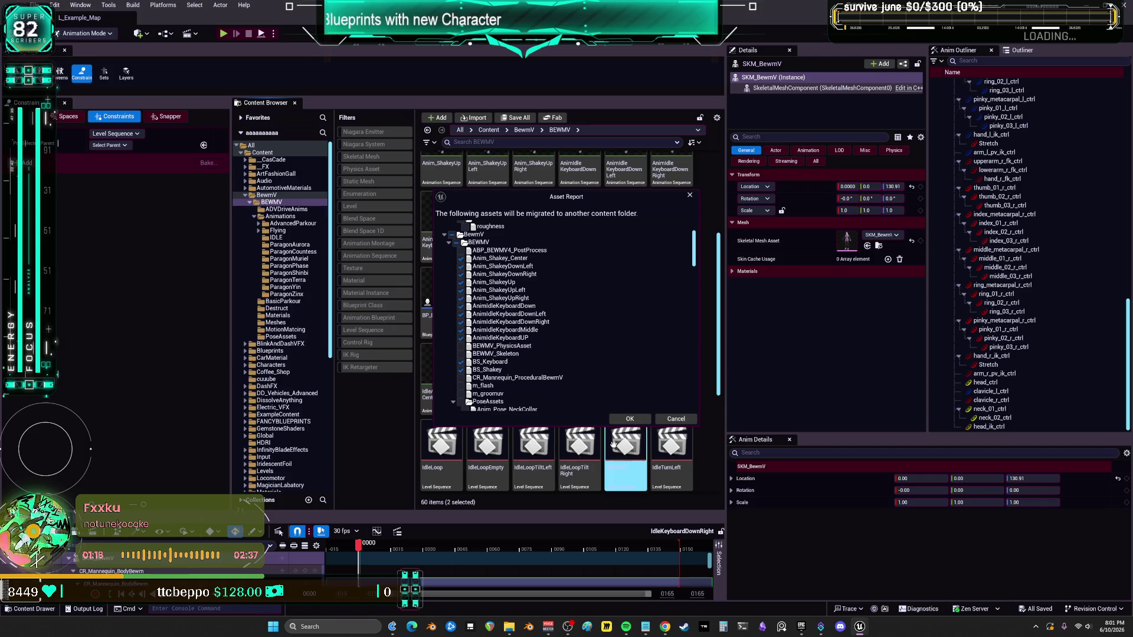
left_click(630, 419)
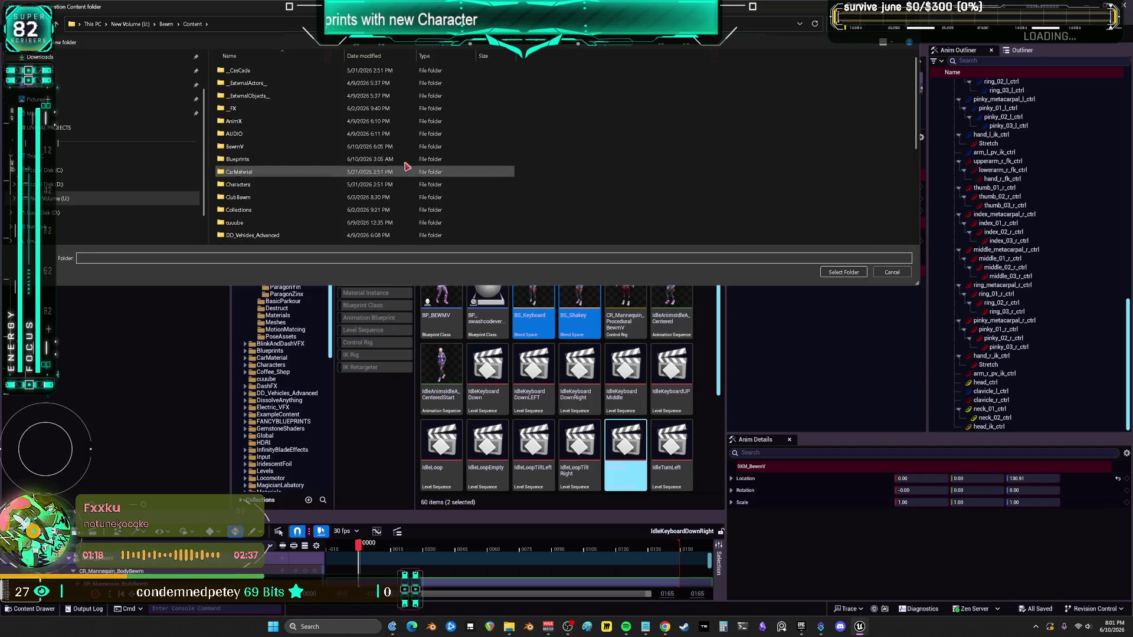
Step: Migrate the assets into the Bewm Content folder, then switch to the Epic Games Launcher
left_click(824, 273)
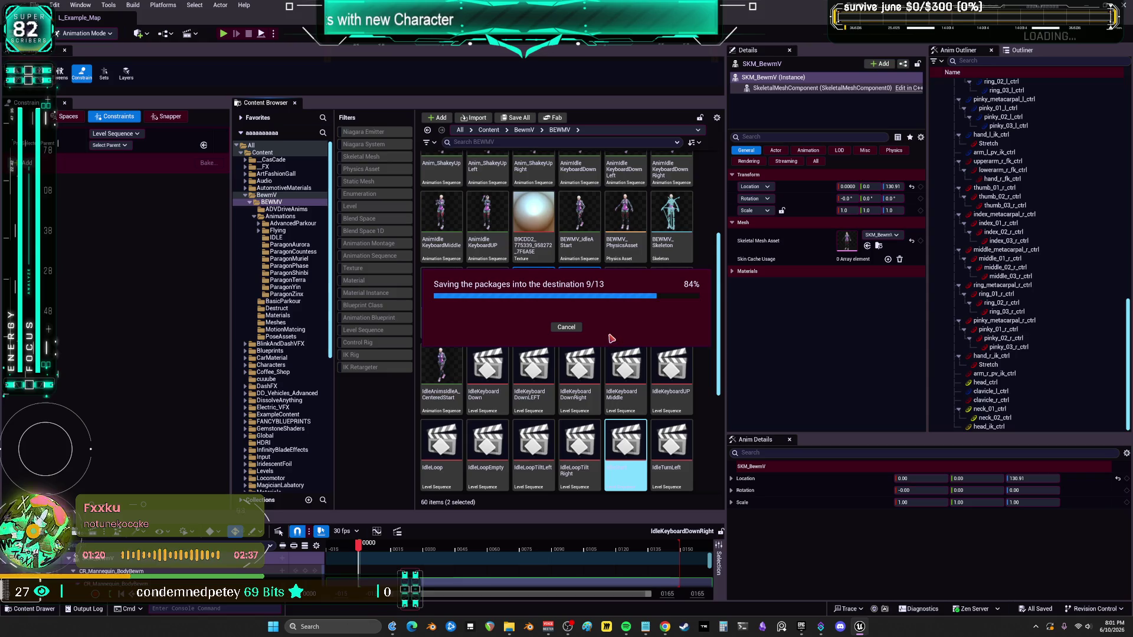
left_click(34, 4)
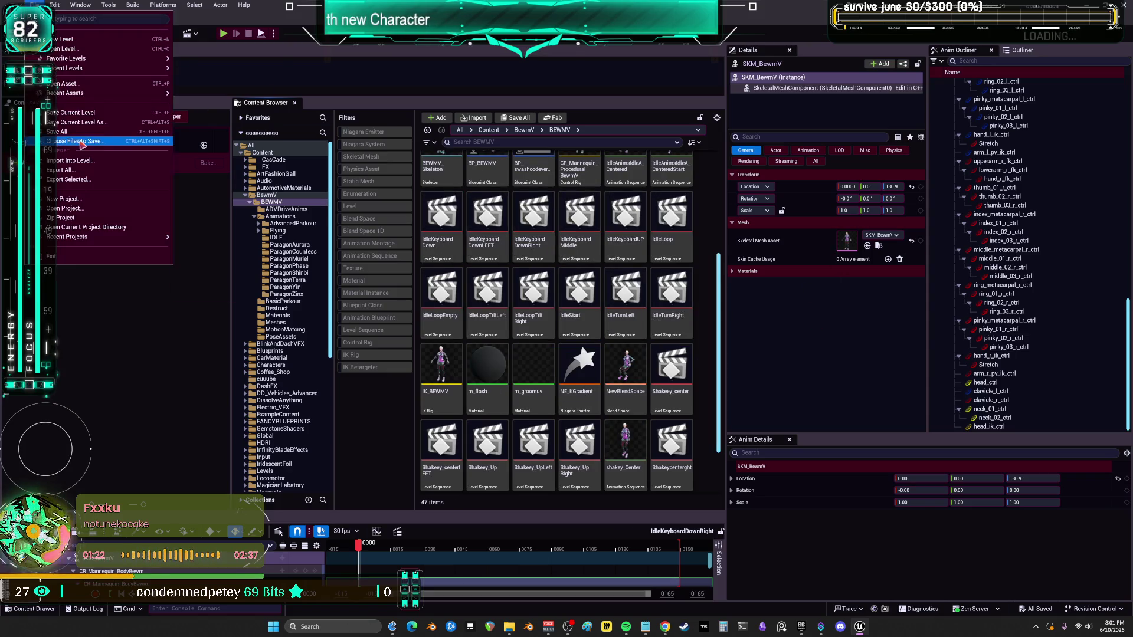
left_click(77, 133)
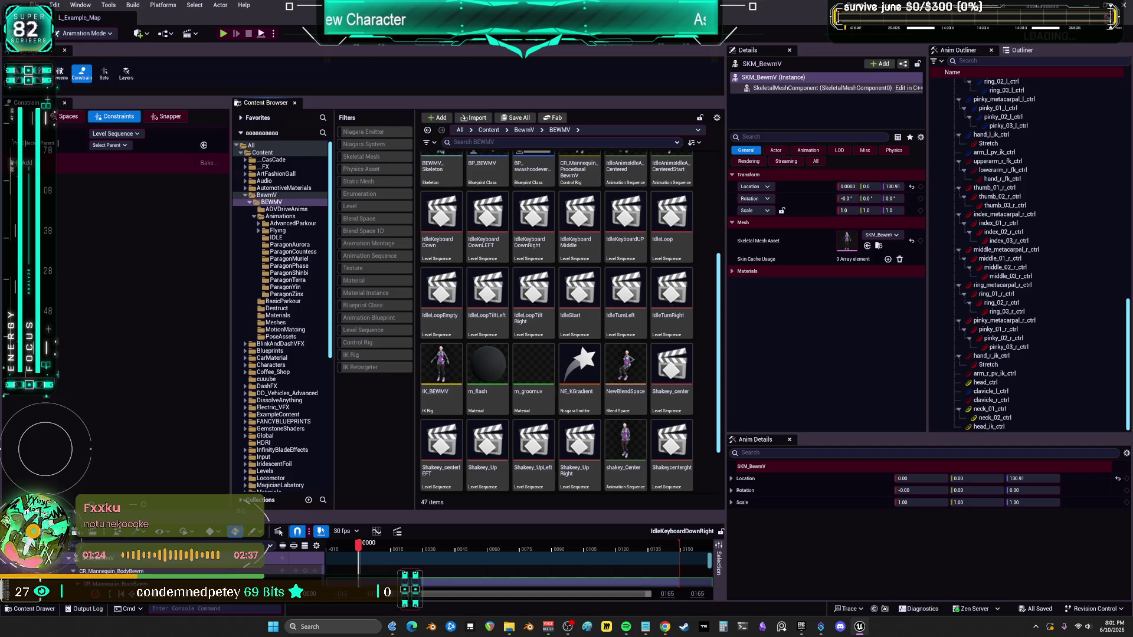
key("alt+Tab")
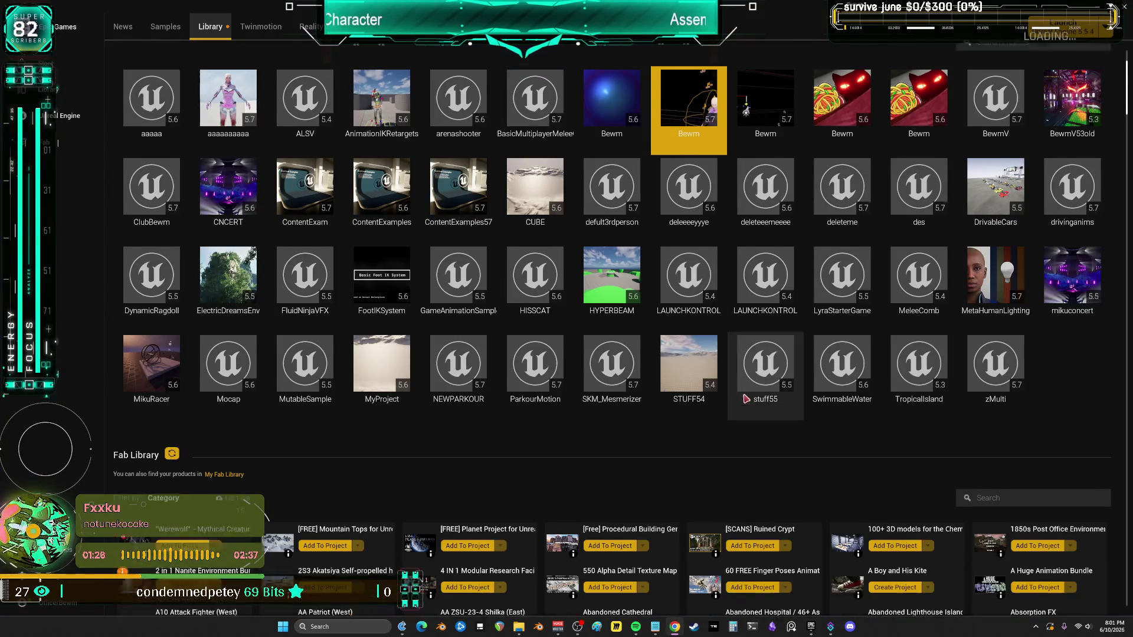
Step: Launch the Bewm project from the launcher's My Projects library
scroll(747, 399, "up", 3)
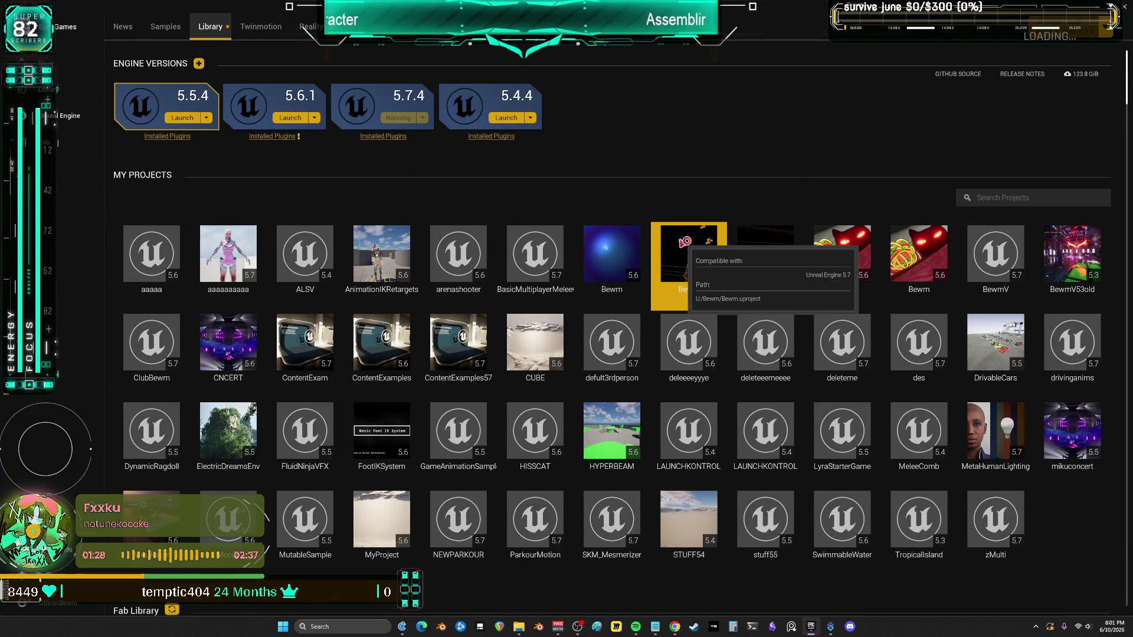
double_click(686, 243)
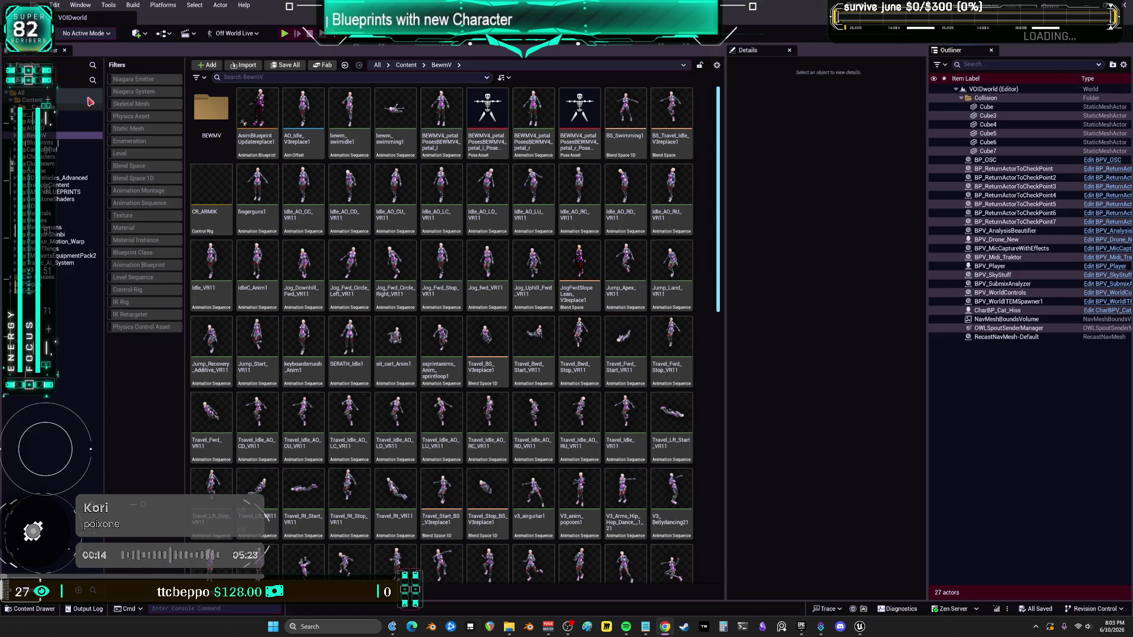
Step: Select BPV_Player, then open the AnimBlueprintUpdatereplace1 animation blueprint
left_click(994, 266)
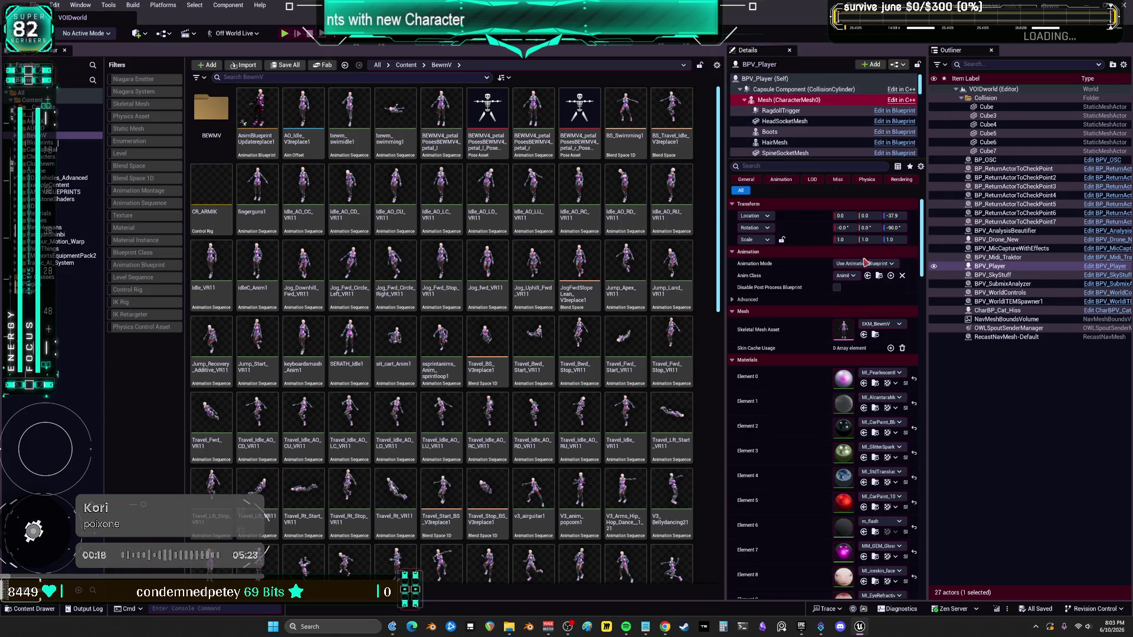
left_click(258, 102)
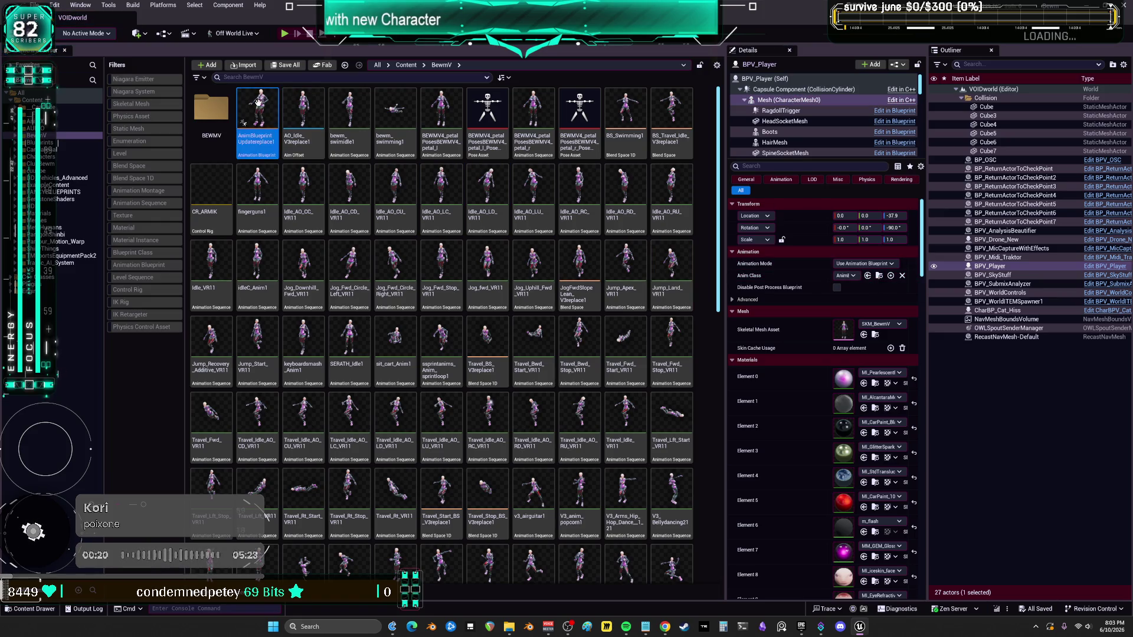
double_click(258, 102)
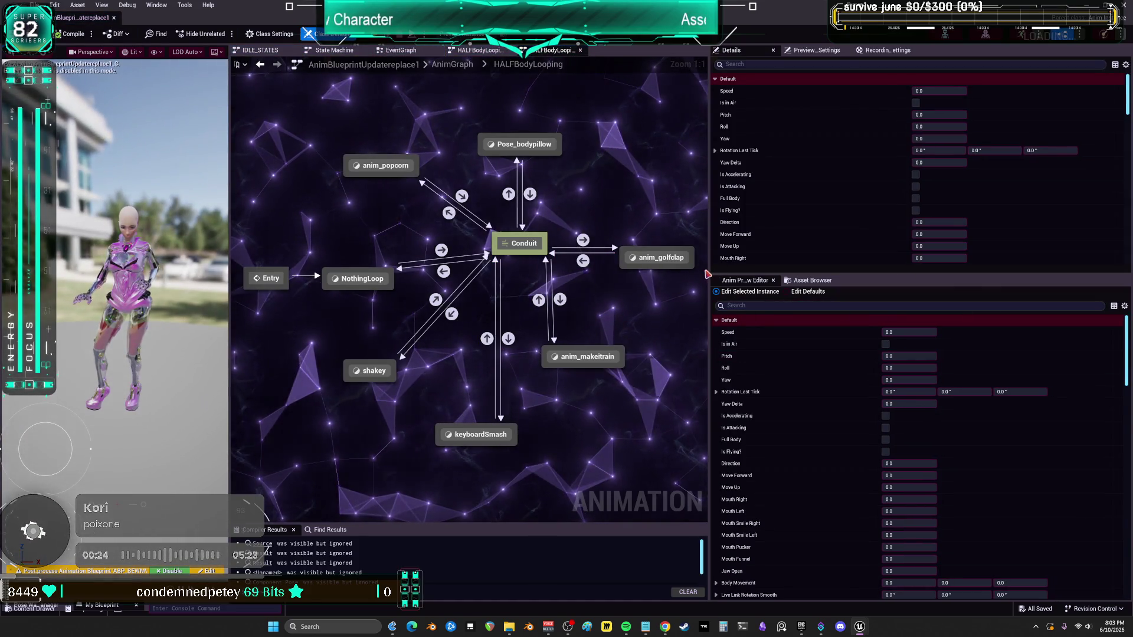
Step: Inside the keyboardSmash state graph, add a Blendspace 'BS_Keyboard' node found via 'blendspace ke'
left_click_drag(711, 236, 950, 236)
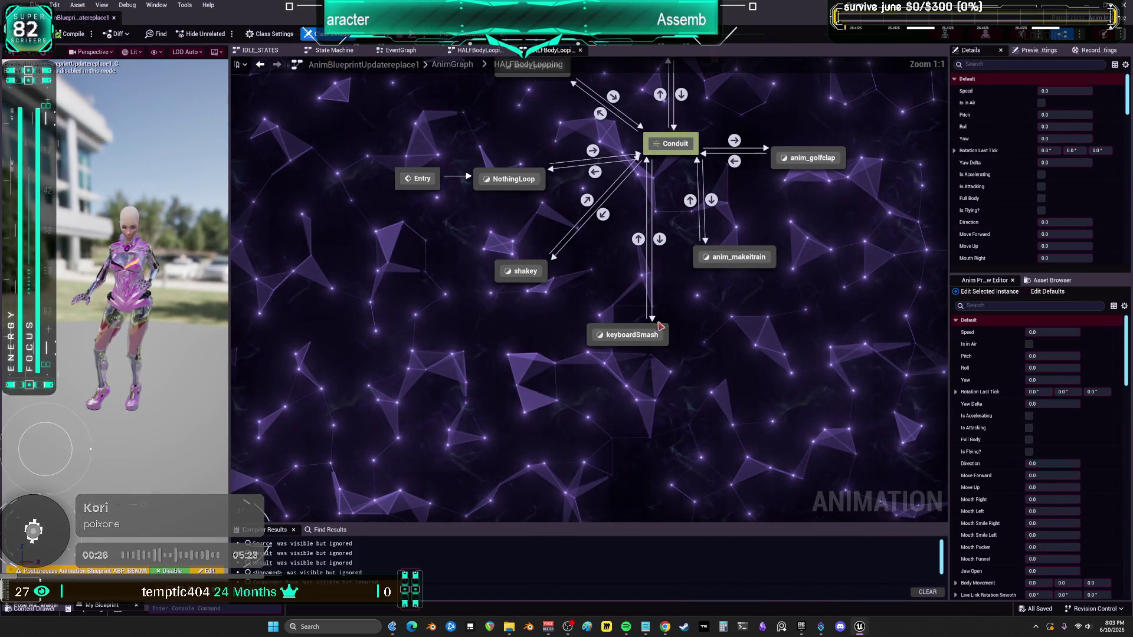
double_click(631, 336)
scroll(620, 265, "up", 4)
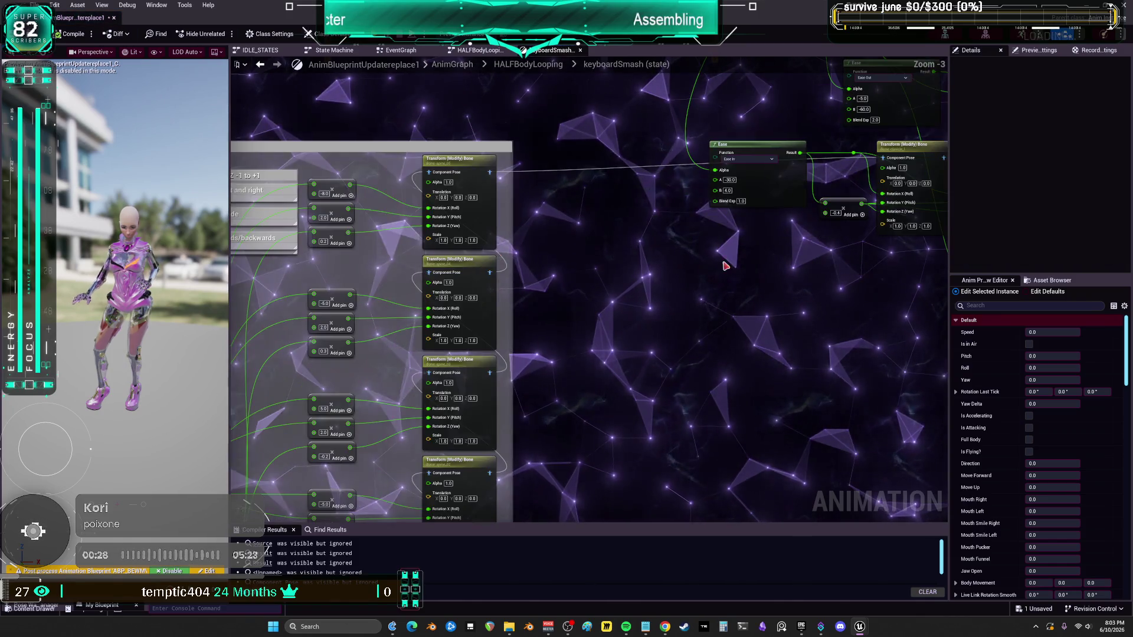
right_click(586, 304)
type("bl")
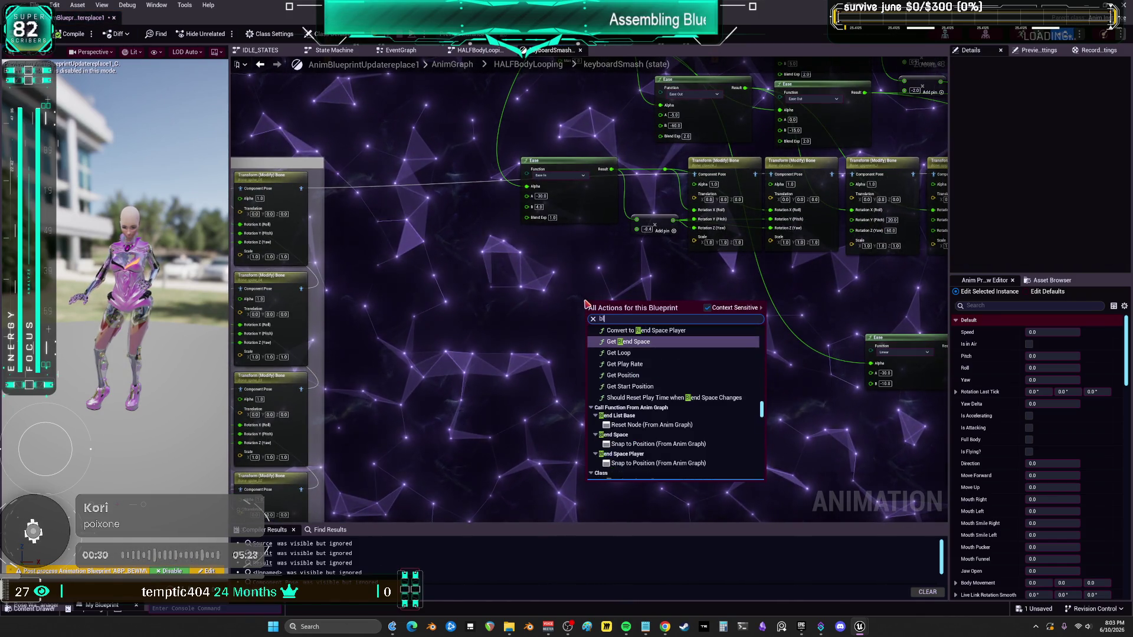
type("endspace")
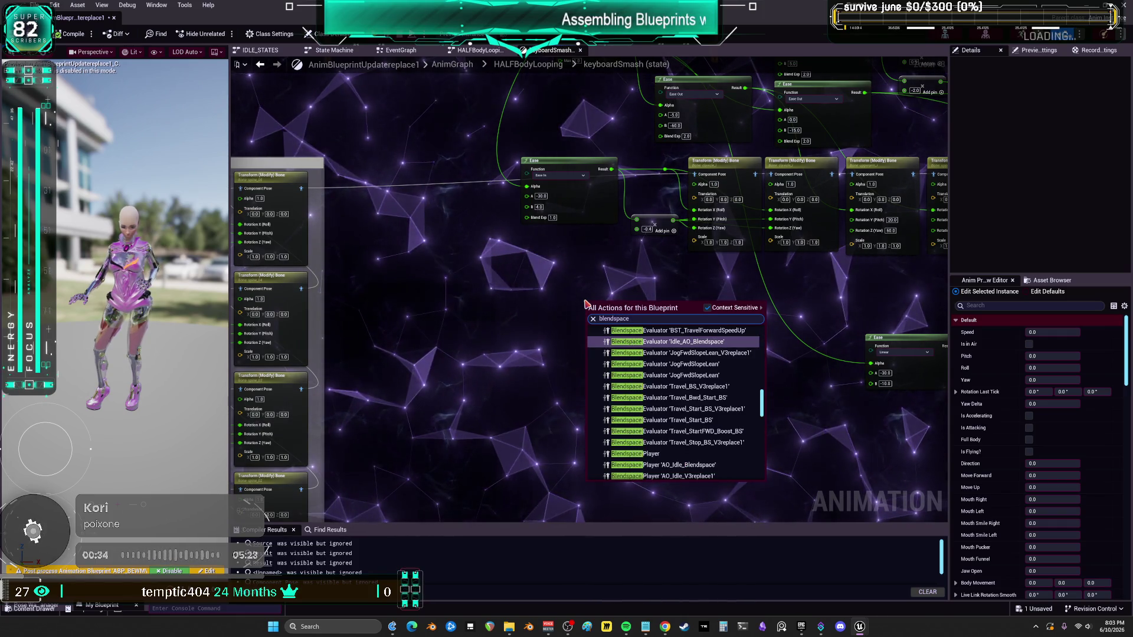
type(" ke")
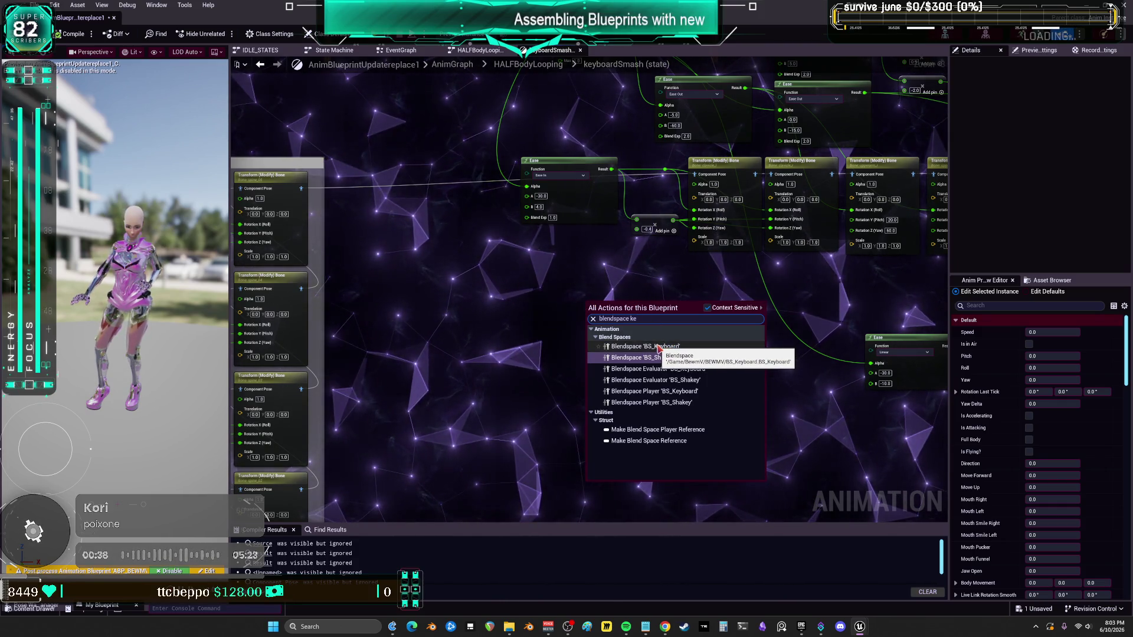
left_click(659, 347)
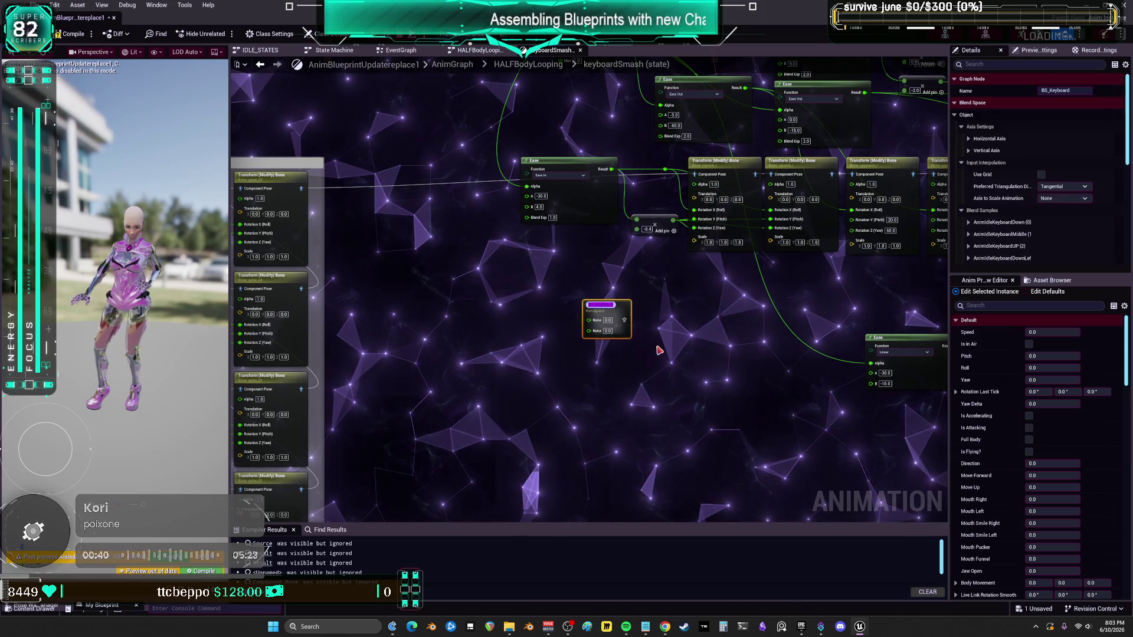
Step: Move the BS_Keyboard node below the Transform row, near the Output Animation Pose
scroll(649, 341, "up", 1)
left_click(649, 341)
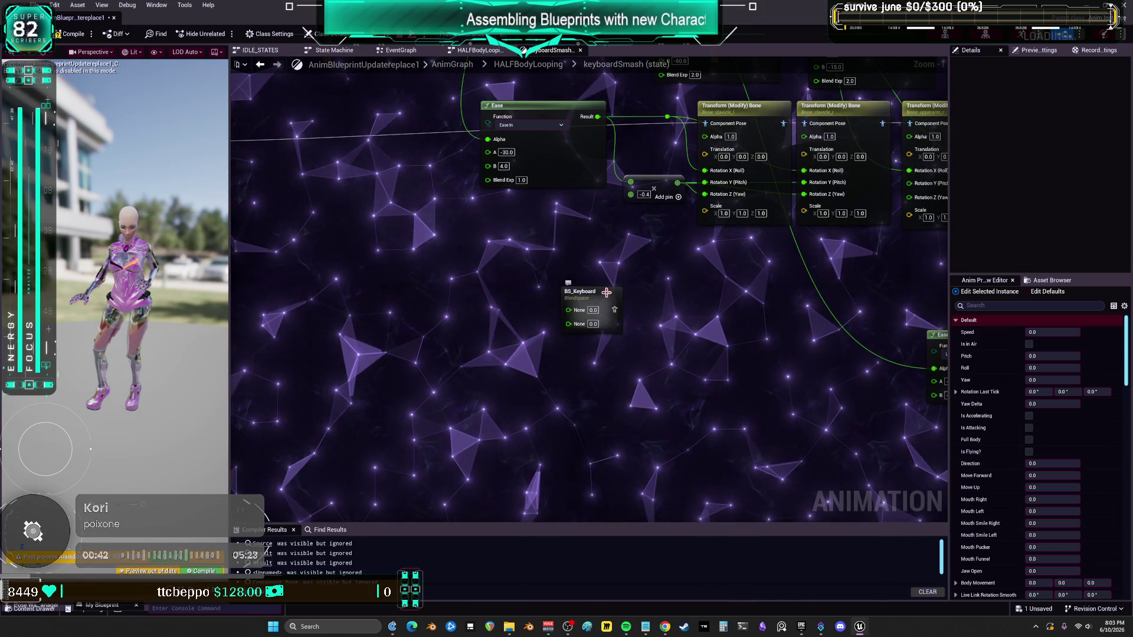
left_click(606, 292)
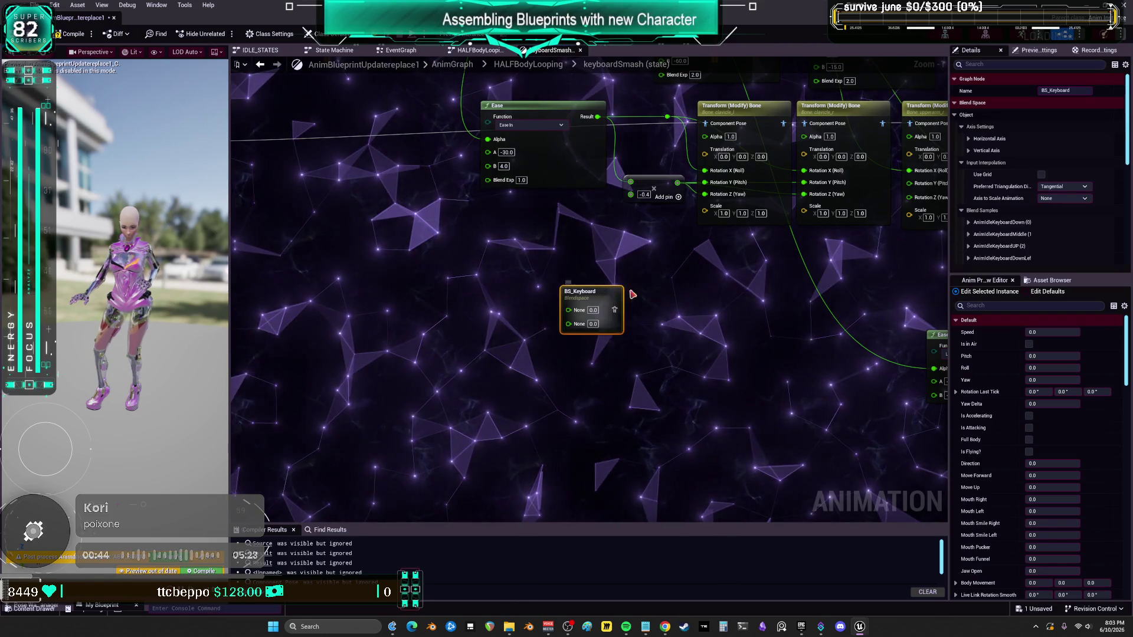
left_click_drag(620, 292, 727, 303)
scroll(727, 304, "down", 3)
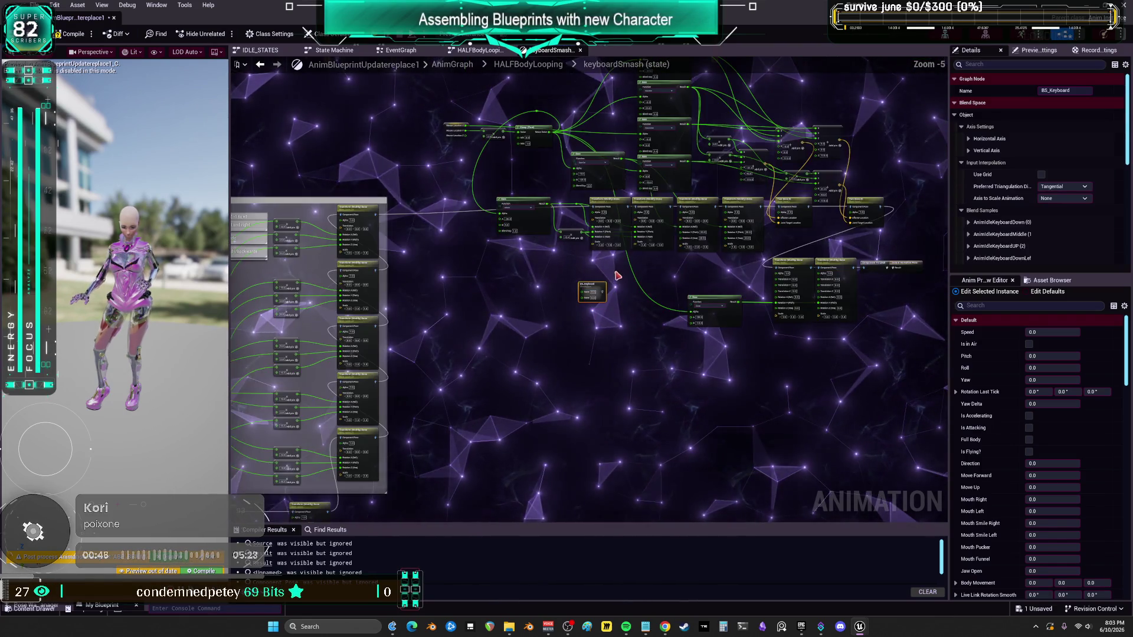
left_click_drag(592, 274, 639, 384)
scroll(666, 248, "down", 4)
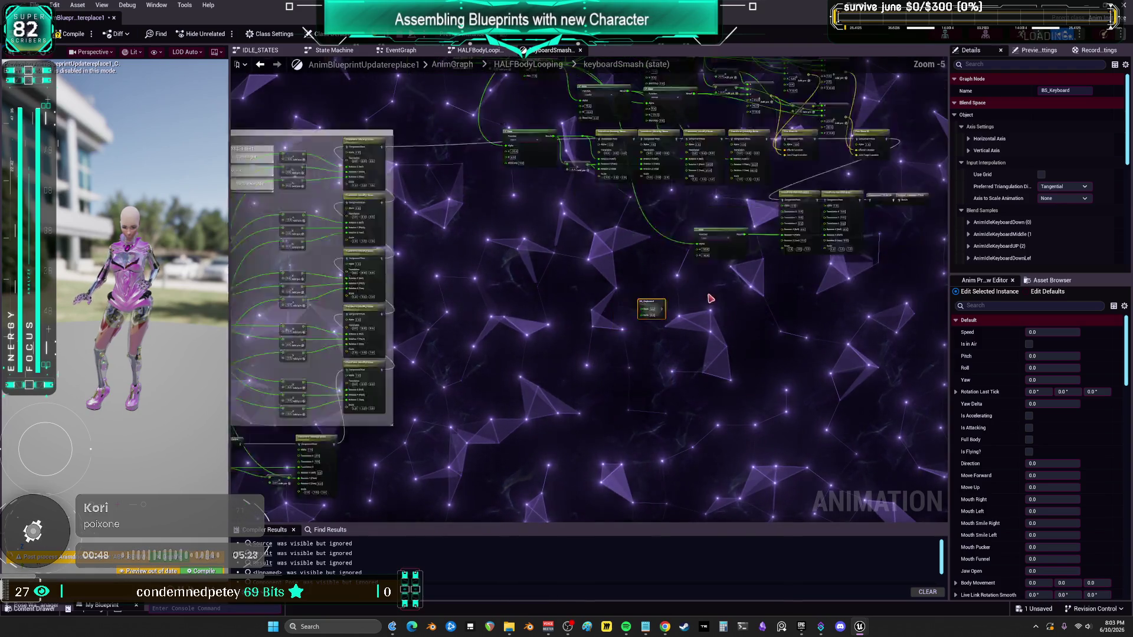
scroll(676, 328, "up", 4)
left_click(425, 356)
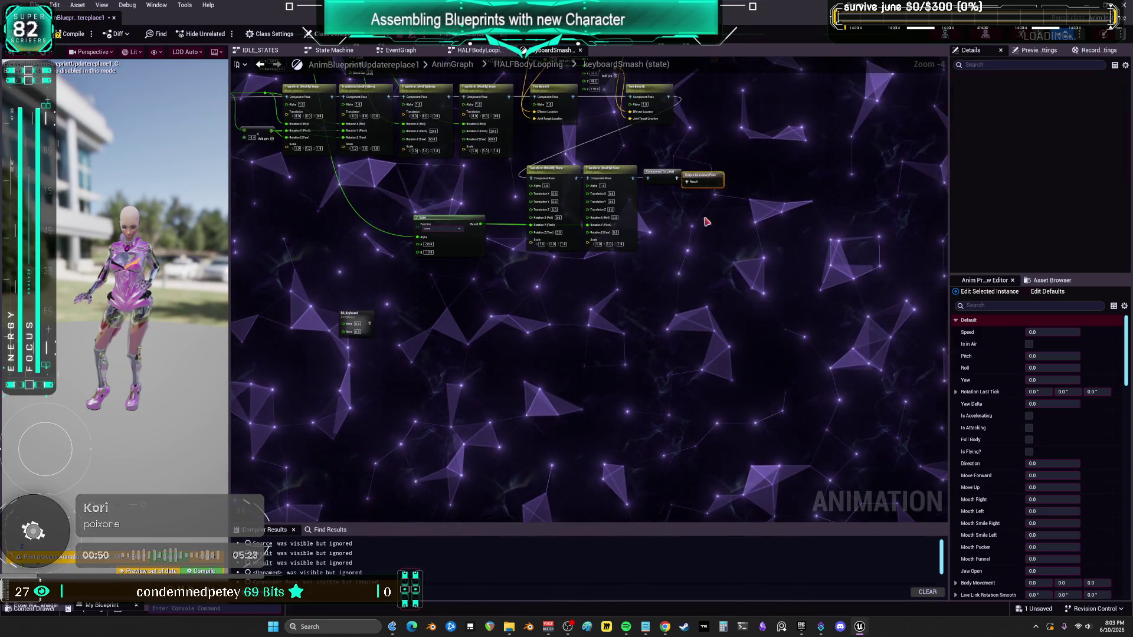
scroll(424, 356, "up", 2)
mouse_move(468, 215)
left_mouse_down()
mouse_move(521, 266)
mouse_move(687, 289)
left_mouse_up()
Step: Search nodes for 'mouse' without adding one, then look over the EventGraph
right_click(617, 257)
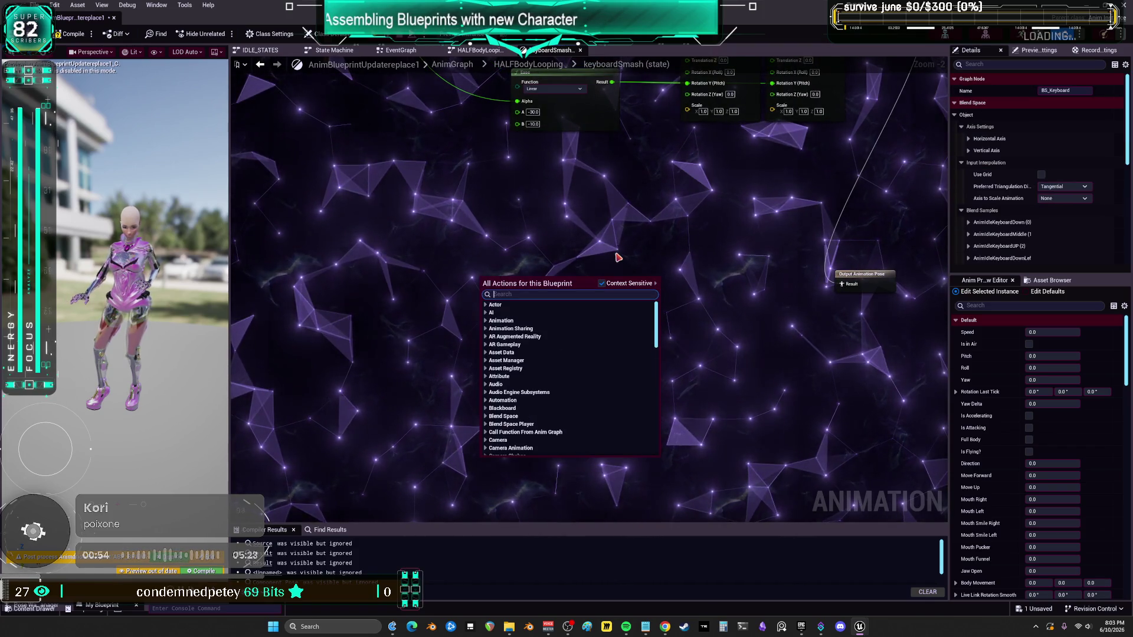
type("mouse")
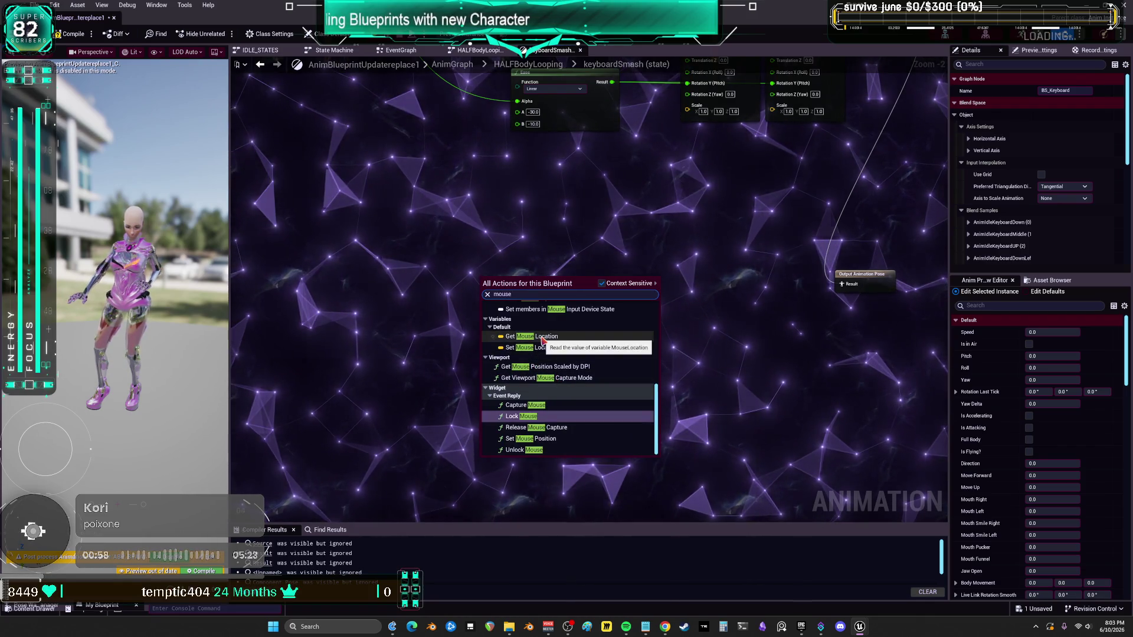
left_click(448, 183)
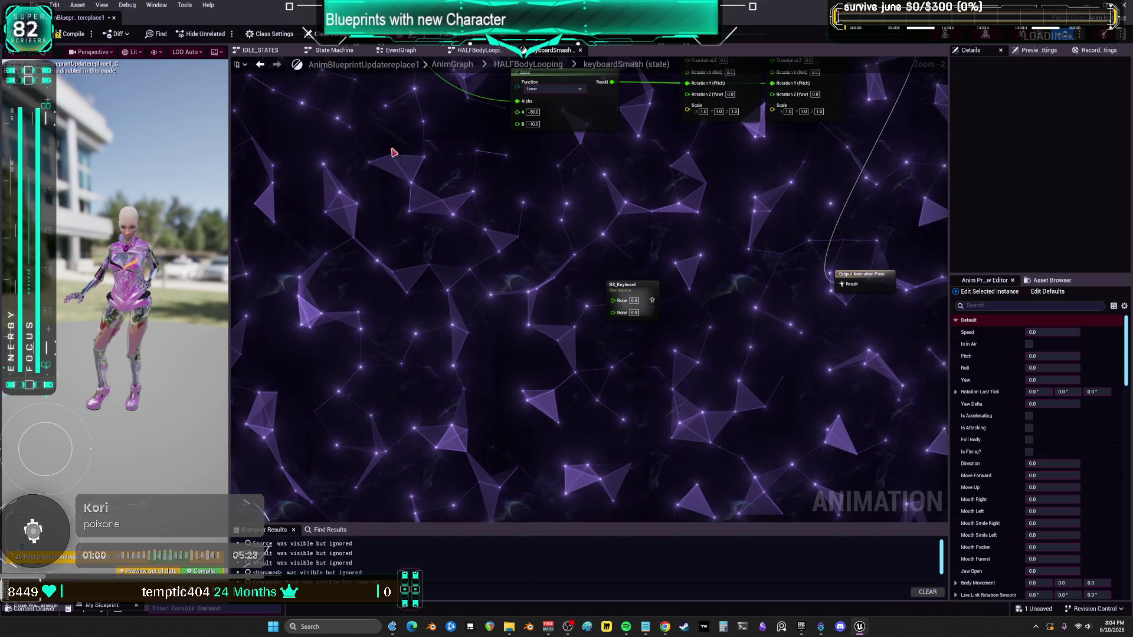
left_click(403, 57)
scroll(556, 357, "down", 4)
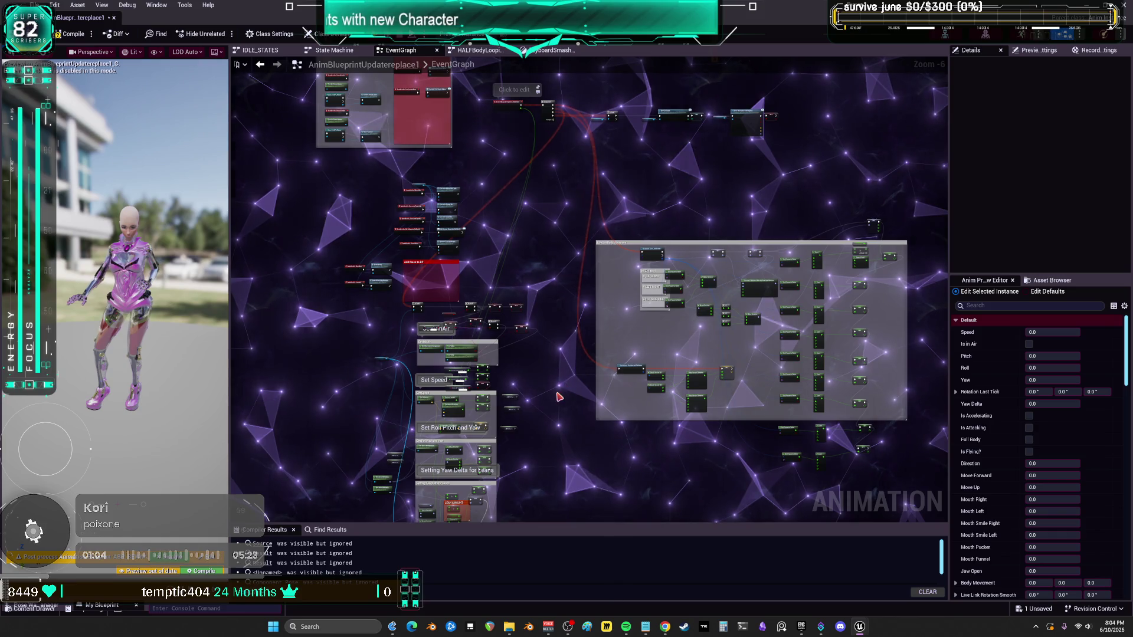
mouse_move(559, 397)
left_mouse_down()
mouse_move(625, 177)
mouse_move(708, 389)
mouse_move(586, 357)
left_mouse_up()
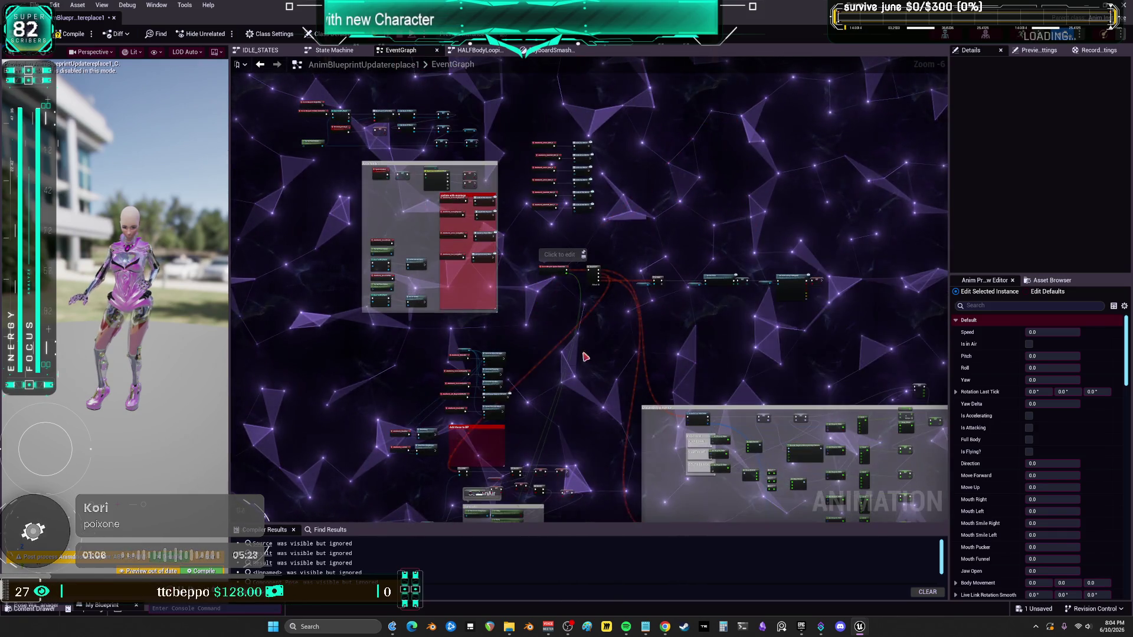
left_click(536, 51)
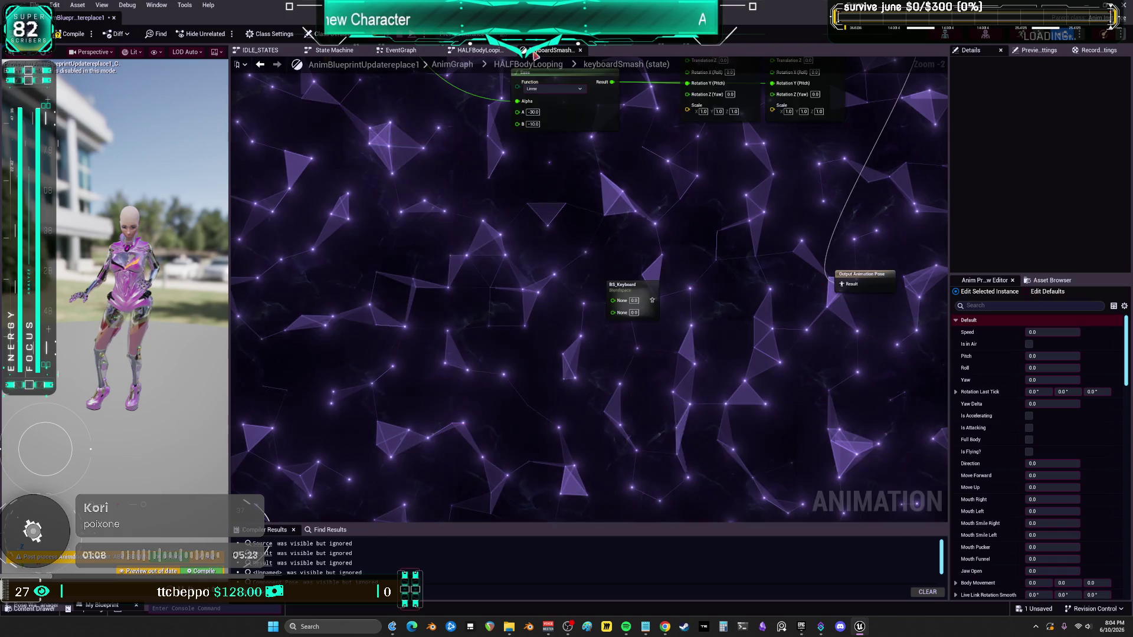
Step: Select the BS_Keyboard blend space node, widen its Details panel, and expand three blend samples
scroll(630, 319, "up", 2)
left_click(626, 276)
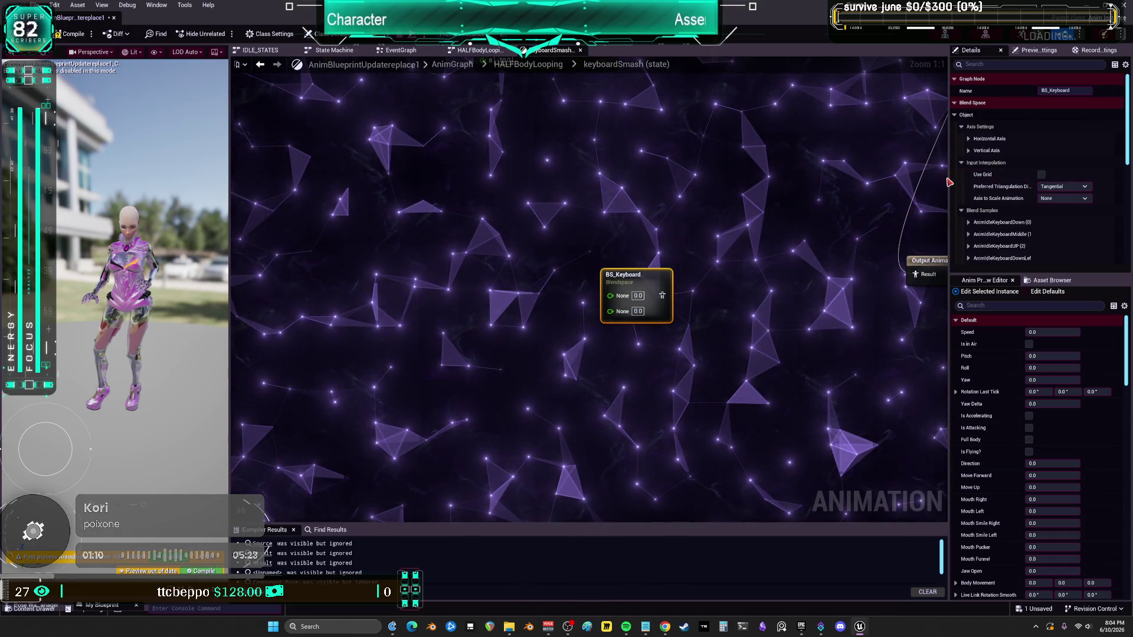
mouse_move(949, 182)
left_mouse_down()
mouse_move(932, 200)
mouse_move(791, 260)
left_mouse_up()
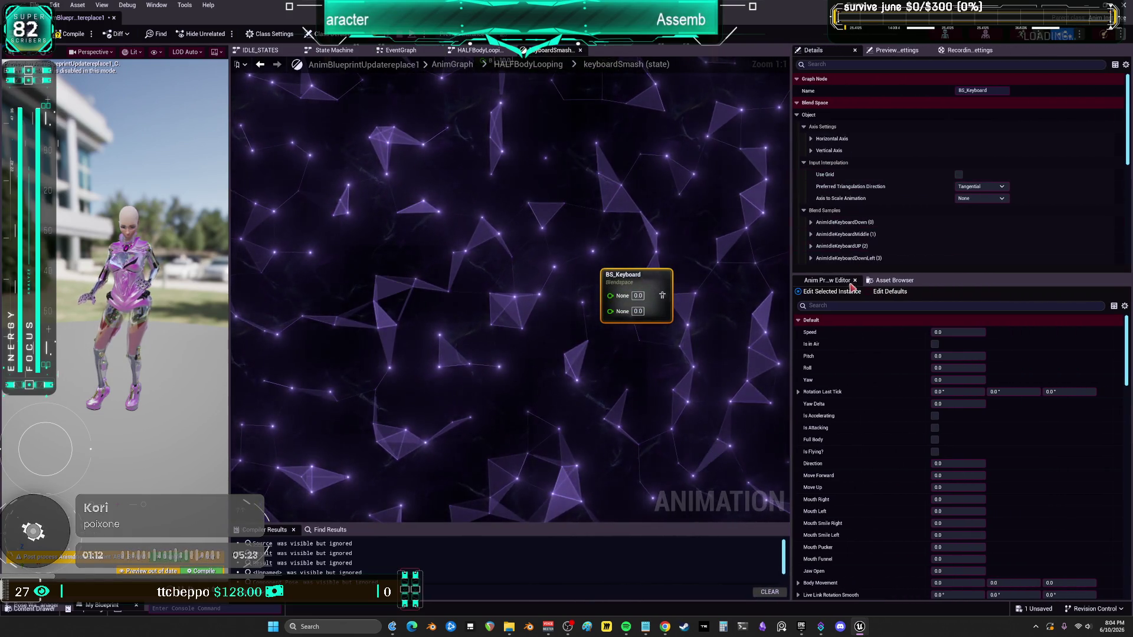
left_click(811, 246)
left_click(811, 234)
left_click(811, 222)
scroll(883, 179, "down", 3)
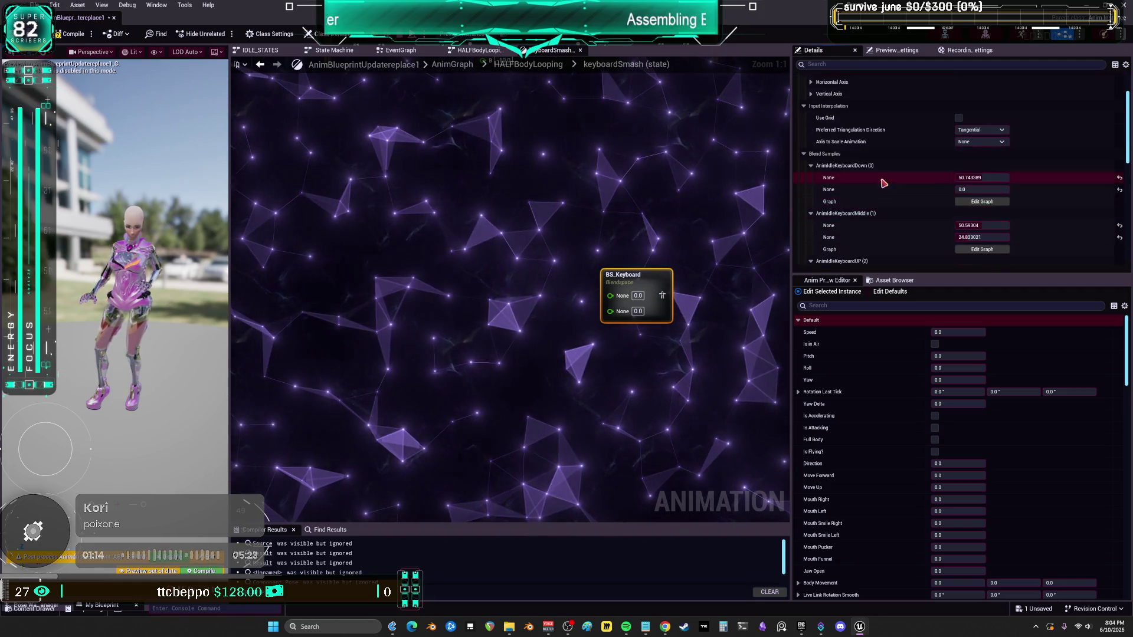
scroll(890, 181, "down", 6)
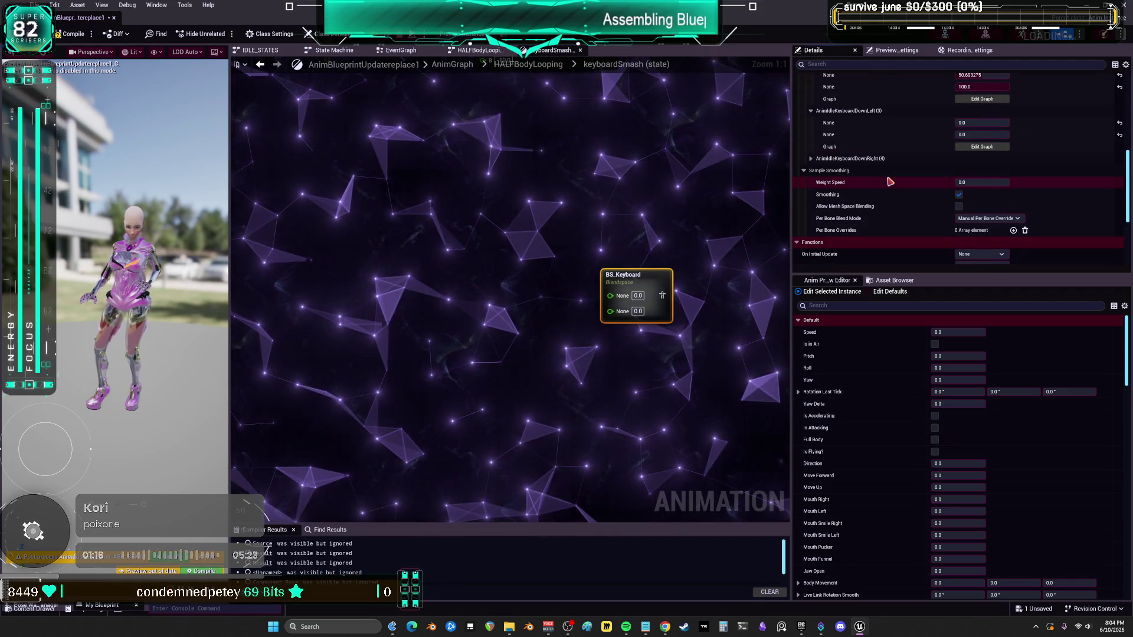
scroll(889, 181, "down", 4)
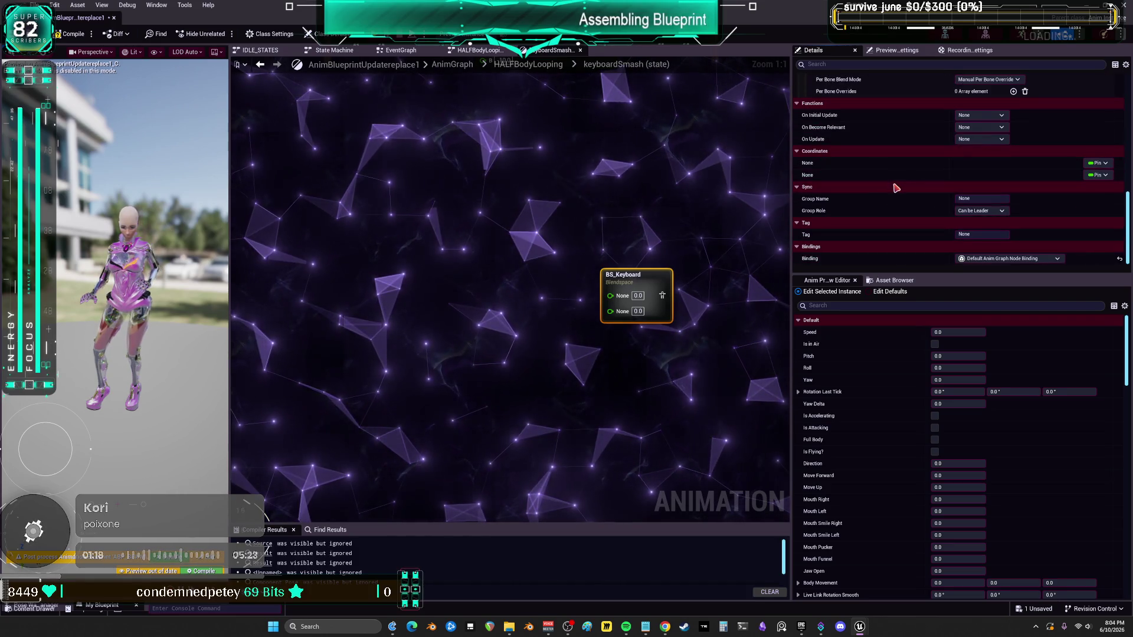
Step: Browse a Coordinates pin's binding options list, then dismiss it and deselect the node
left_click(1098, 174)
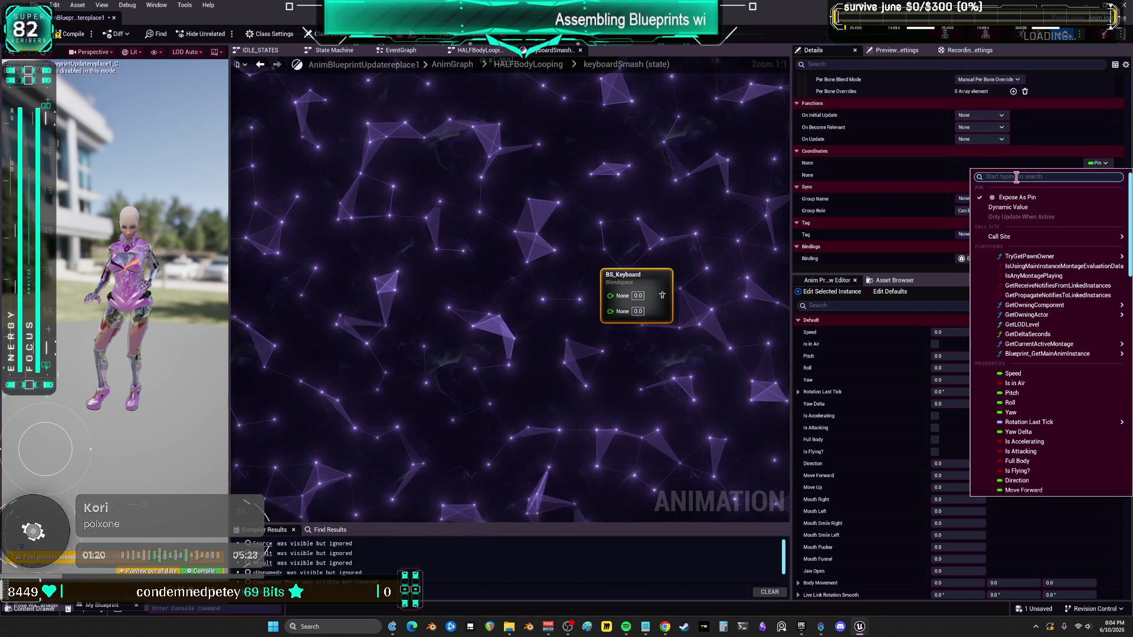
scroll(1064, 413, "down", 10)
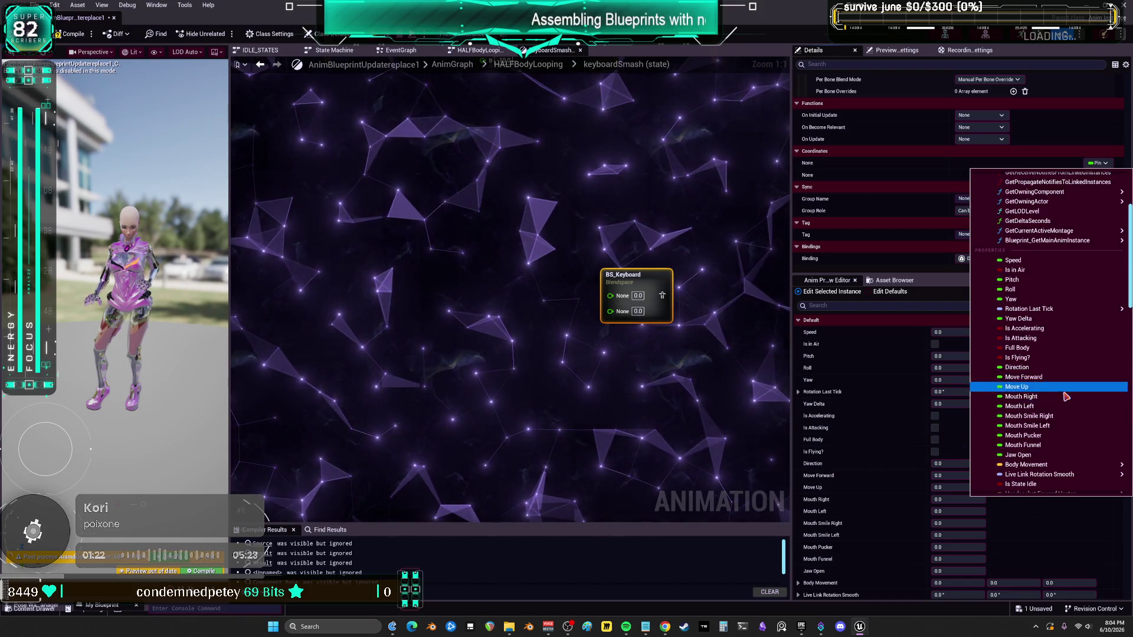
scroll(1070, 398, "down", 6)
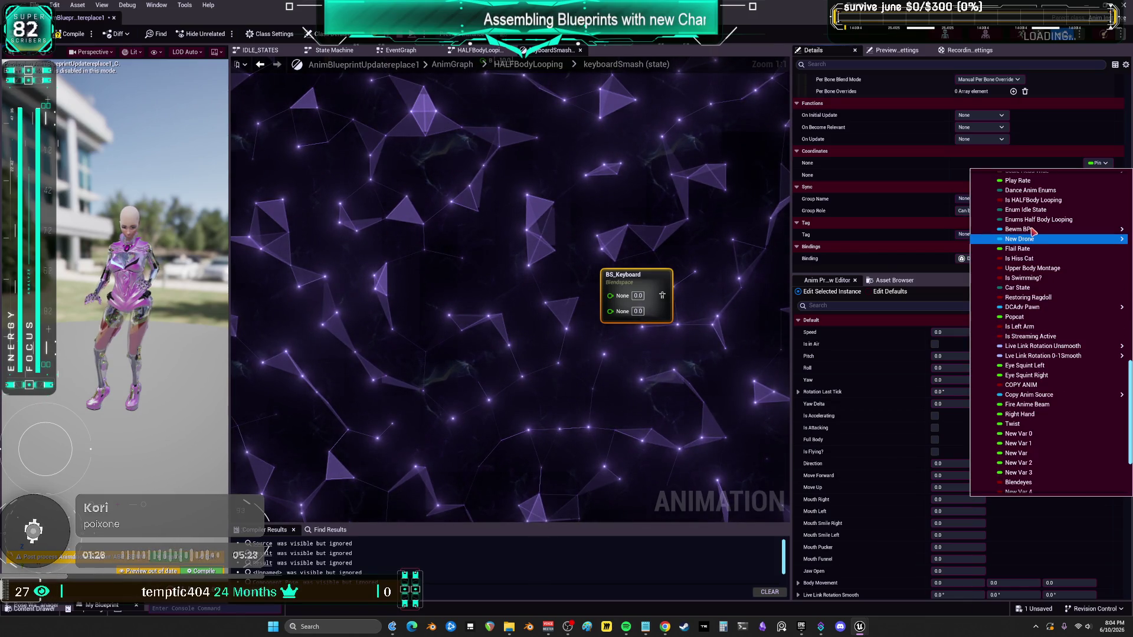
mouse_move(1043, 233)
scroll(914, 325, "down", 3)
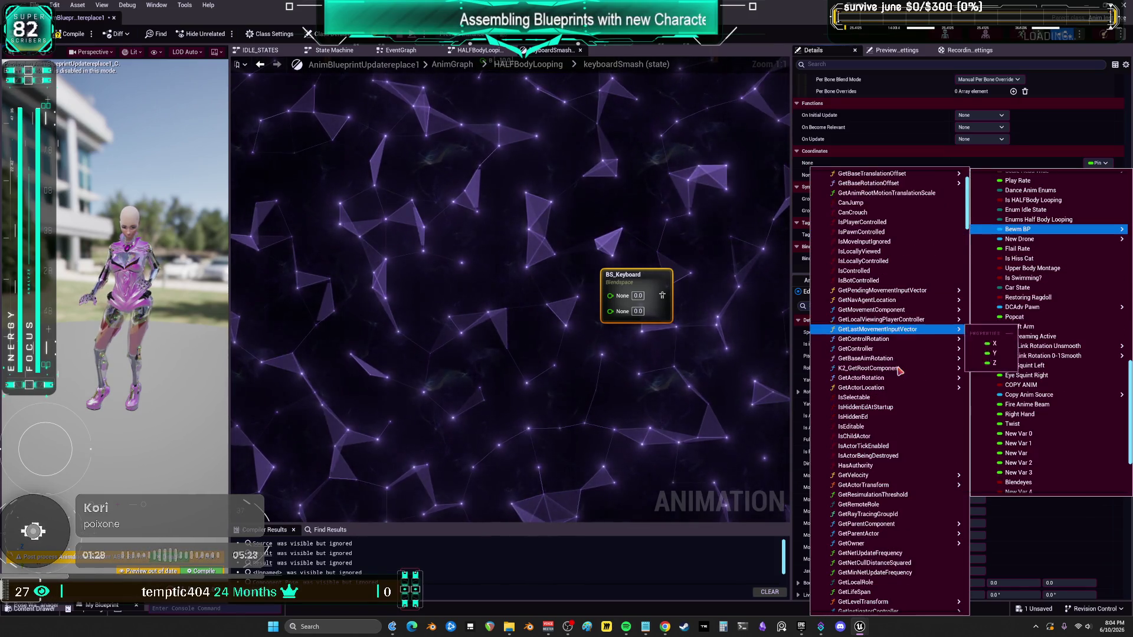
mouse_move(898, 369)
scroll(899, 369, "down", 5)
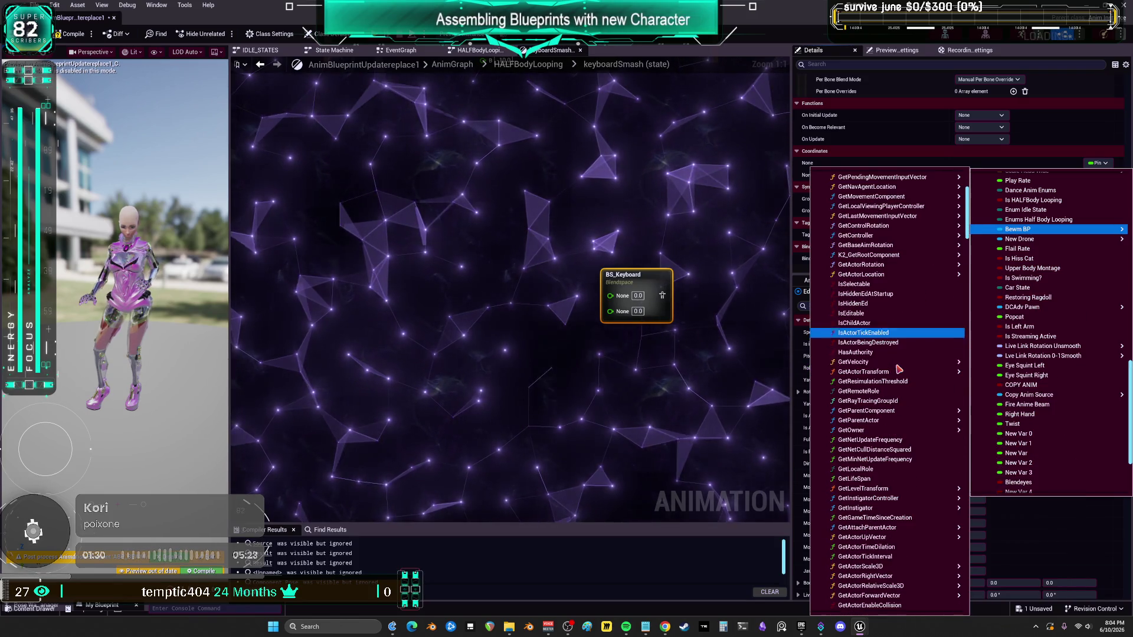
scroll(900, 369, "down", 15)
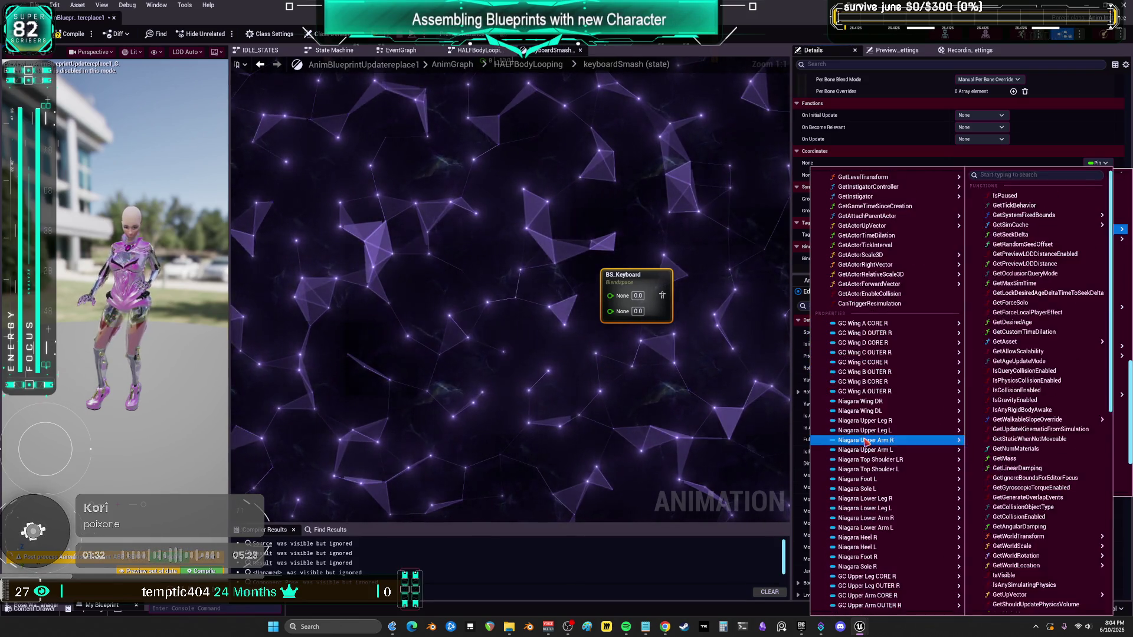
scroll(868, 423, "down", 10)
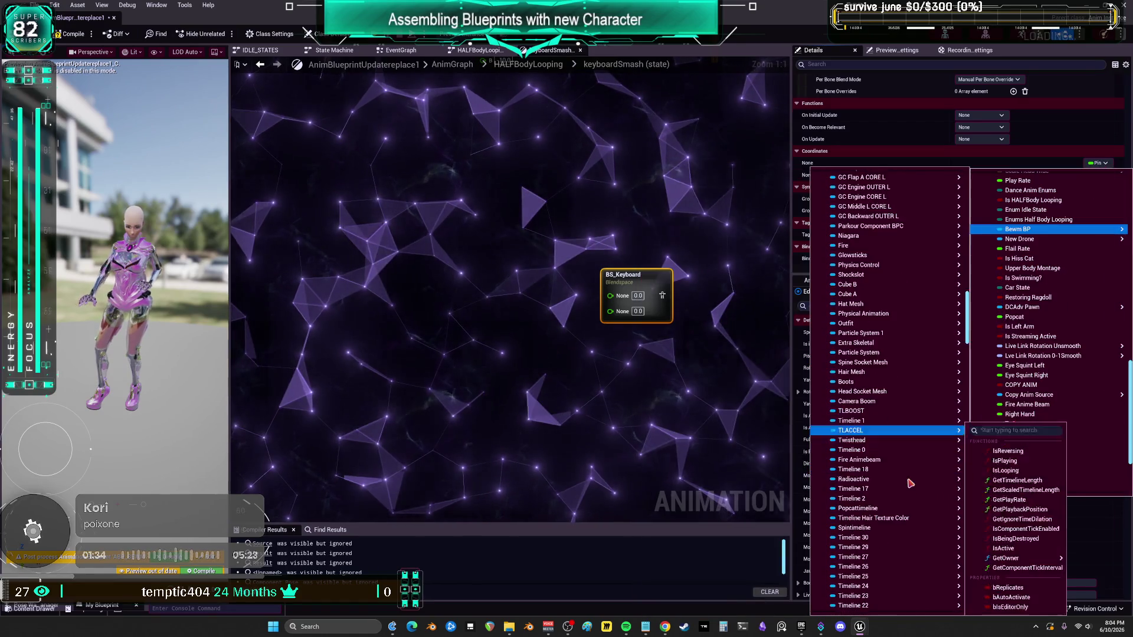
scroll(912, 476, "down", 10)
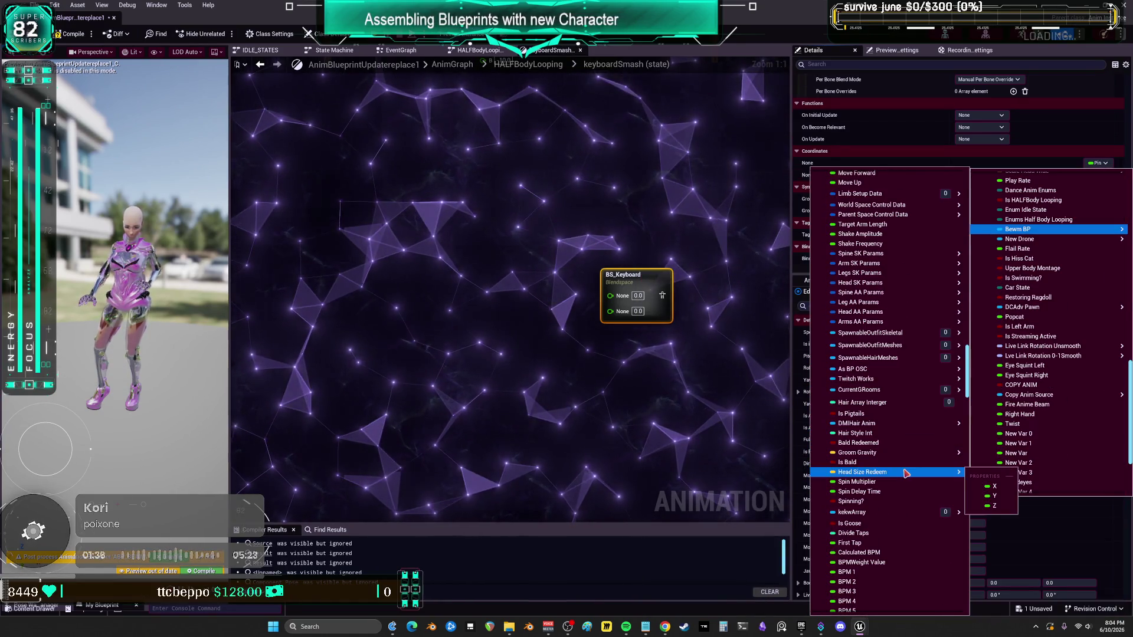
scroll(905, 475, "down", 10)
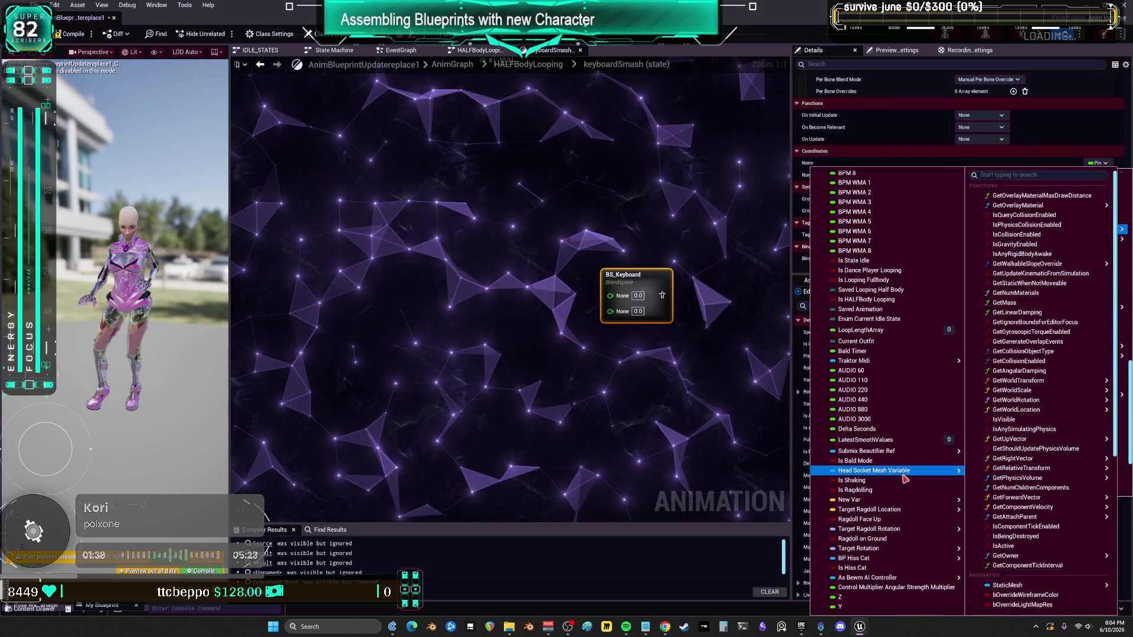
scroll(905, 477, "down", 7)
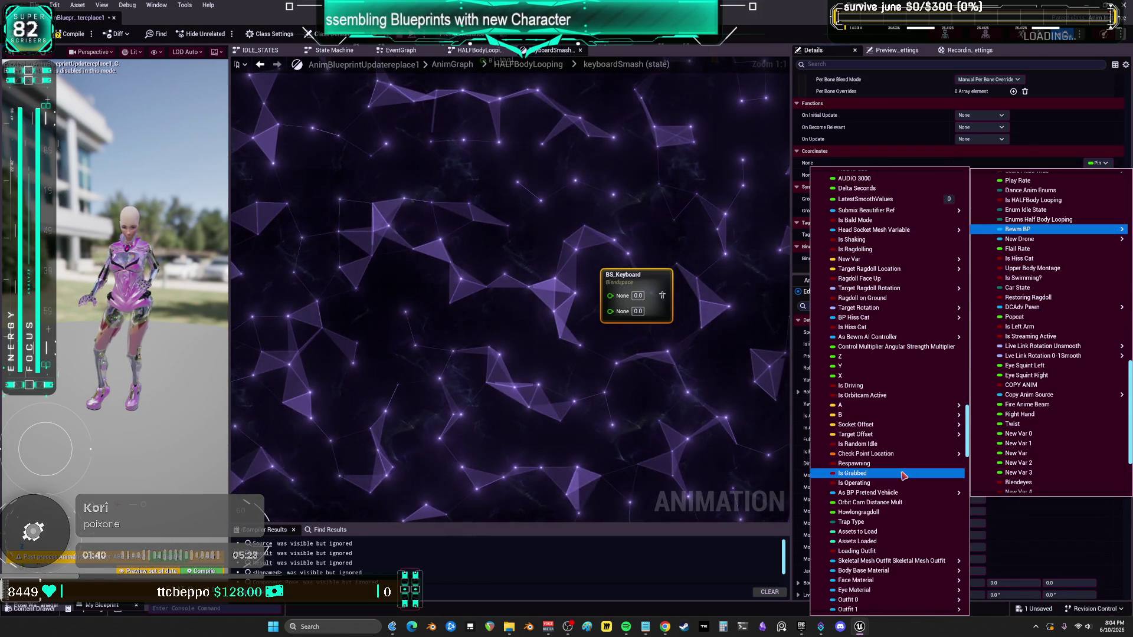
scroll(903, 476, "down", 10)
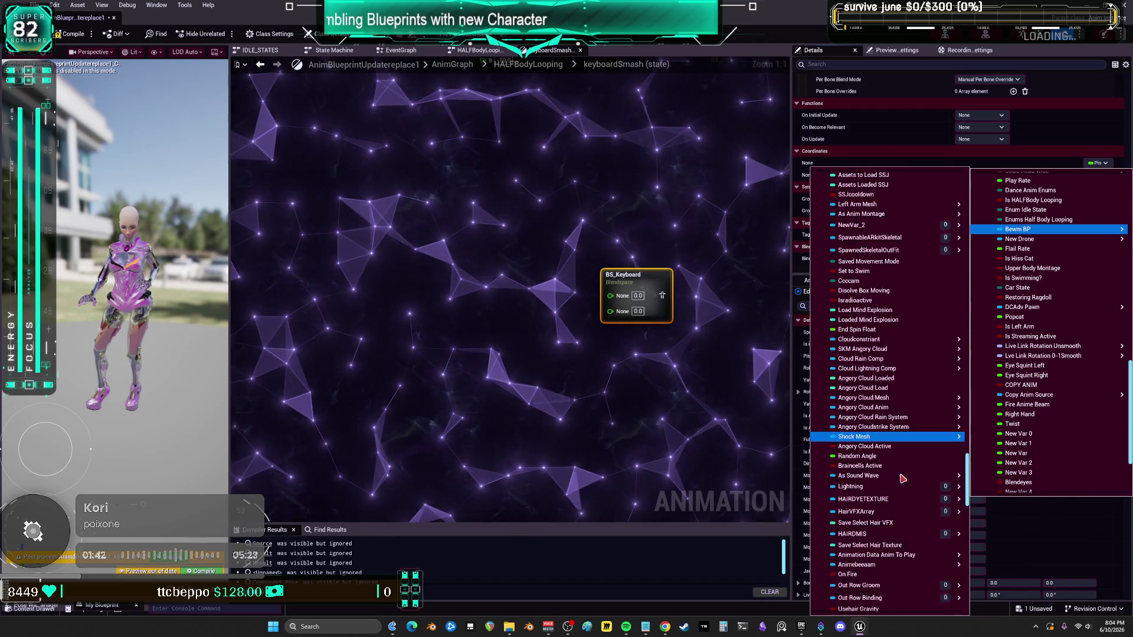
scroll(903, 476, "down", 10)
scroll(881, 476, "down", 12)
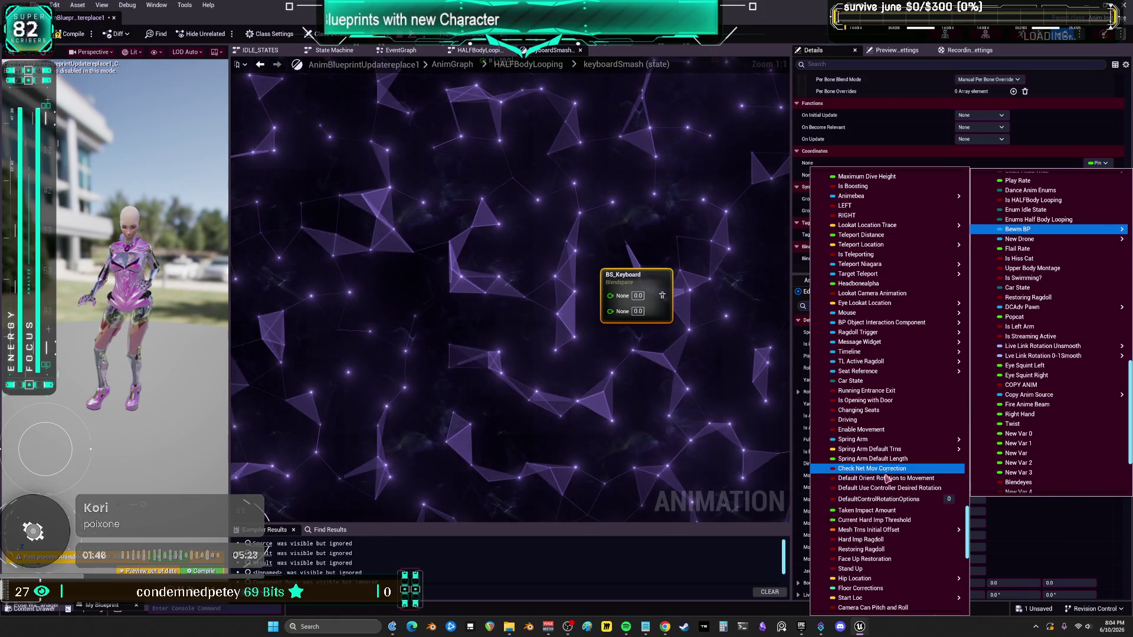
scroll(890, 534, "down", 1)
scroll(888, 534, "down", 10)
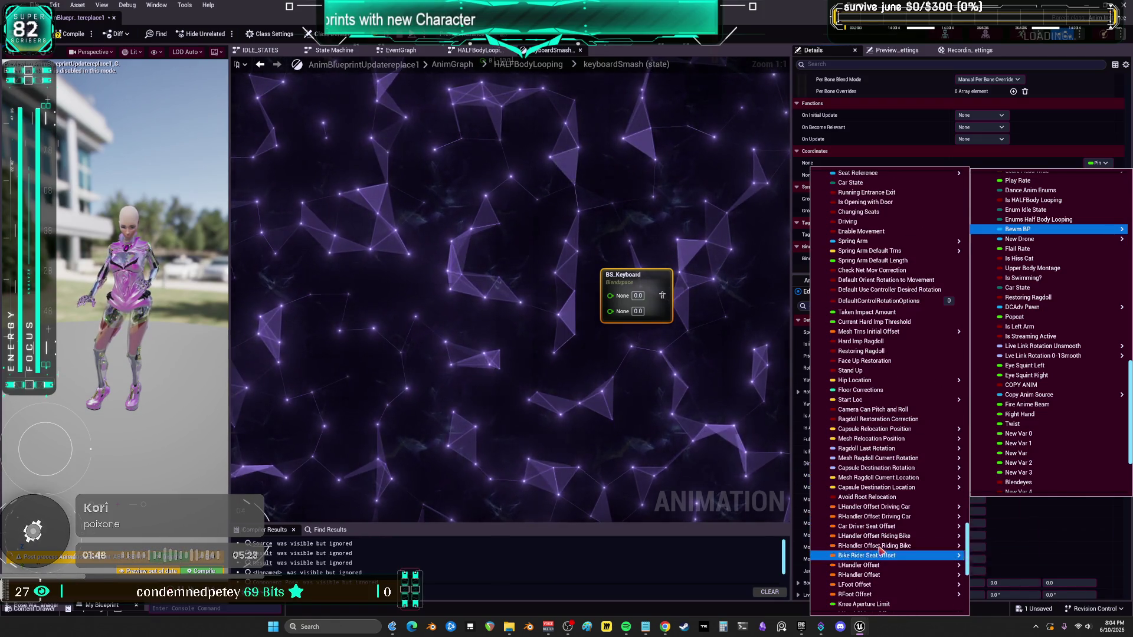
scroll(882, 536, "down", 11)
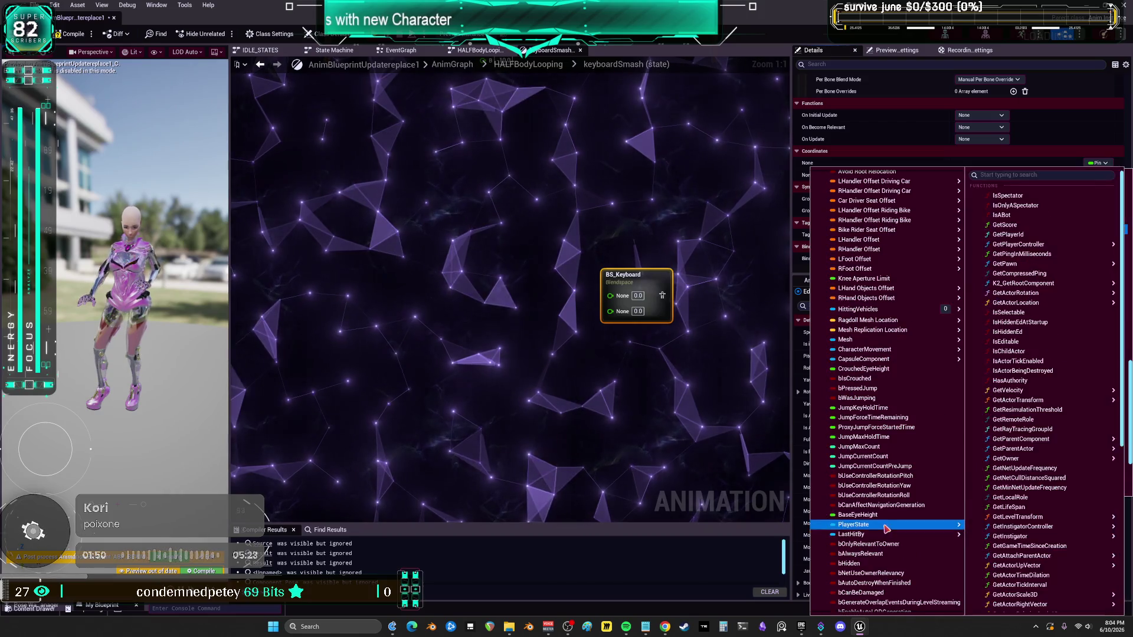
left_click(651, 462)
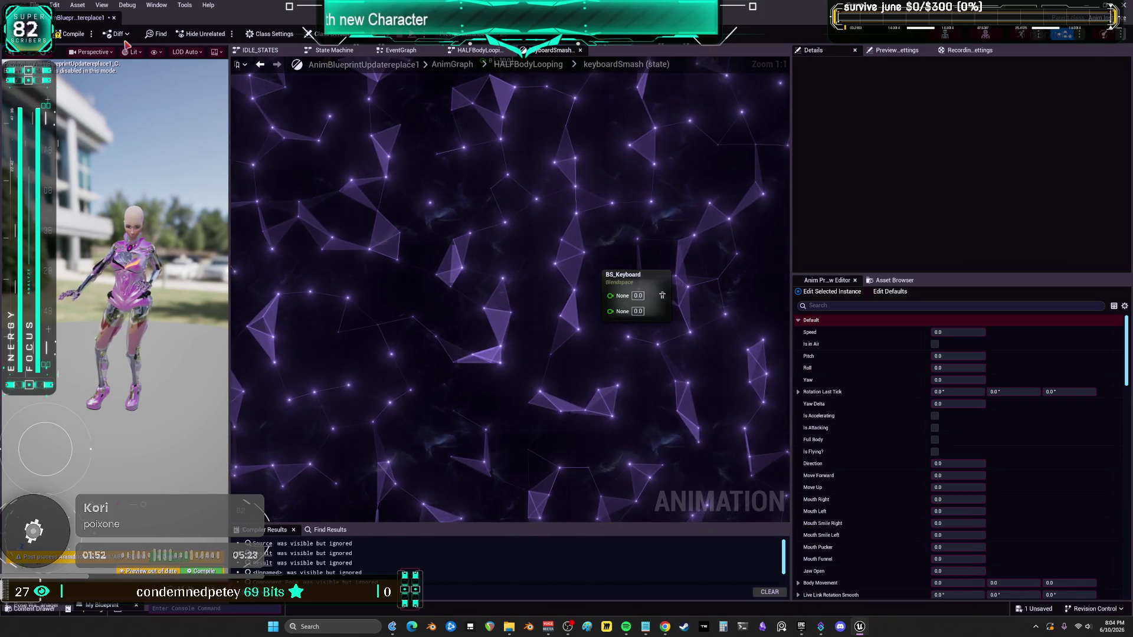
Step: Search the animation blueprint's EventGraph for the mouse-related nodes and enlarge the results
left_click(399, 52)
key("ctrl+f")
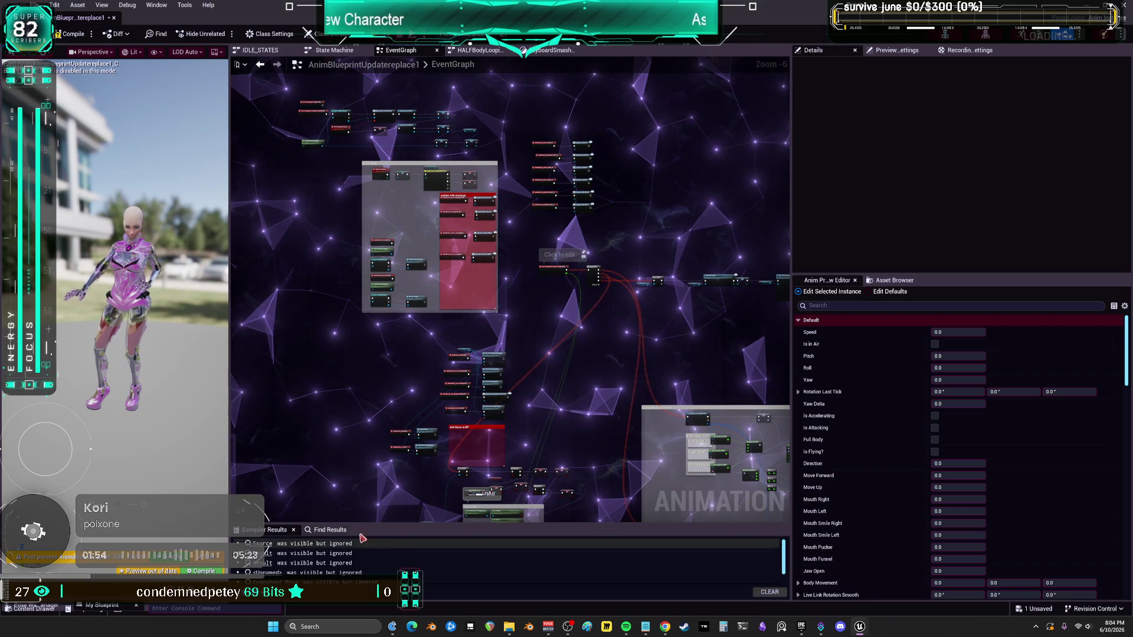
left_click(392, 543)
type("mod")
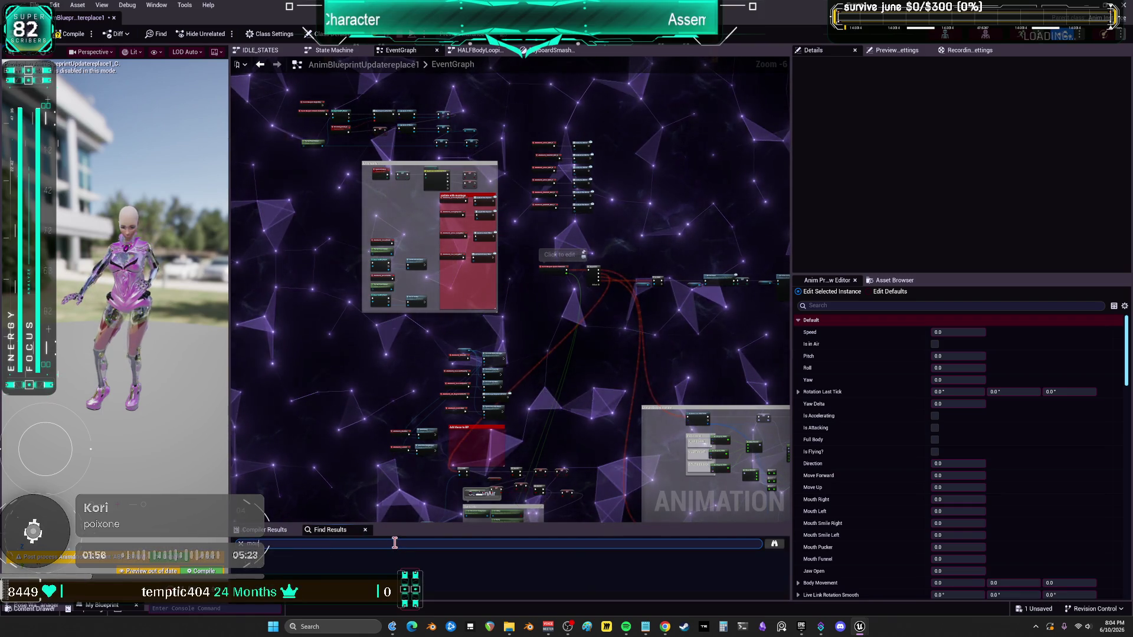
key("Return")
left_click_drag(405, 523, 446, 351)
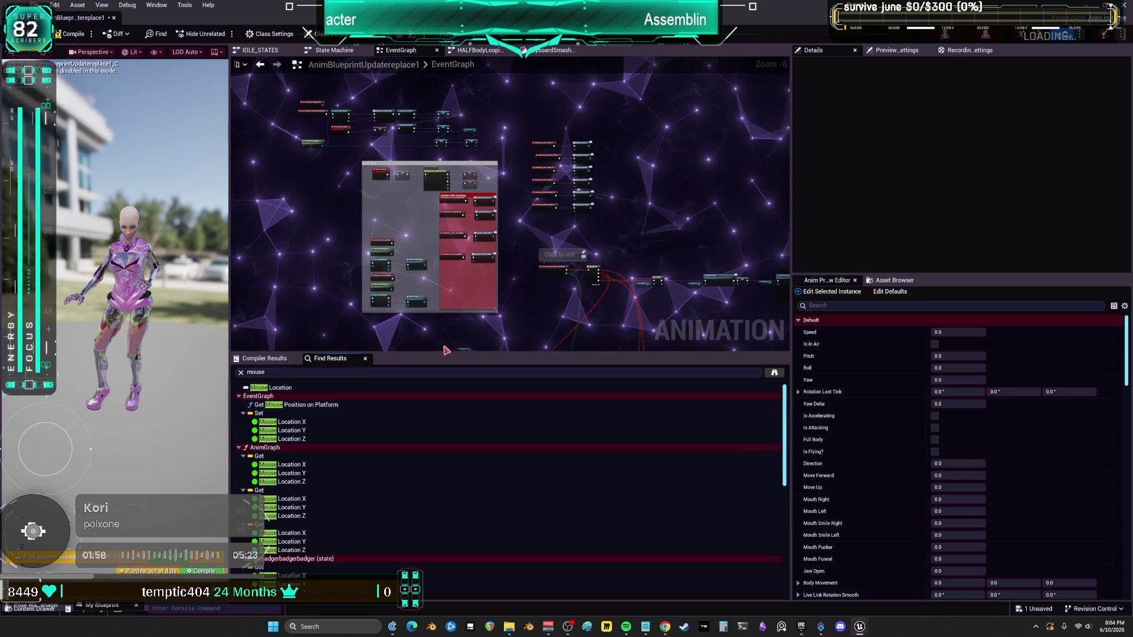
scroll(620, 279, "up", 6)
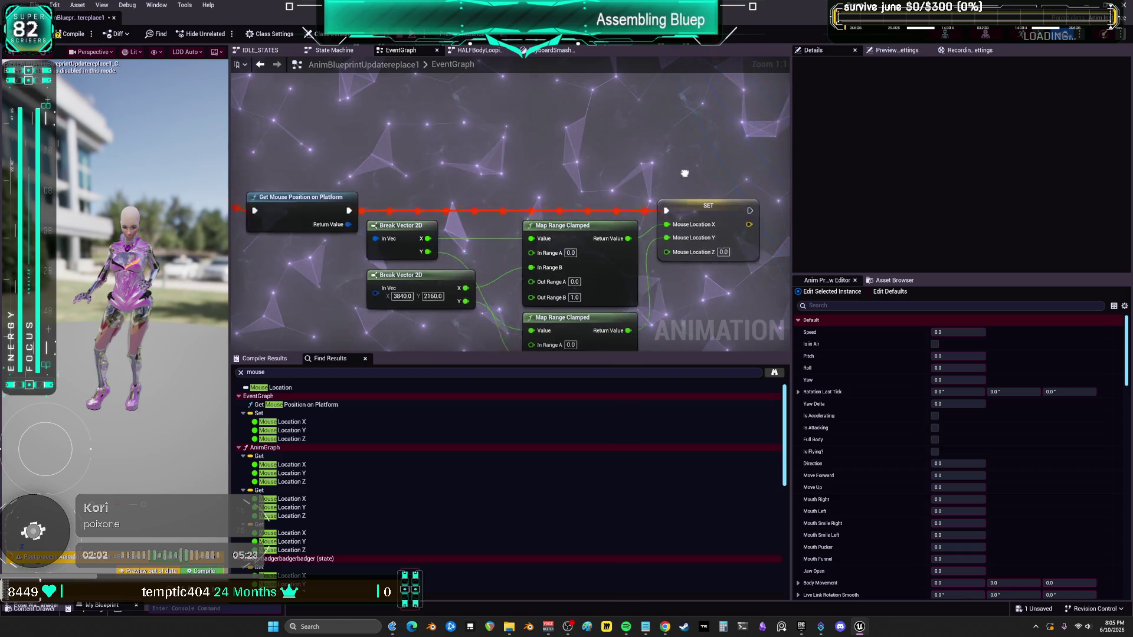
Step: Frame and marquee-select the Get Mouse Position on Platform node chain
left_click_drag(684, 173, 627, 168)
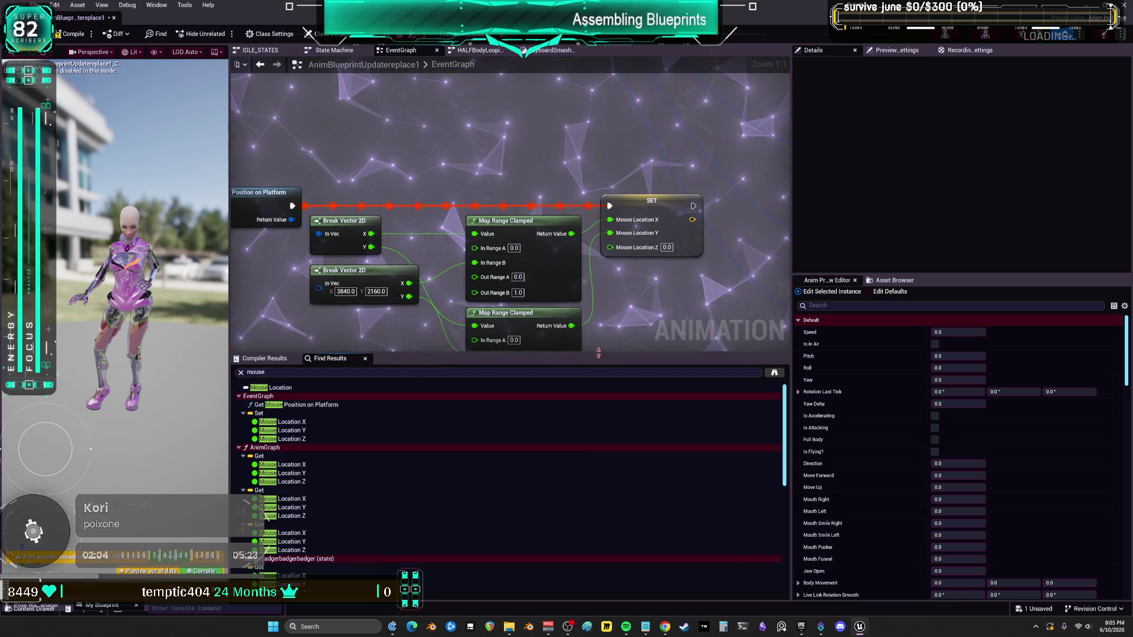
left_click_drag(598, 353, 598, 471)
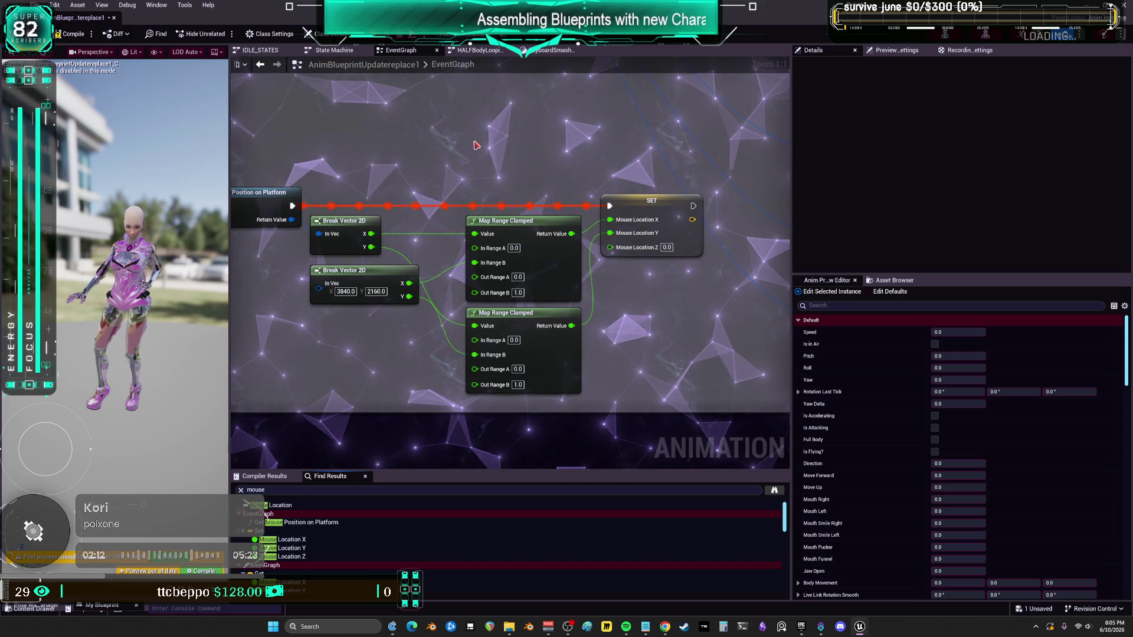
scroll(552, 175, "down", 1)
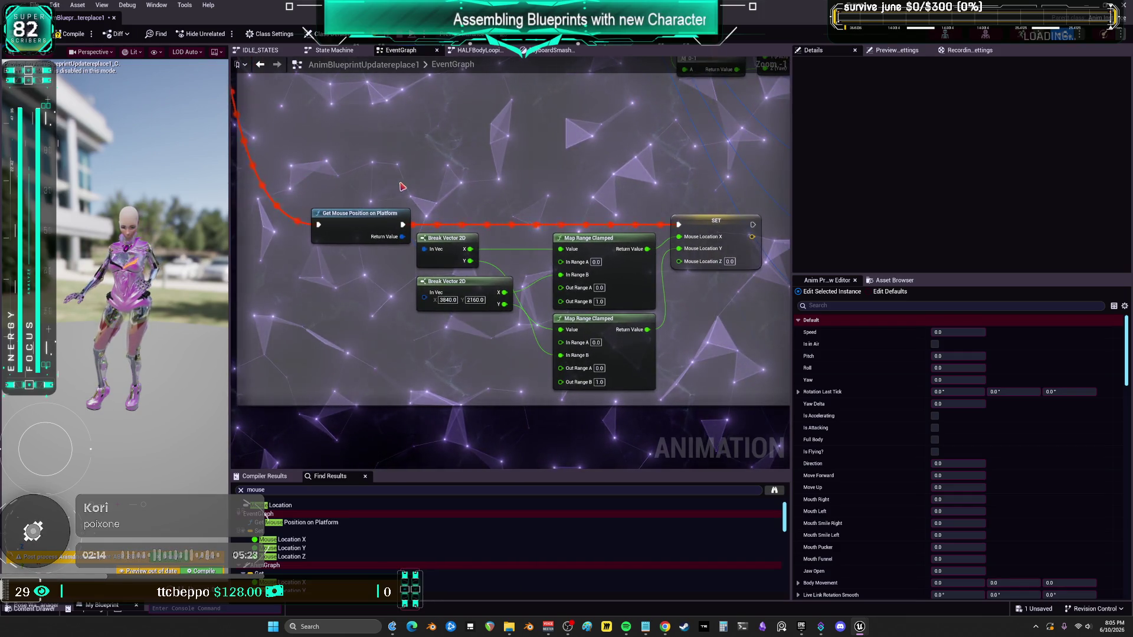
mouse_move(328, 176)
left_mouse_down()
mouse_move(632, 366)
mouse_move(684, 371)
left_mouse_up()
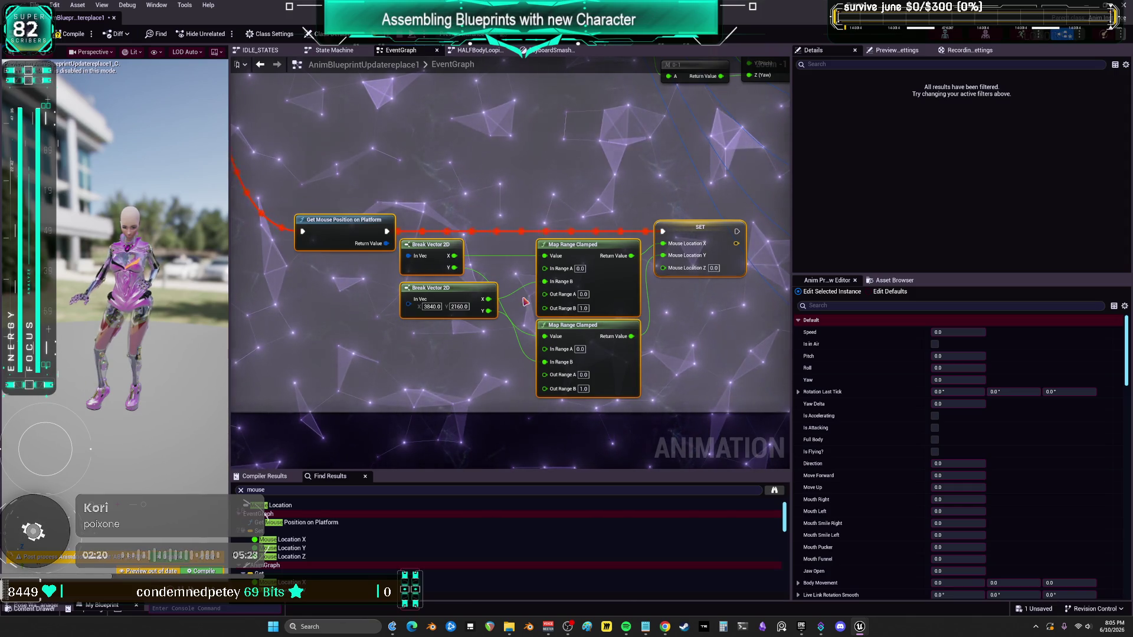
Step: Compile and save the animation blueprint, then restore the editor to a smaller window
left_click(73, 35)
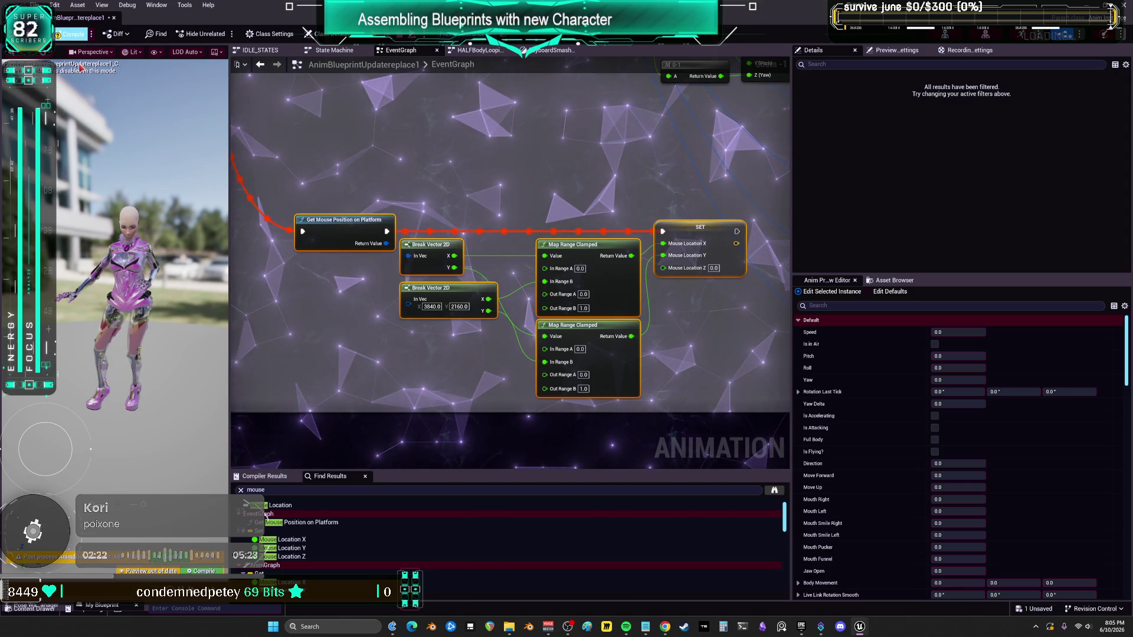
key("ctrl+s")
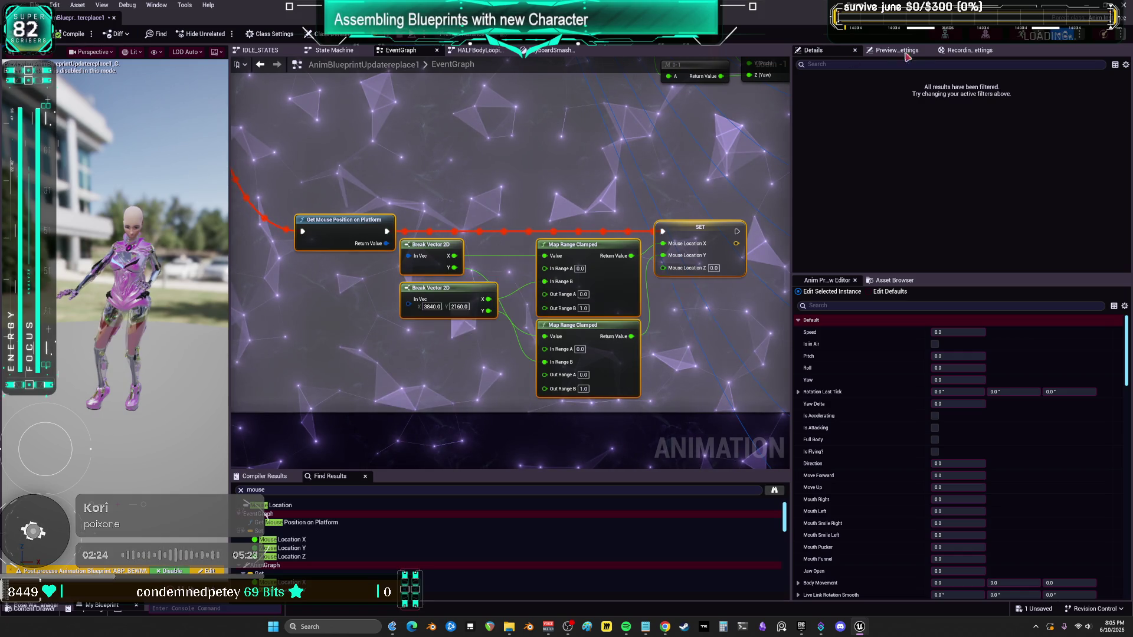
key("super+Down")
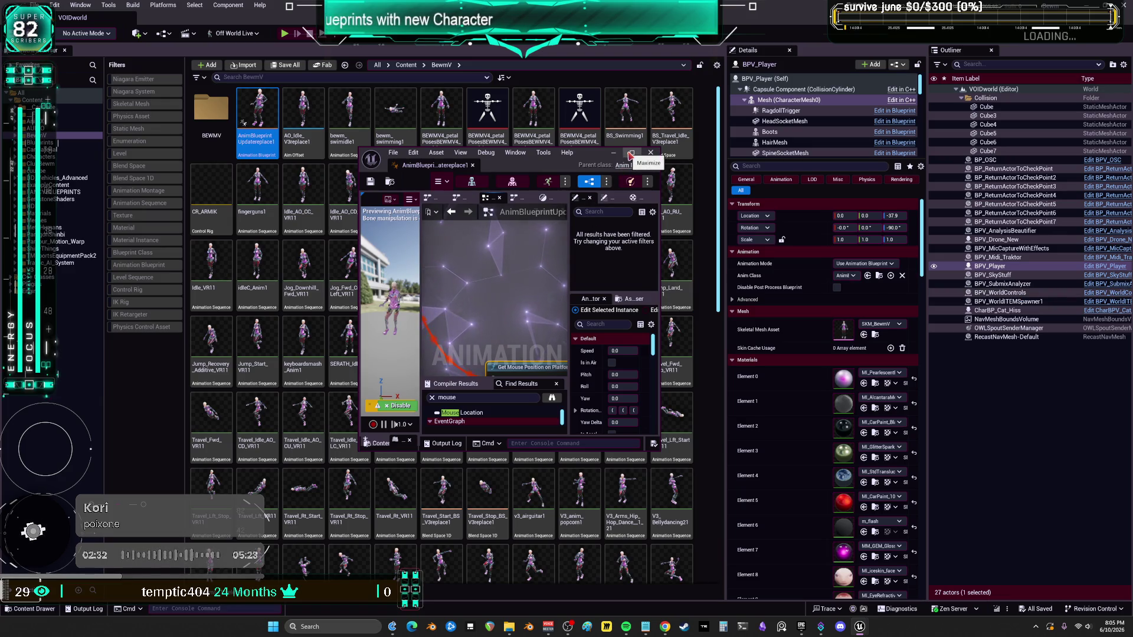
Step: Maximize the animation blueprint editor and inspect the SET New Drone node near Begin Play
left_click(631, 154)
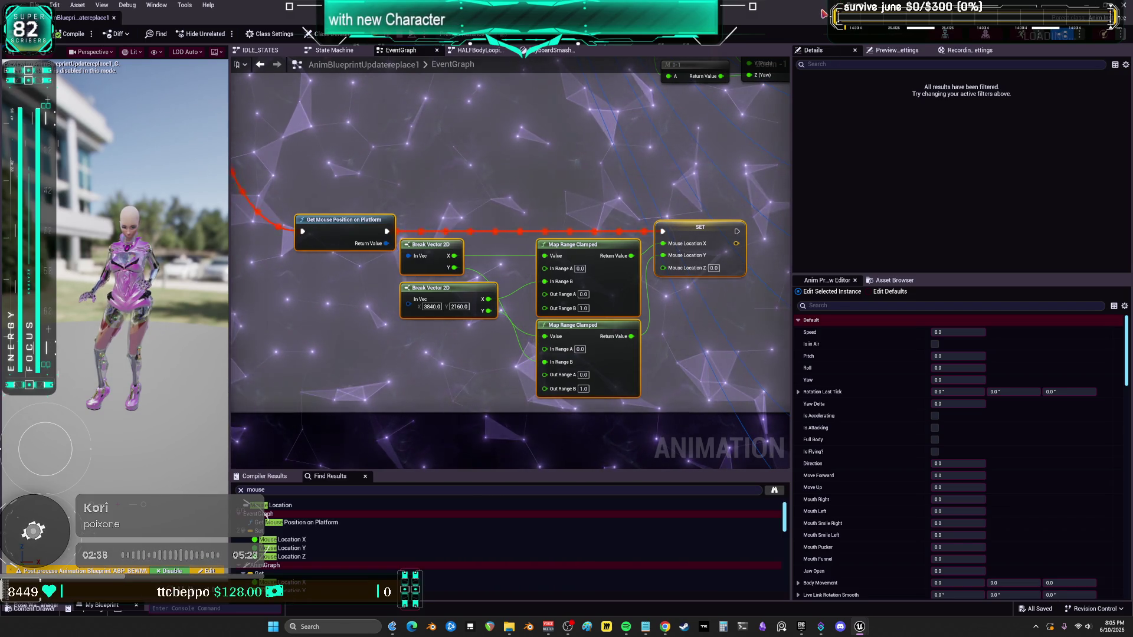
left_click_drag(484, 15, 485, 72)
double_click(557, 71)
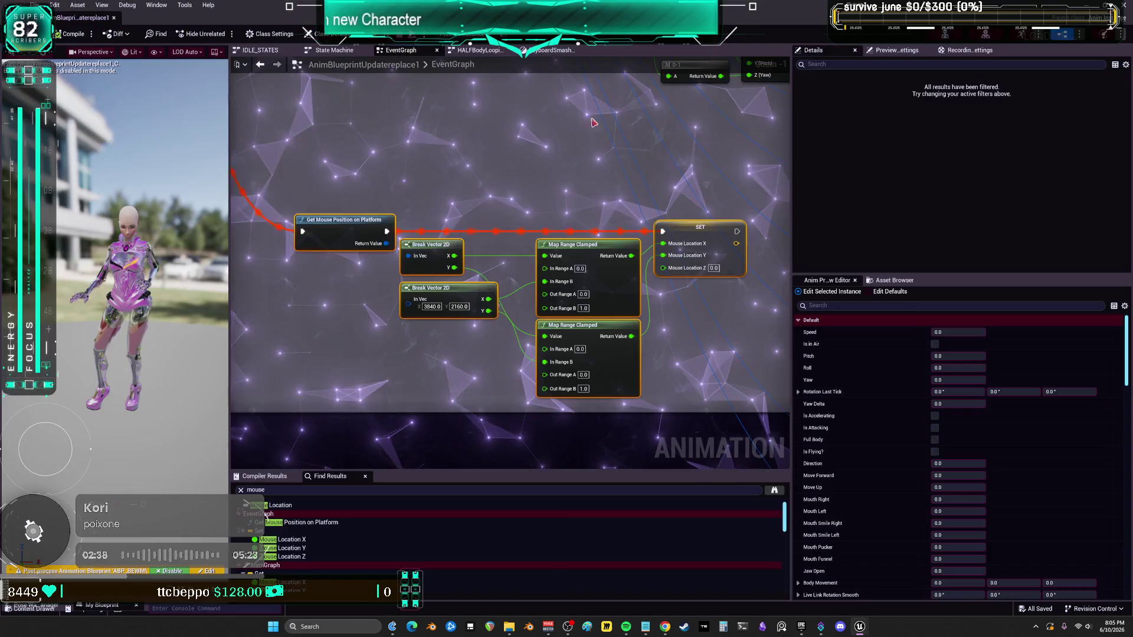
scroll(483, 274, "up", 3)
scroll(483, 274, "down", 5)
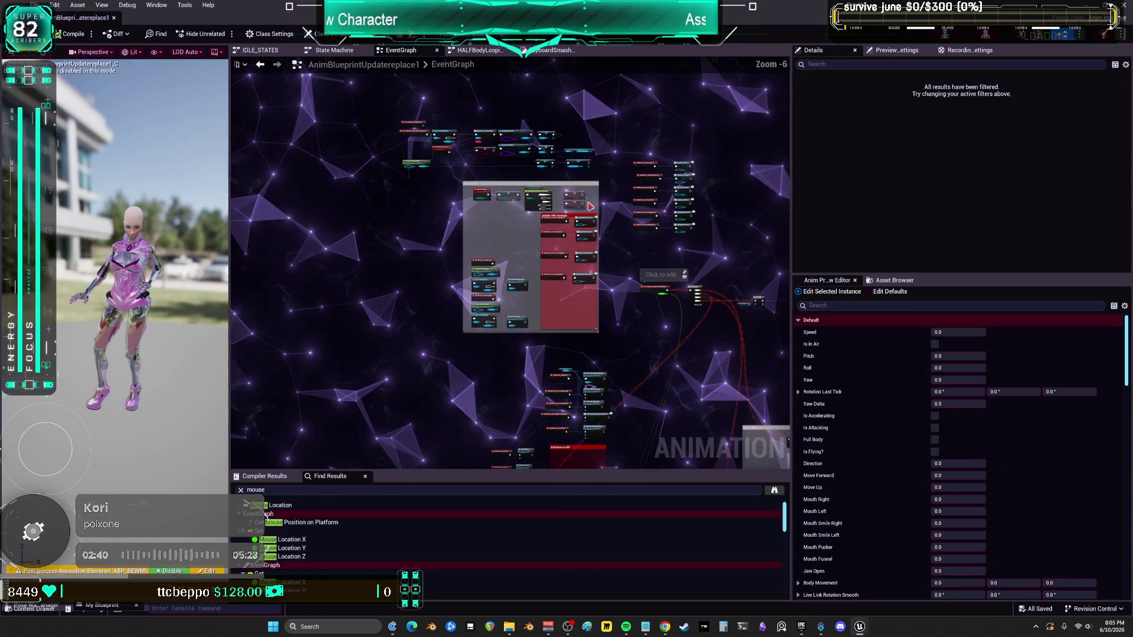
scroll(591, 189, "up", 3)
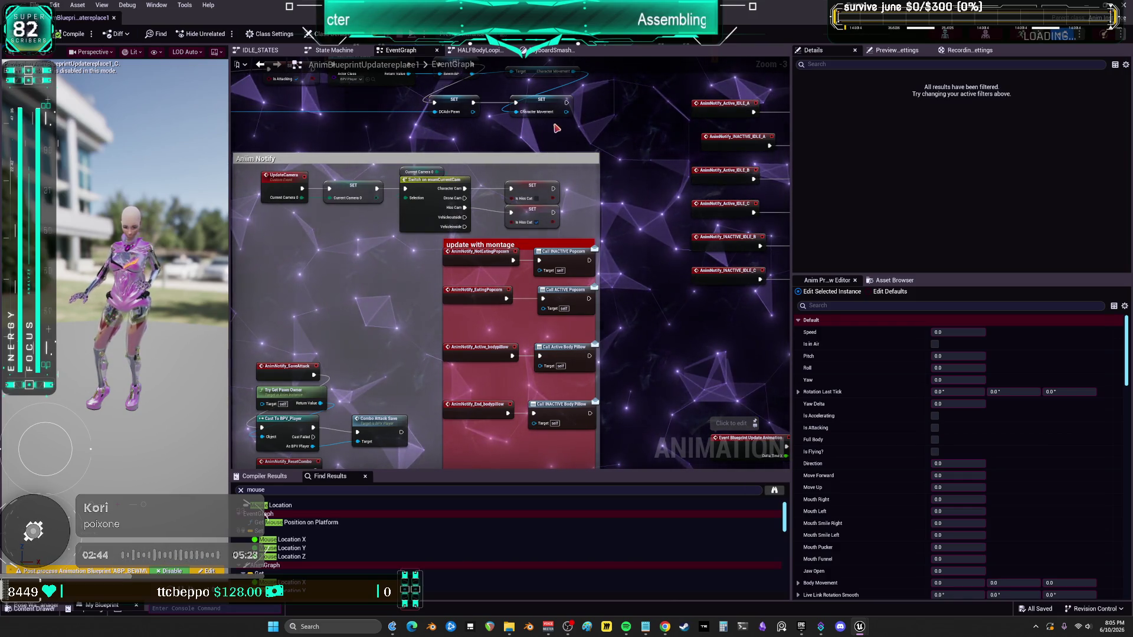
left_click_drag(633, 96, 633, 242)
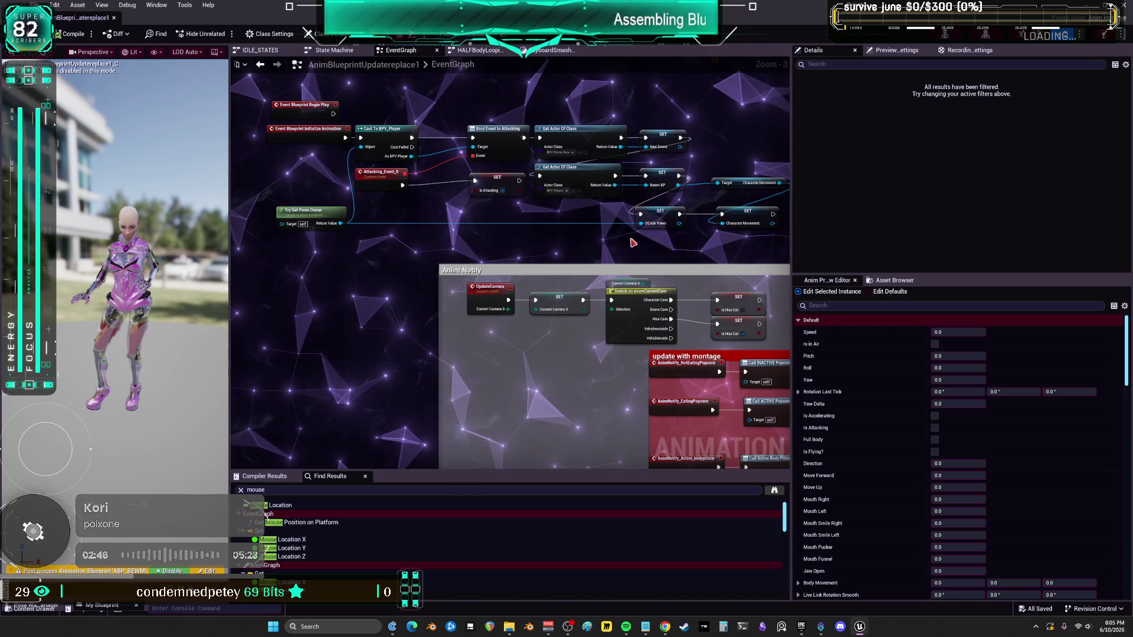
left_click_drag(676, 160, 609, 127)
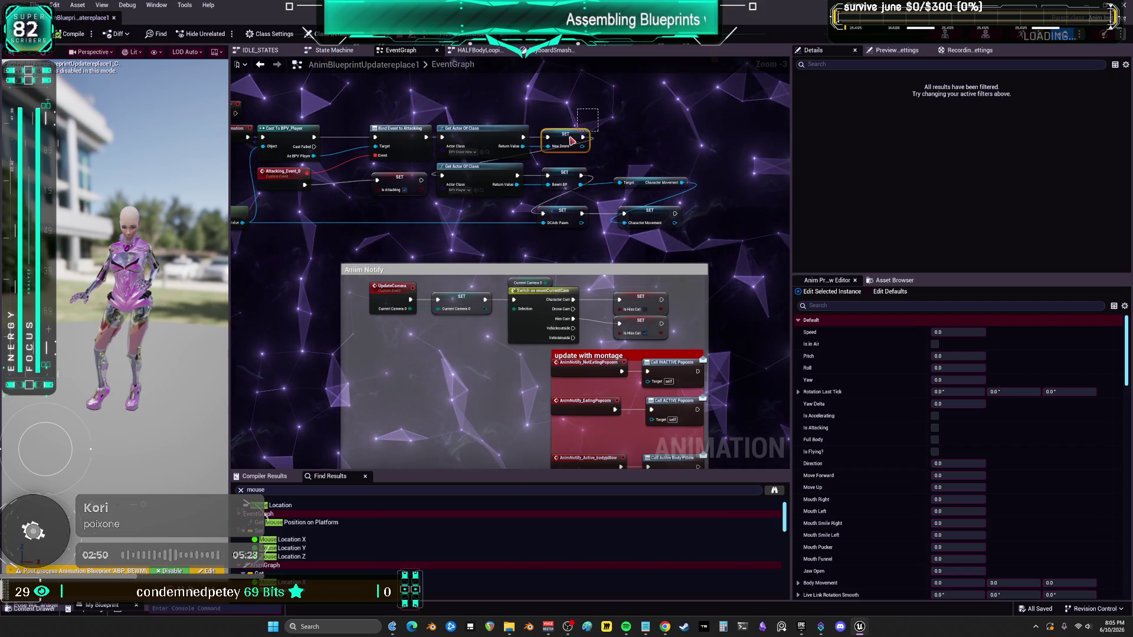
left_click(576, 141)
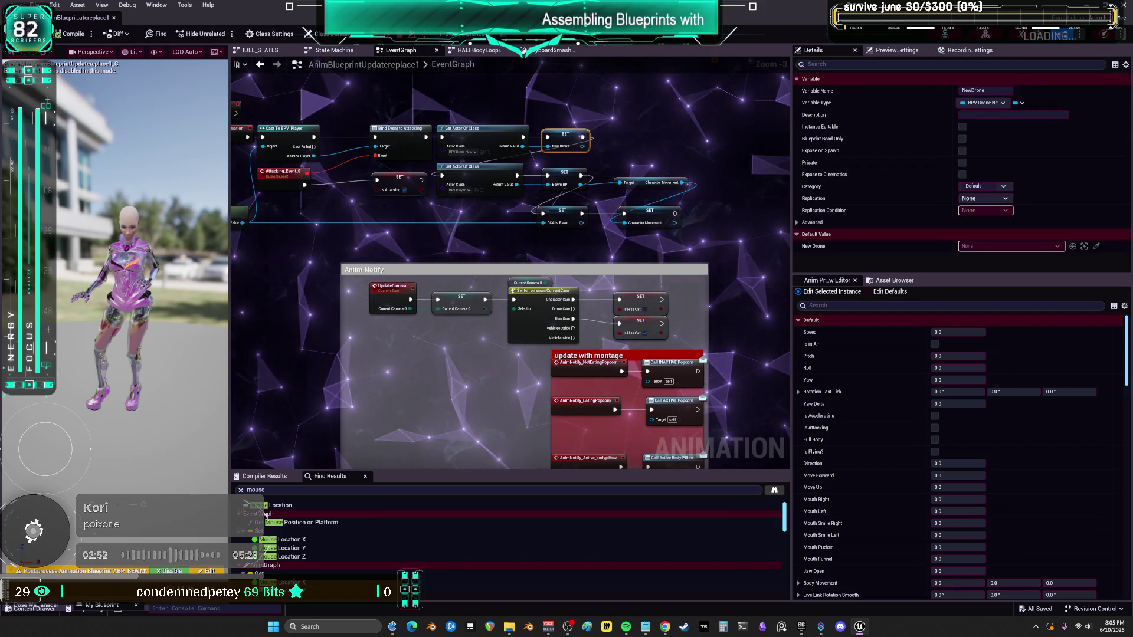
Step: Dock the animation blueprint as a tab beside BPV_Drone_New and show the drone's event graph
key("super+Down")
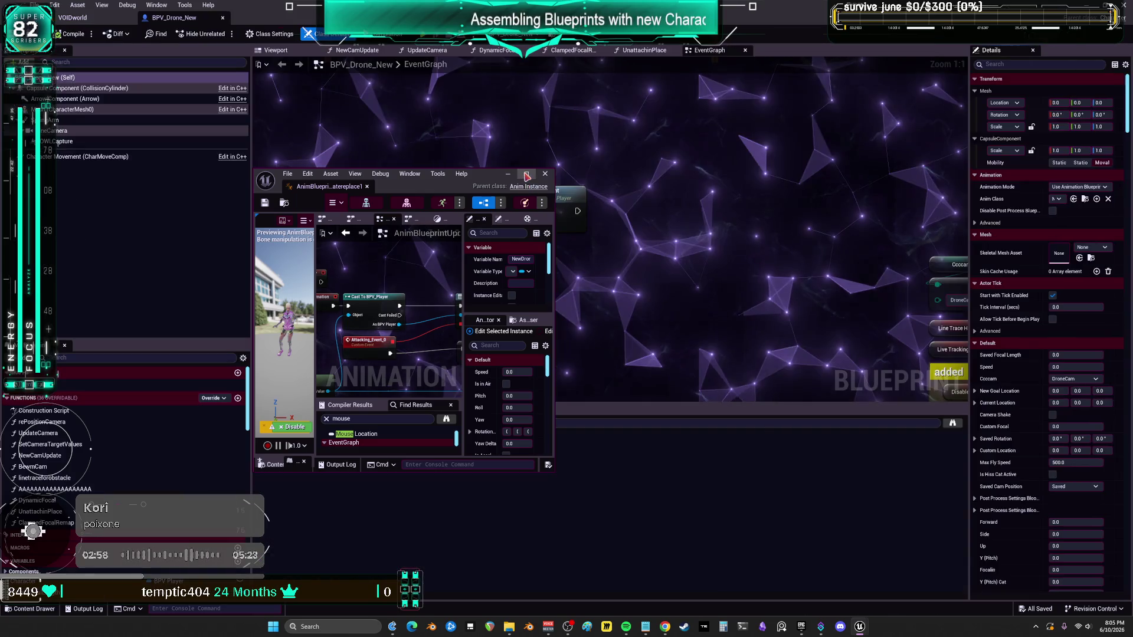
left_click_drag(372, 188, 277, 18)
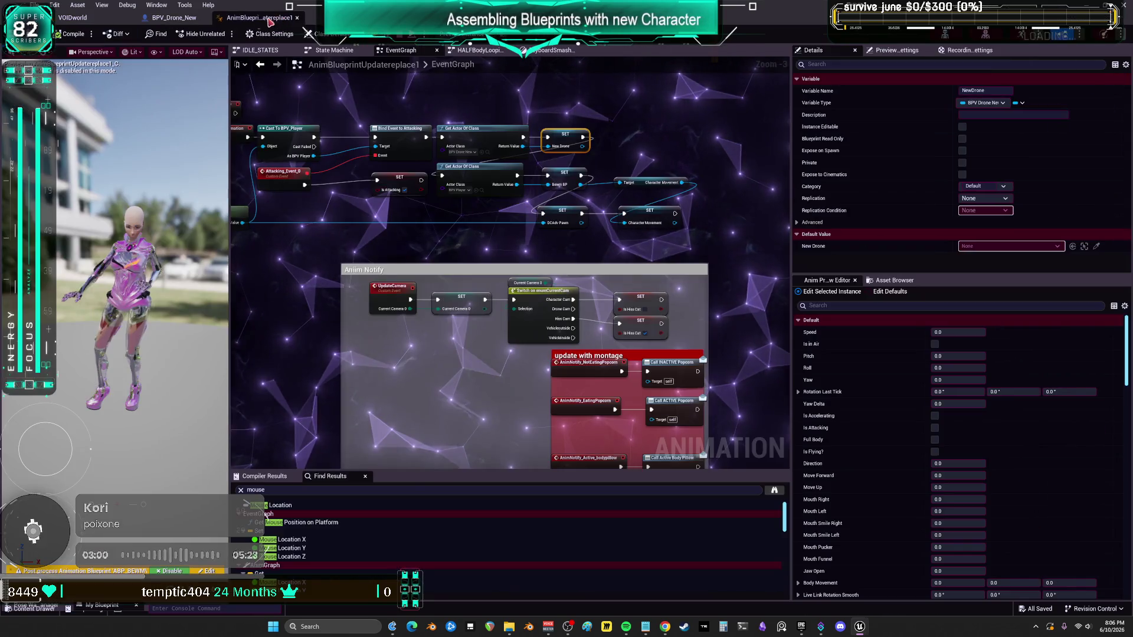
left_click(177, 18)
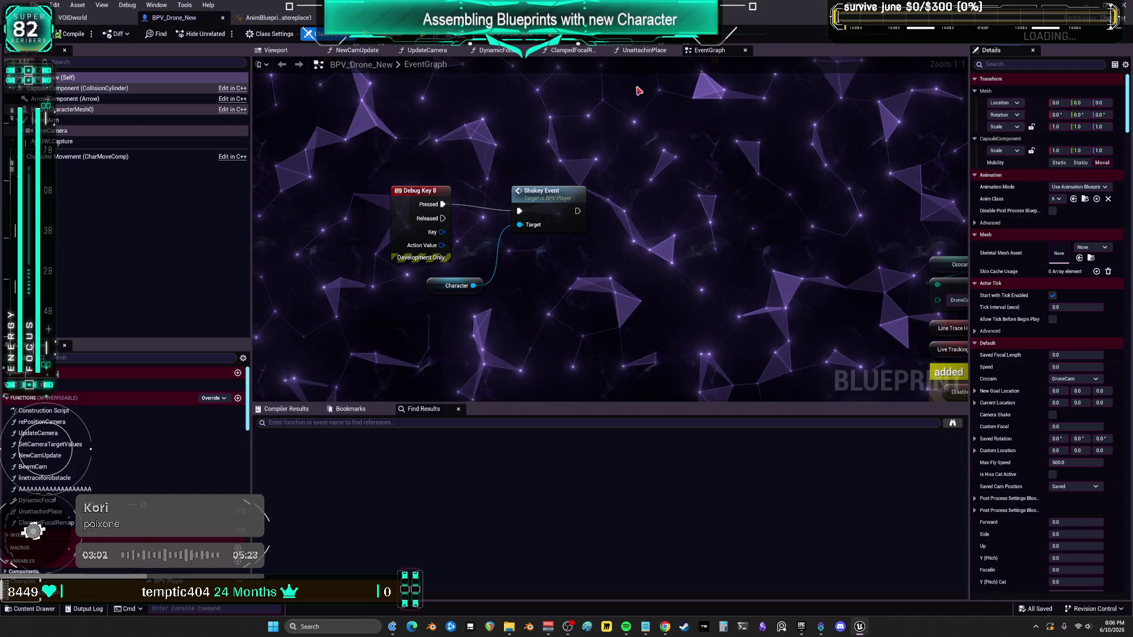
Step: Paste the mouse-position nodes, wiring Event Tick to a Sequence and Then 0 to Get Mouse Position
left_click(788, 229)
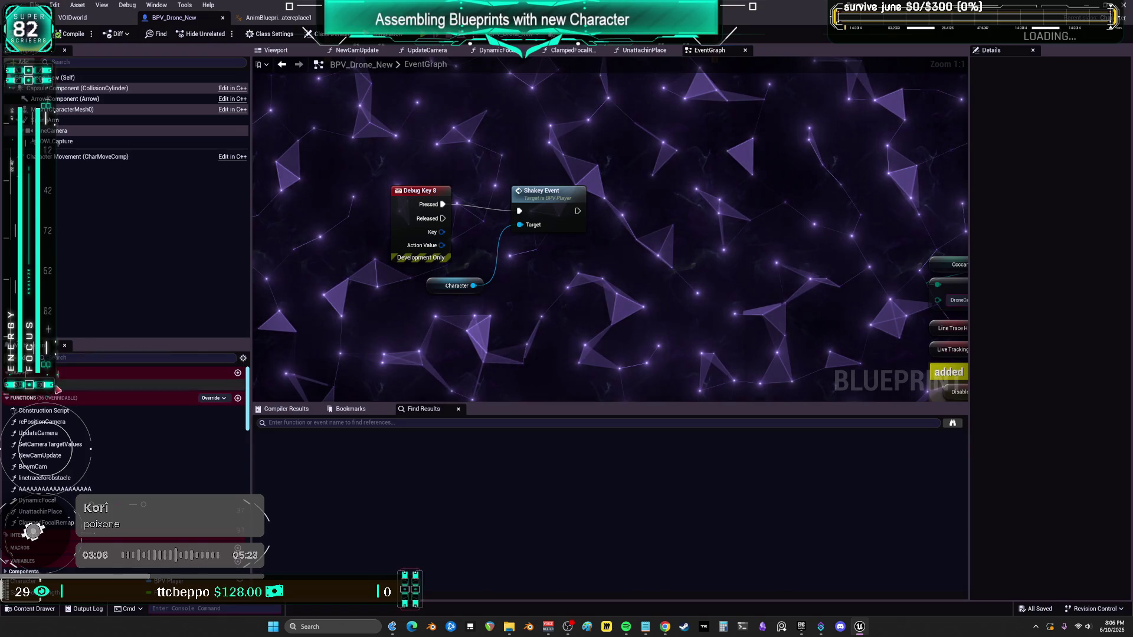
scroll(551, 229, "down", 3)
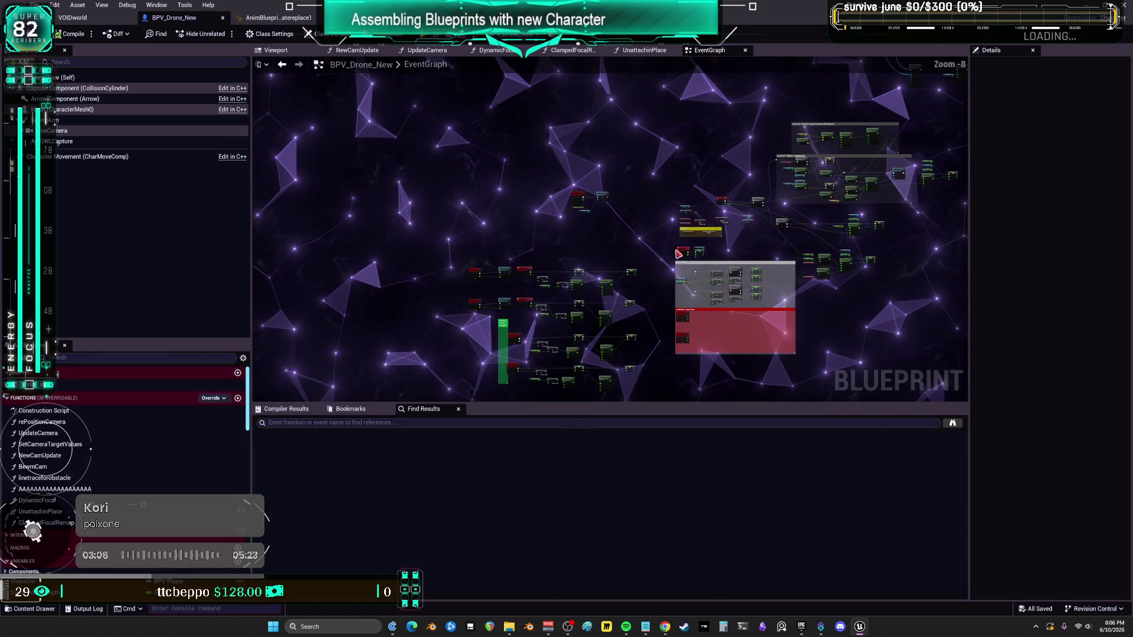
scroll(590, 189, "up", 2)
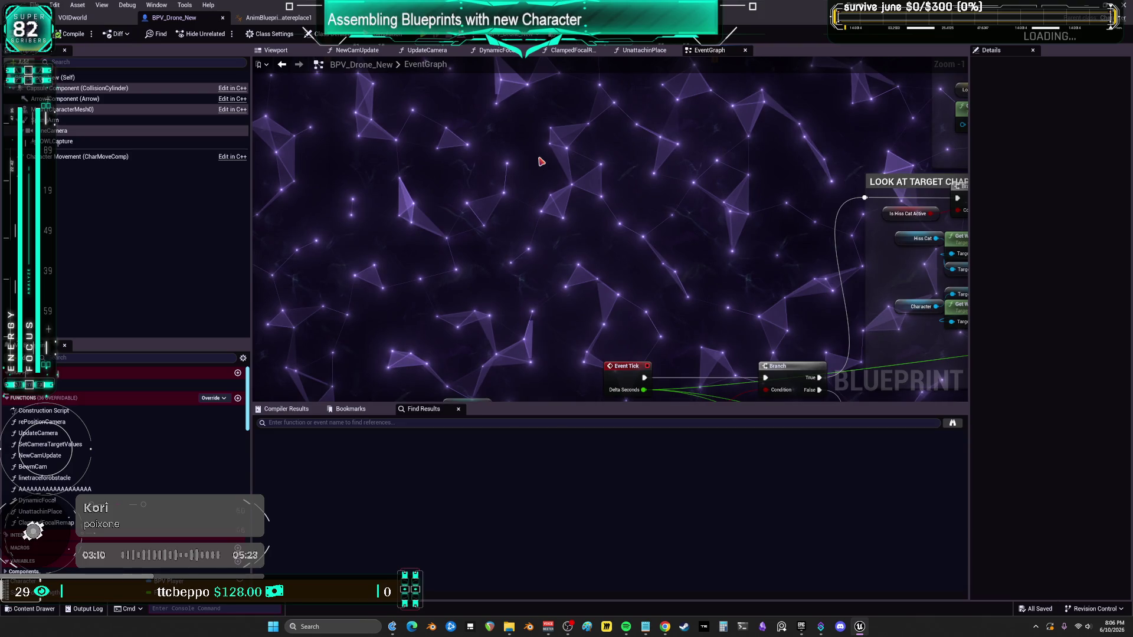
key("ctrl+v")
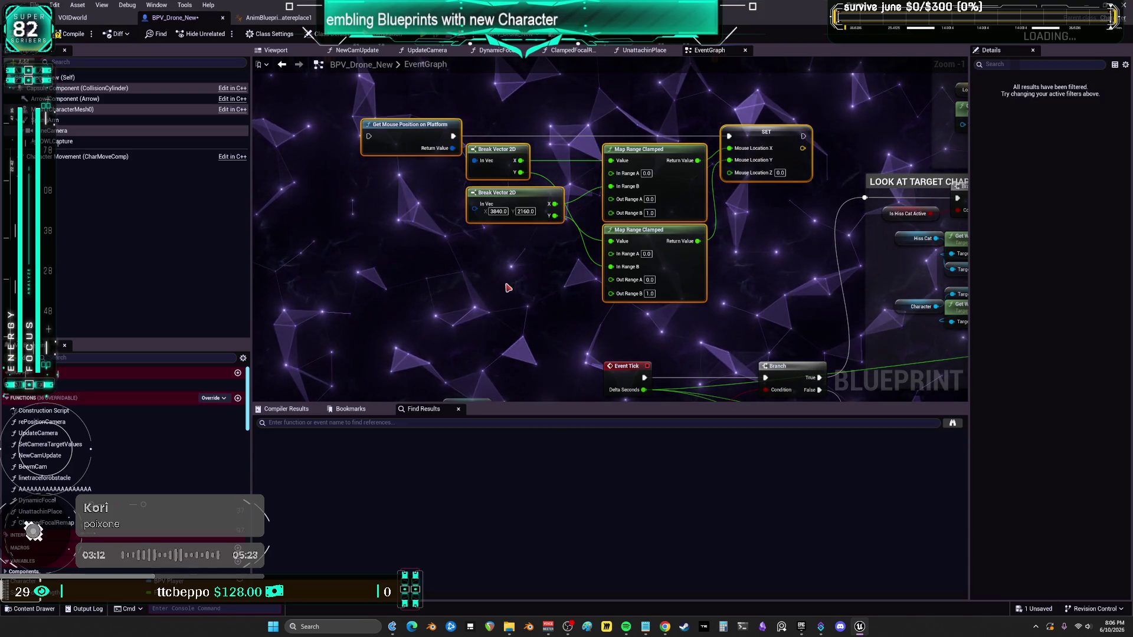
left_click(508, 287)
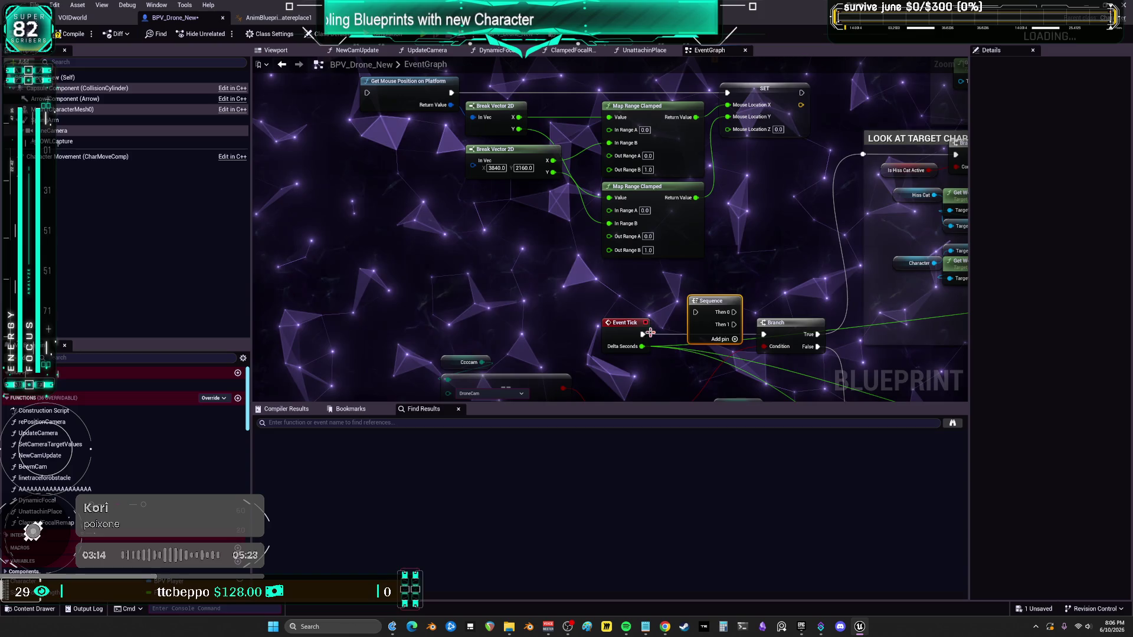
left_click_drag(641, 333, 695, 312)
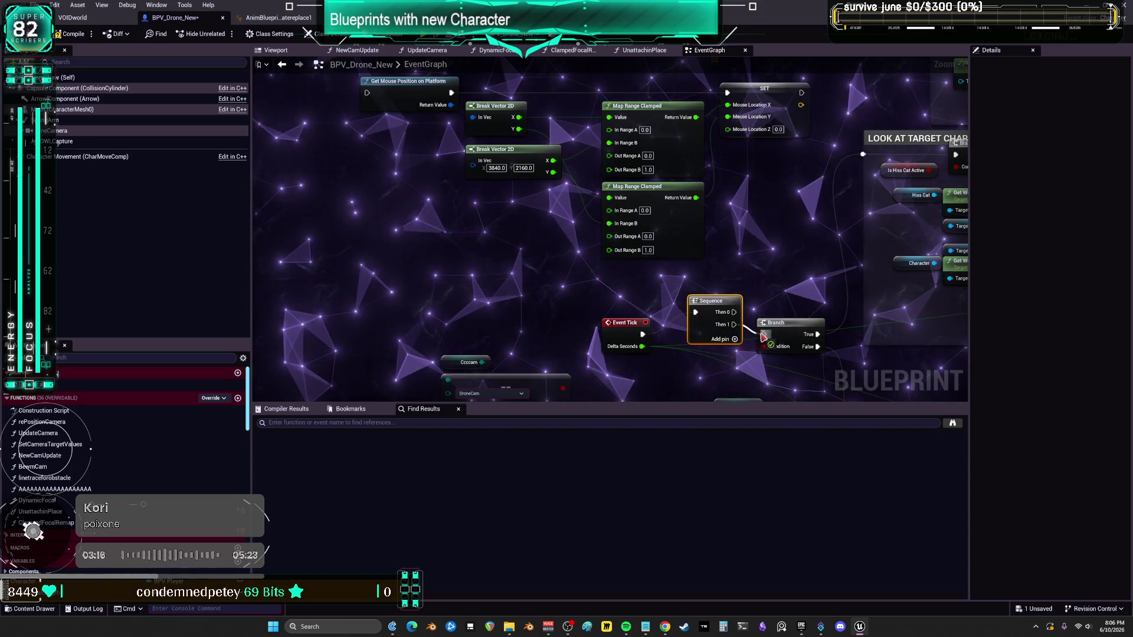
left_click_drag(409, 118, 367, 93)
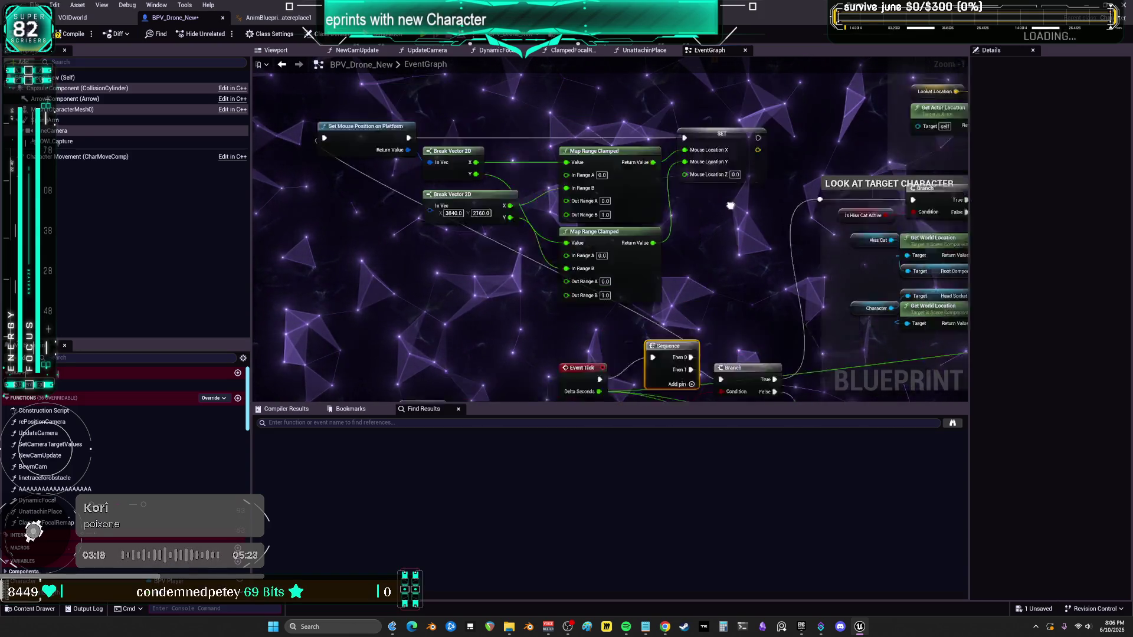
Step: Move Event Tick, Sequence and Branch up and left, then save BPV_Drone_New
scroll(669, 167, "up", 1)
right_click(670, 167)
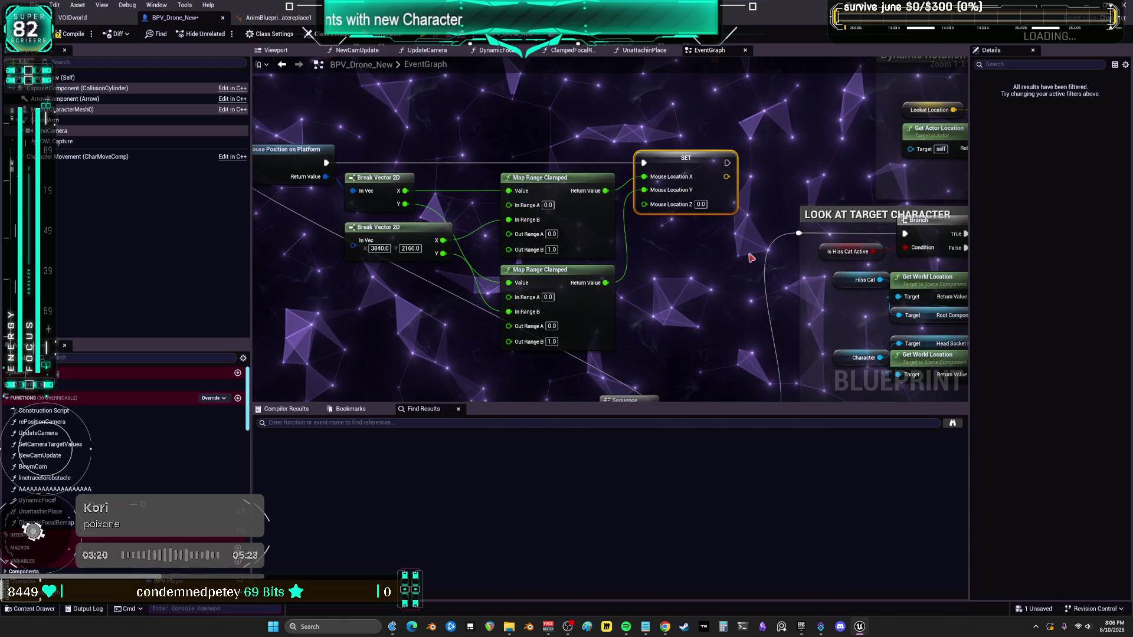
scroll(702, 307, "down", 3)
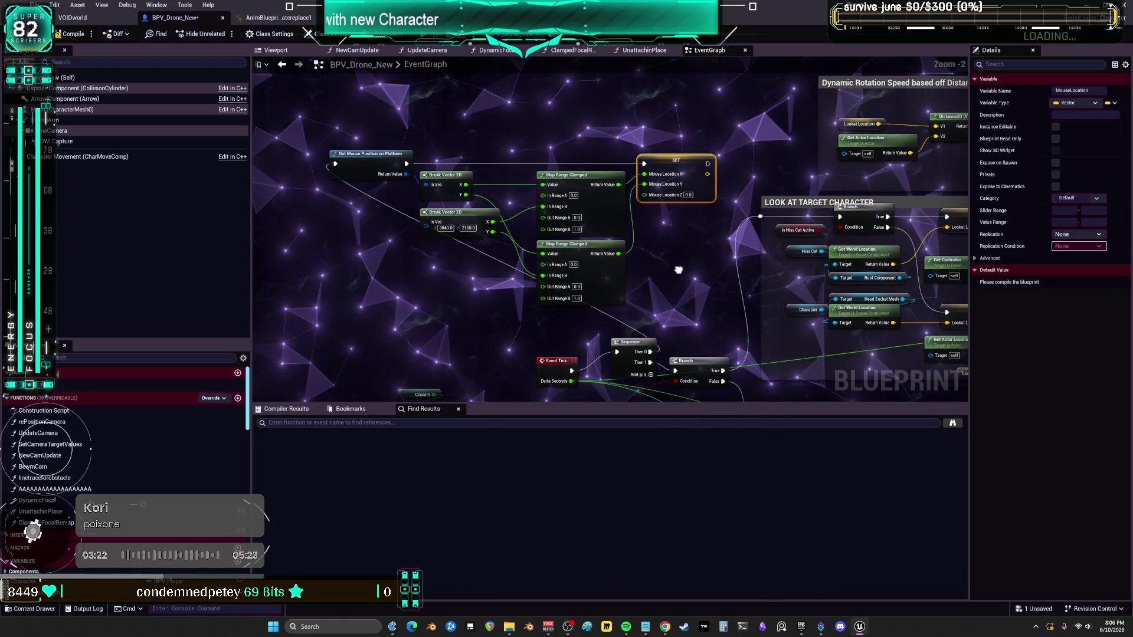
left_click_drag(678, 263, 677, 233)
left_click_drag(734, 277, 519, 343)
left_click_drag(695, 310, 547, 289)
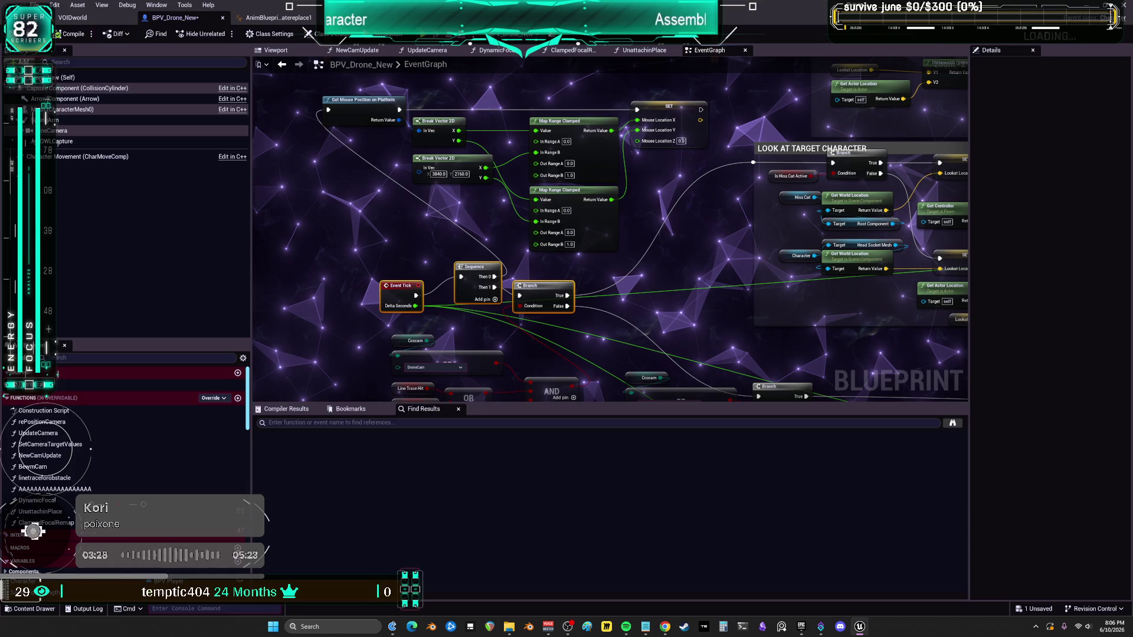
key("ctrl+s")
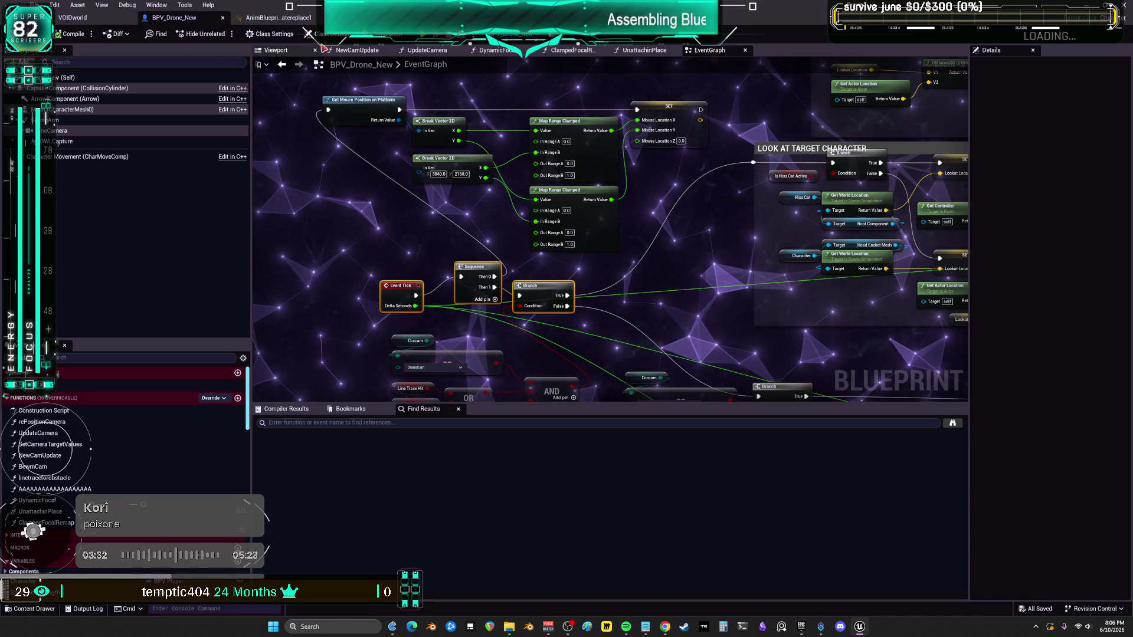
left_click(277, 18)
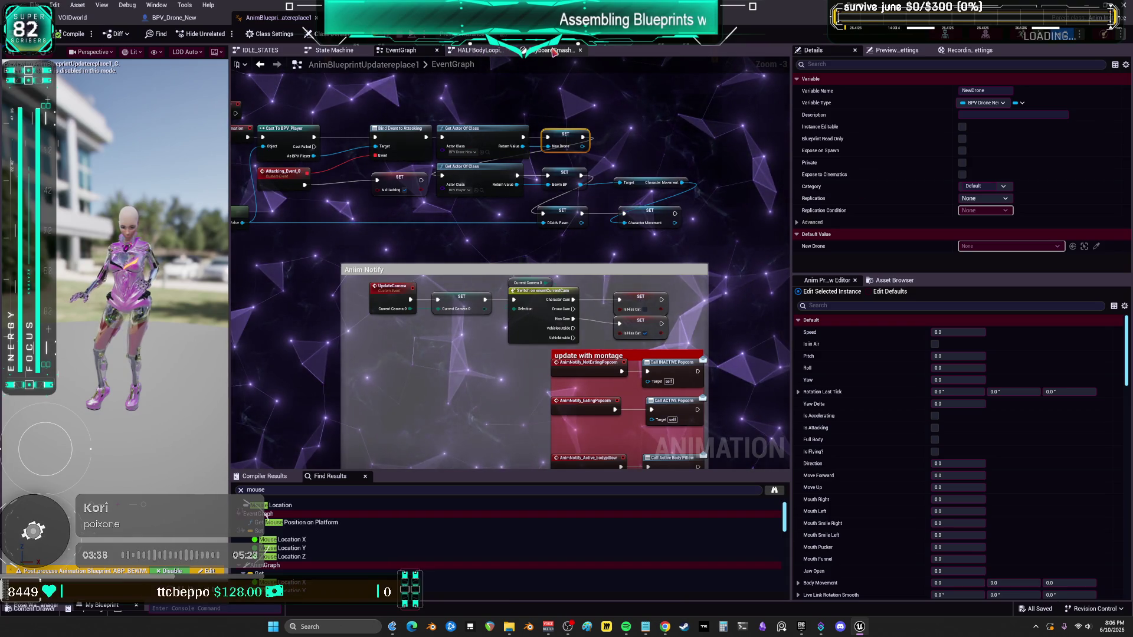
Step: Show the BS_Keyboard node's Details in the keyboardSmash state, scrolled to Blend Samples
left_click(555, 52)
left_click(605, 227)
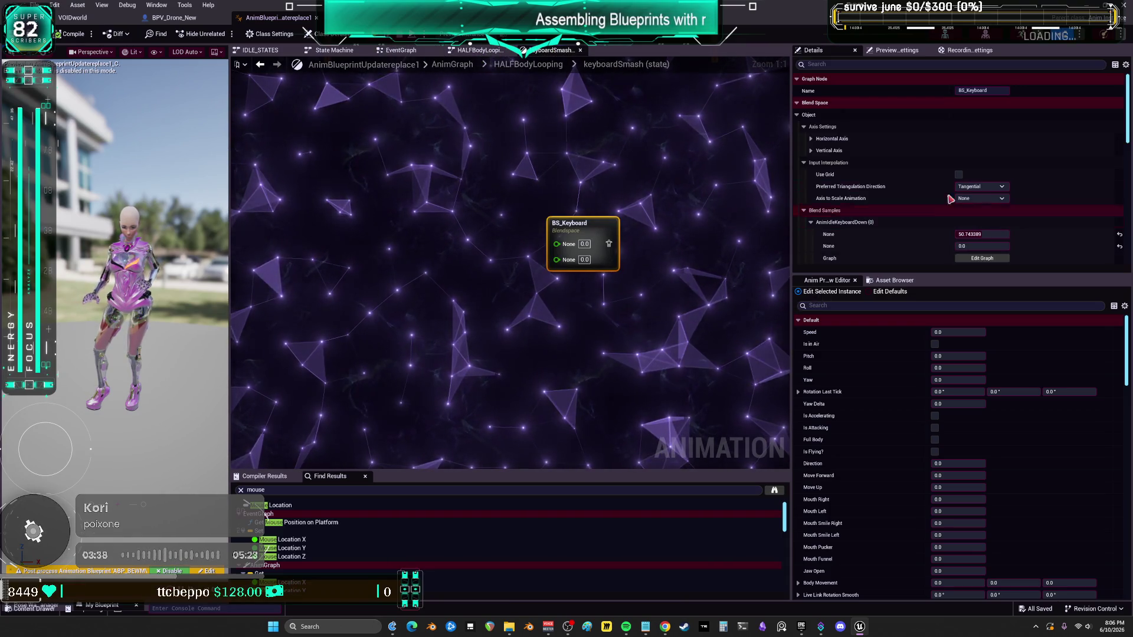
scroll(950, 200, "down", 2)
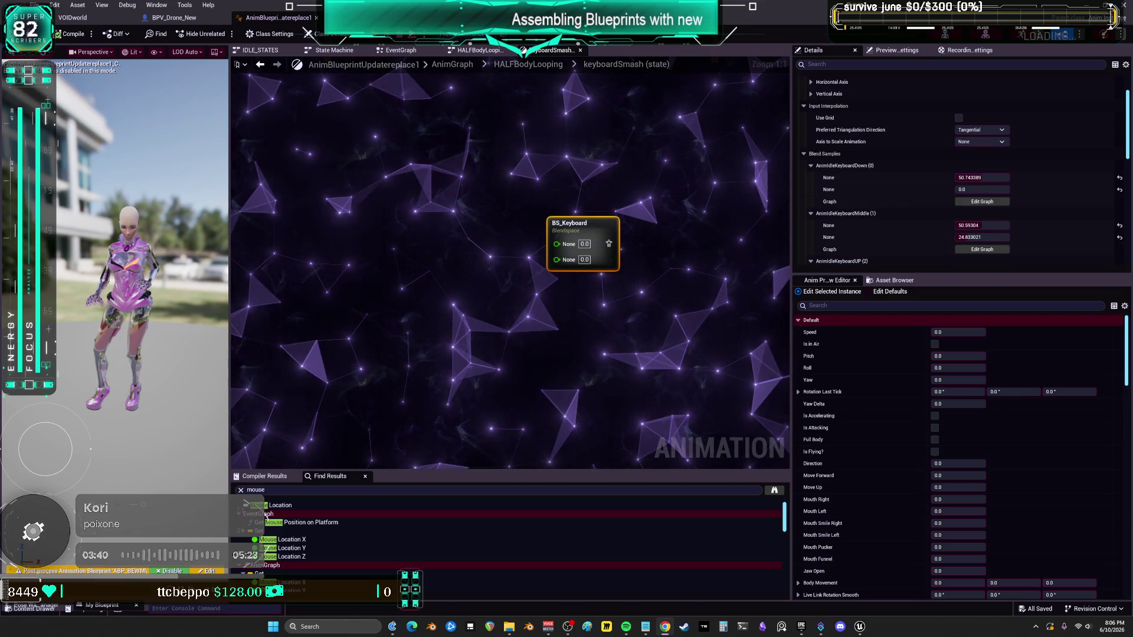
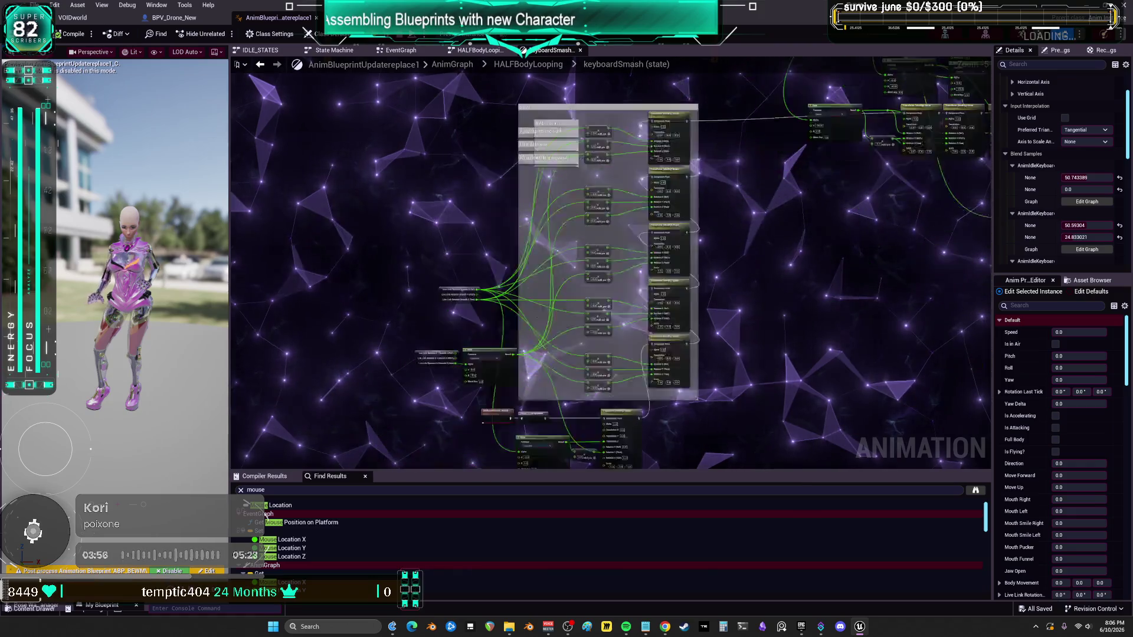
Step: Wire BS_Keyboard's pose into the keyboardSmash Output Animation Pose and place the nodes side by side
scroll(604, 270, "down", 3)
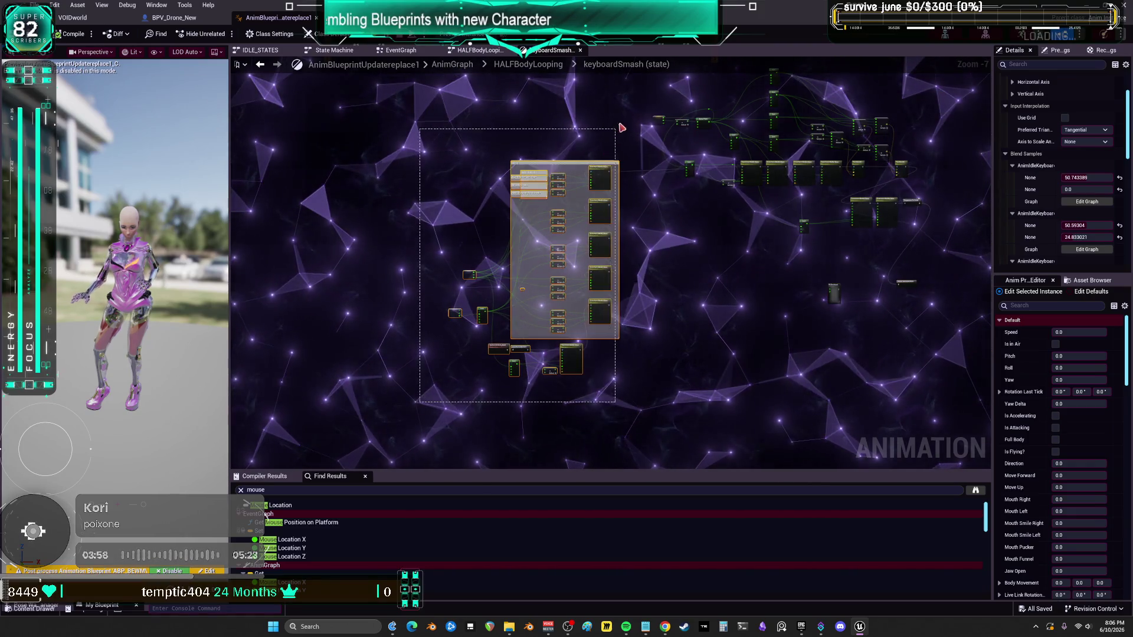
left_click_drag(487, 259, 495, 164)
scroll(494, 164, "up", 3)
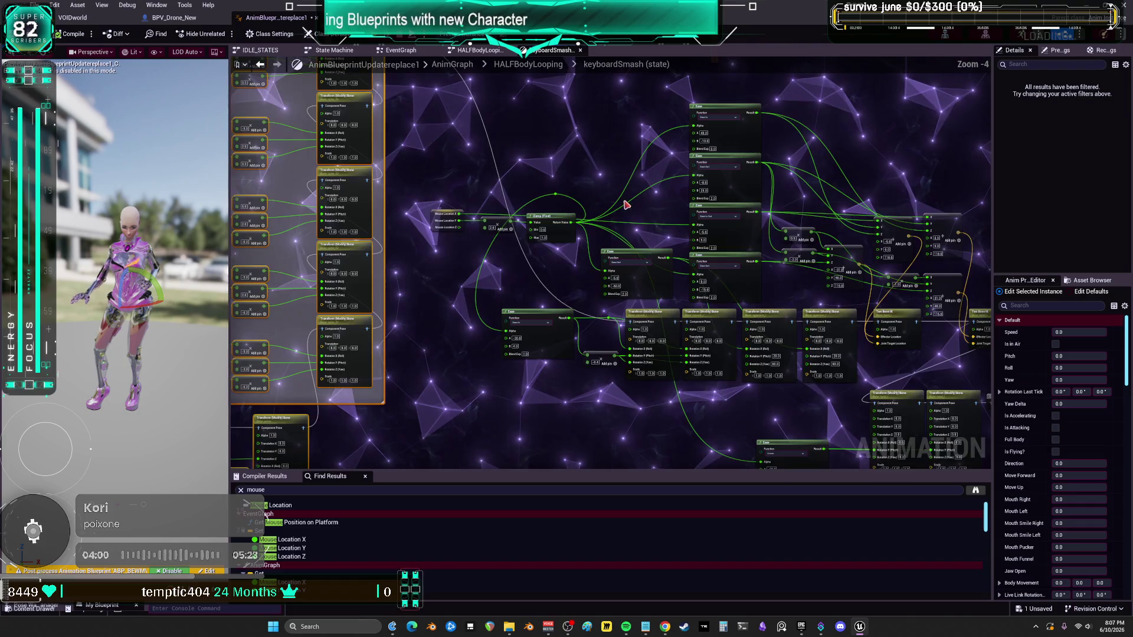
key("Home")
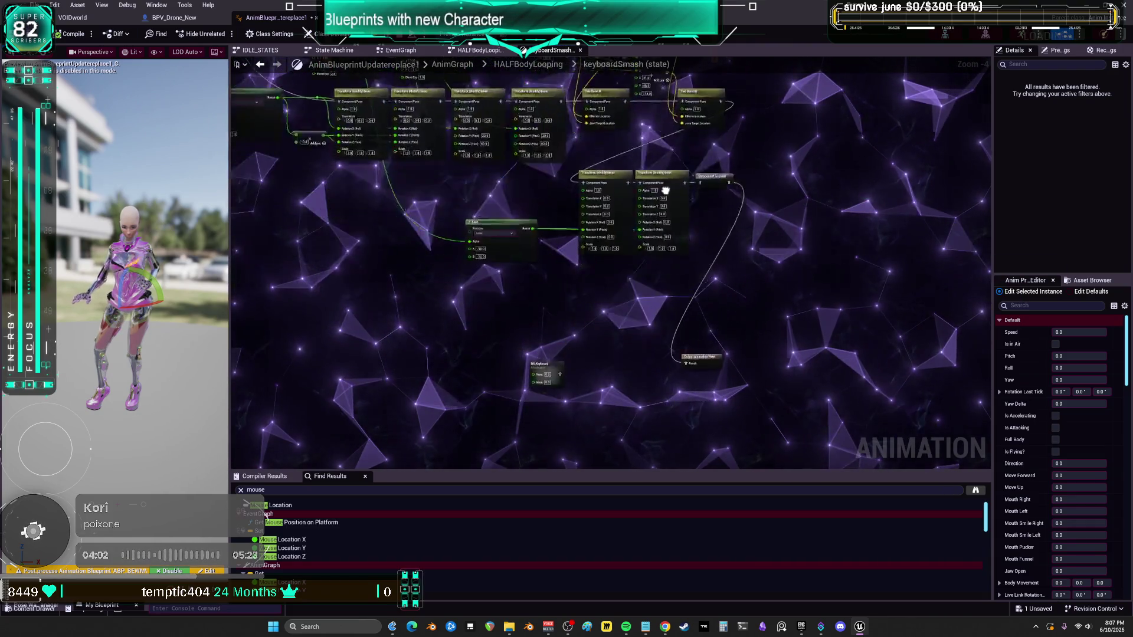
left_click_drag(750, 221, 571, 240)
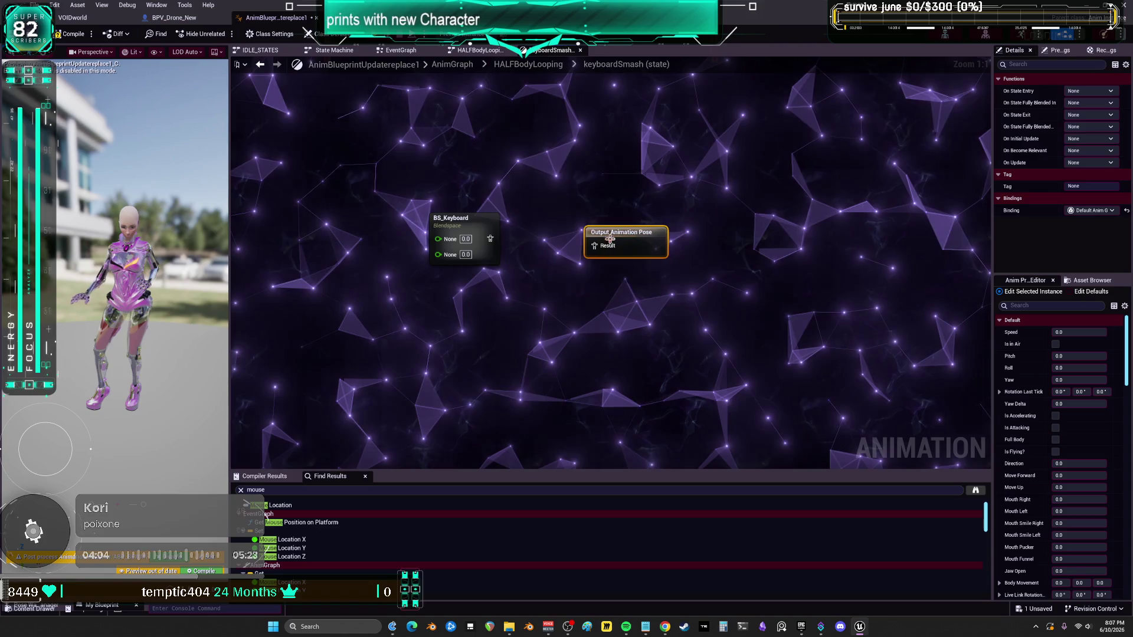
left_click_drag(490, 239, 566, 238)
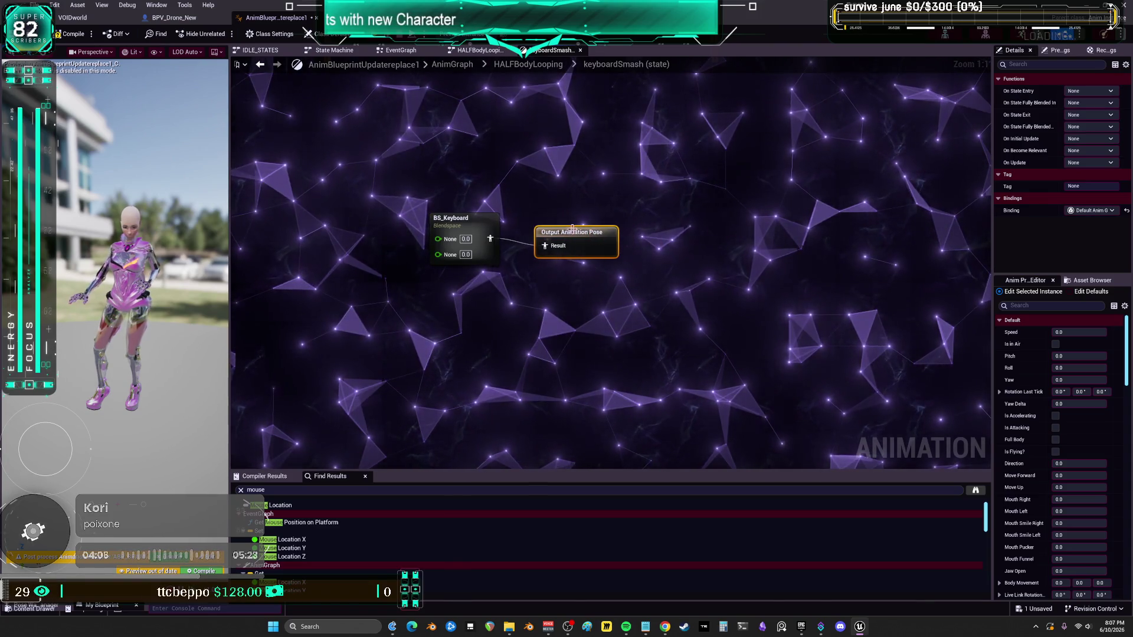
Step: Select BS_Keyboard and widen the Details panel to read its blend space settings
left_click_drag(470, 226, 515, 223)
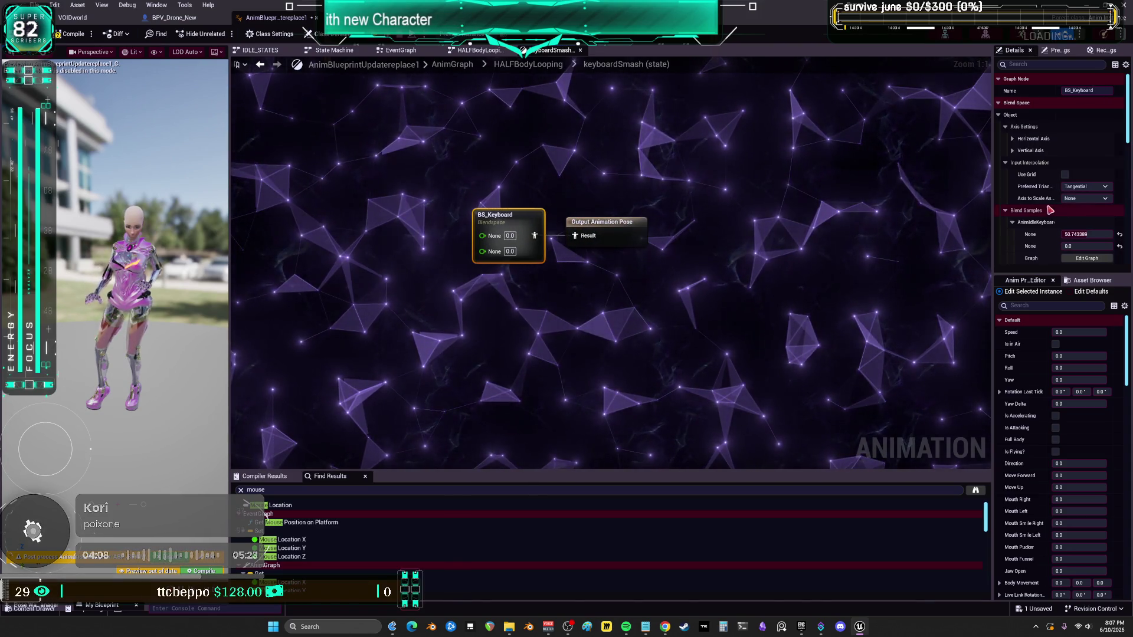
left_click_drag(993, 177, 675, 177)
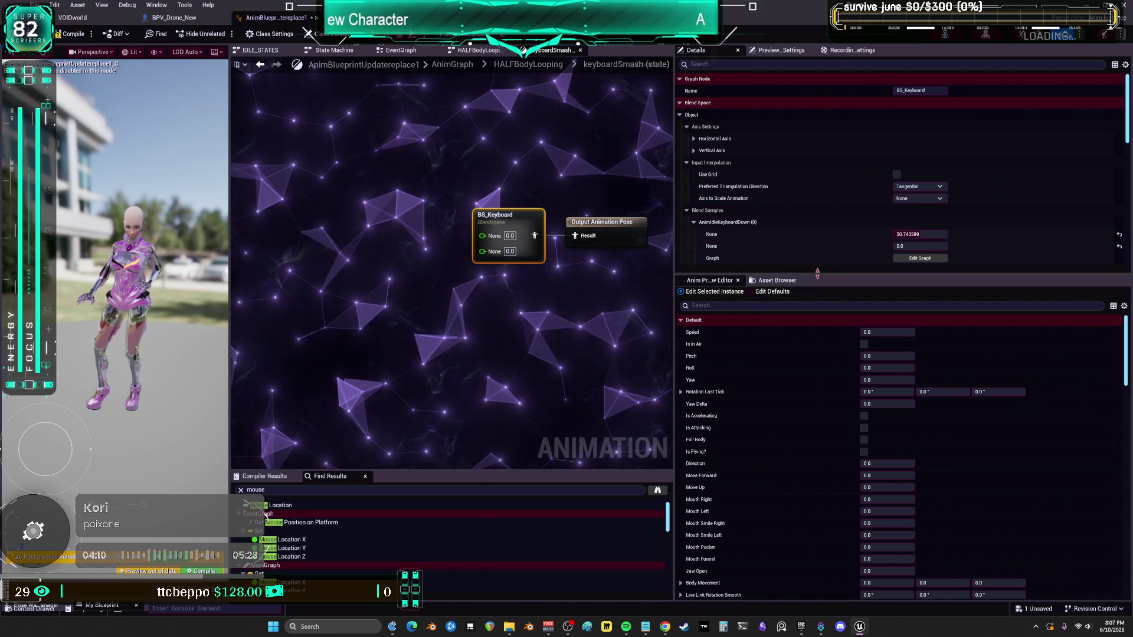
left_click_drag(818, 273, 817, 453)
scroll(847, 285, "down", 5)
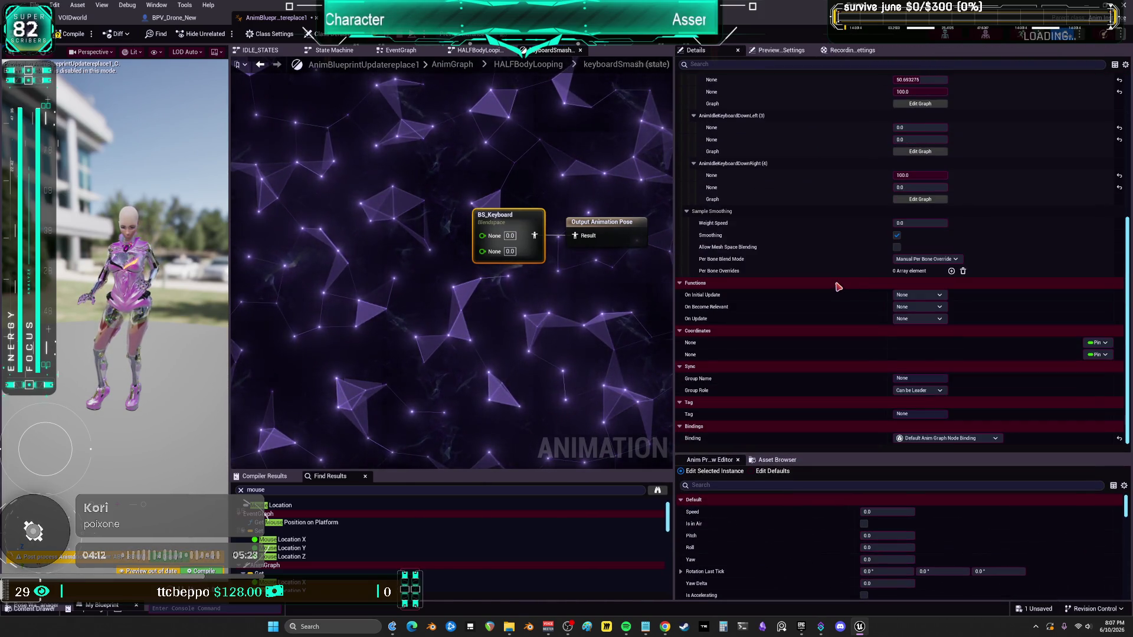
Step: Bind BS_Keyboard's first Coordinates pin to New Drone > Mouse Location > X
left_click(1097, 343)
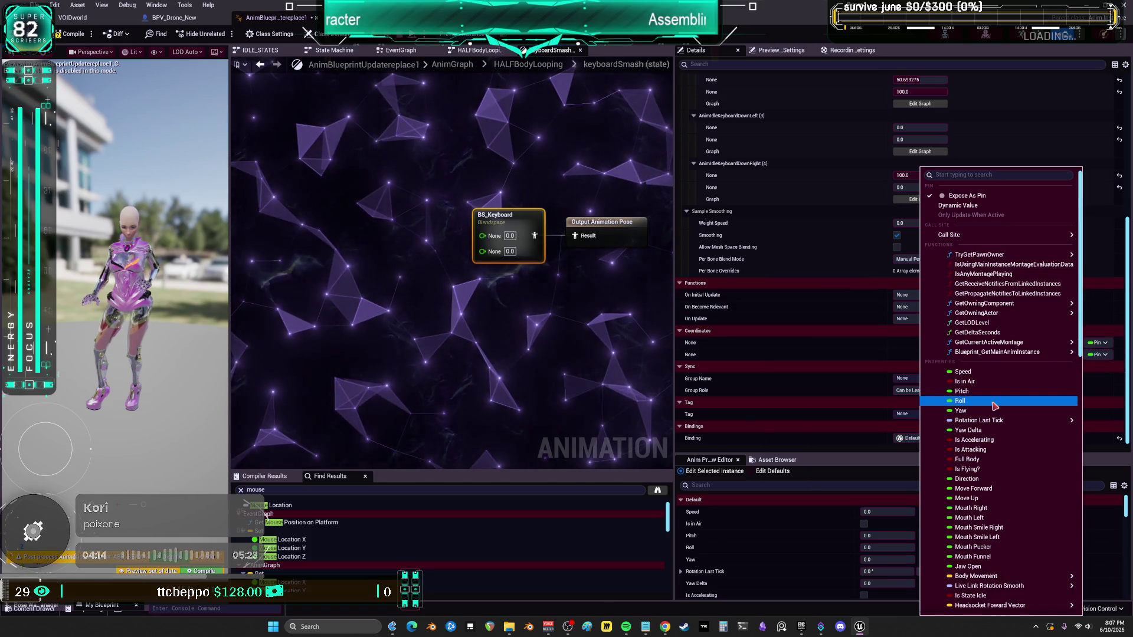
scroll(1003, 413, "down", 10)
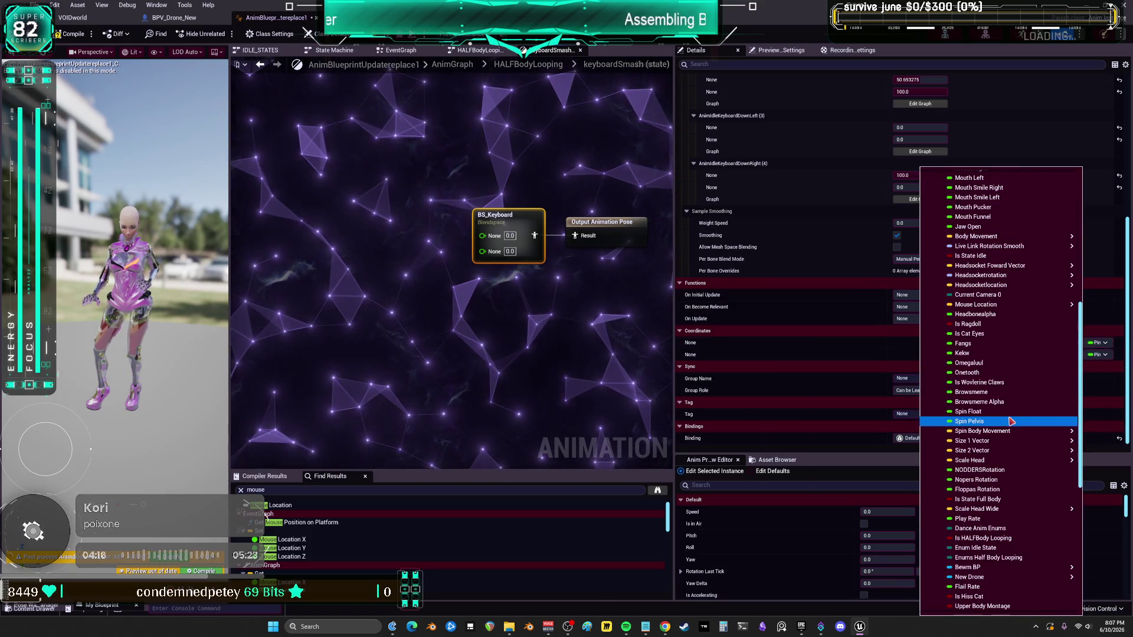
scroll(1013, 425, "down", 5)
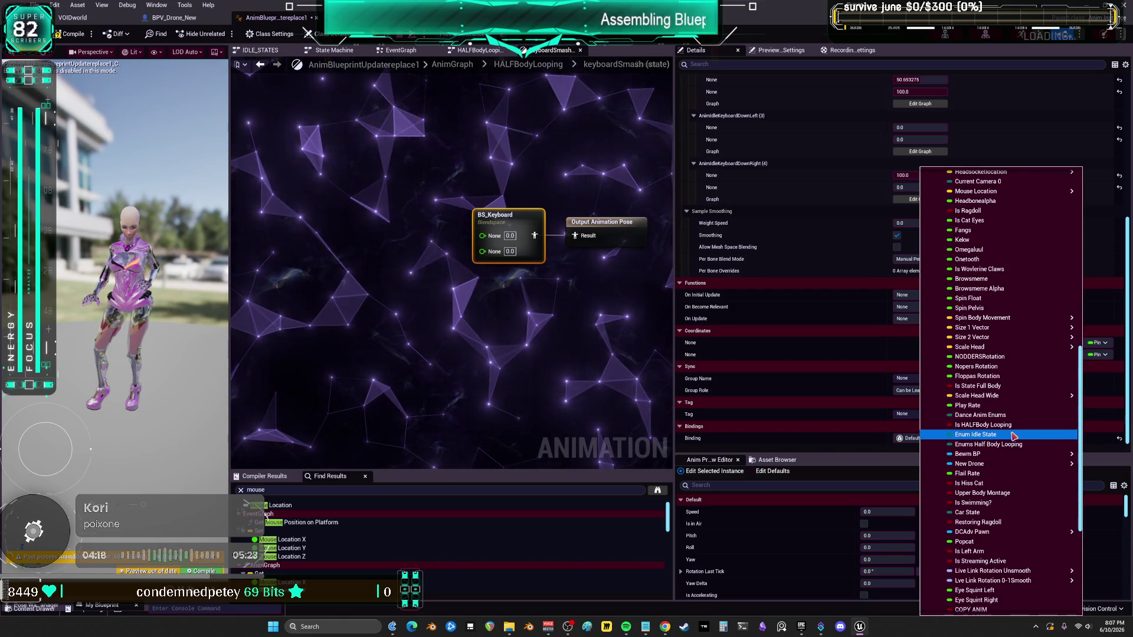
scroll(1013, 435, "down", 1)
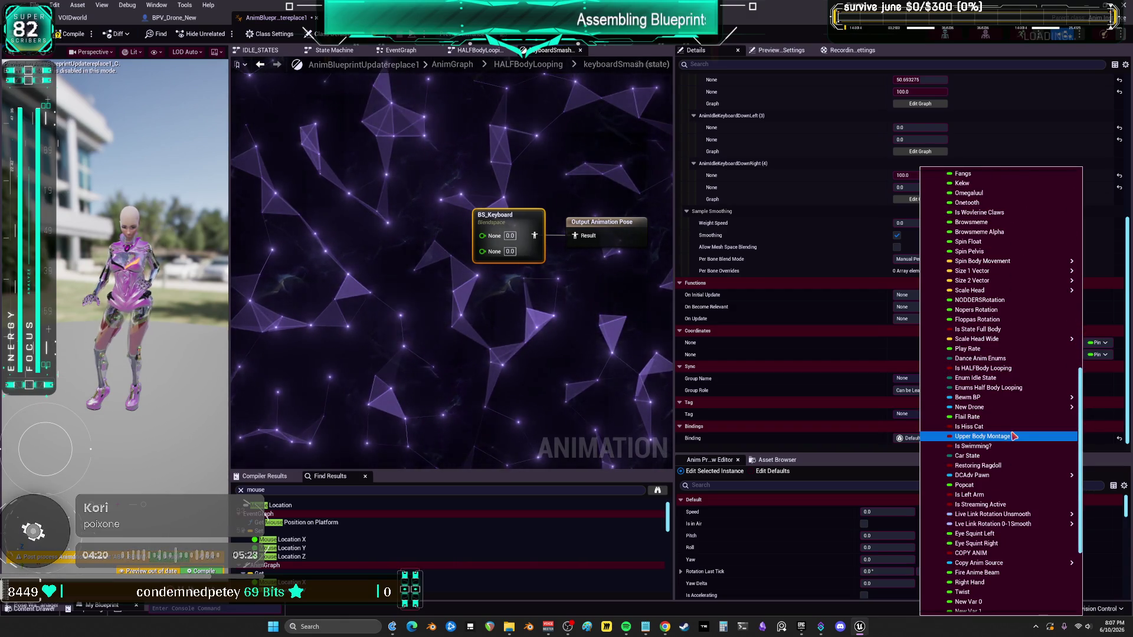
mouse_move(996, 410)
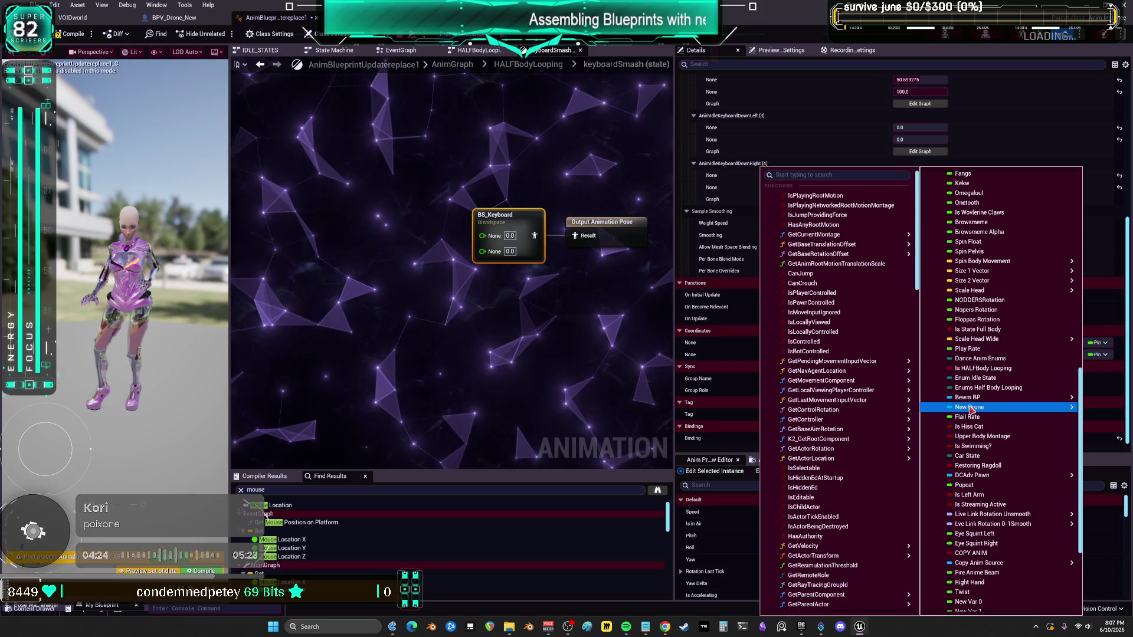
scroll(832, 407, "down", 10)
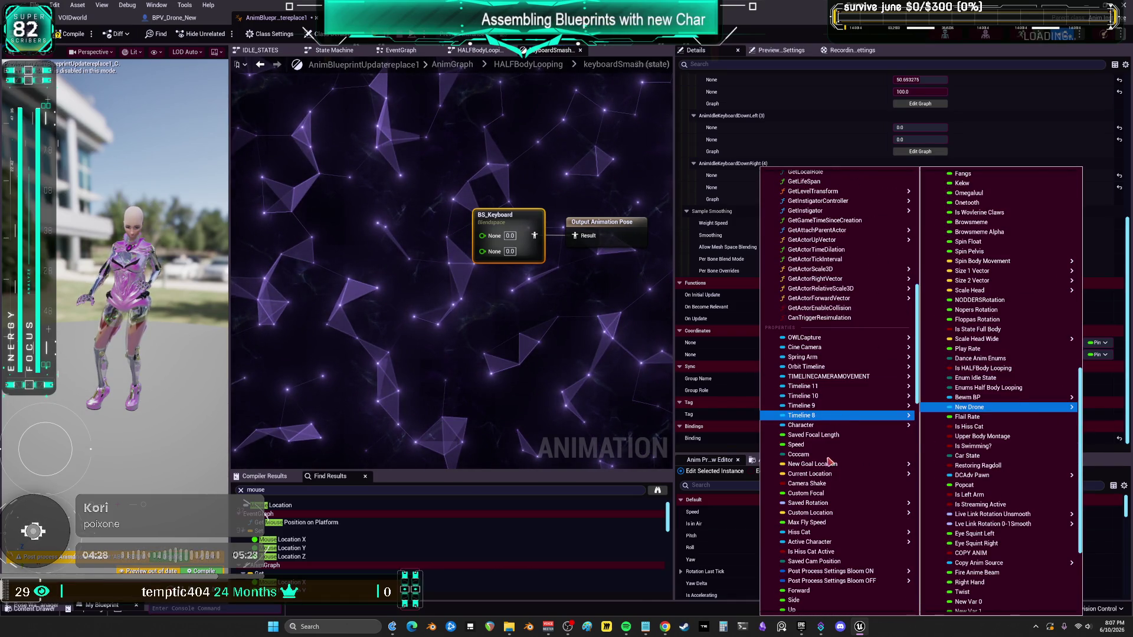
scroll(832, 502, "down", 10)
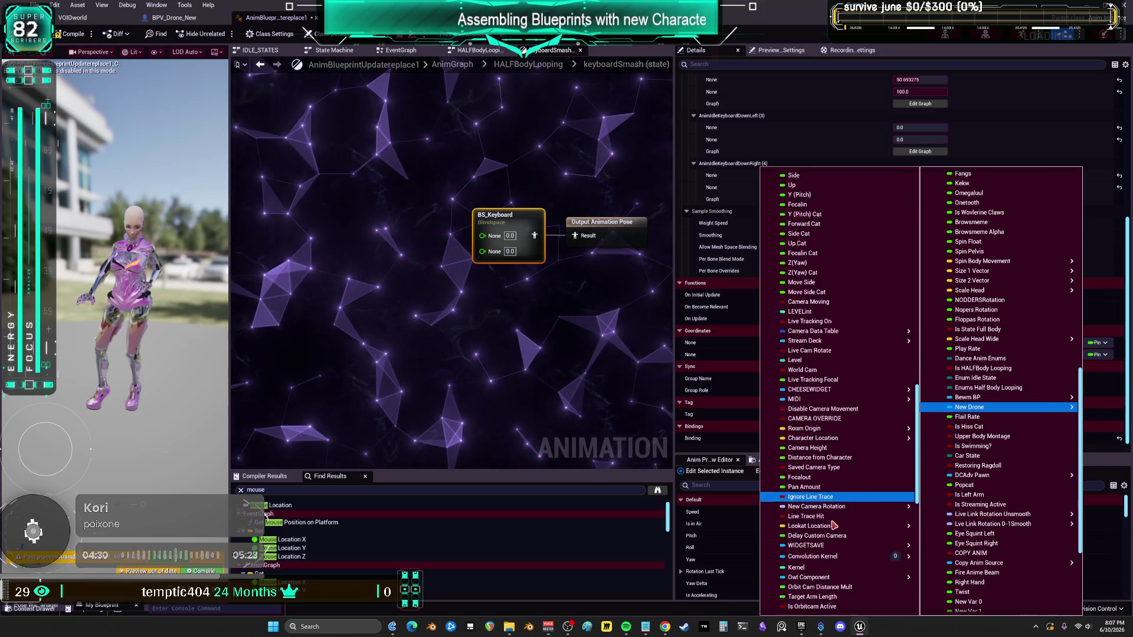
scroll(833, 525, "down", 8)
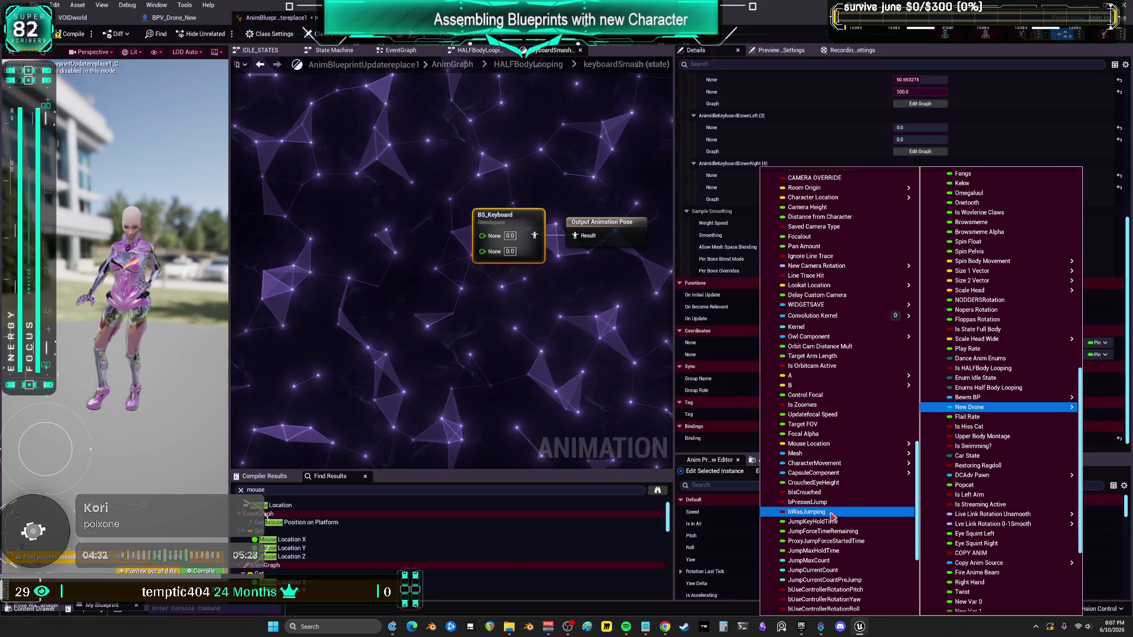
scroll(832, 515, "down", 6)
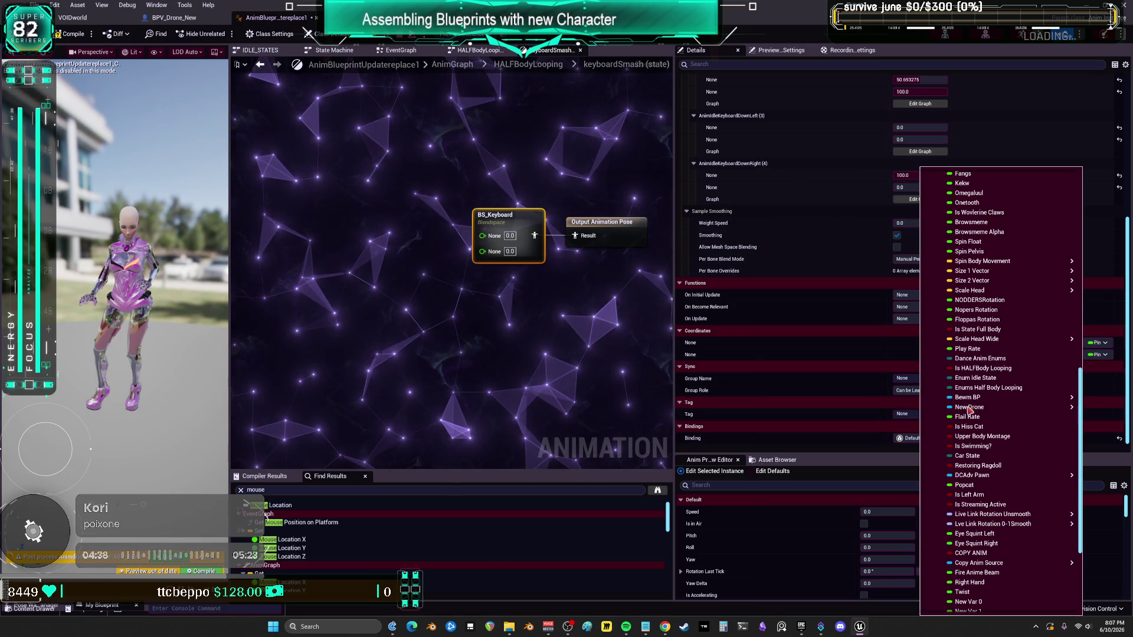
scroll(855, 413, "down", 5)
mouse_move(873, 414)
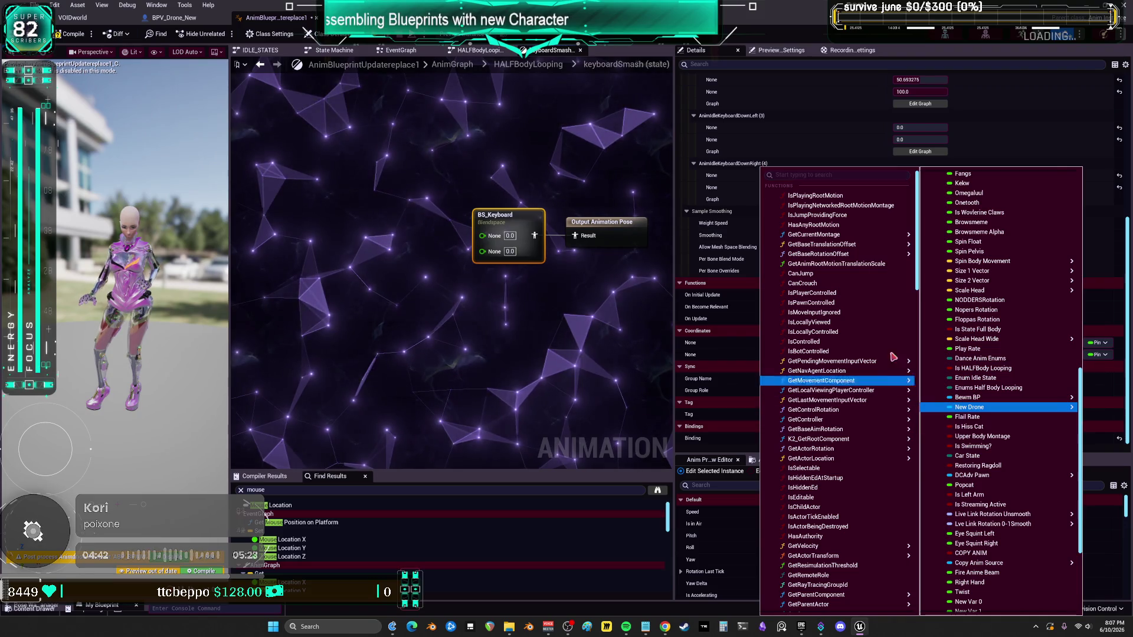
scroll(915, 422, "down", 5)
left_click_drag(917, 423, 914, 574)
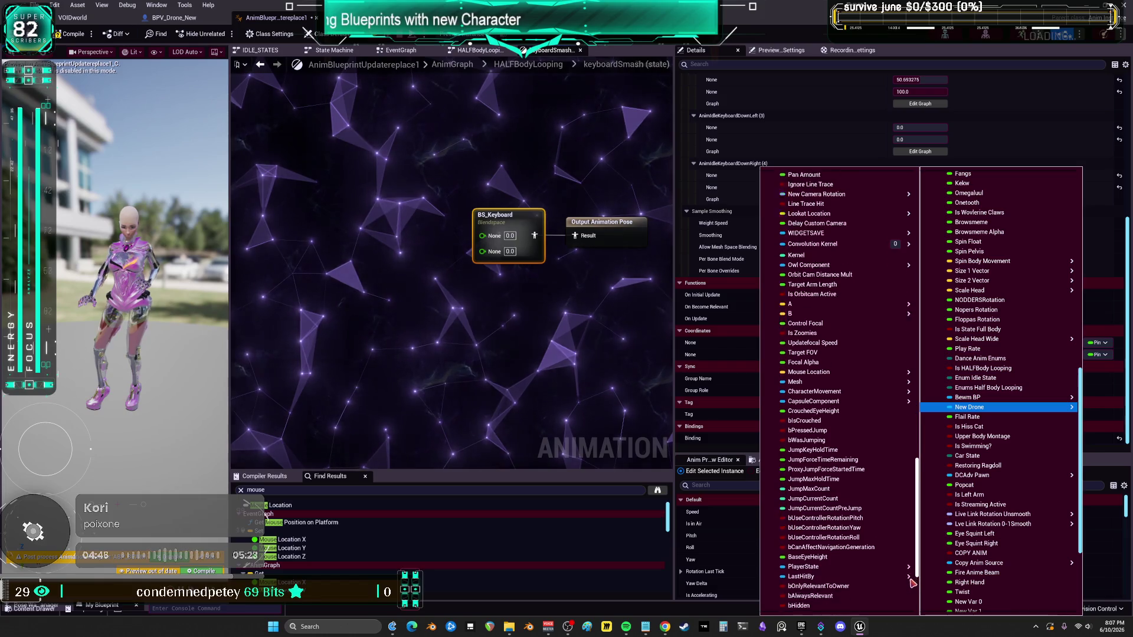
scroll(850, 567, "up", 3)
mouse_move(848, 490)
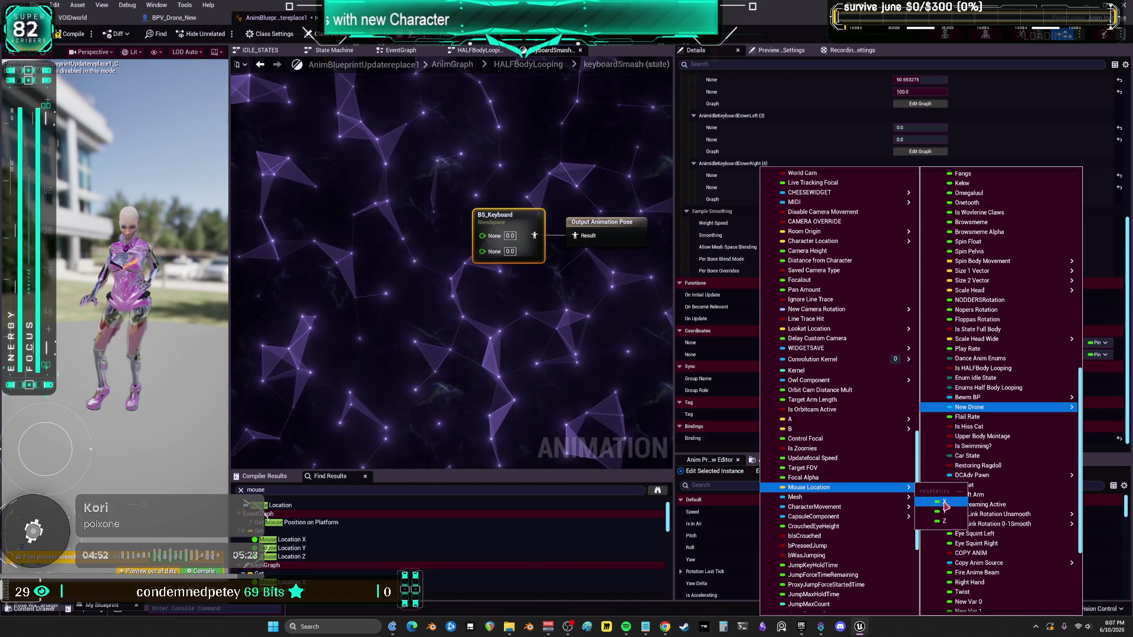
left_click(944, 502)
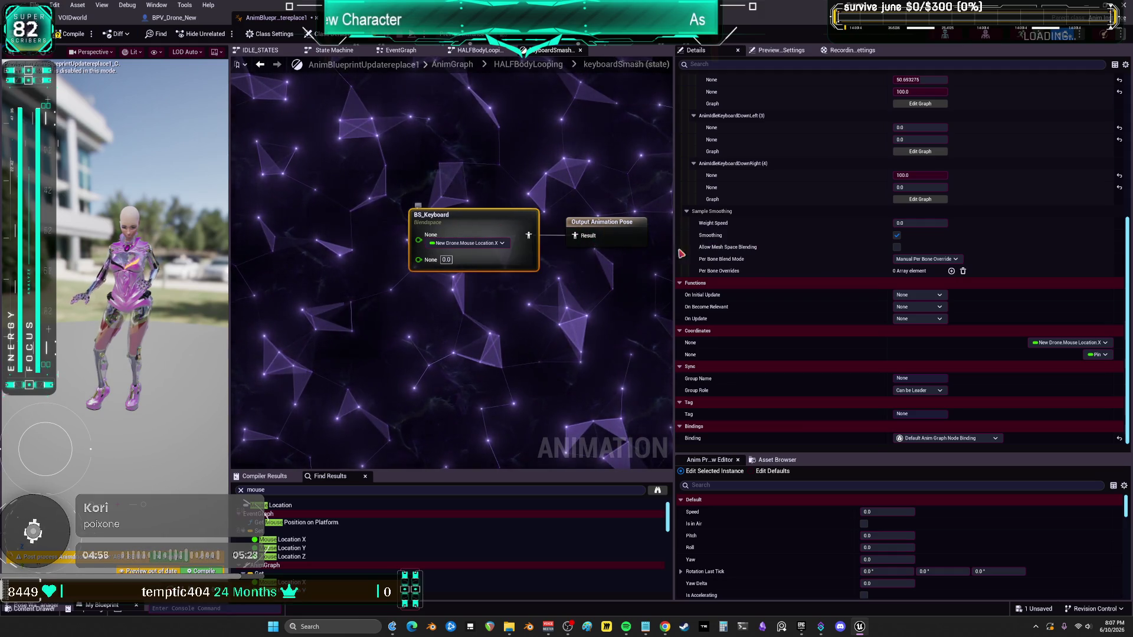
Step: Bind BS_Keyboard's second Coordinates pin to New Drone > Mouse Location > Y
left_click(1102, 360)
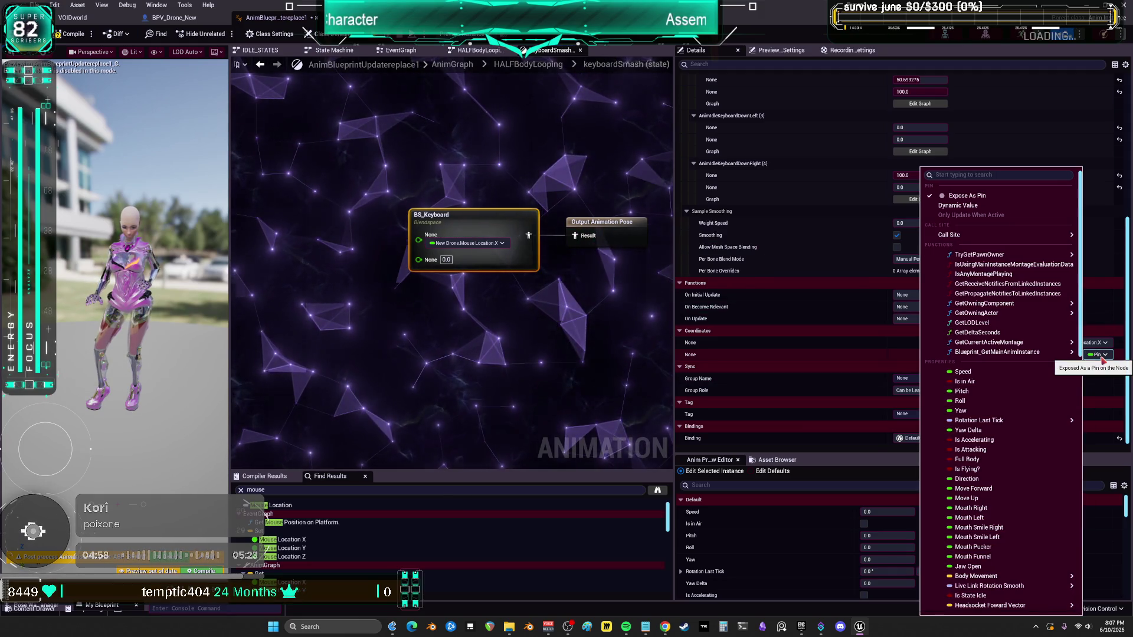
mouse_move(1037, 530)
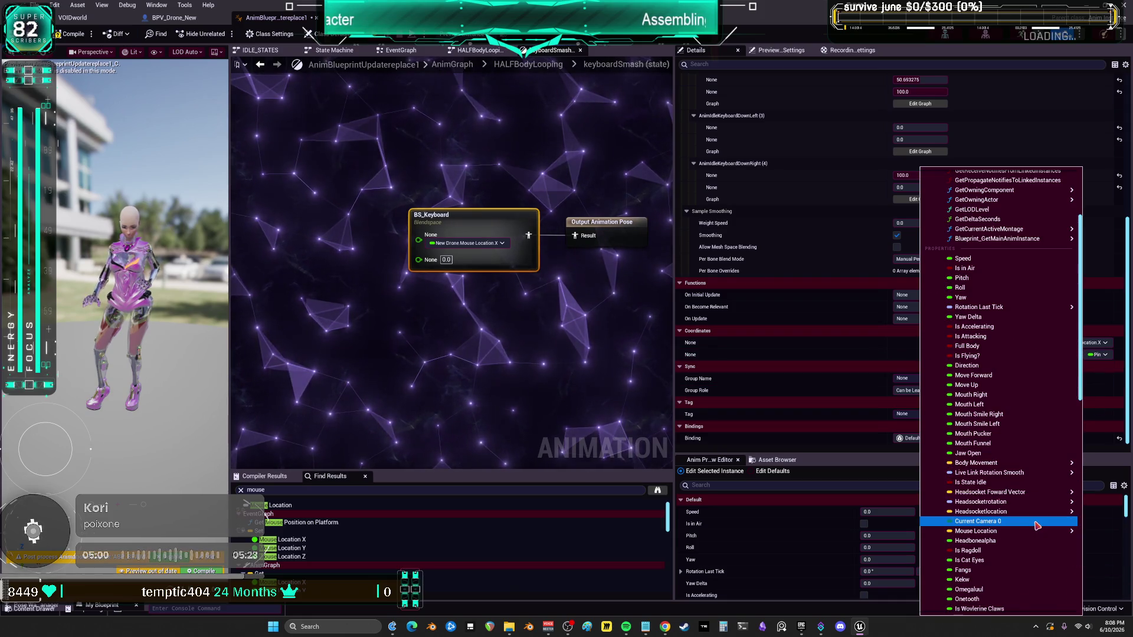
scroll(1037, 528, "down", 8)
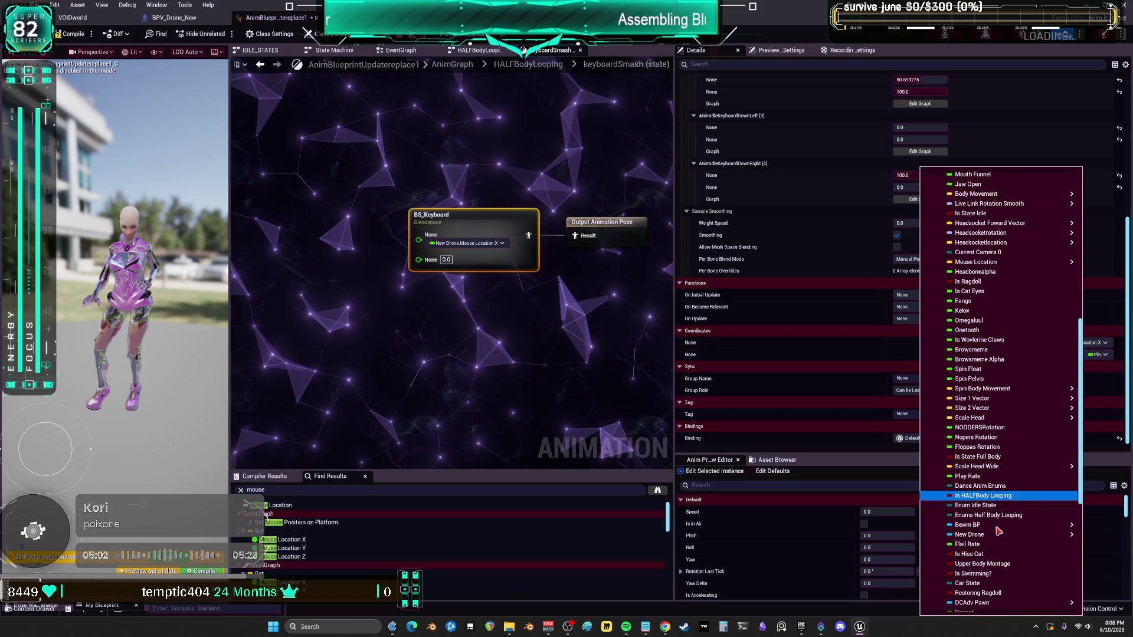
scroll(998, 531, "down", 1)
mouse_move(1008, 507)
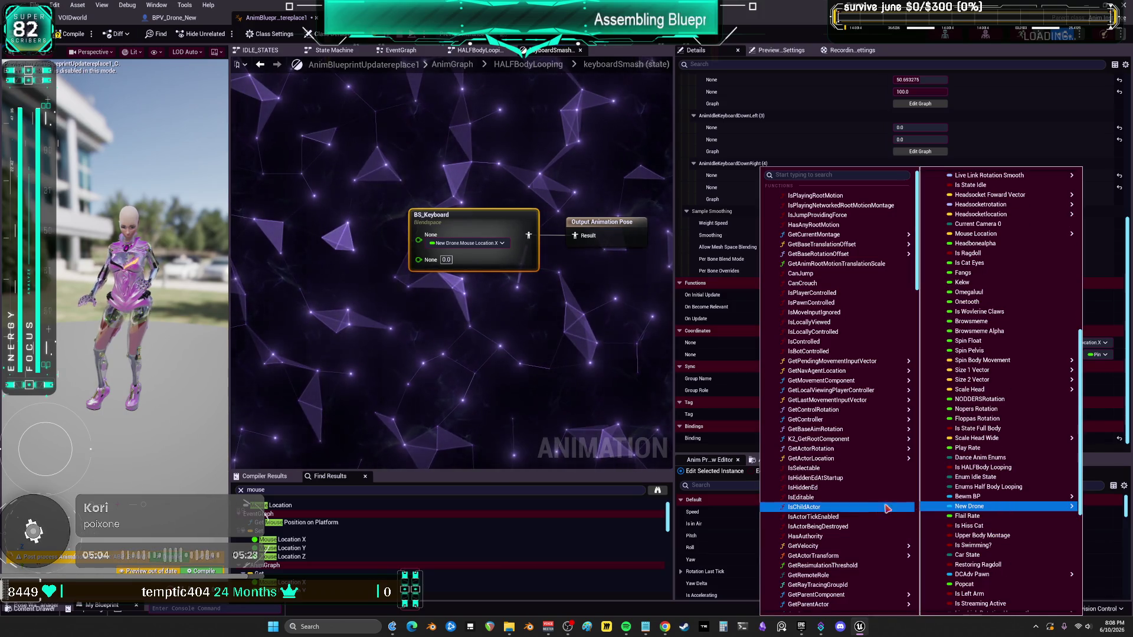
scroll(871, 484, "down", 10)
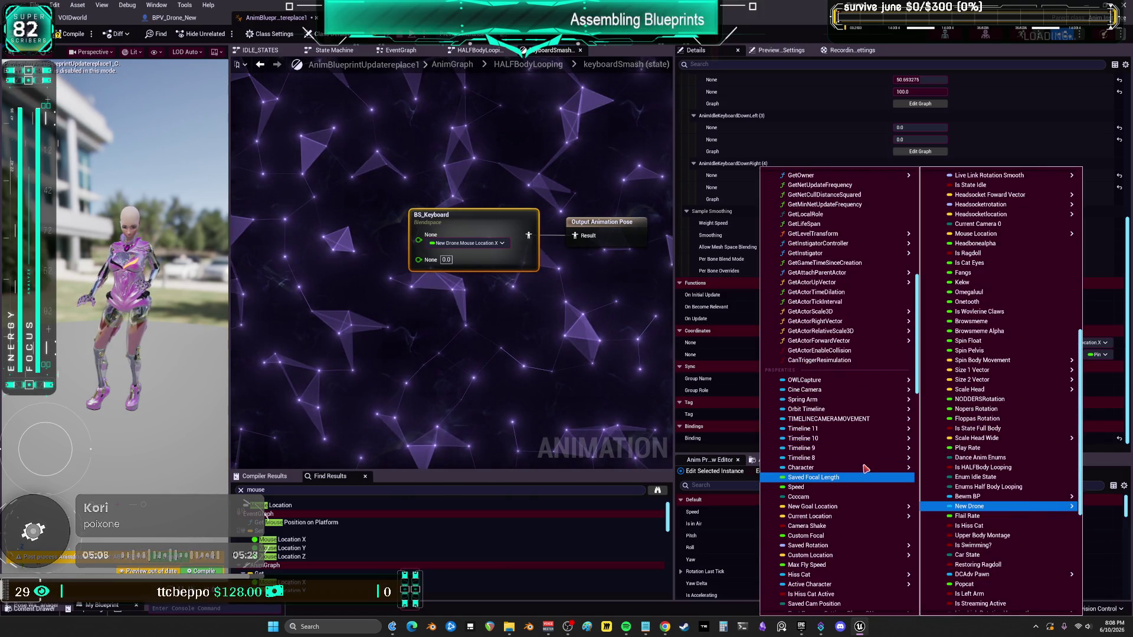
scroll(863, 469, "down", 15)
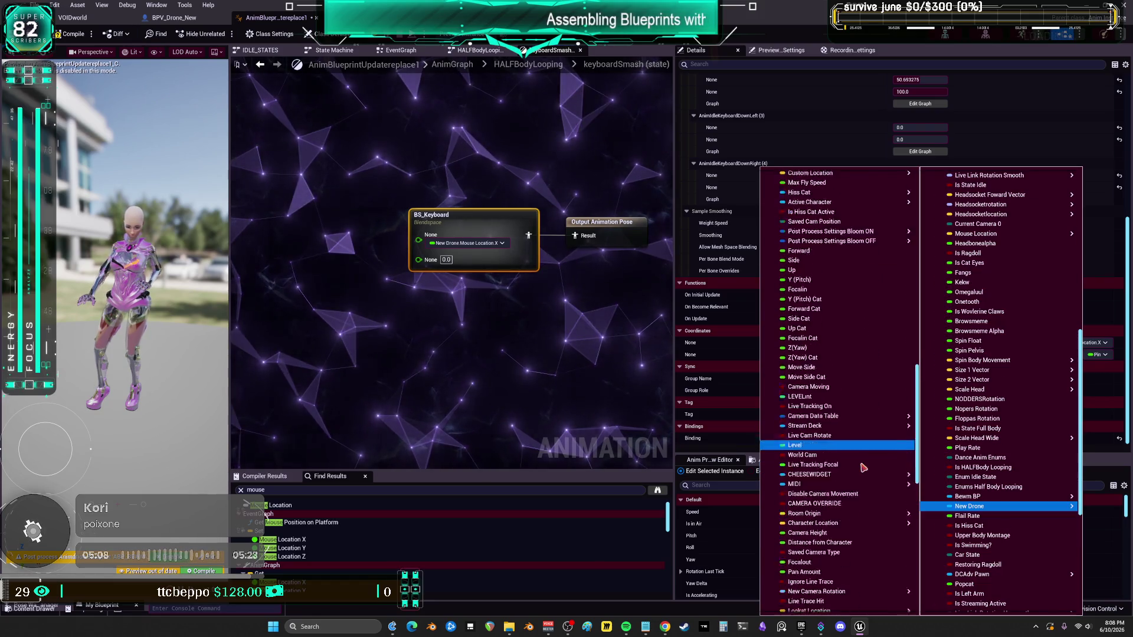
scroll(864, 468, "down", 3)
scroll(863, 468, "down", 4)
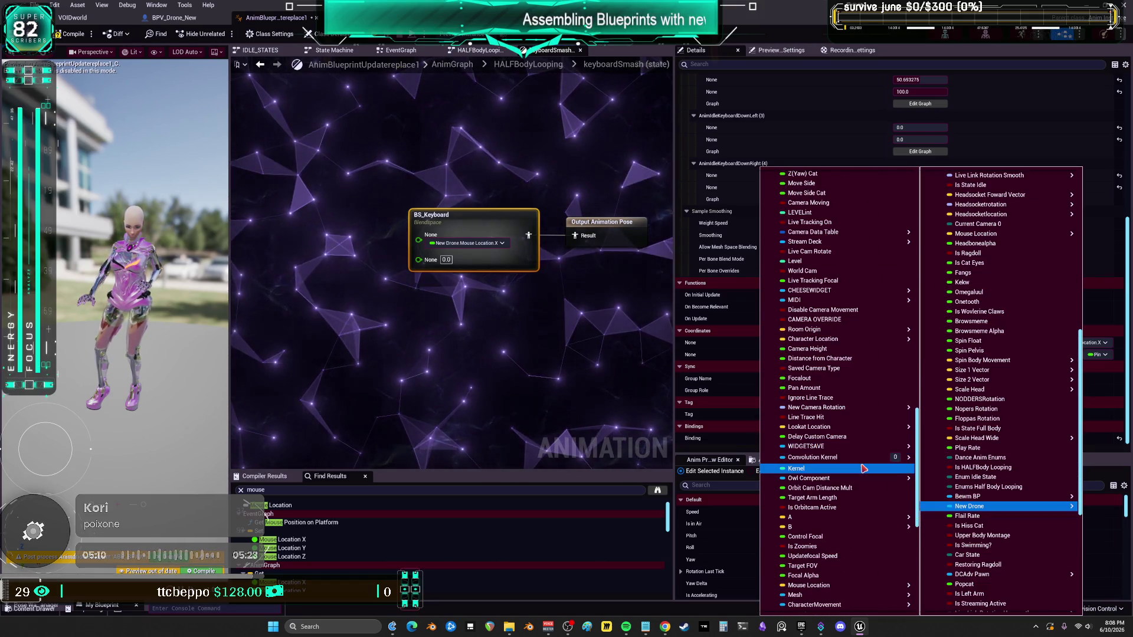
mouse_move(862, 533)
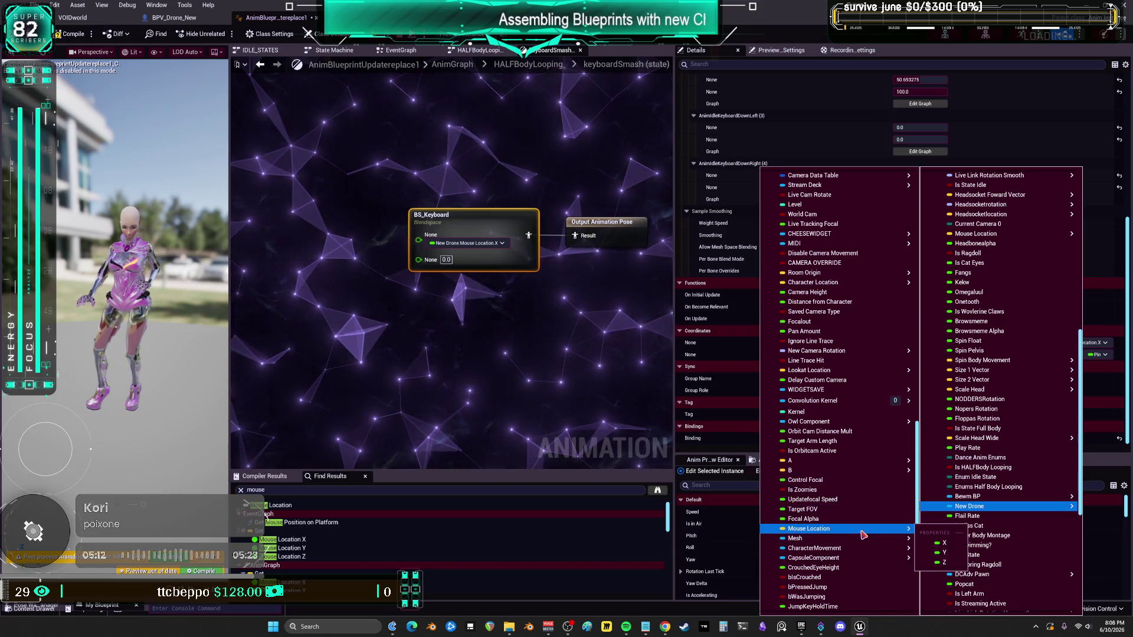
left_click(944, 554)
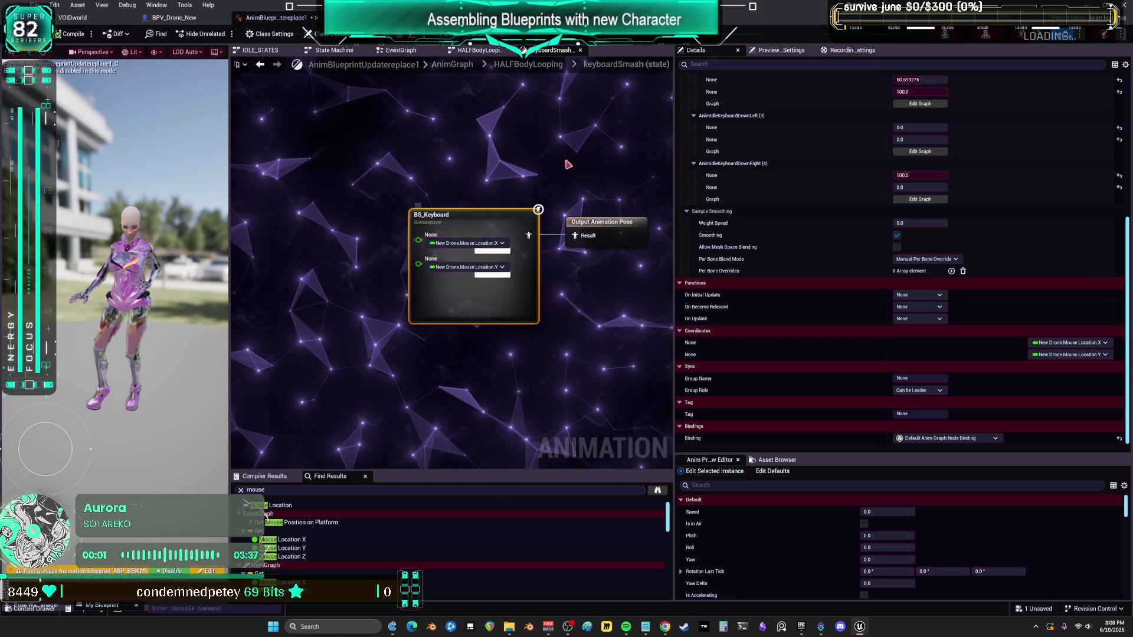
scroll(549, 178, "down", 2)
scroll(540, 194, "up", 1)
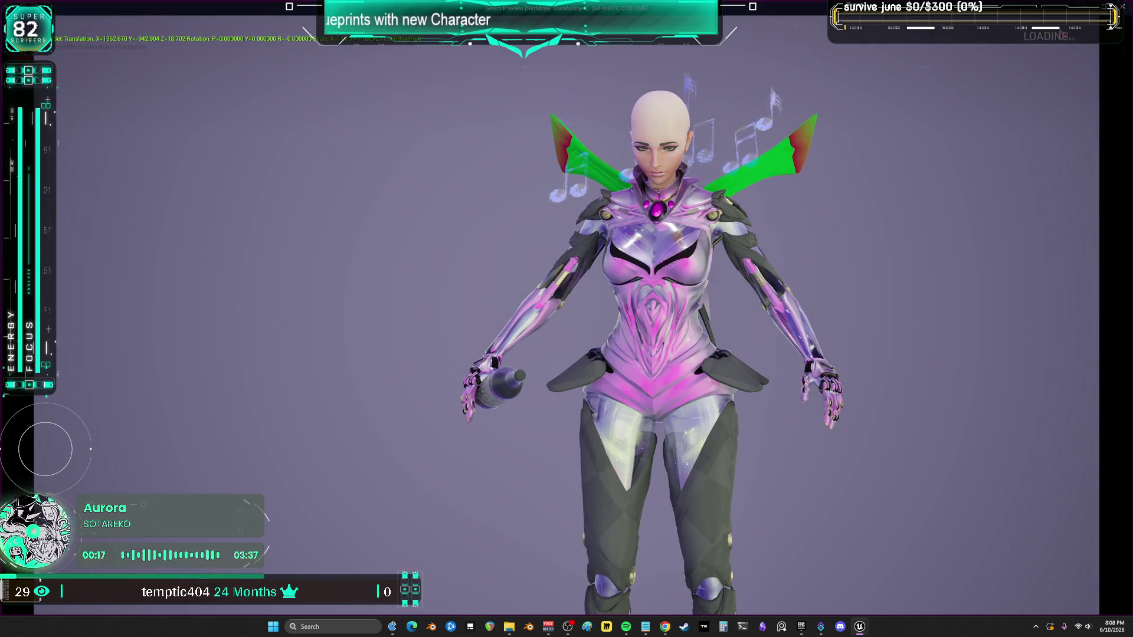
Step: Close the standalone game preview window
left_click(1112, 7)
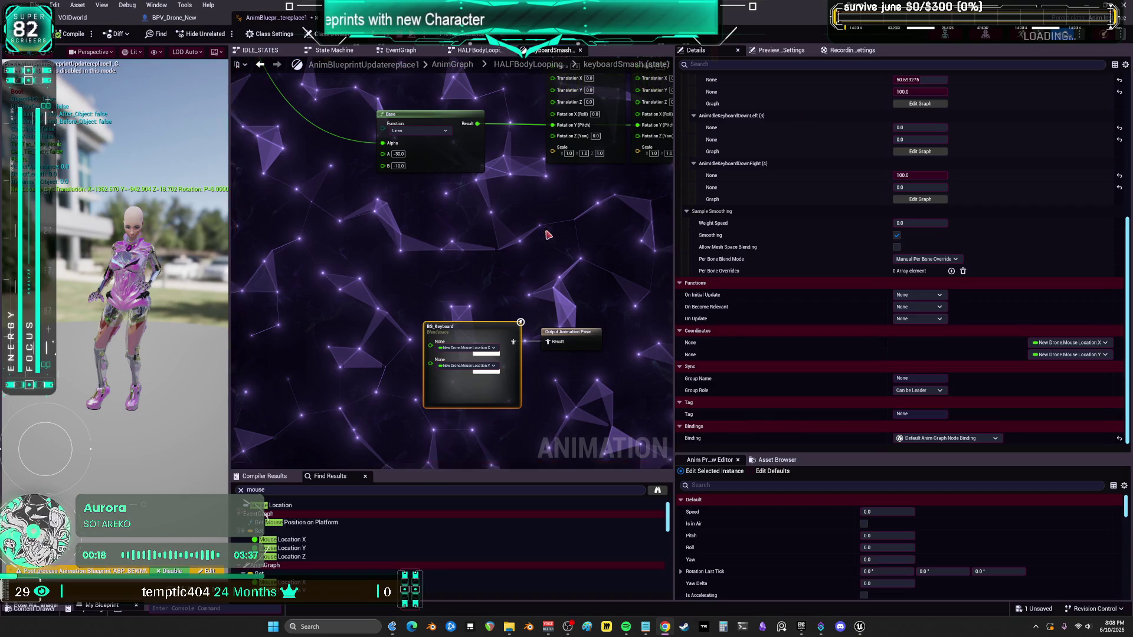
Step: In BPV_Drone_New's EventGraph, add a Shakey Event call from the Character pin, then return to the AnimBlueprint
left_click(174, 18)
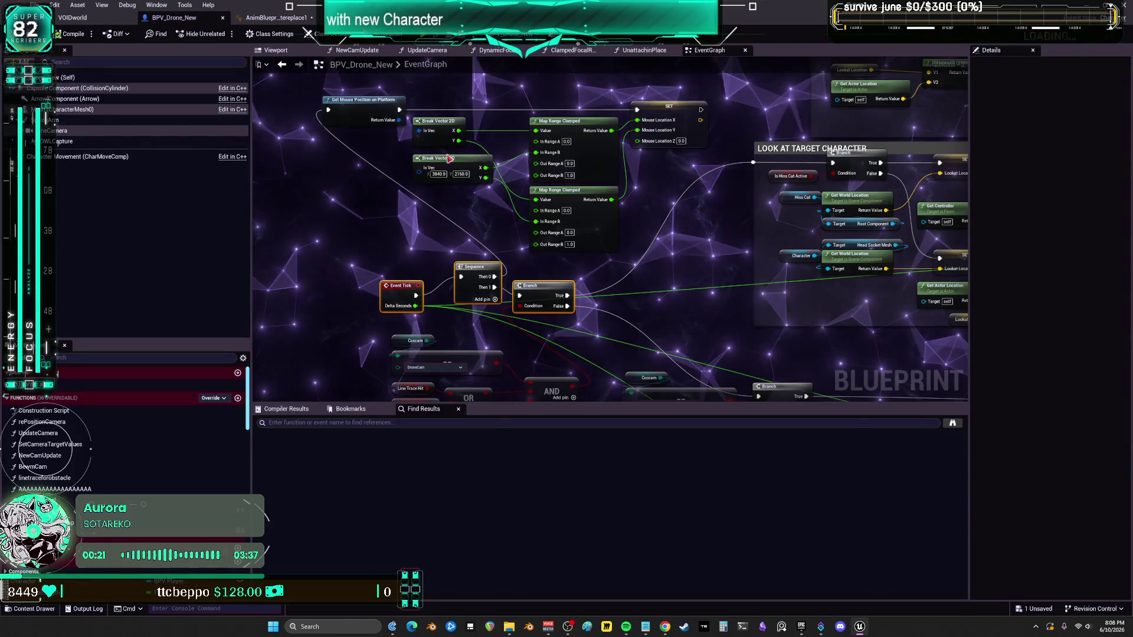
scroll(444, 238, "up", 2)
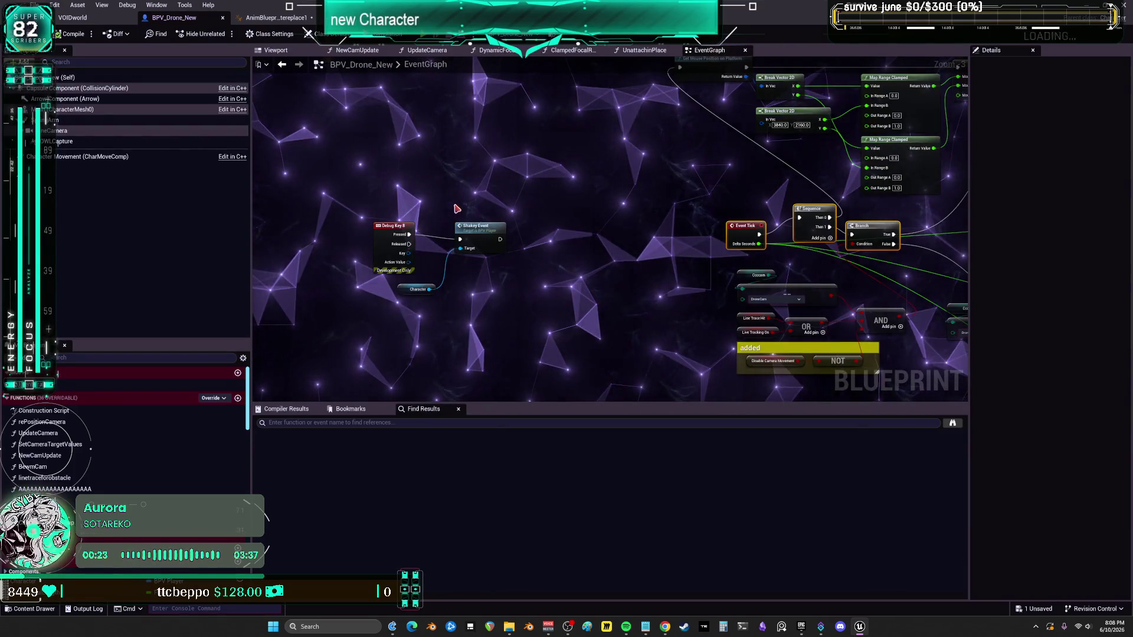
scroll(455, 215, "up", 4)
left_click_drag(552, 314, 580, 171)
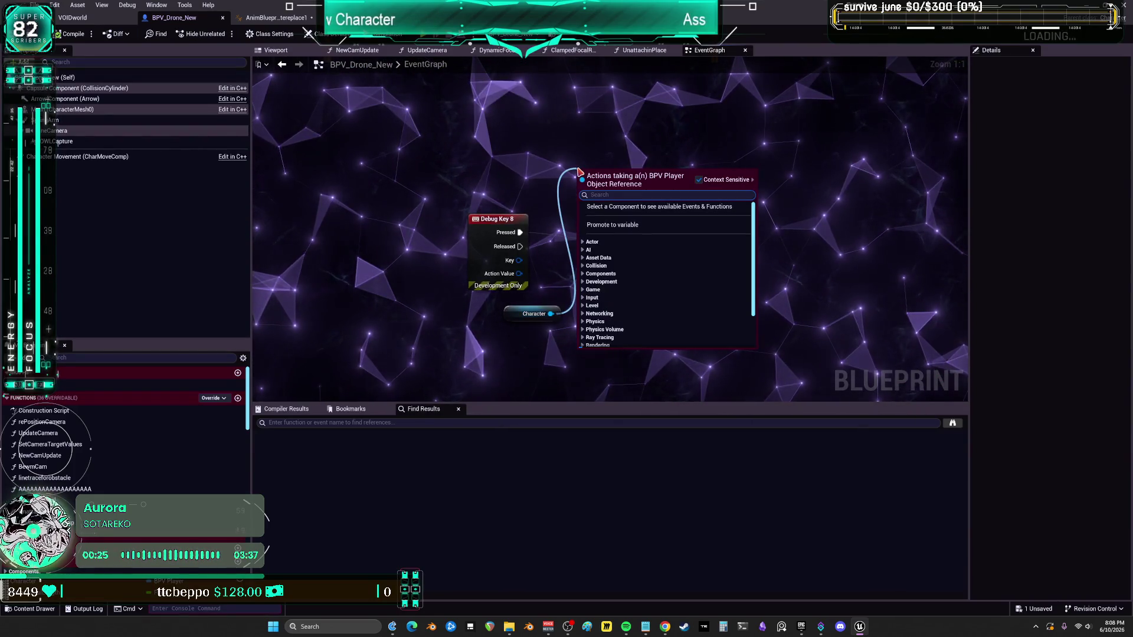
type("keyb")
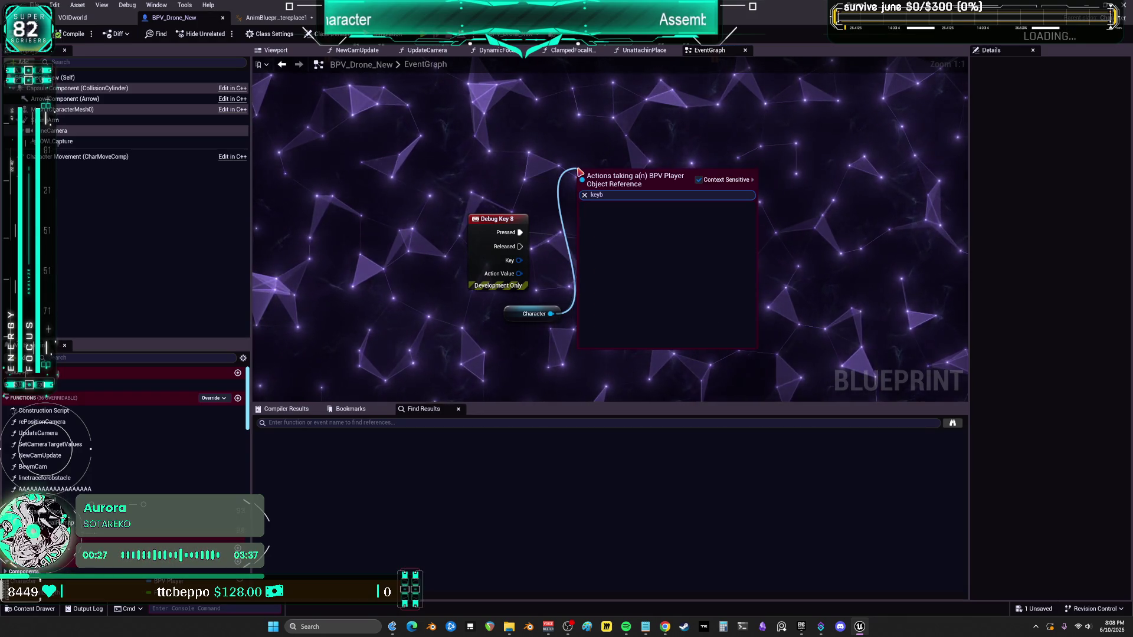
key("BackSpace")
key("BackSpace")
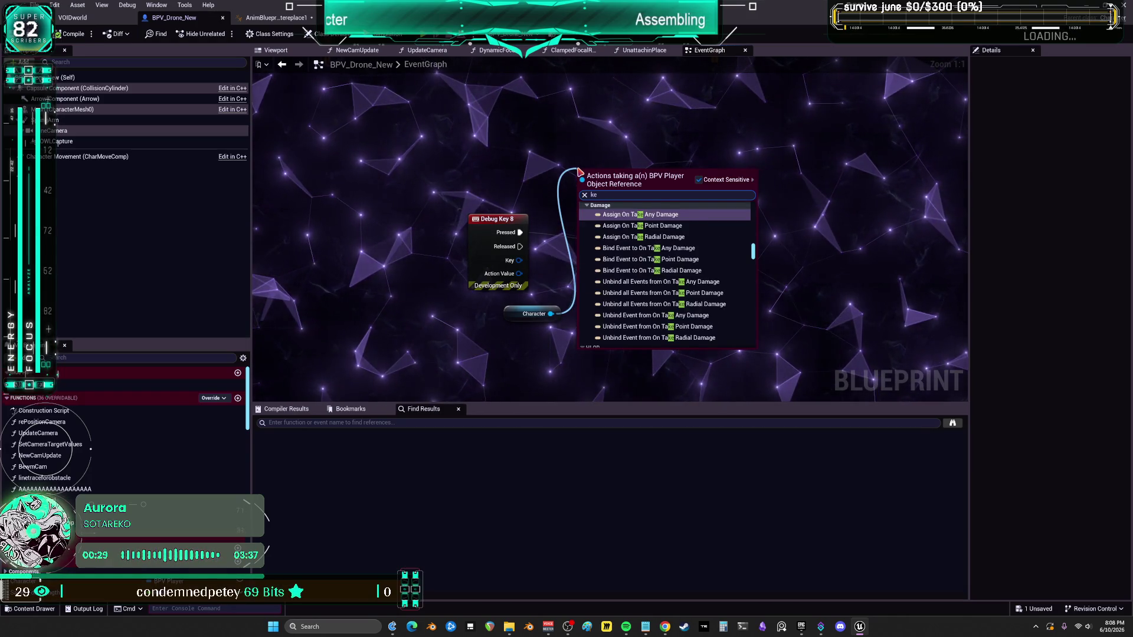
type("y")
key("Return")
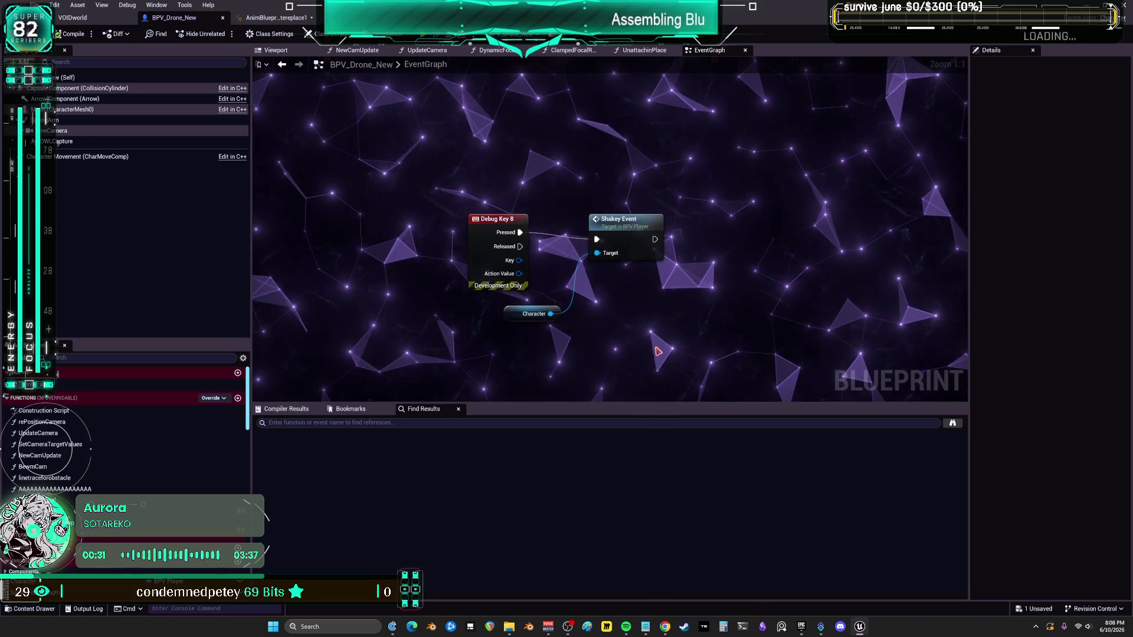
left_click(298, 18)
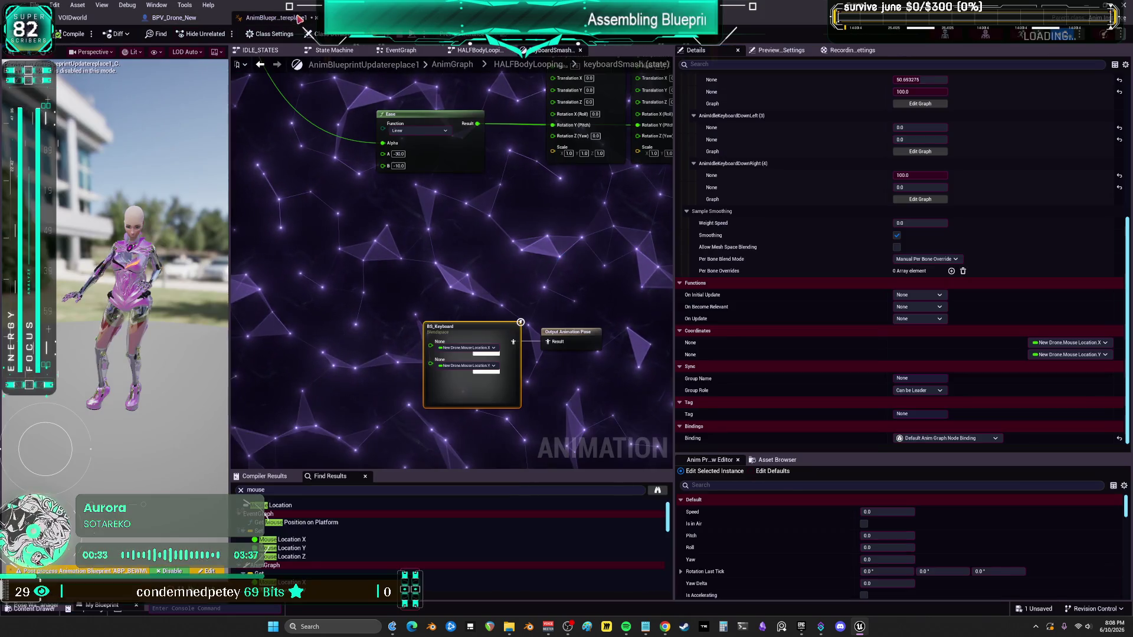
Step: Go up to the HALFBodyLooping state machine and open the shakey state graph
scroll(531, 242, "down", 1)
left_click(534, 64)
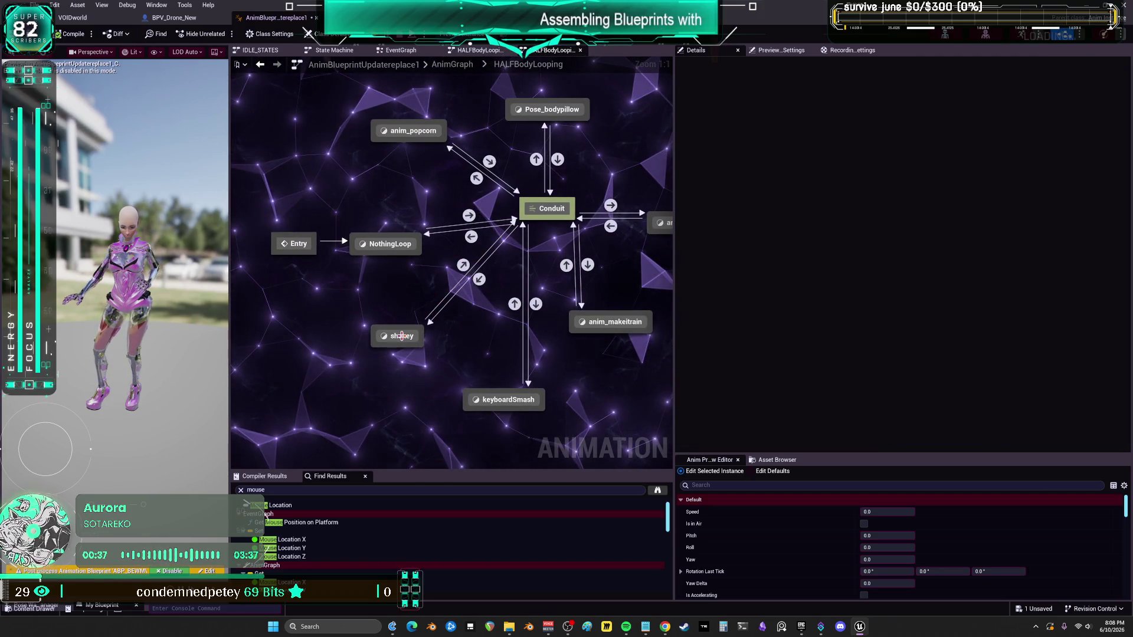
double_click(402, 336)
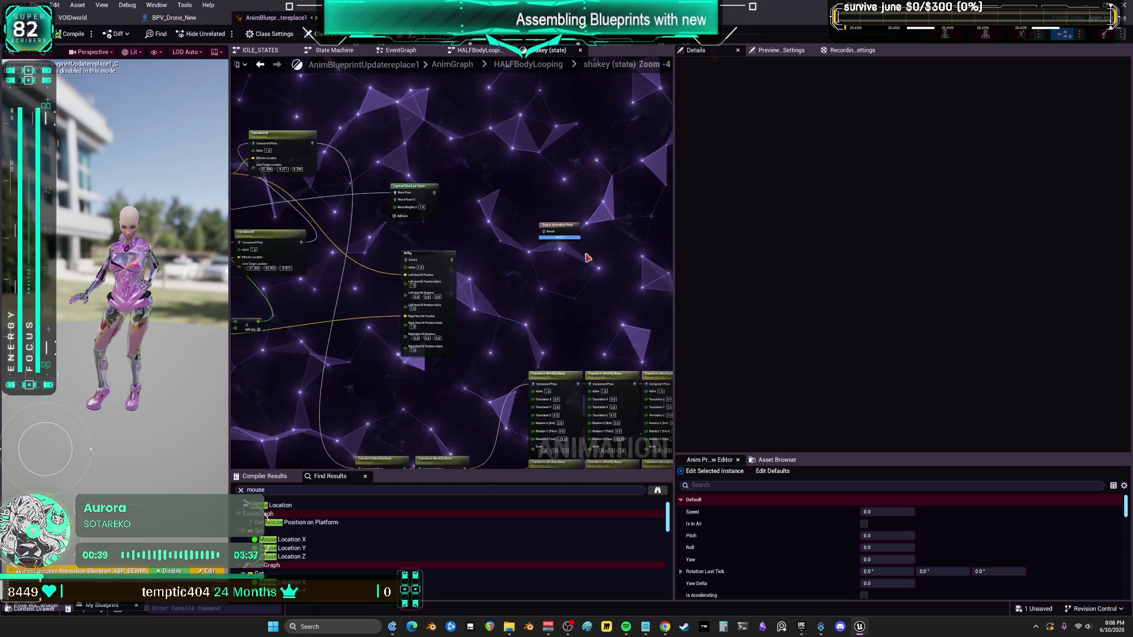
scroll(581, 248, "up", 2)
left_click(559, 224)
scroll(431, 253, "up", 3)
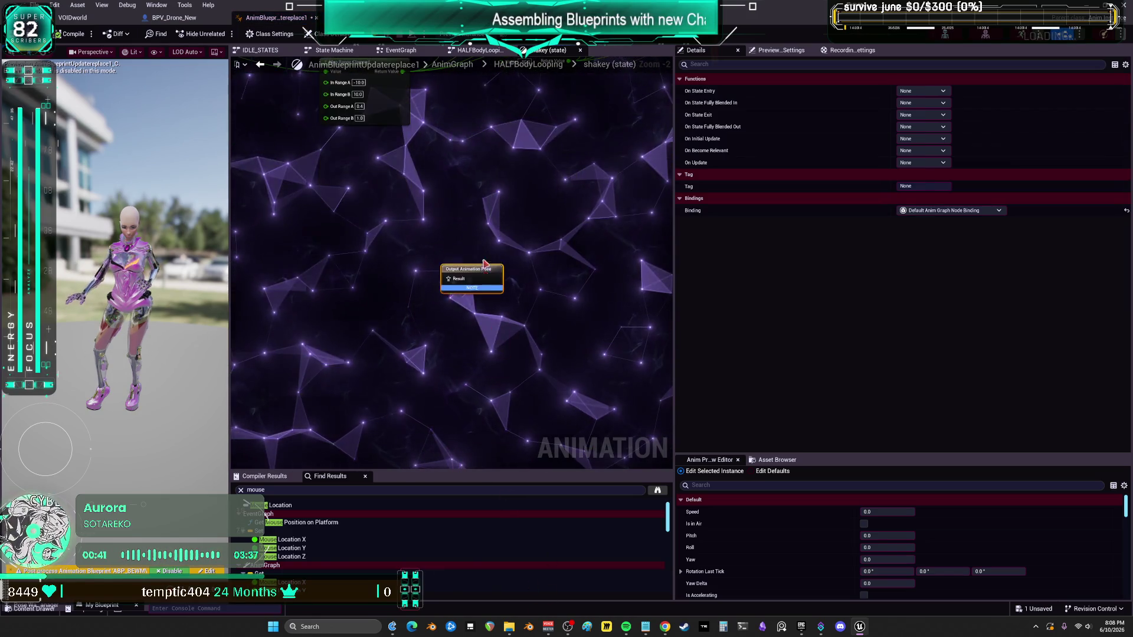
Step: Add a BS_Shakey Blendspace Player node to the shakey state by searching 'shakey'
right_click(458, 277)
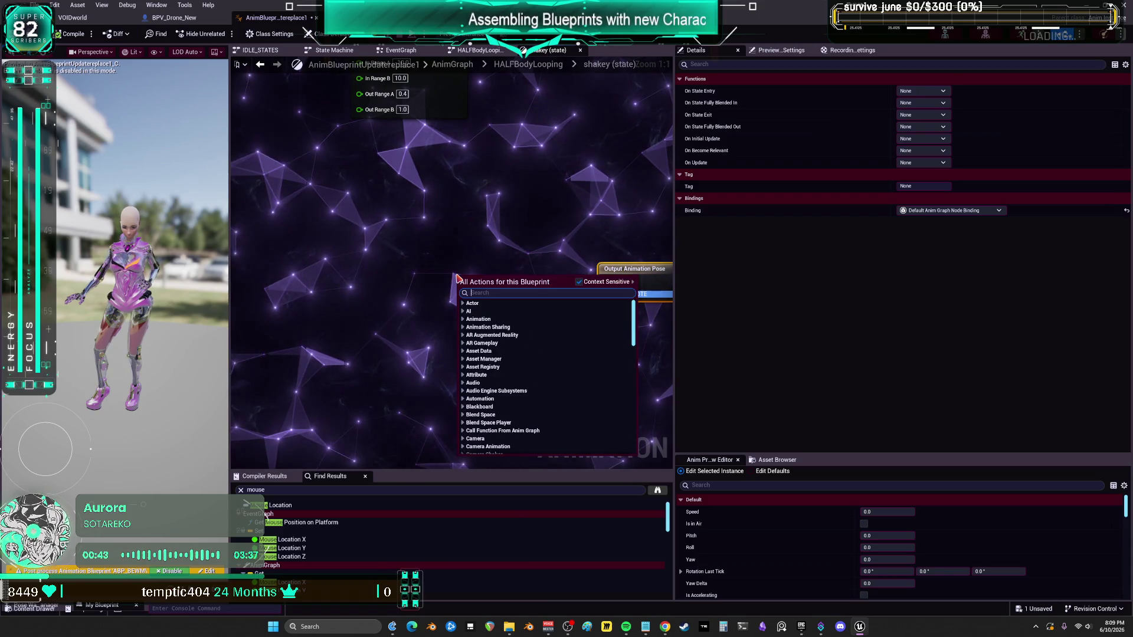
type("shakey")
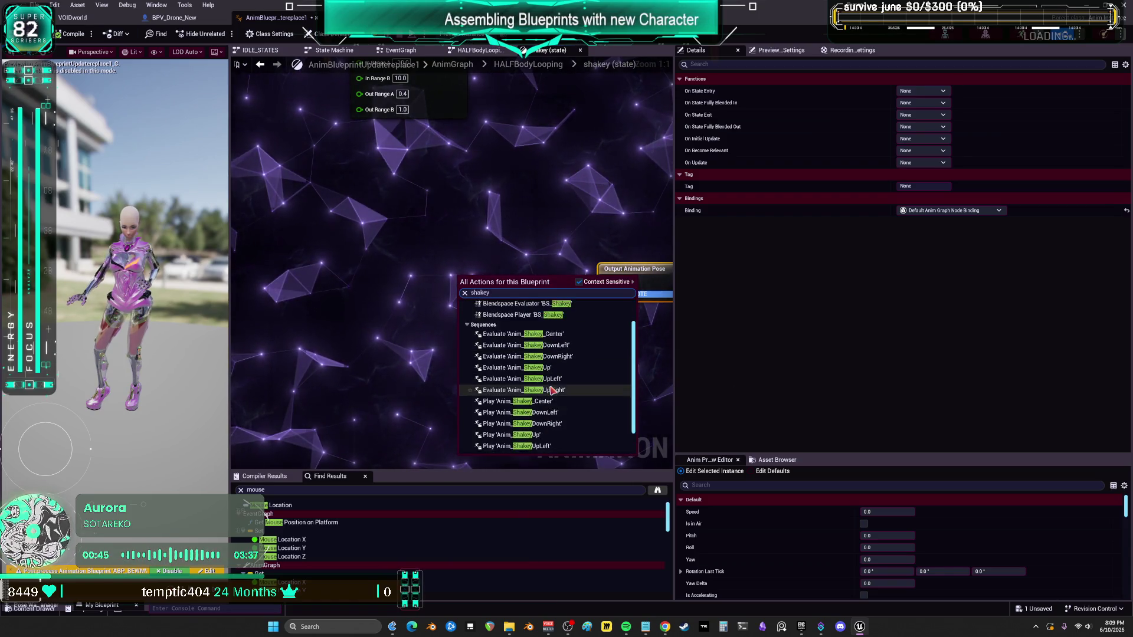
scroll(552, 387, "up", 2)
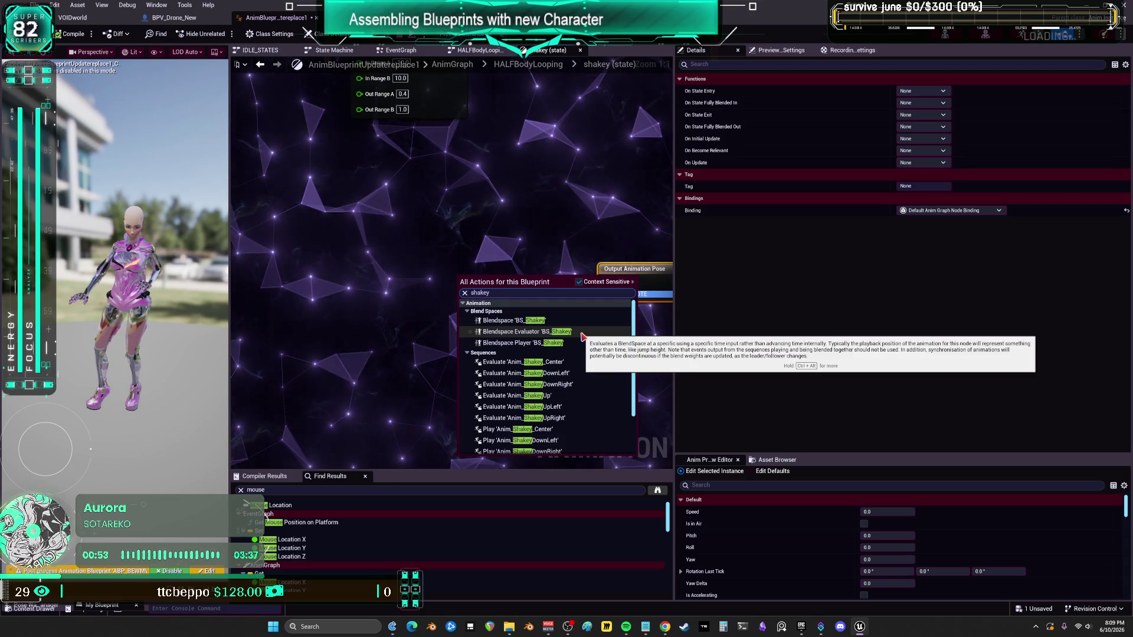
left_click(582, 332)
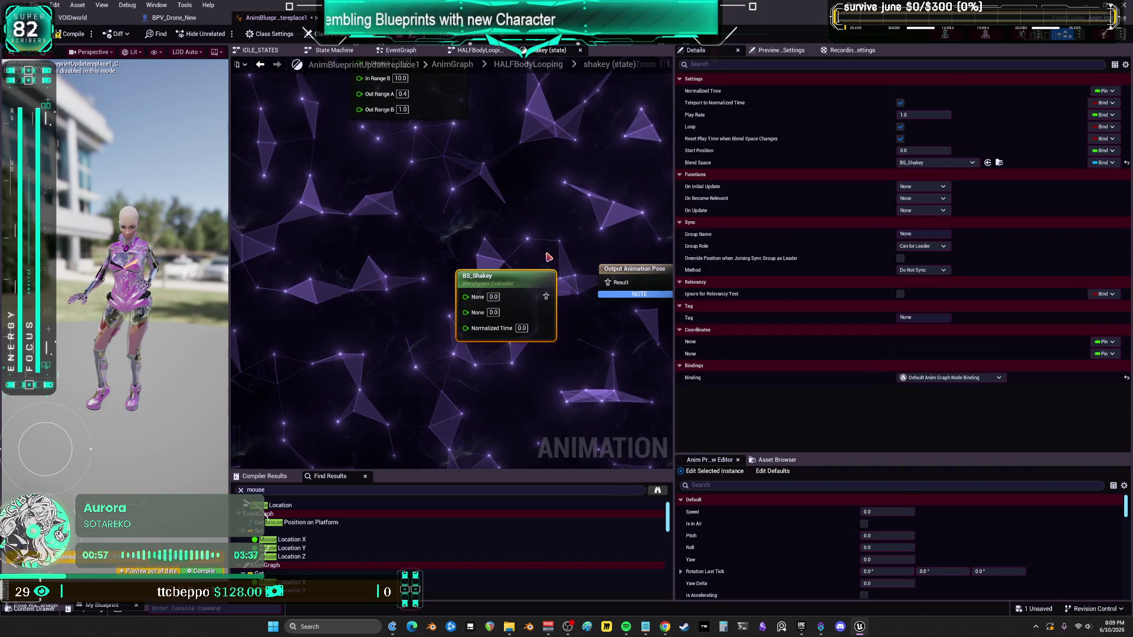
right_click(479, 254)
type("shakey")
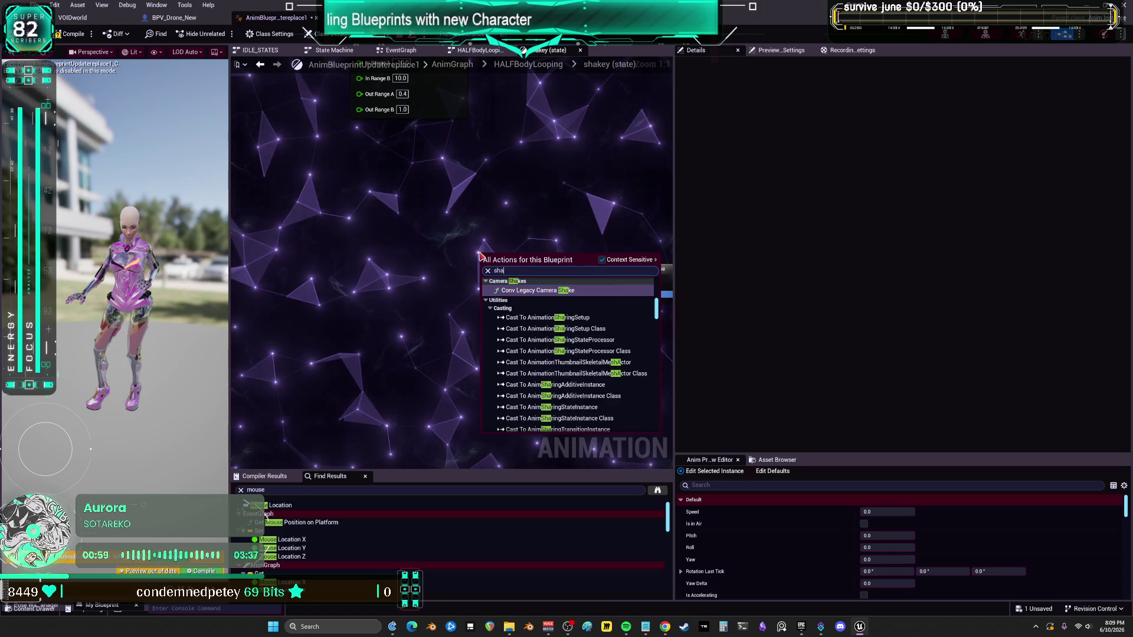
scroll(577, 344, "up", 3)
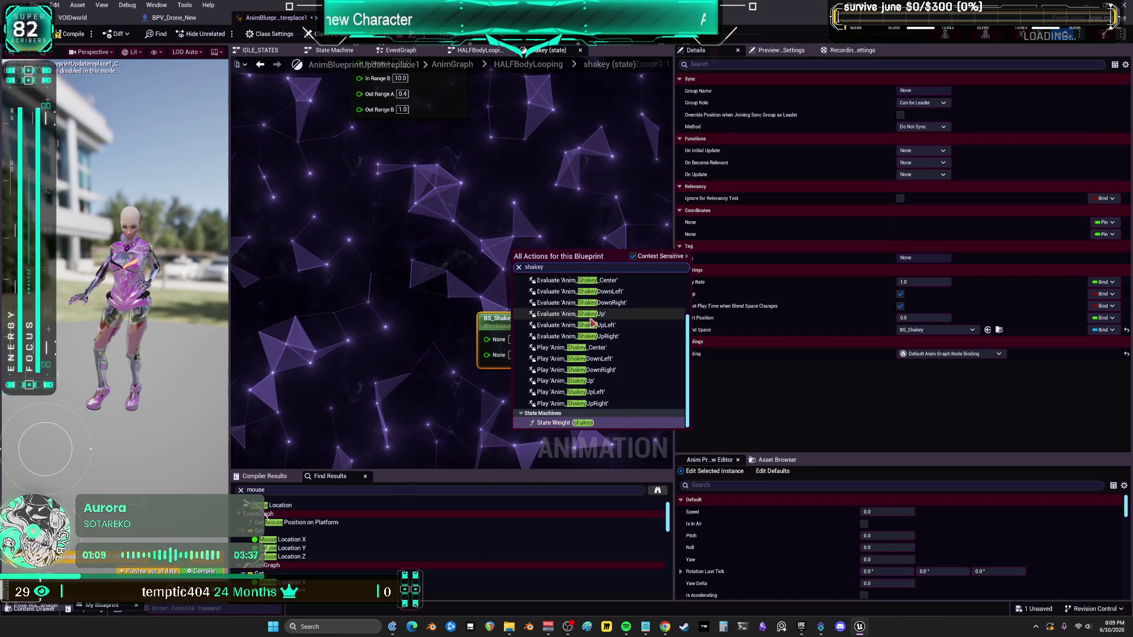
key("ctrl+v")
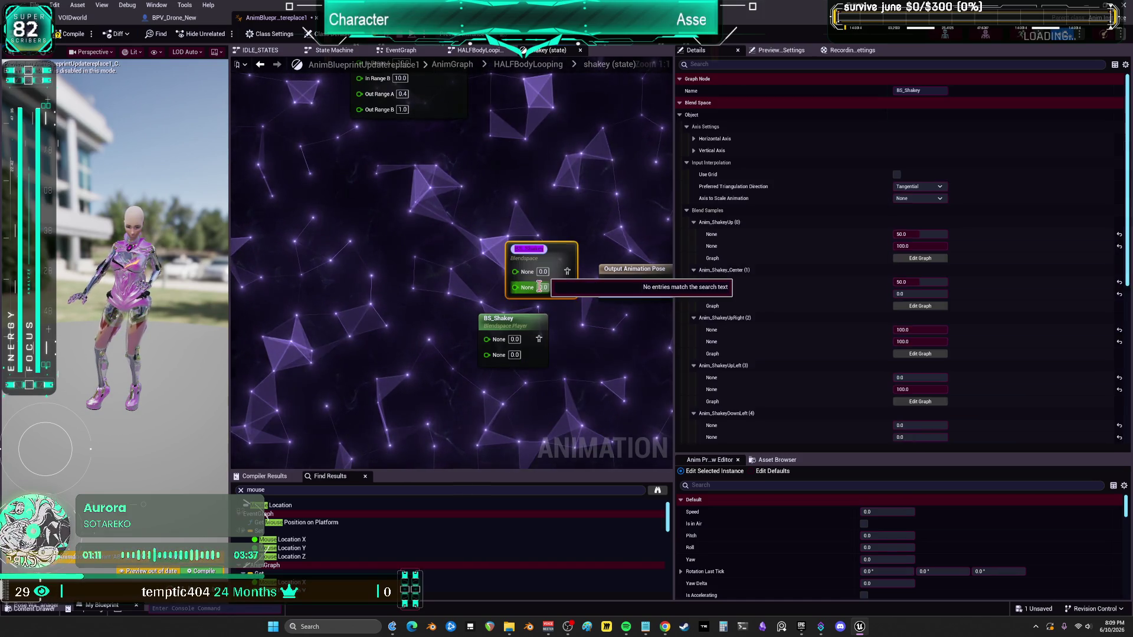
key("Return")
Step: Wire the BS_Shakey player's pose into Output Animation Pose and arrange the two nodes
left_click_drag(557, 255, 536, 255)
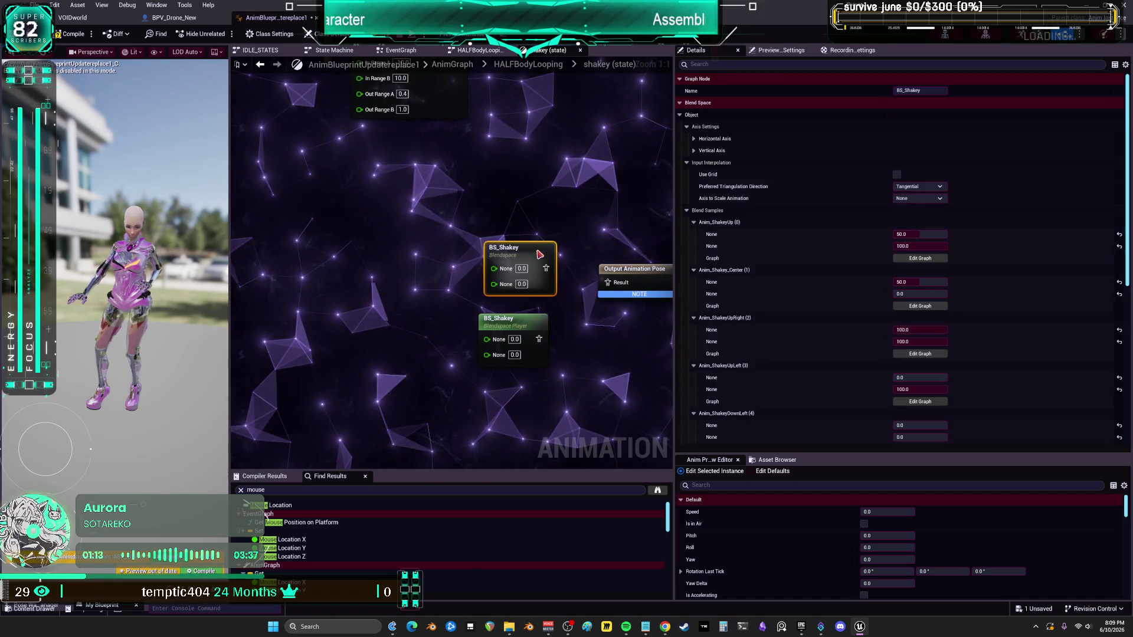
left_click(534, 320)
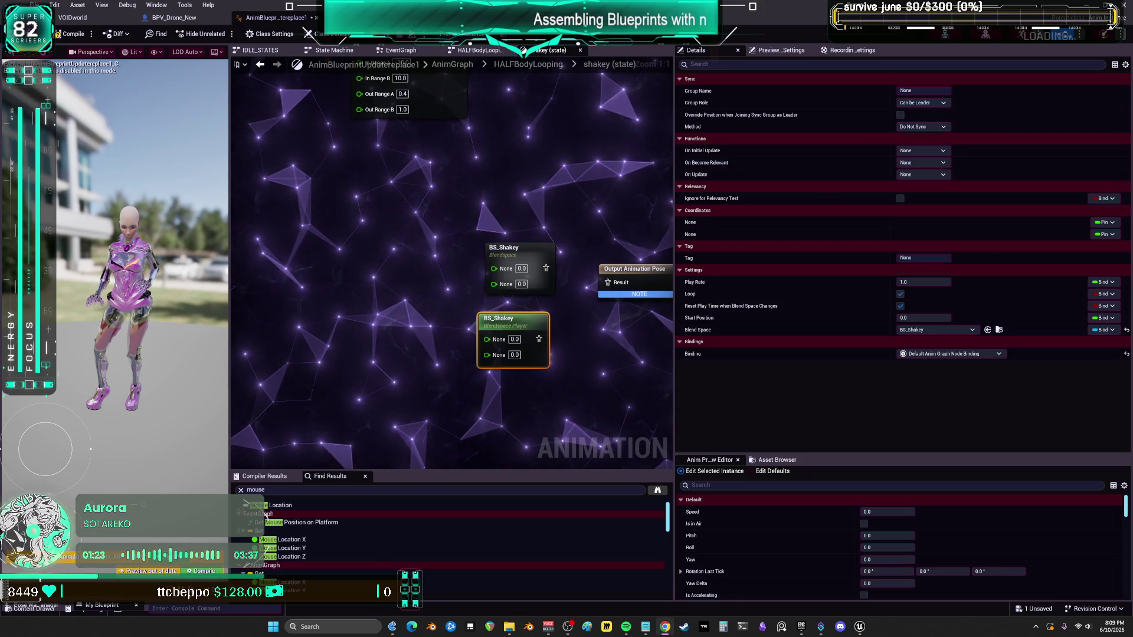
left_click_drag(447, 277, 515, 178)
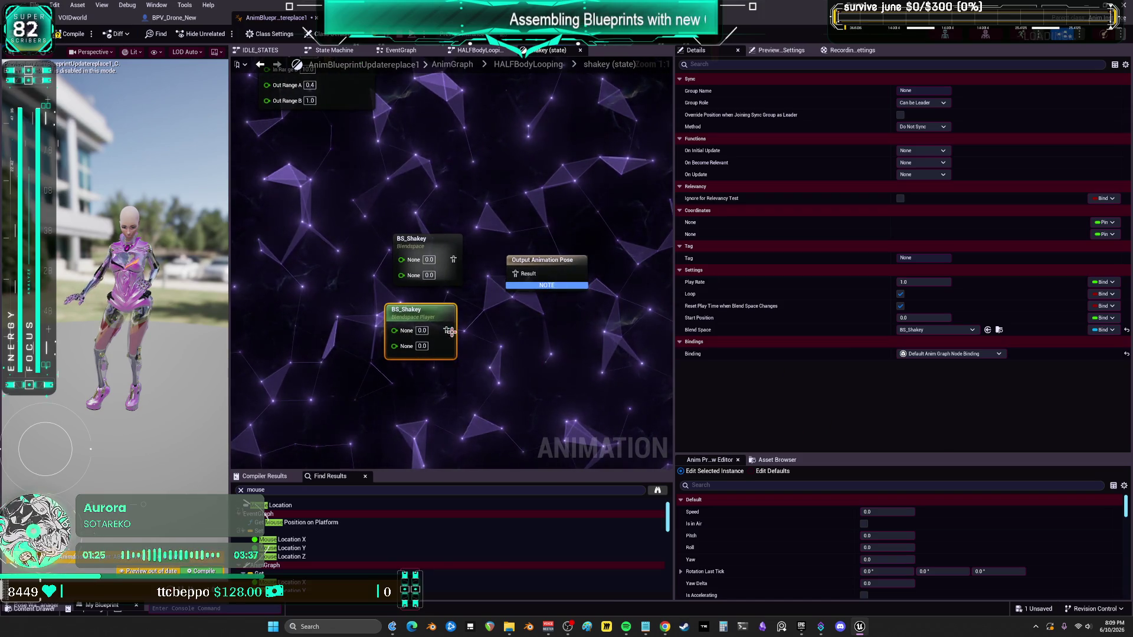
left_click_drag(446, 329, 501, 294)
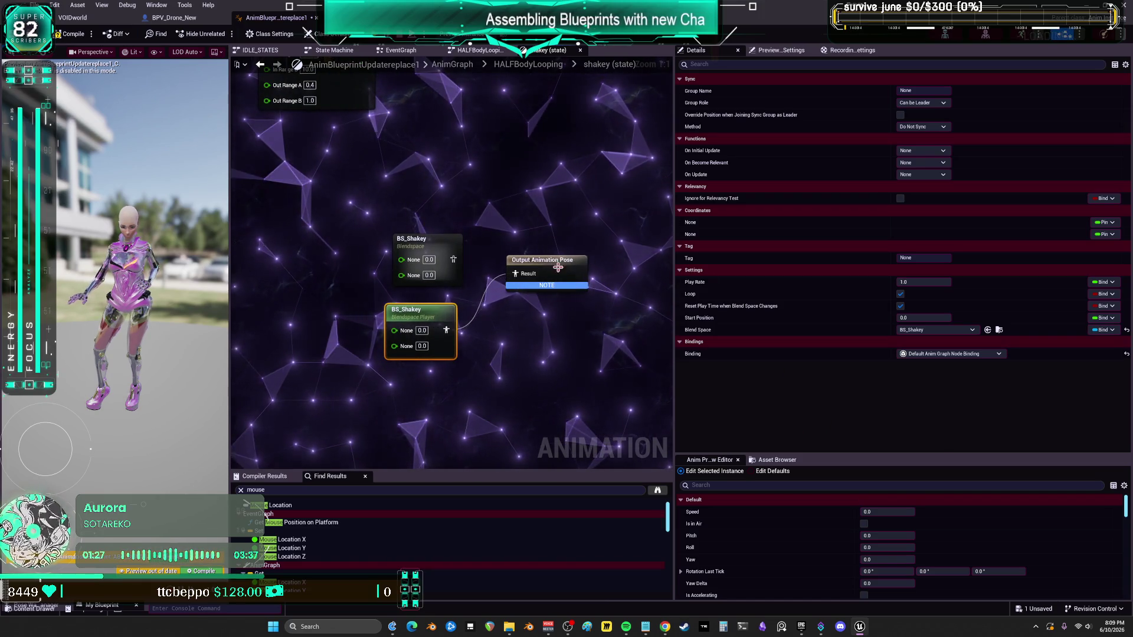
left_click_drag(558, 267, 553, 310)
left_click(448, 313)
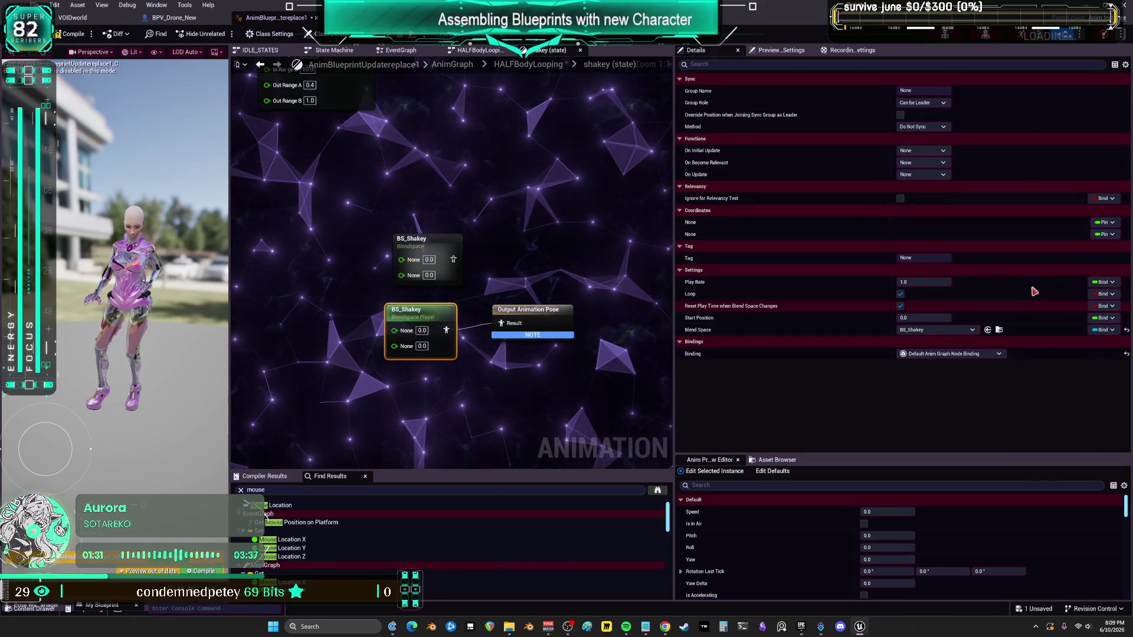
Step: Bind the BS_Shakey player's first coordinate to New Drone Mouse Location X
left_click(1105, 223)
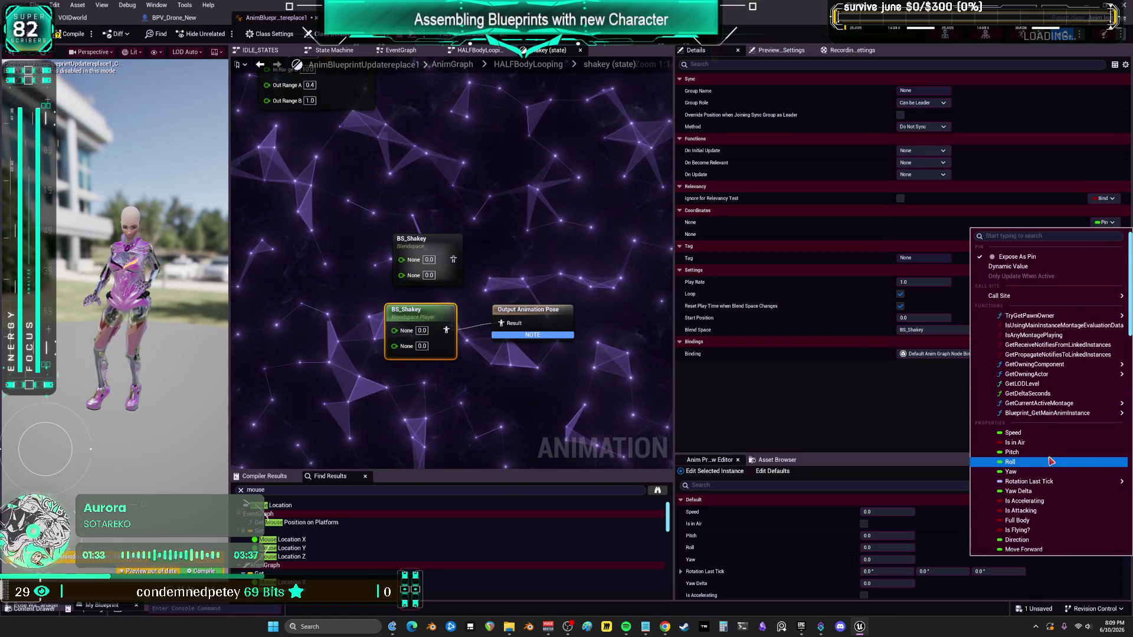
scroll(1057, 455, "down", 3)
mouse_move(1069, 465)
scroll(1065, 464, "down", 5)
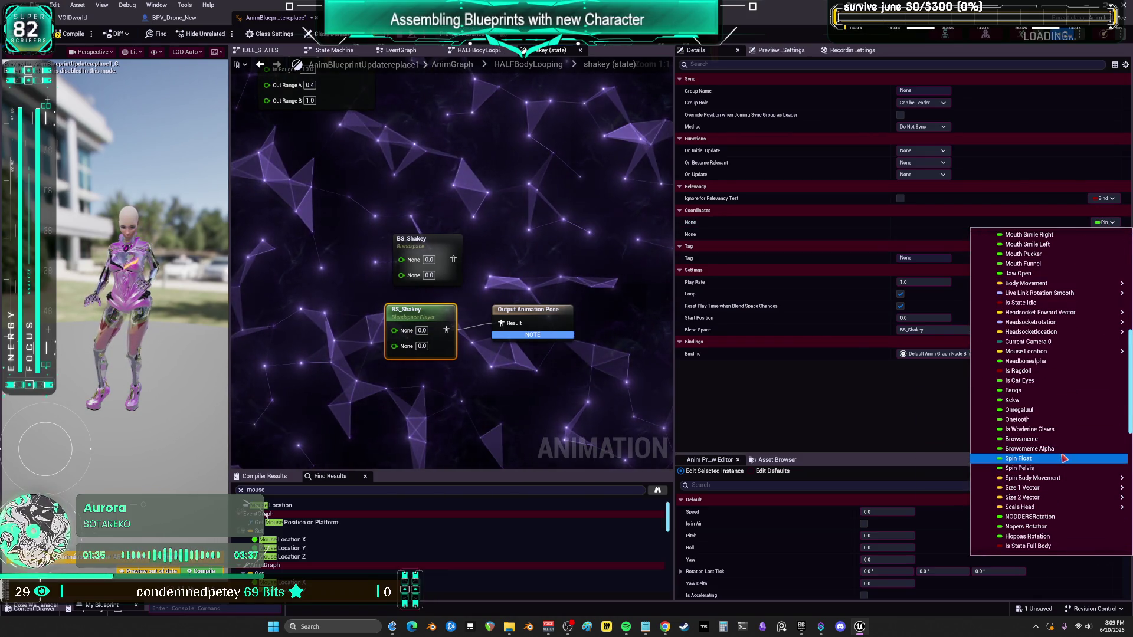
mouse_move(1034, 482)
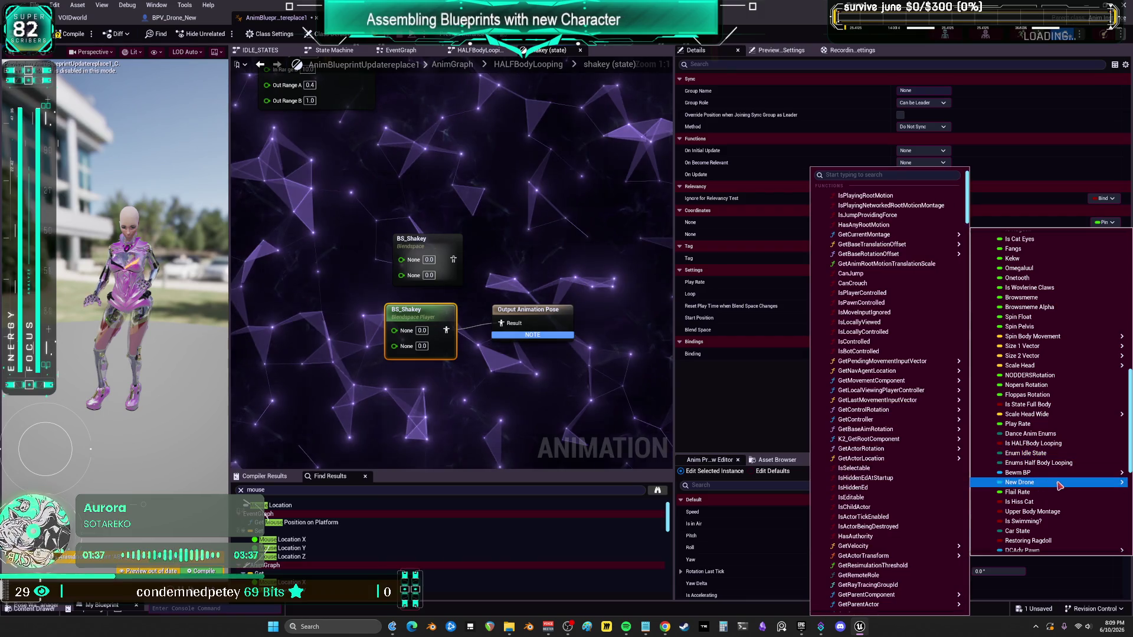
scroll(889, 505, "down", 8)
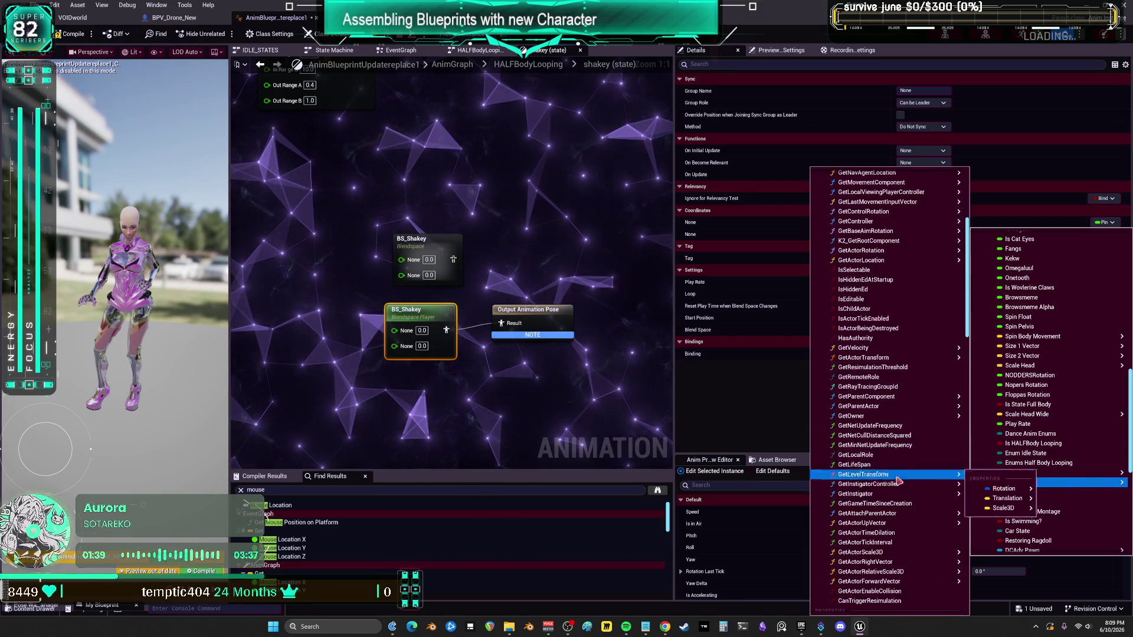
scroll(872, 563, "down", 10)
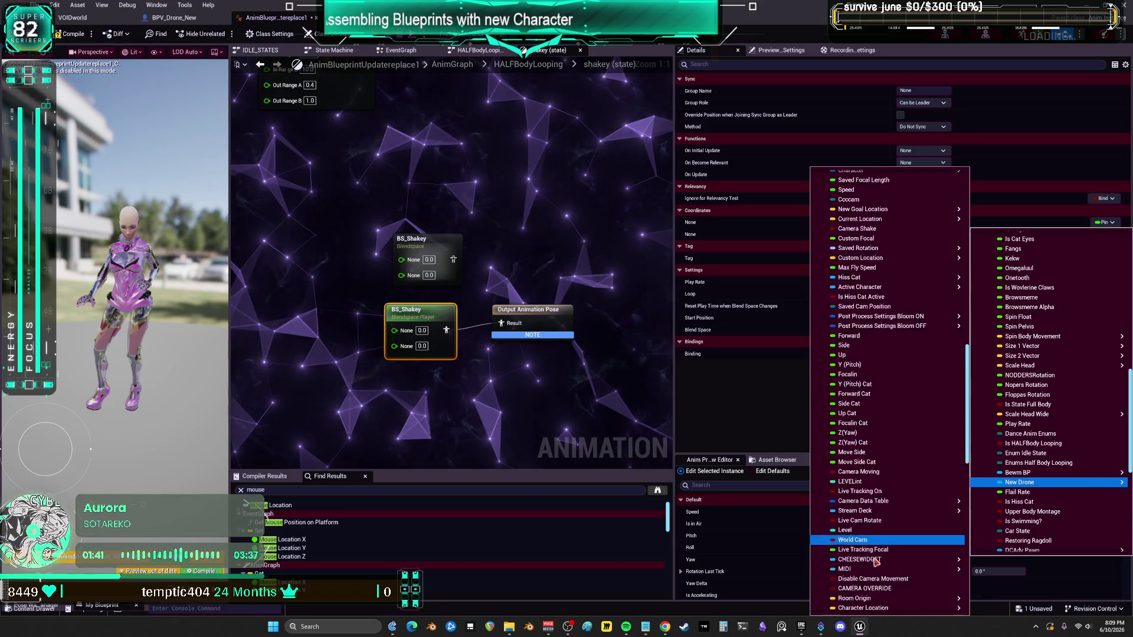
scroll(873, 559, "down", 6)
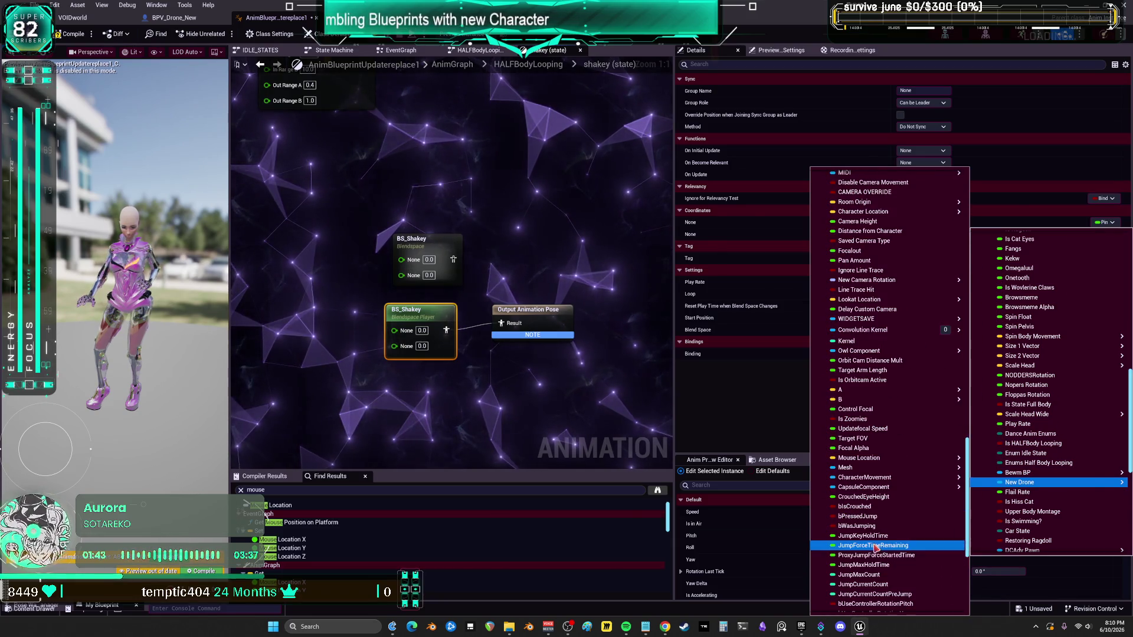
mouse_move(890, 407)
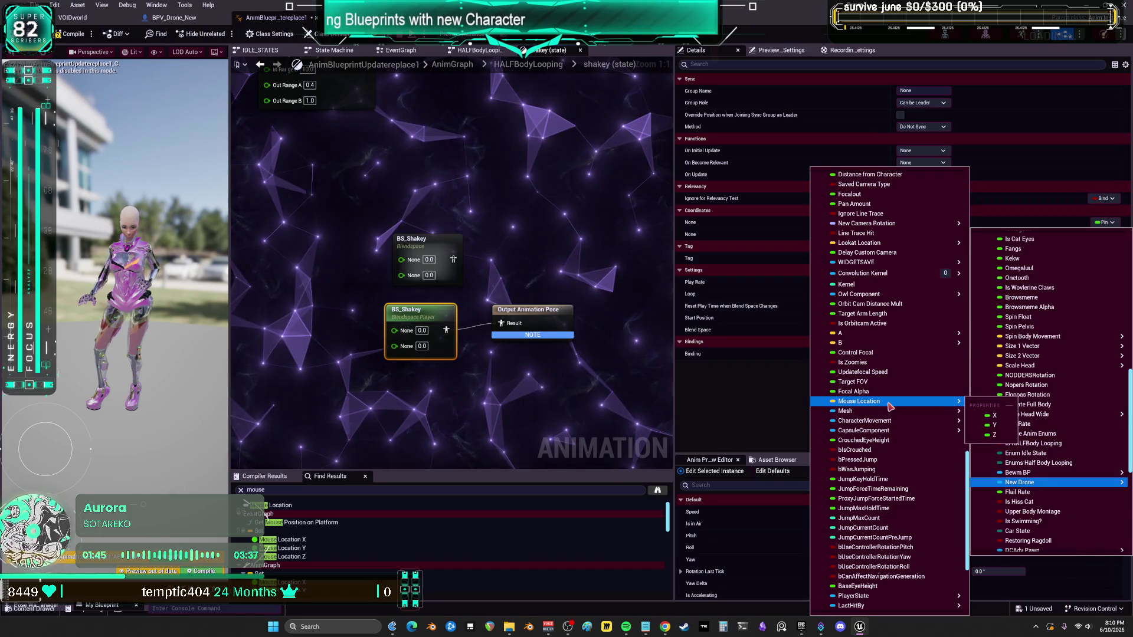
left_click(996, 417)
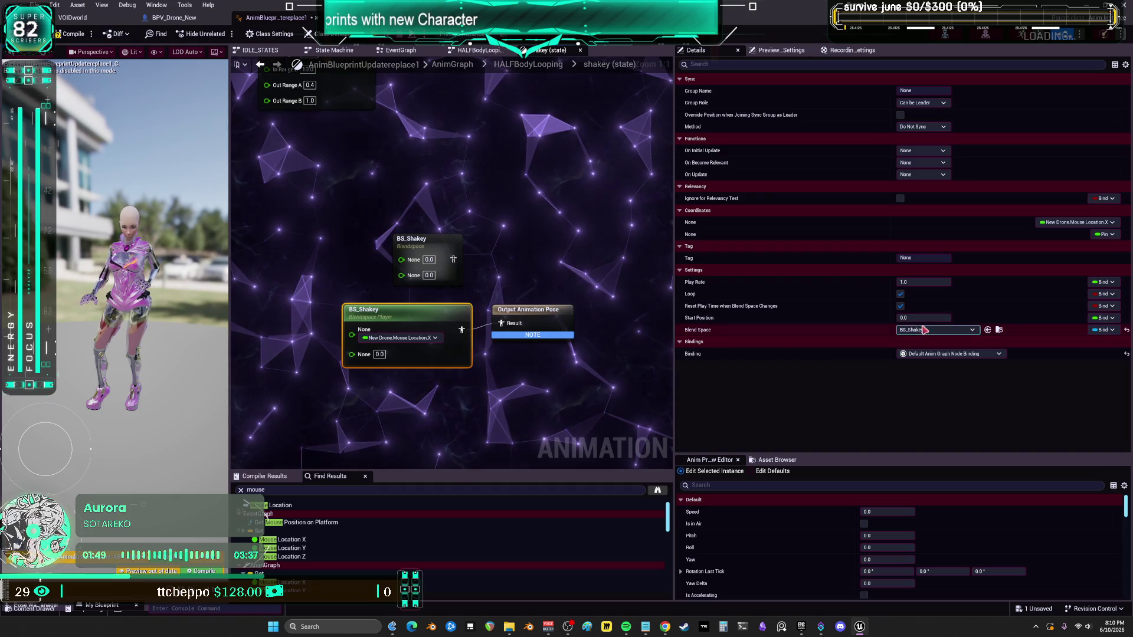
Step: Bind the second coordinate to New Drone Mouse Location Y and compile the animation blueprint
left_click(1104, 235)
scroll(1068, 507, "down", 10)
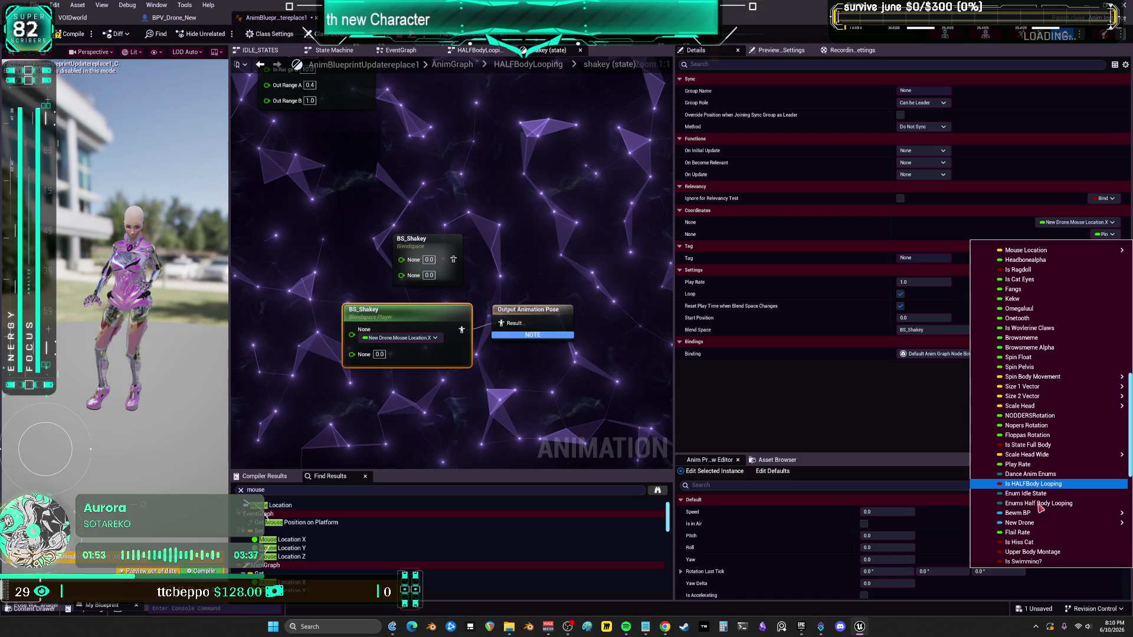
scroll(1040, 507, "down", 3)
mouse_move(1030, 399)
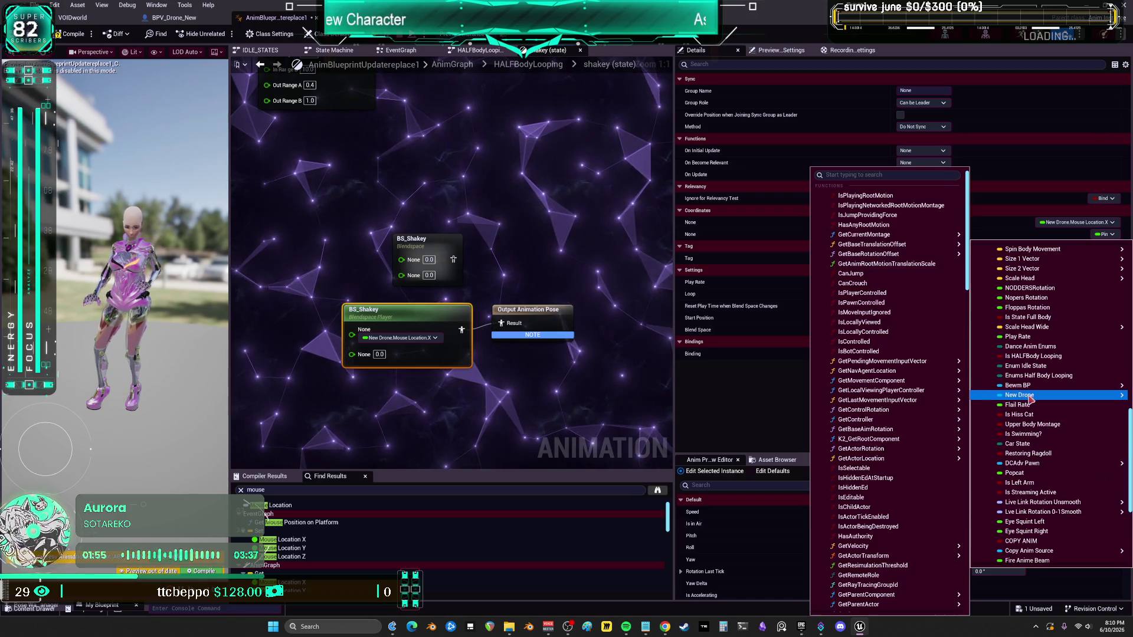
scroll(885, 407, "down", 15)
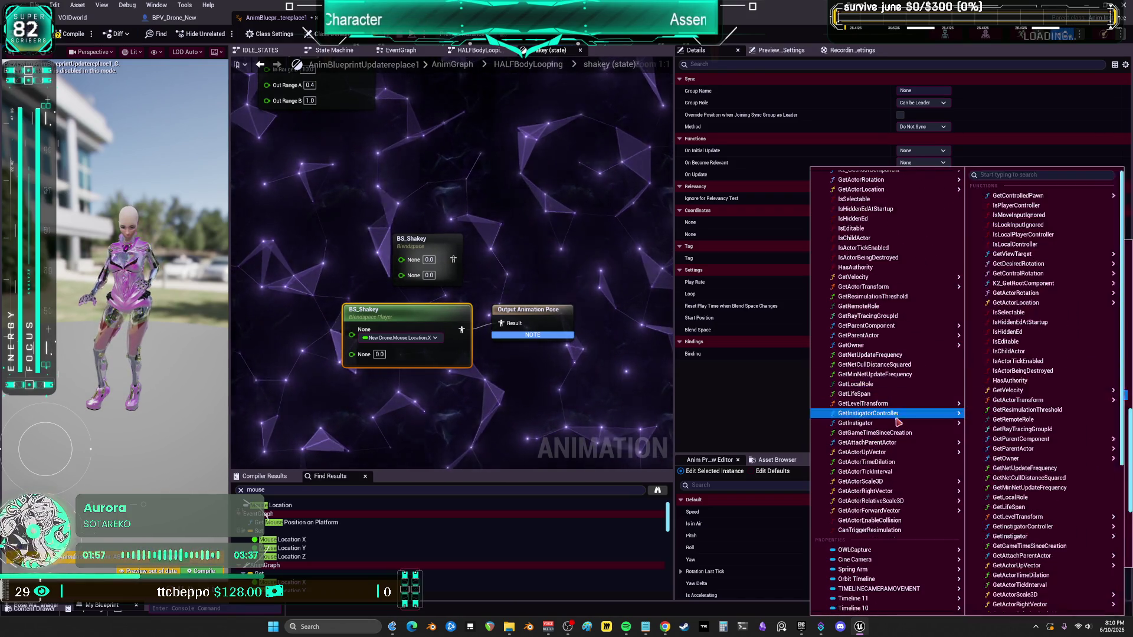
mouse_move(901, 420)
scroll(903, 425, "down", 2)
scroll(894, 522, "down", 15)
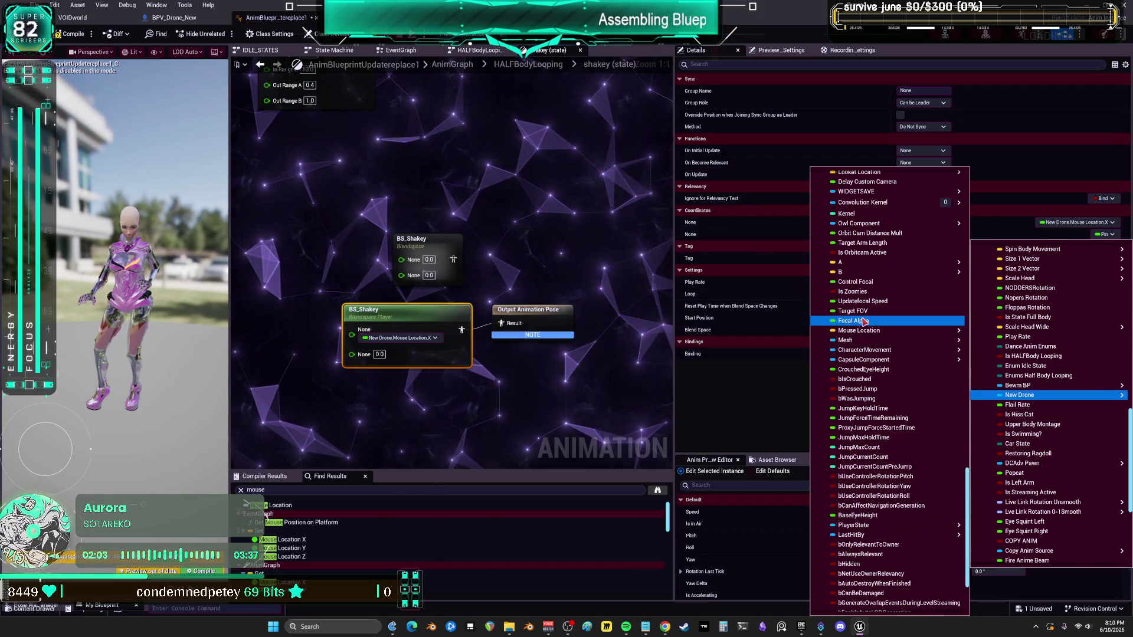
mouse_move(874, 330)
left_click(990, 355)
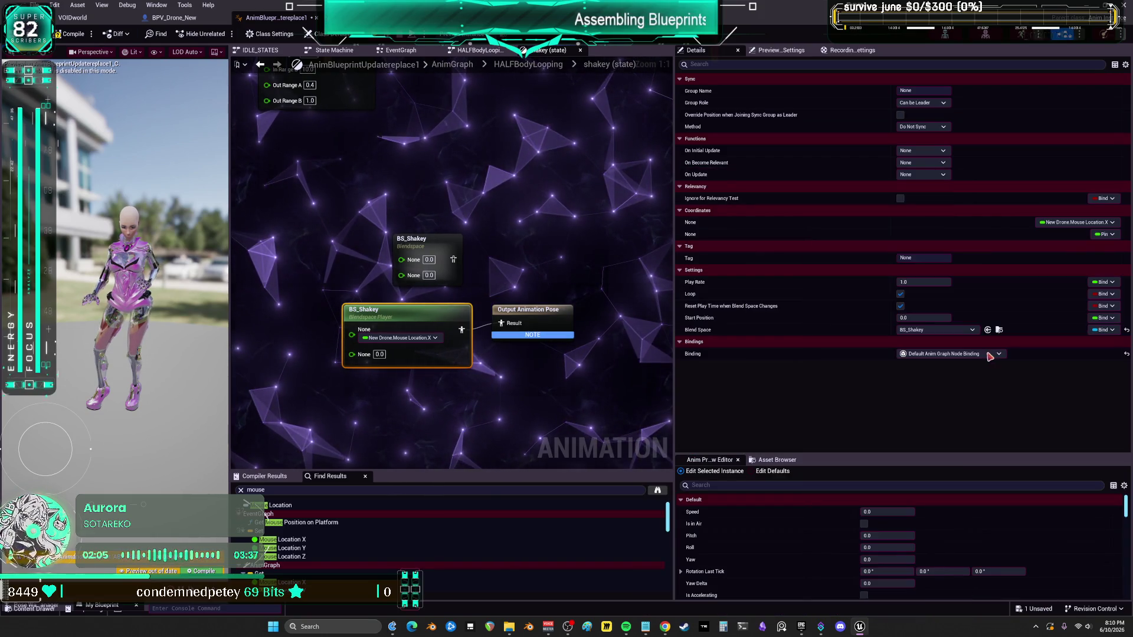
left_click(71, 34)
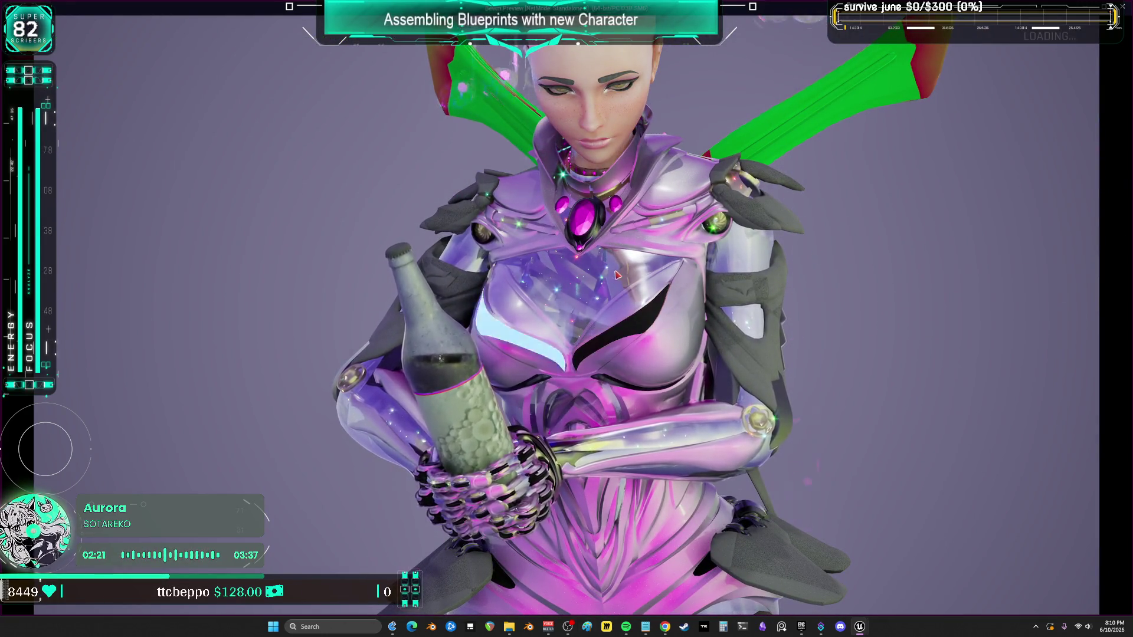
key("Escape")
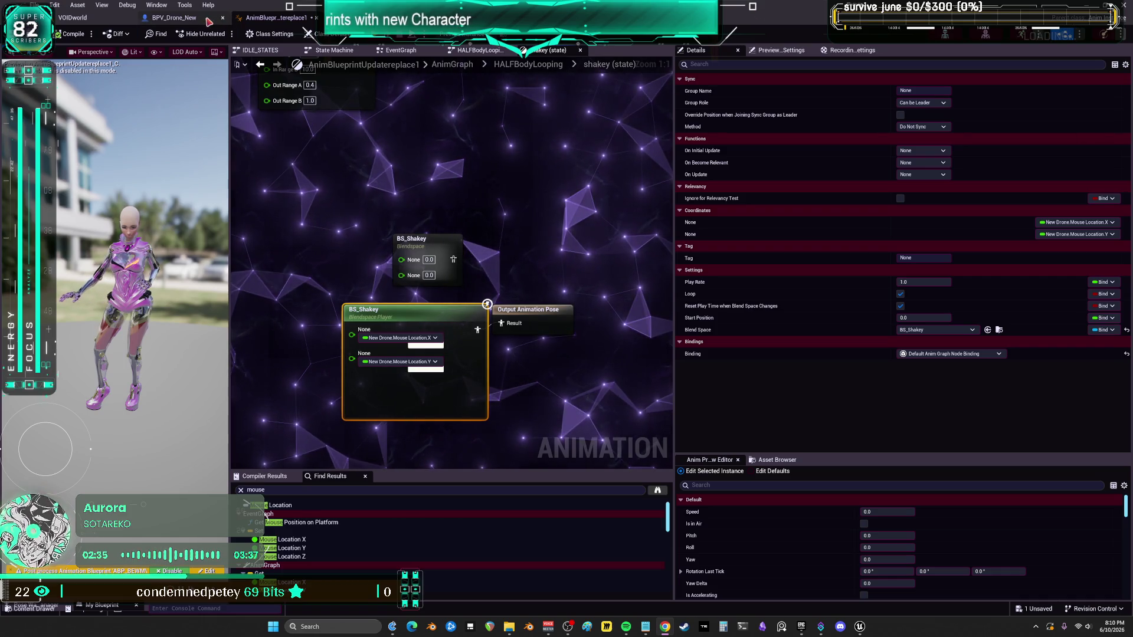
key("ctrl+Tab")
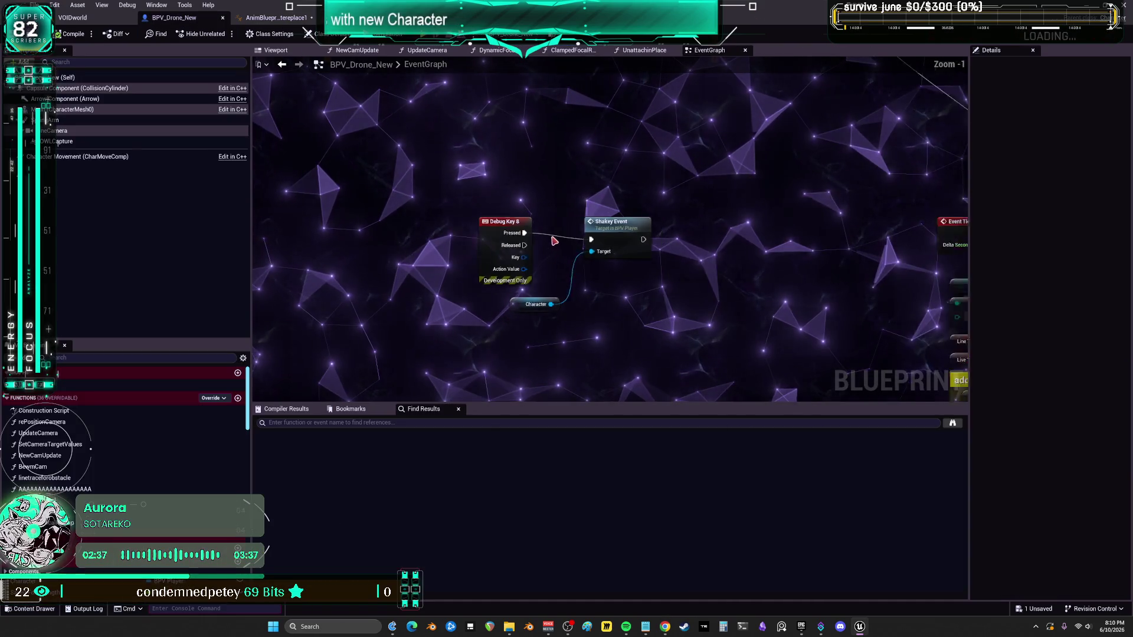
scroll(586, 256, "down", 5)
scroll(586, 255, "up", 7)
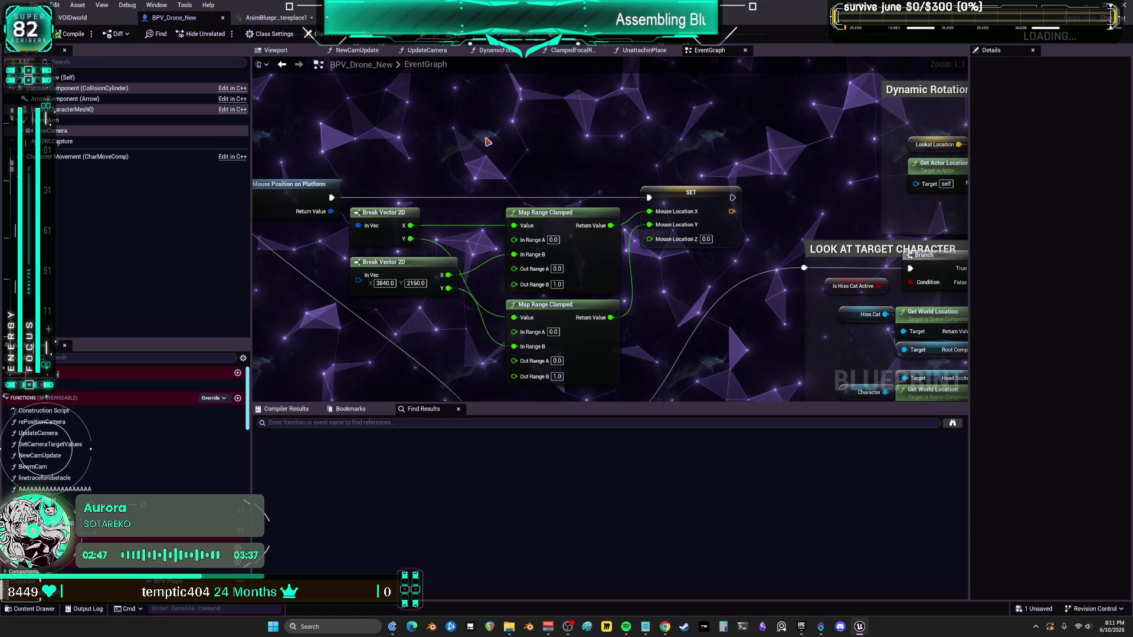
left_click(275, 18)
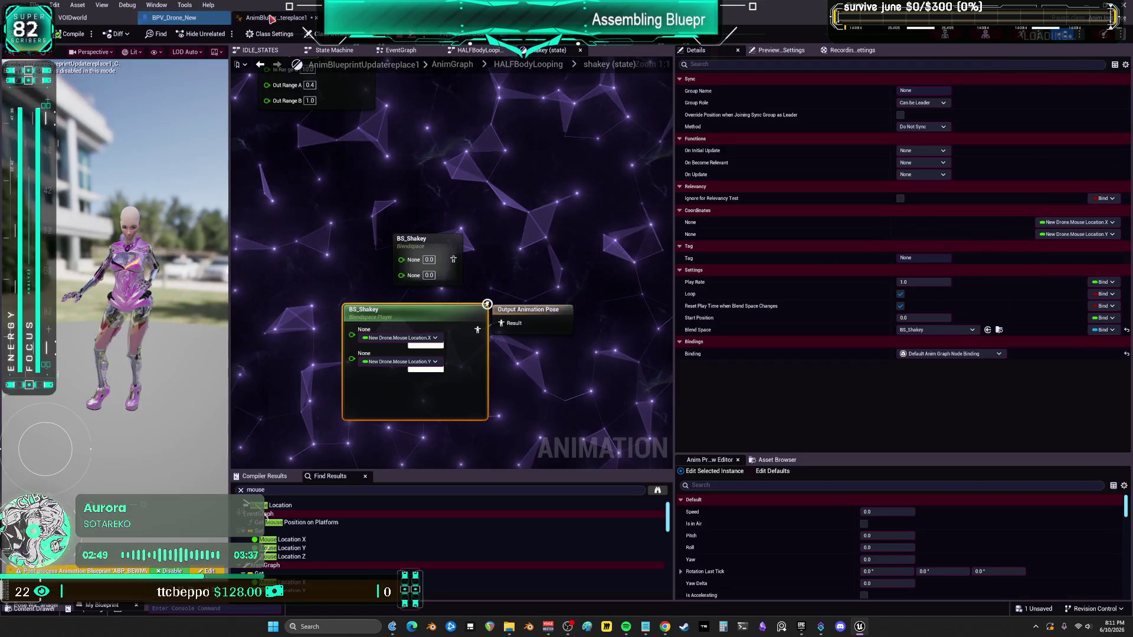
double_click(412, 311)
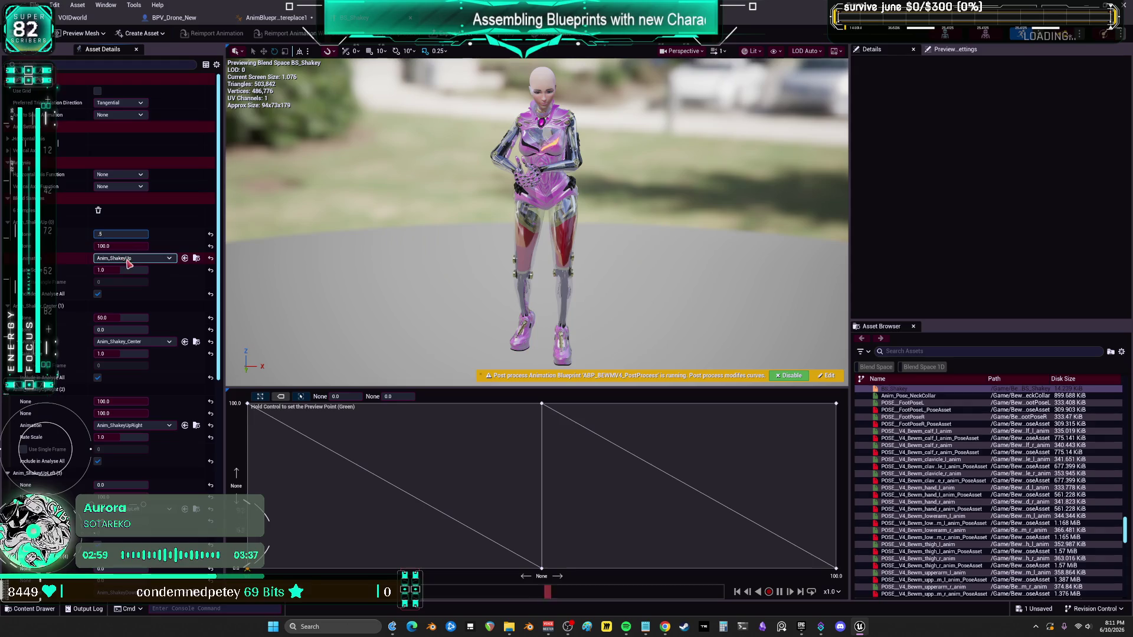
Step: Rescale BS_Shakey's sample coordinates into the 0–1 range, using values 0.5 and 1.0
key("Return")
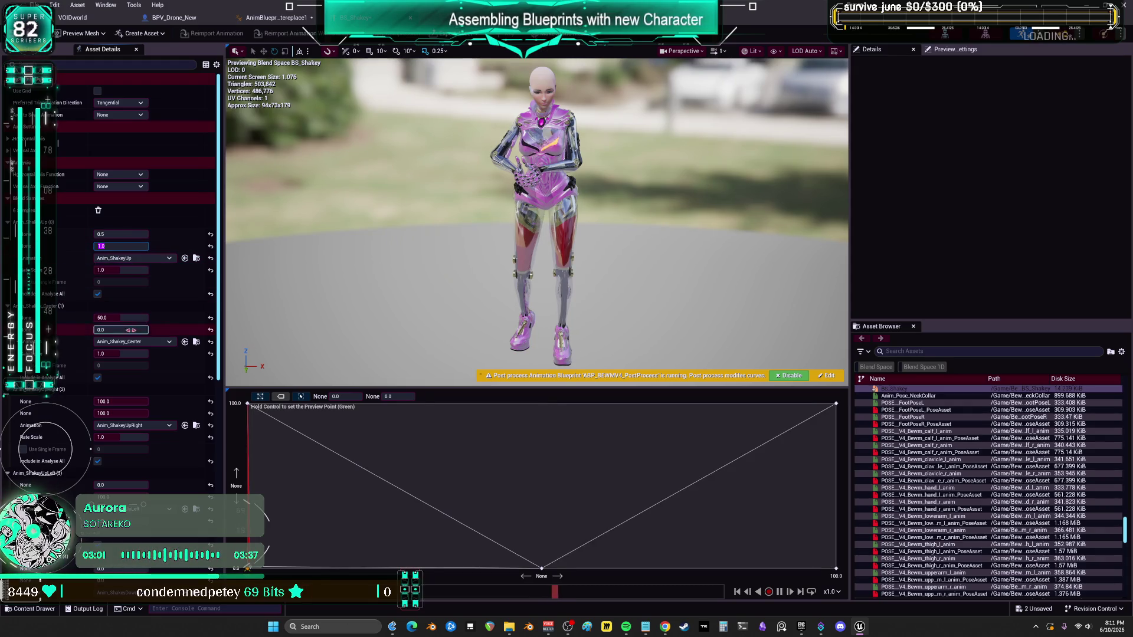
type("0.5")
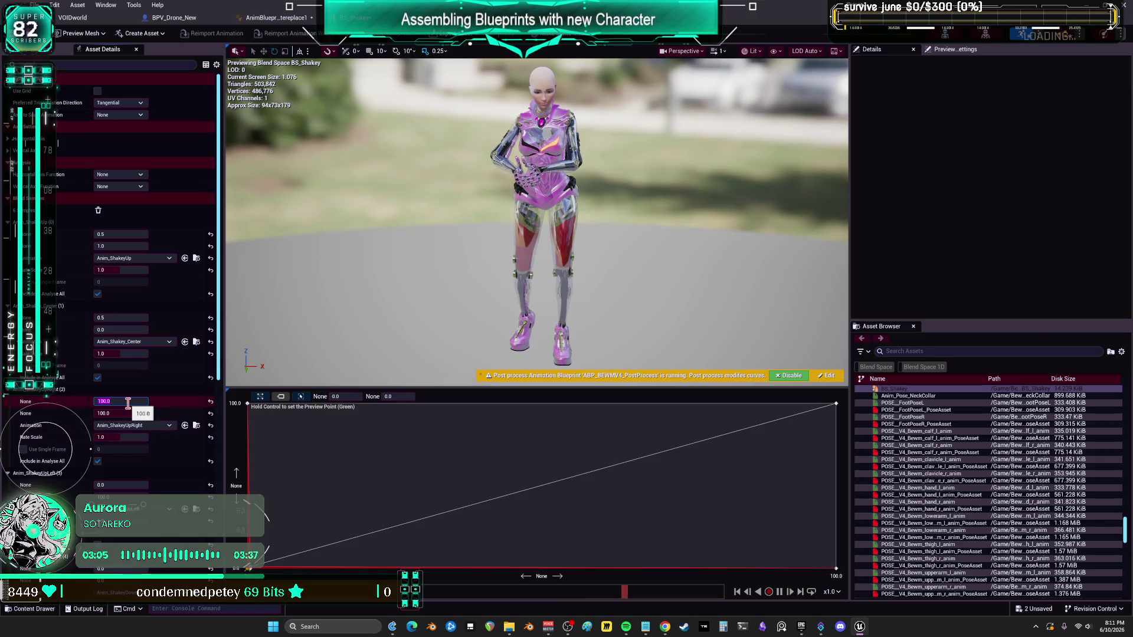
type("1")
left_click(123, 413)
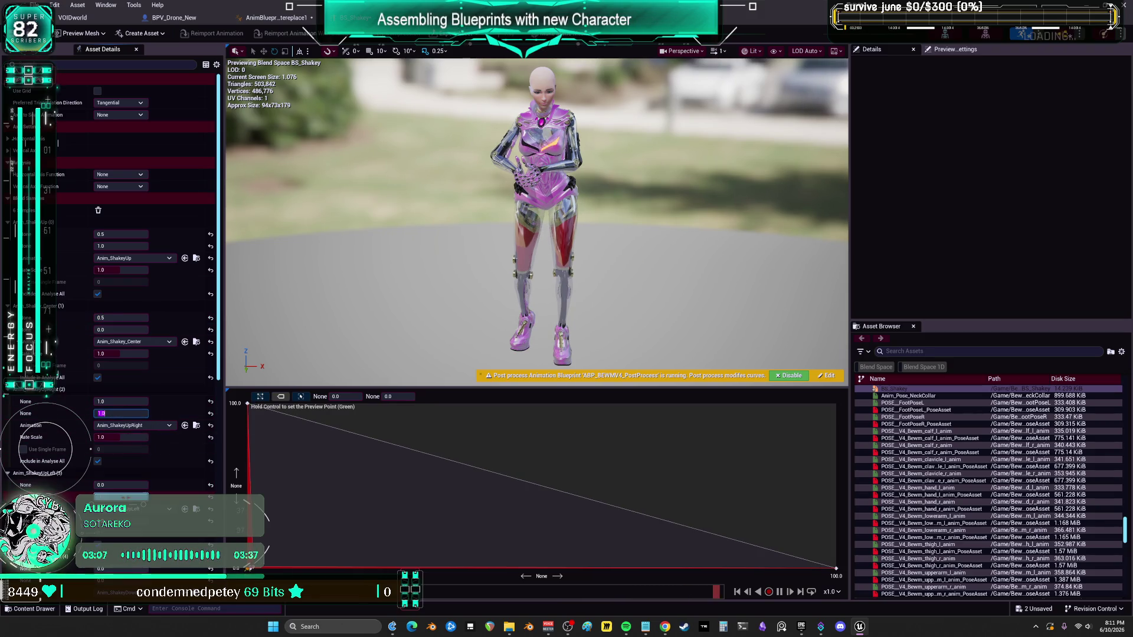
left_click(121, 496)
type("1")
key("Return")
Step: Set both the horizontal and vertical Maximum Axis Value to 1.0
scroll(112, 295, "down", 5)
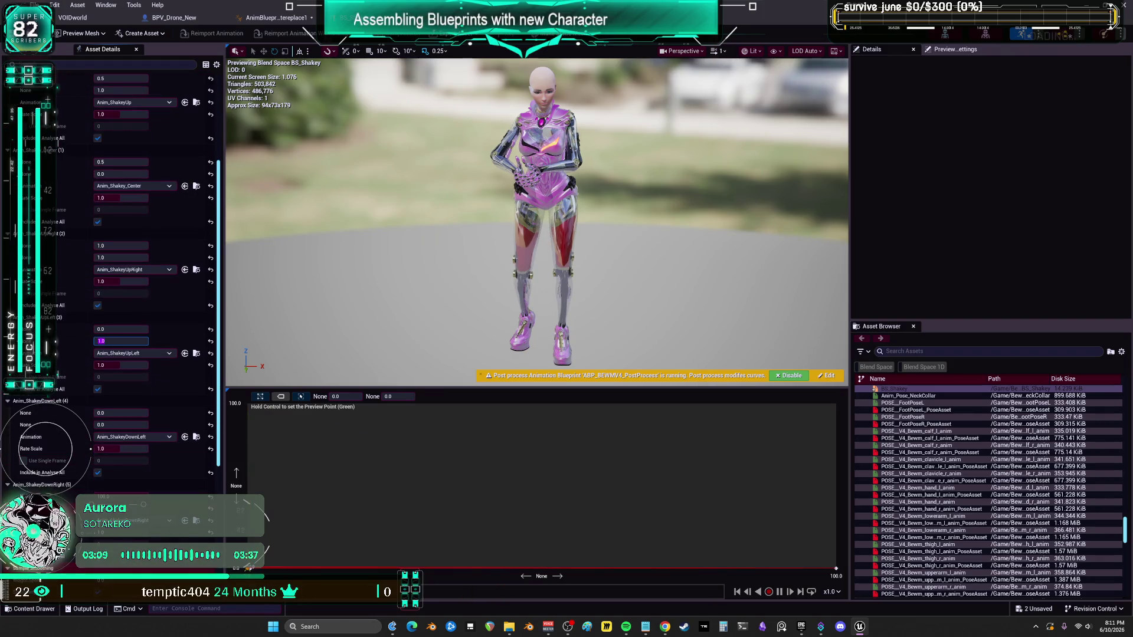
scroll(69, 431, "up", 5)
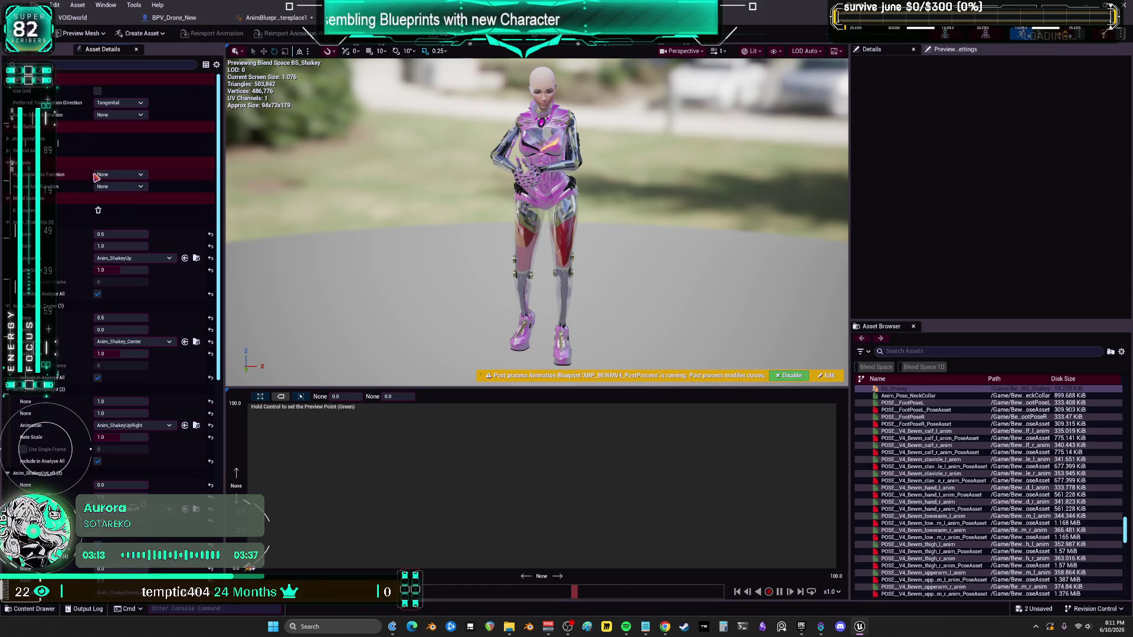
scroll(112, 170, "up", 7)
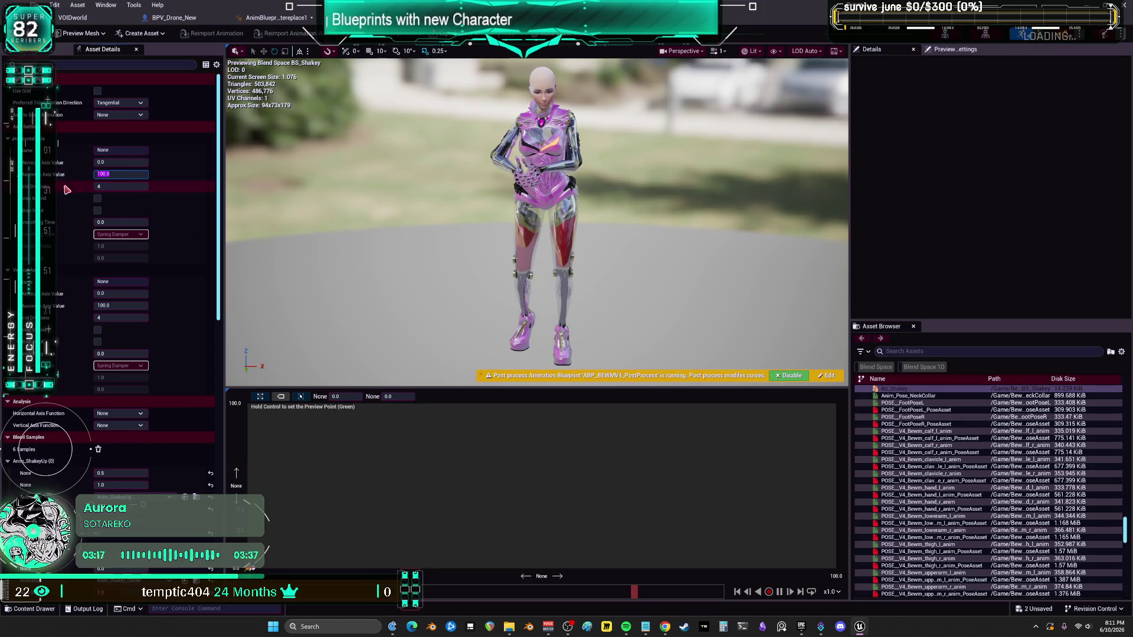
type("1")
key("Return")
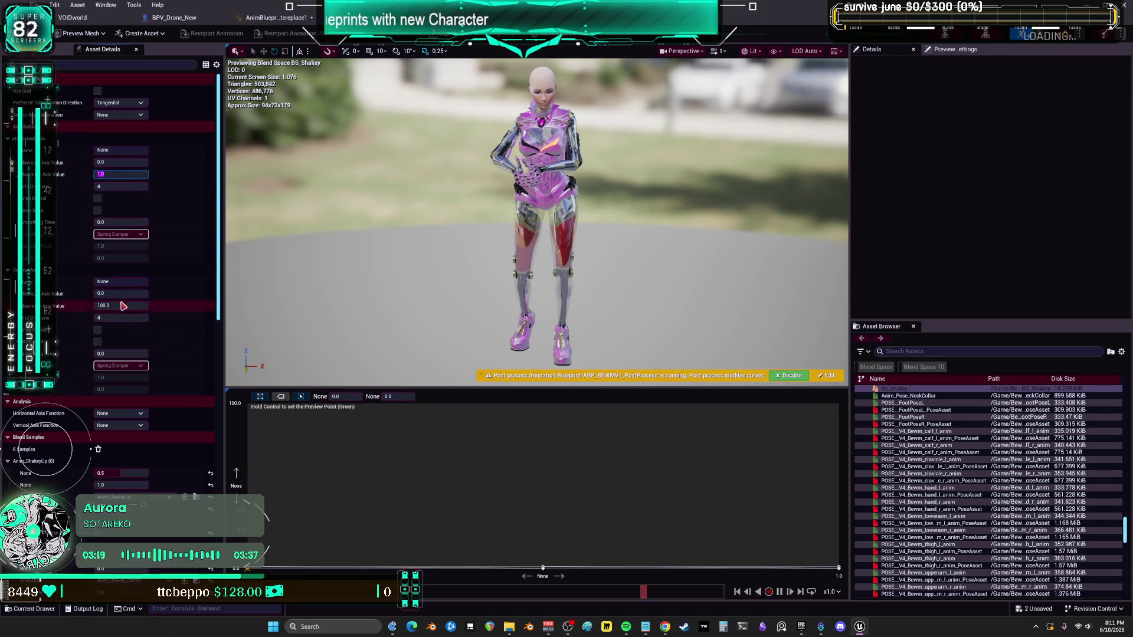
left_click(123, 306)
type("1")
key("Return")
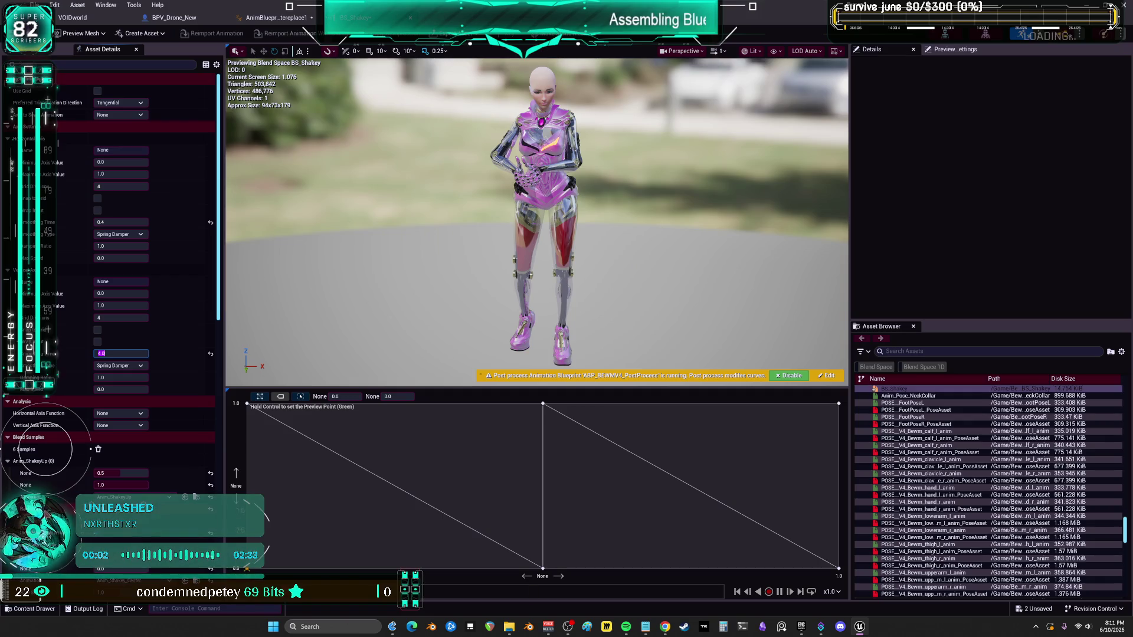
Step: Play-test the game, stop the preview, and return to the animation blueprint graph
scroll(57, 492, "down", 15)
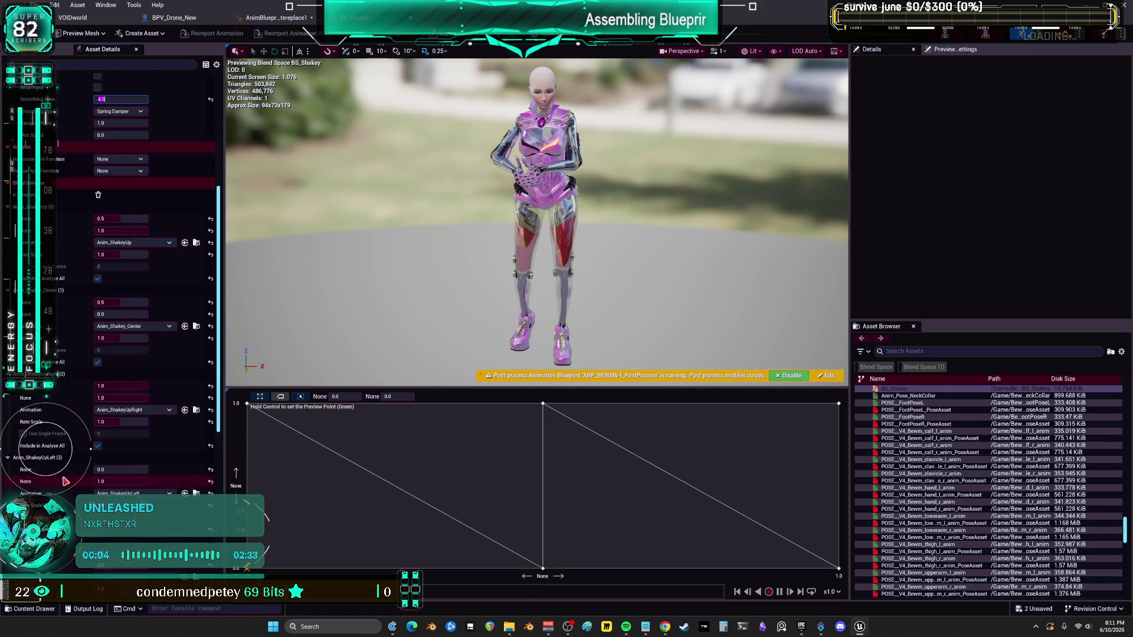
scroll(57, 492, "down", 8)
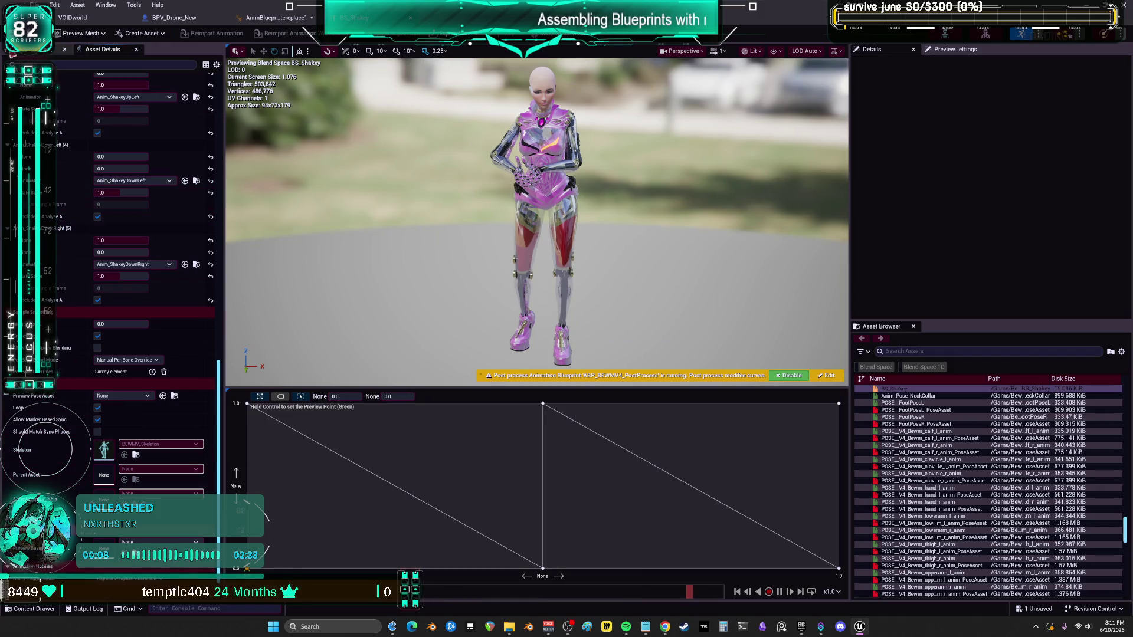
left_click(134, 23)
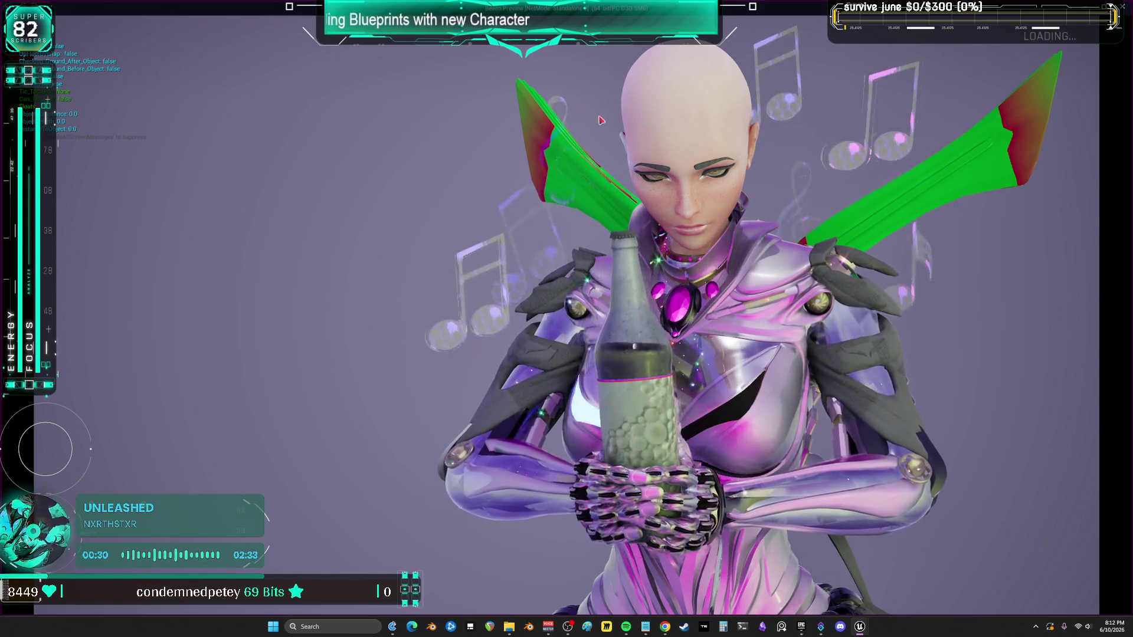
key("Escape")
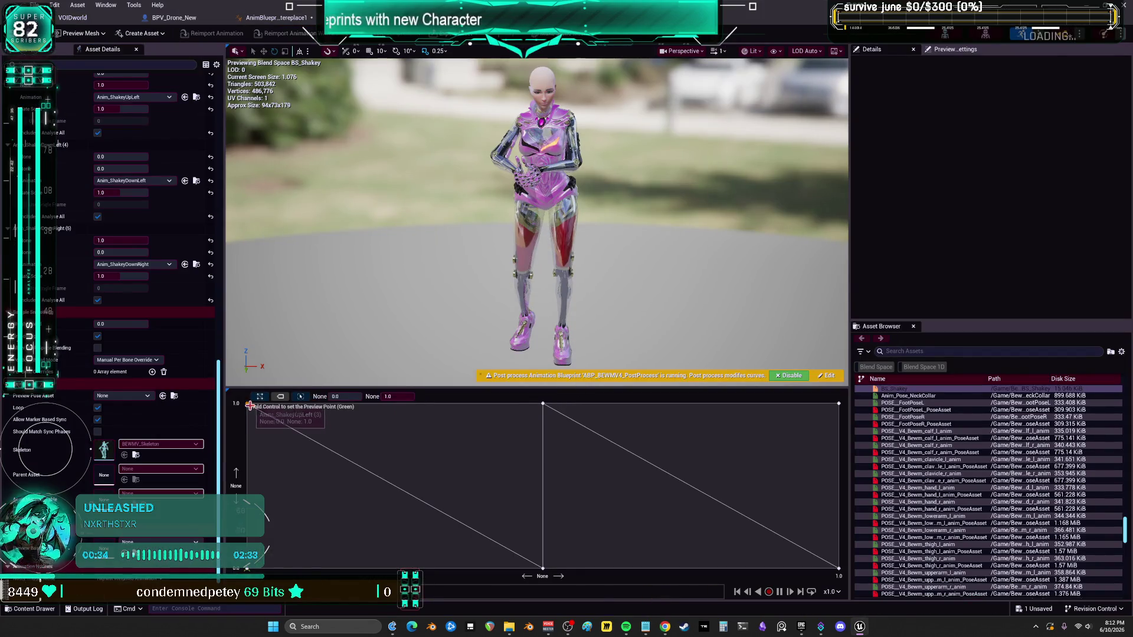
left_click(275, 18)
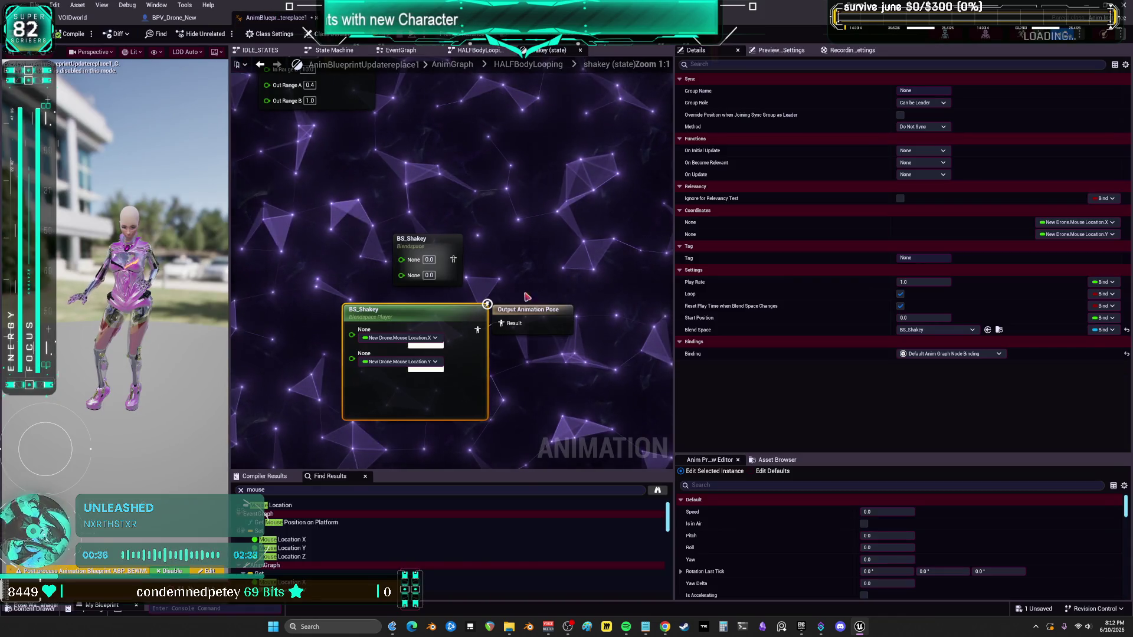
left_click(174, 18)
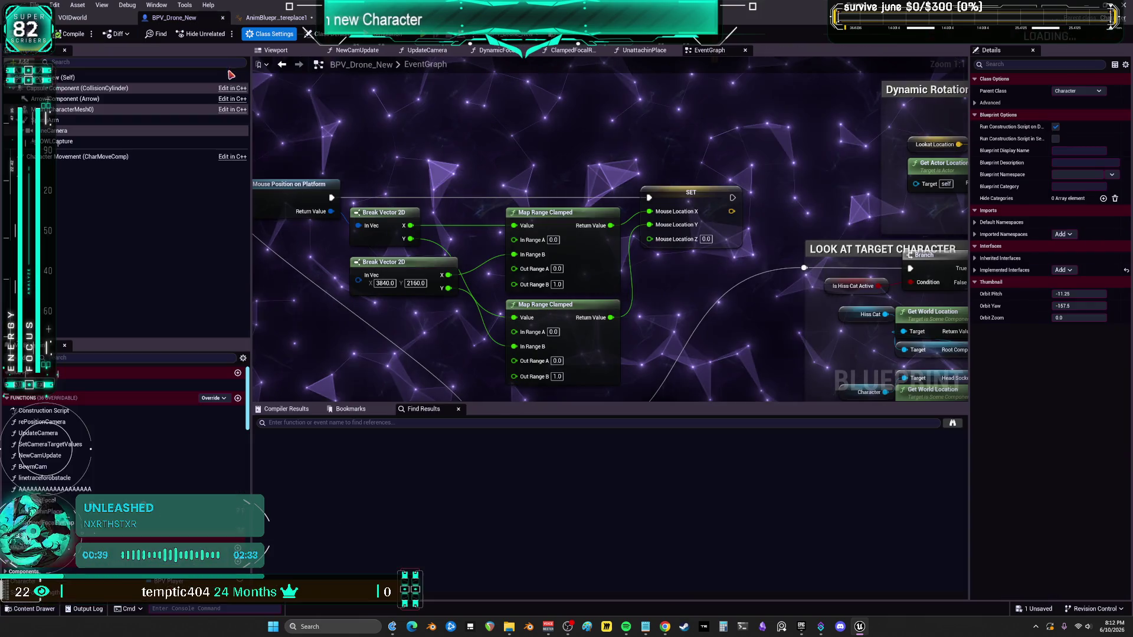
left_click(598, 343)
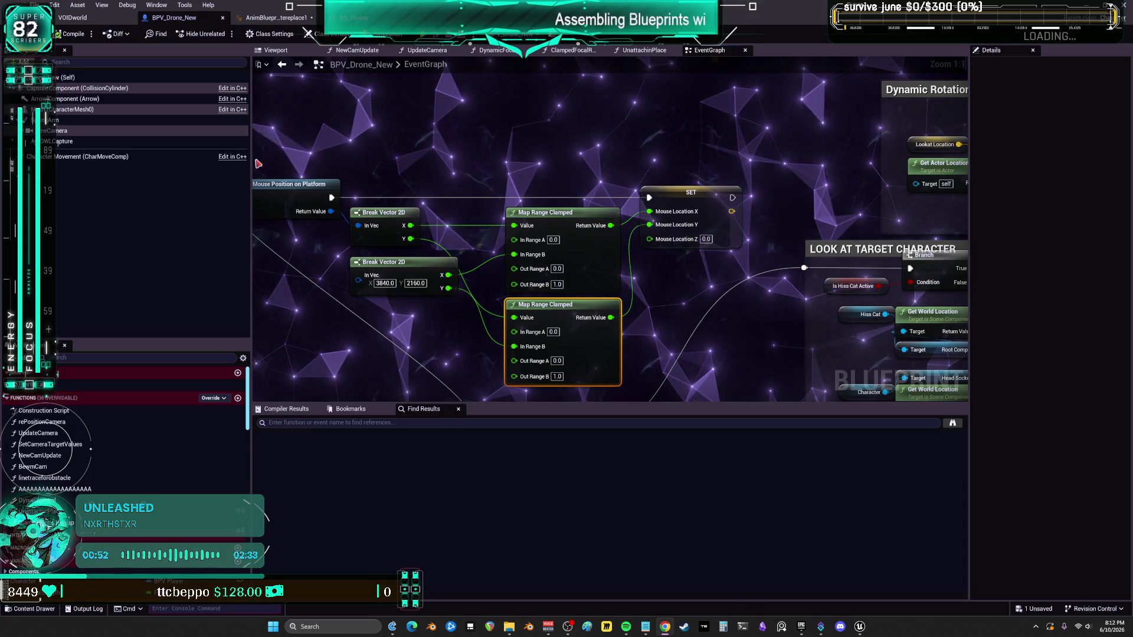
left_click(416, 36)
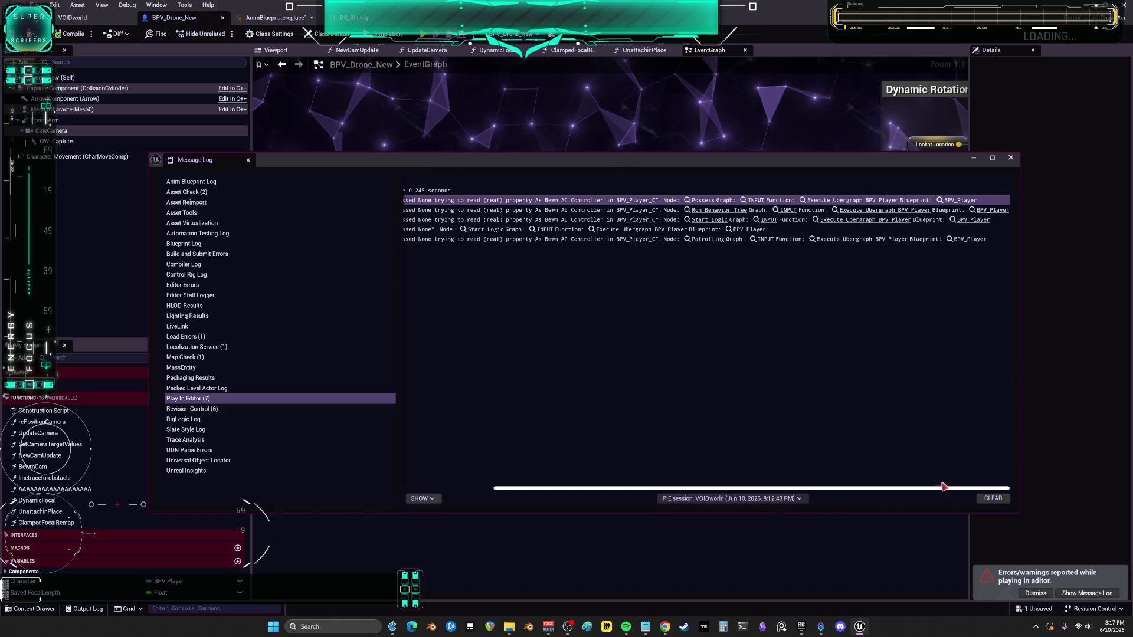
Step: Scroll the Message Log to the line starts and close it
left_click_drag(943, 487, 641, 487)
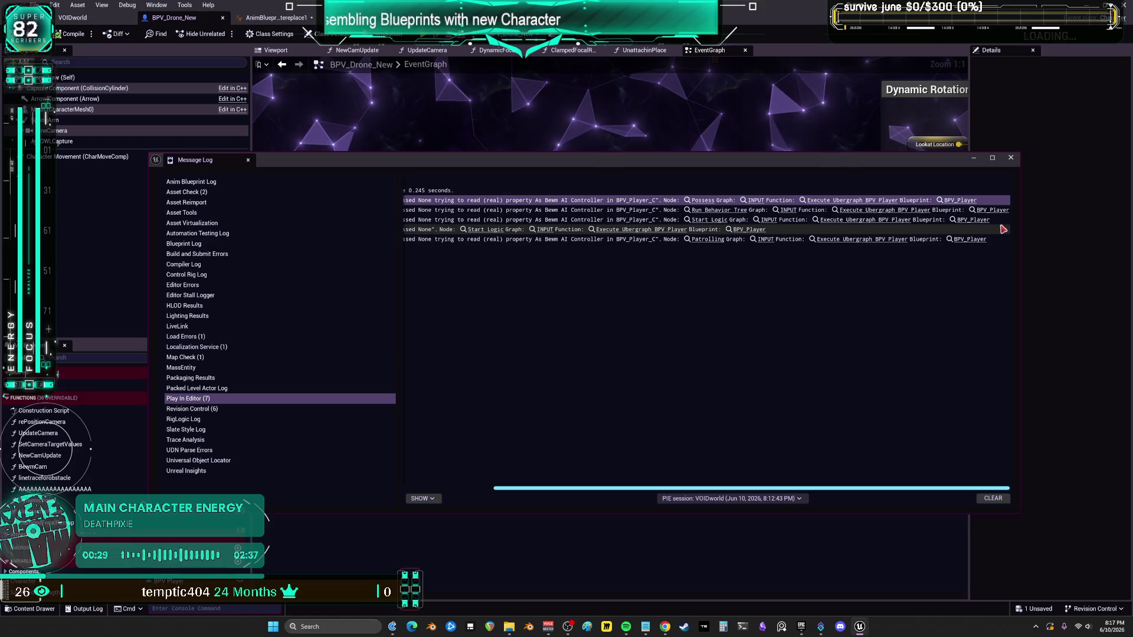
left_click(1011, 158)
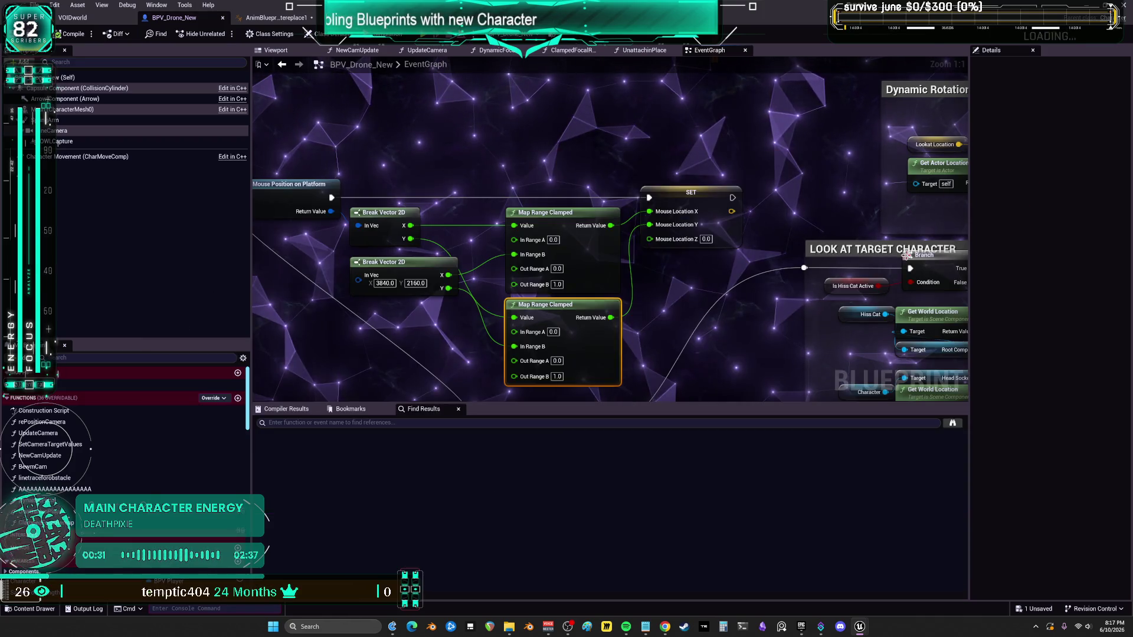
Step: Pan the drone EventGraph to show Get Mouse Position on Platform and Event Tick, then open Edit
mouse_move(718, 189)
left_mouse_down()
mouse_move(894, 165)
mouse_move(761, 177)
mouse_move(856, 168)
left_mouse_up()
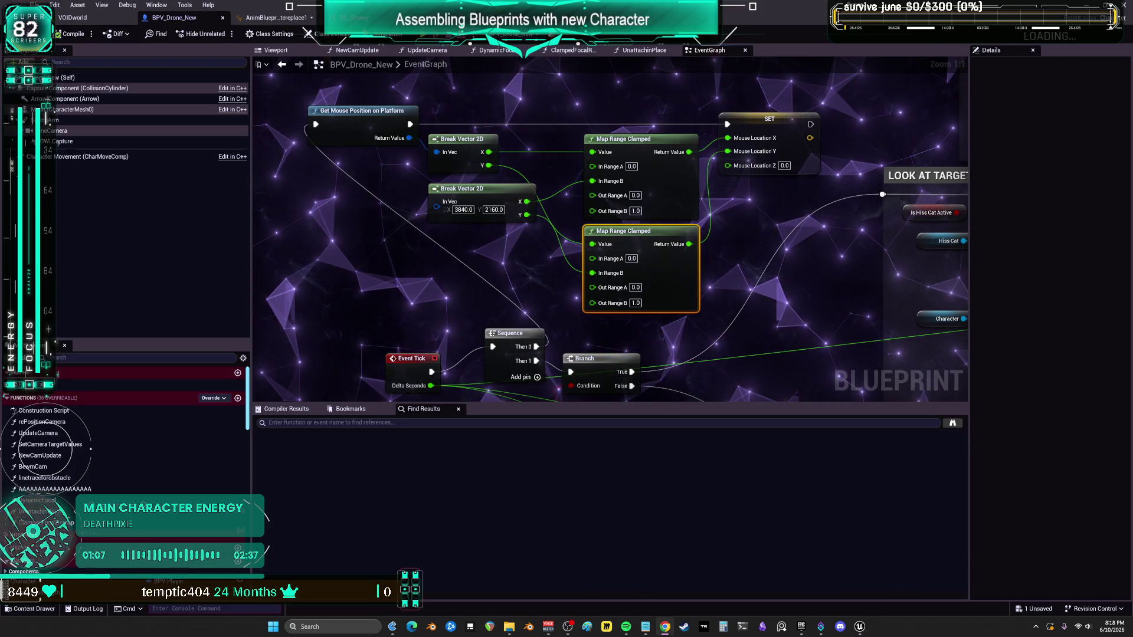
left_click(55, 5)
Step: Open Project Settings and turn on Enable Background Audio, then filter the settings to 'audio'
left_click(99, 117)
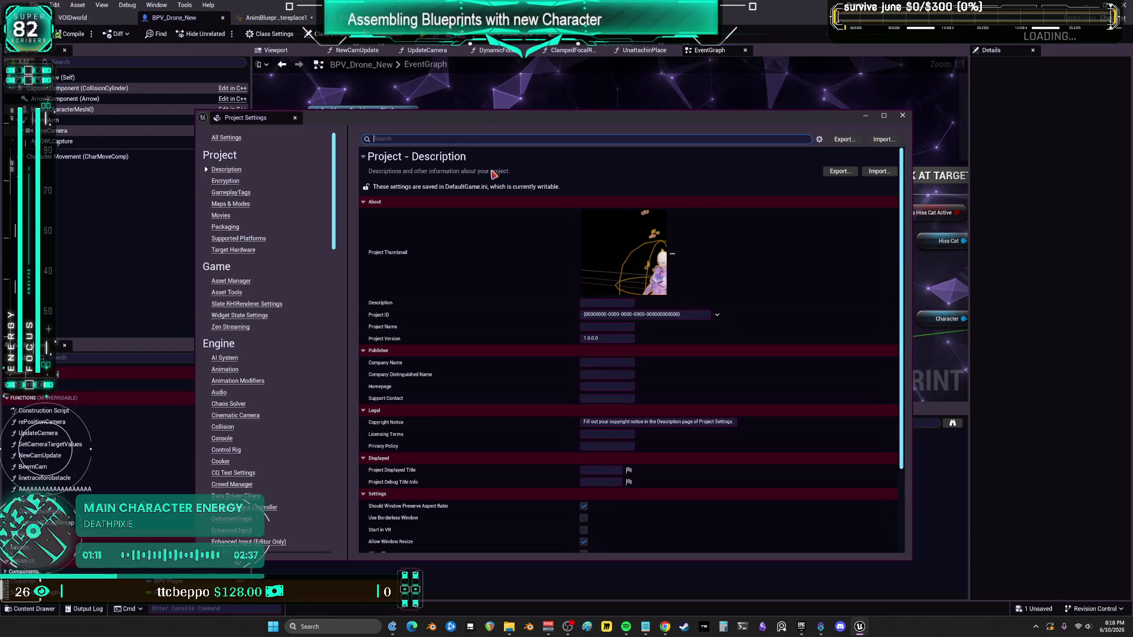
type("v")
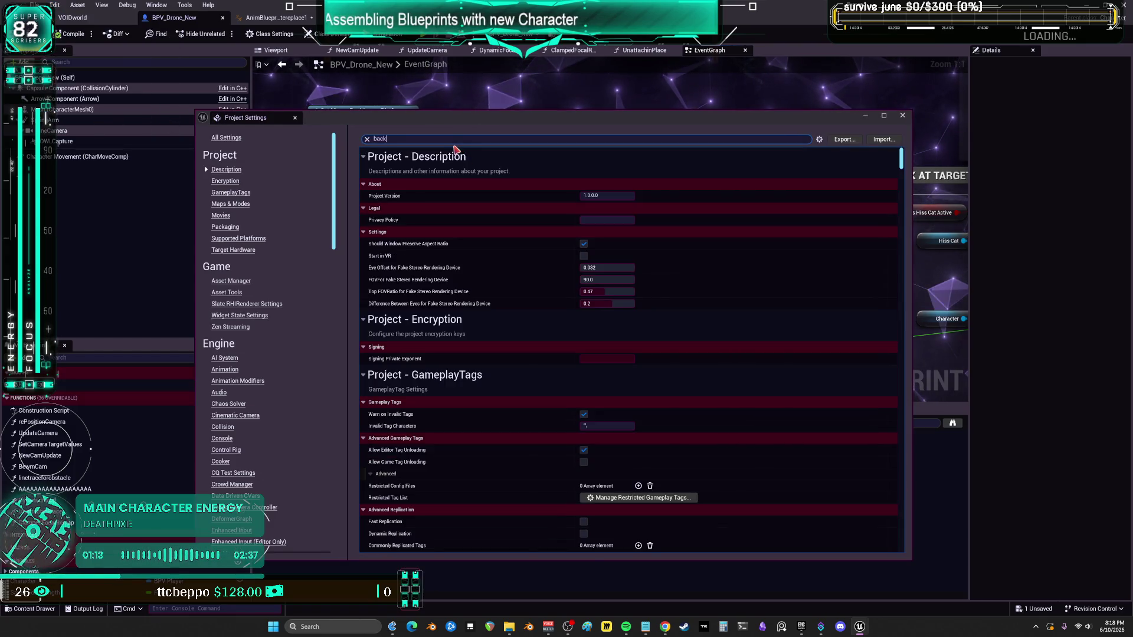
type("gr")
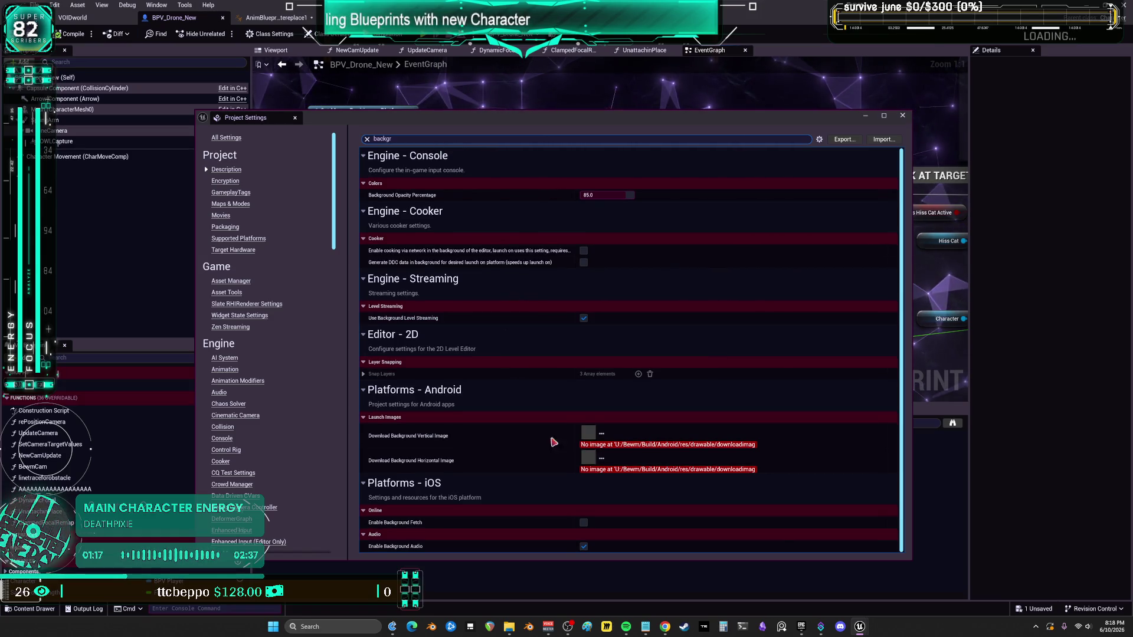
left_click(583, 547)
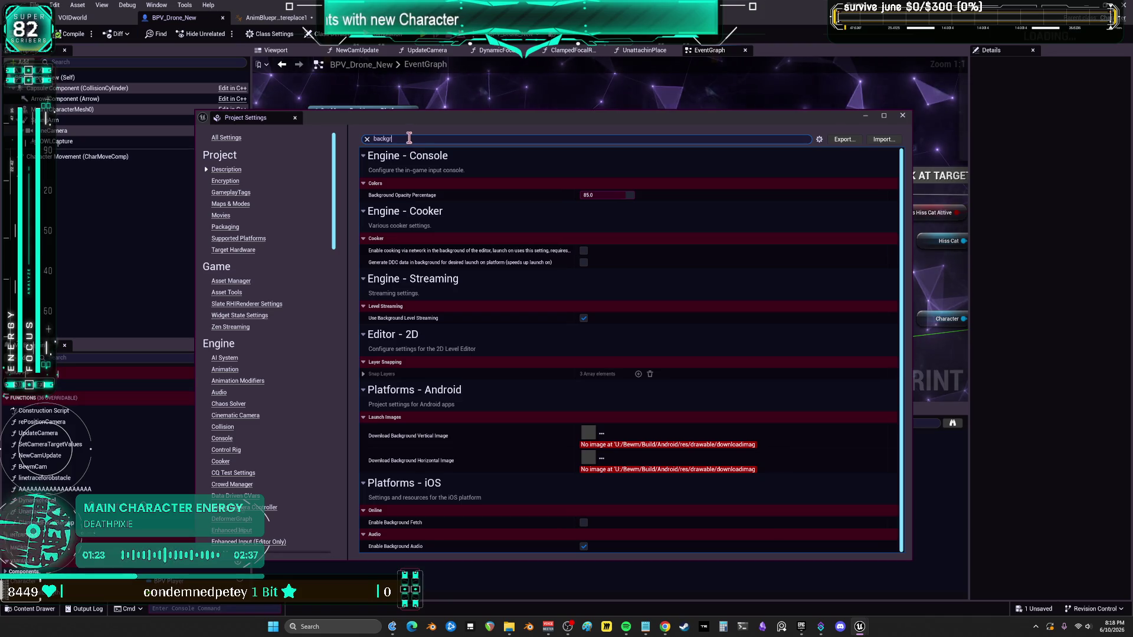
type("audio")
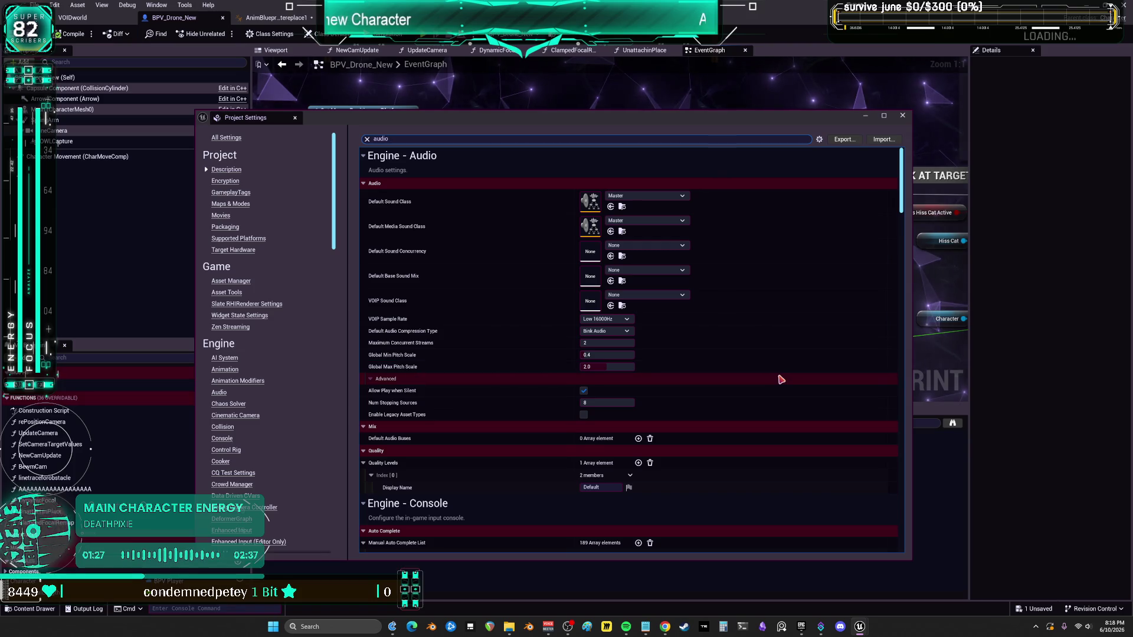
Step: Scroll through the audio engine, platform and plugin settings, then close Project Settings
scroll(783, 378, "down", 15)
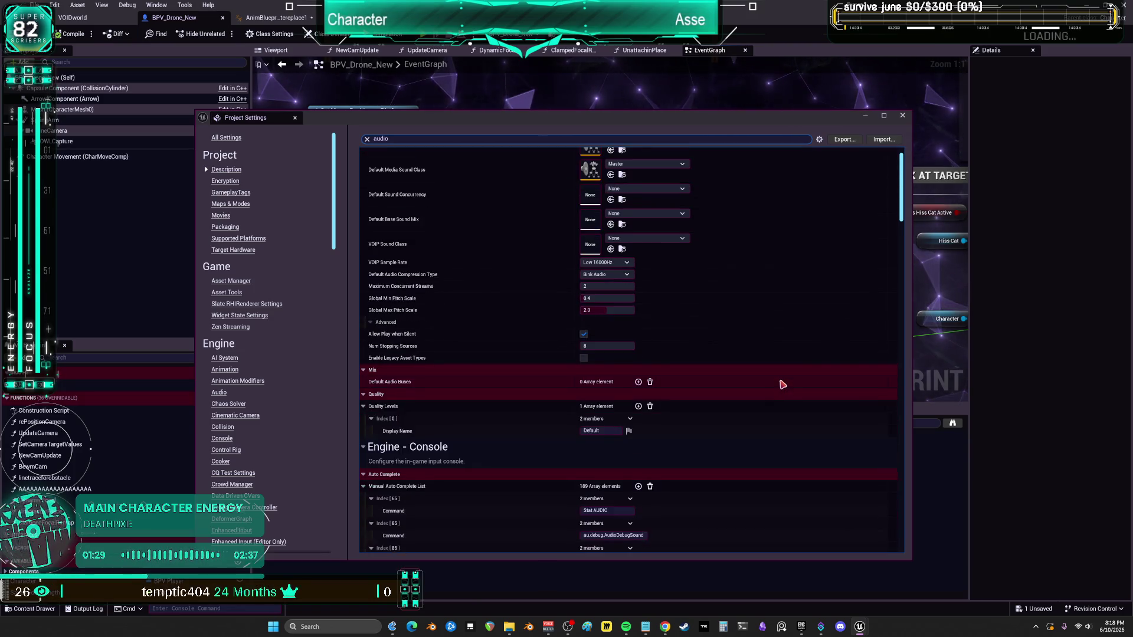
scroll(788, 370, "down", 8)
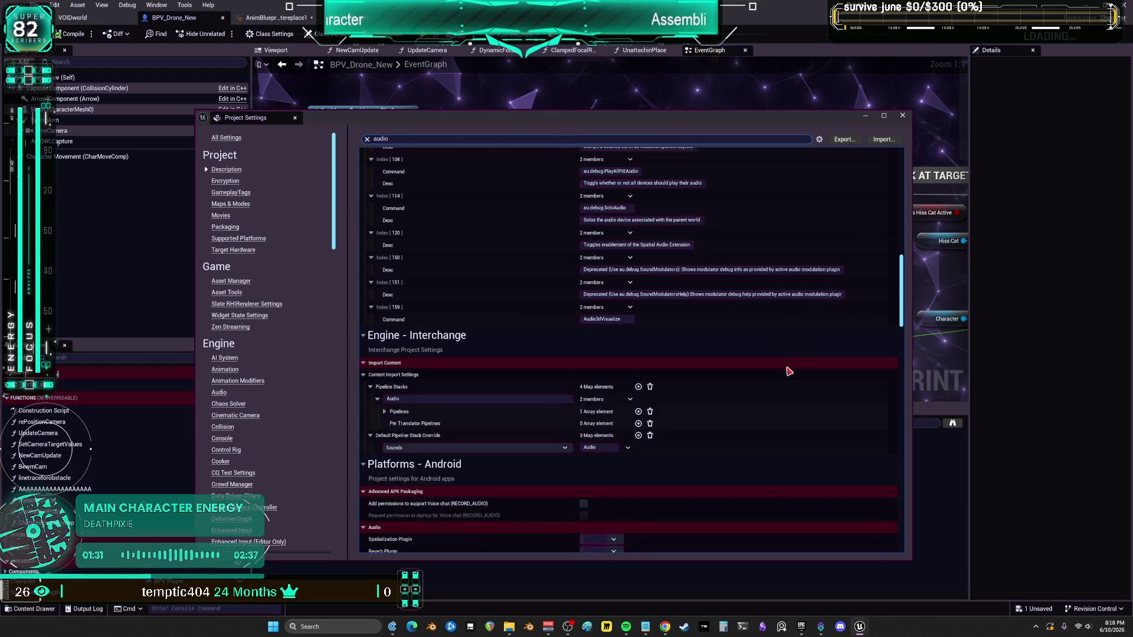
scroll(786, 379, "down", 10)
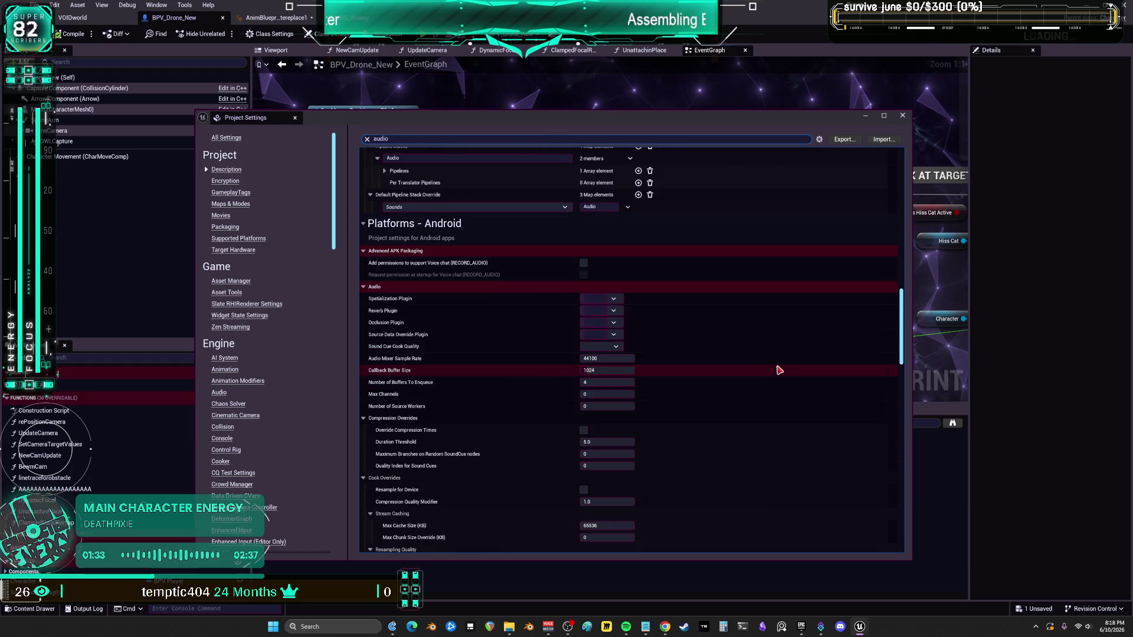
scroll(784, 373, "down", 10)
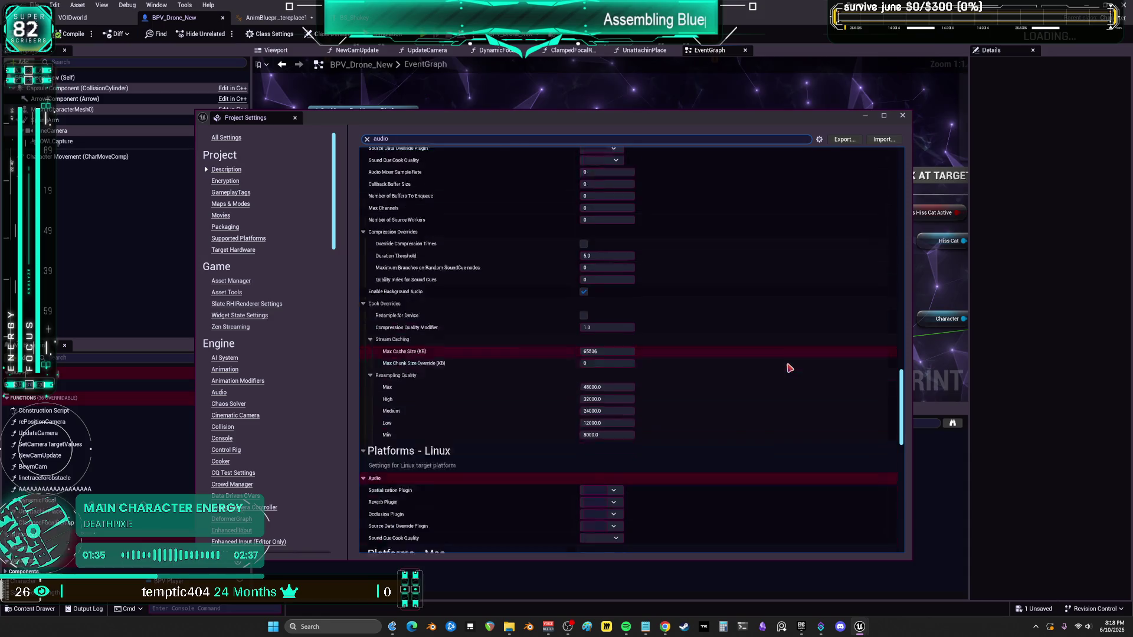
scroll(752, 389, "down", 5)
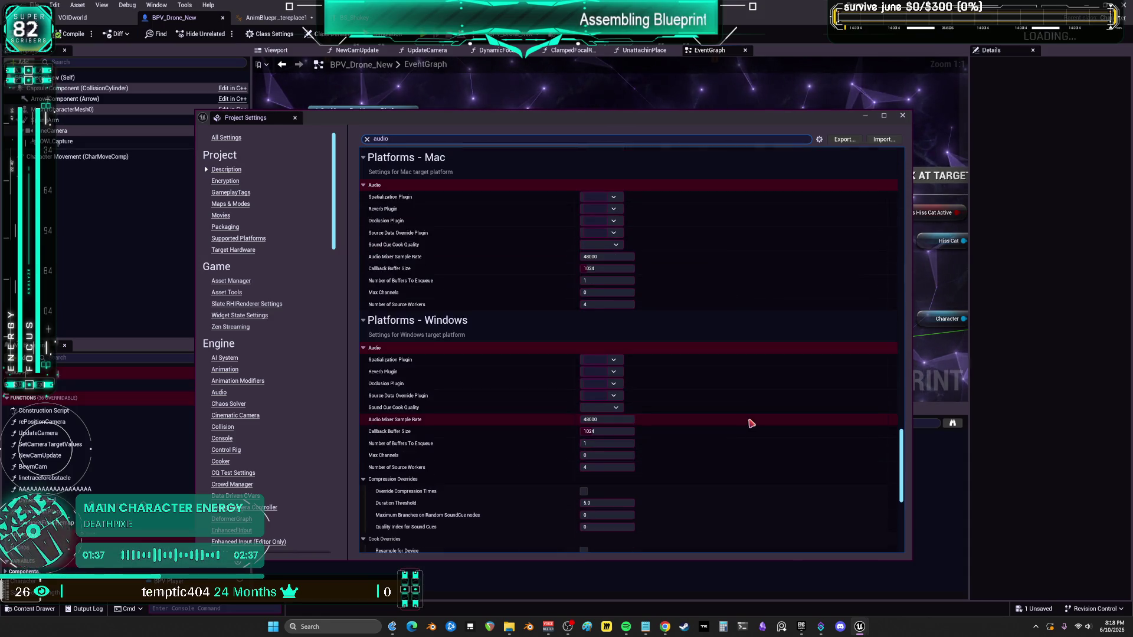
scroll(747, 457, "down", 4)
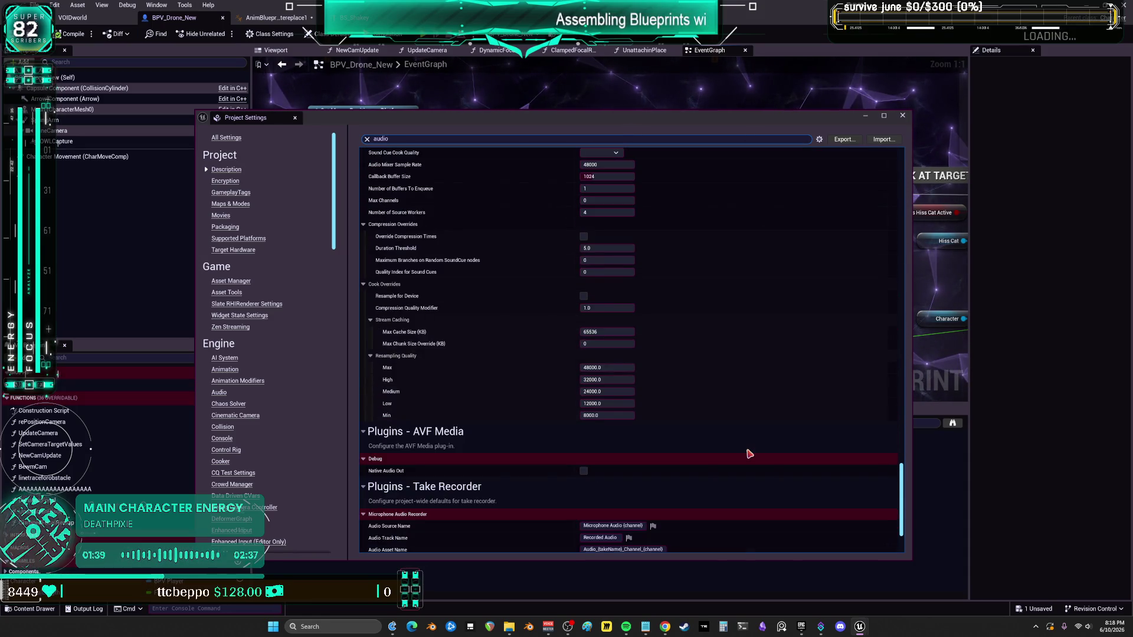
scroll(749, 455, "down", 4)
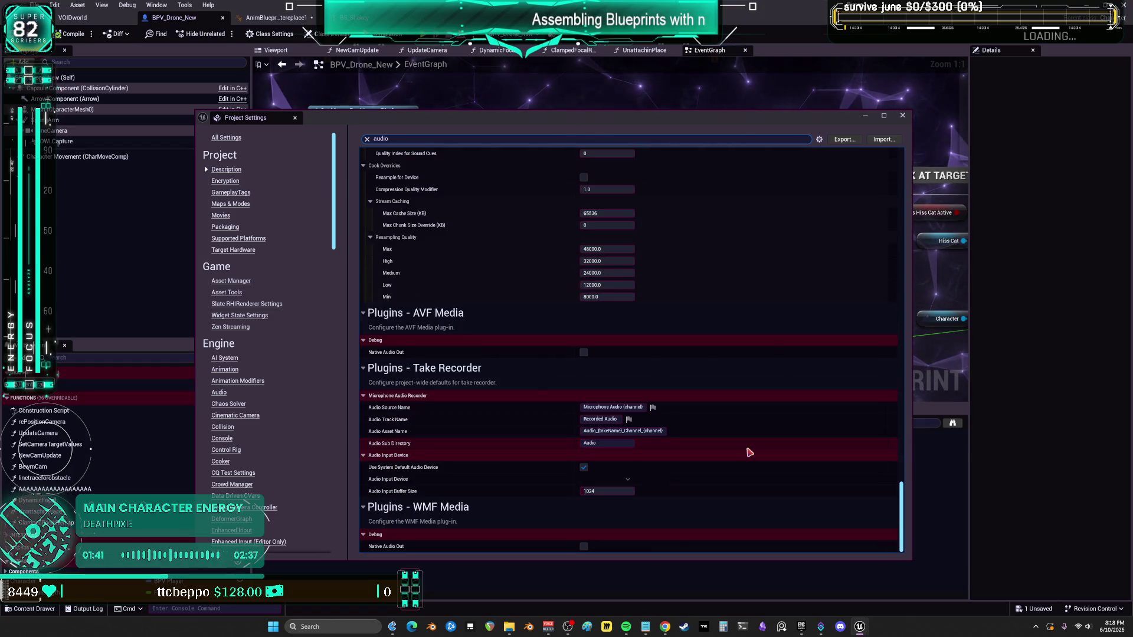
left_click(902, 116)
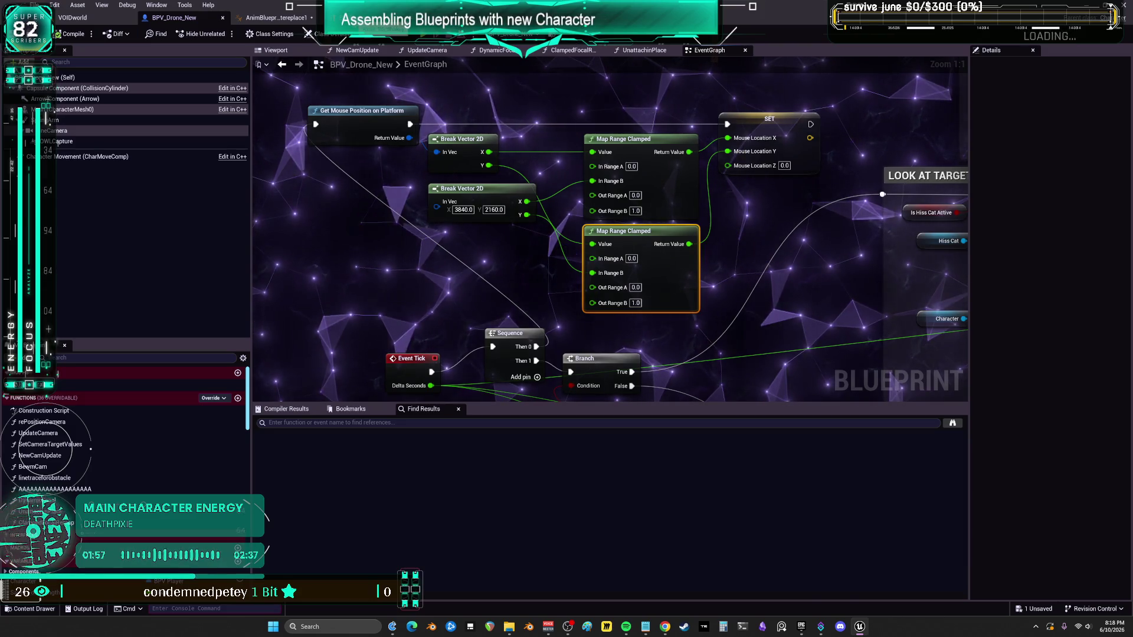
Step: Switch from the drone Blueprint to the BS_Shakey blend space editor with Alt+Tab
key("alt+Tab")
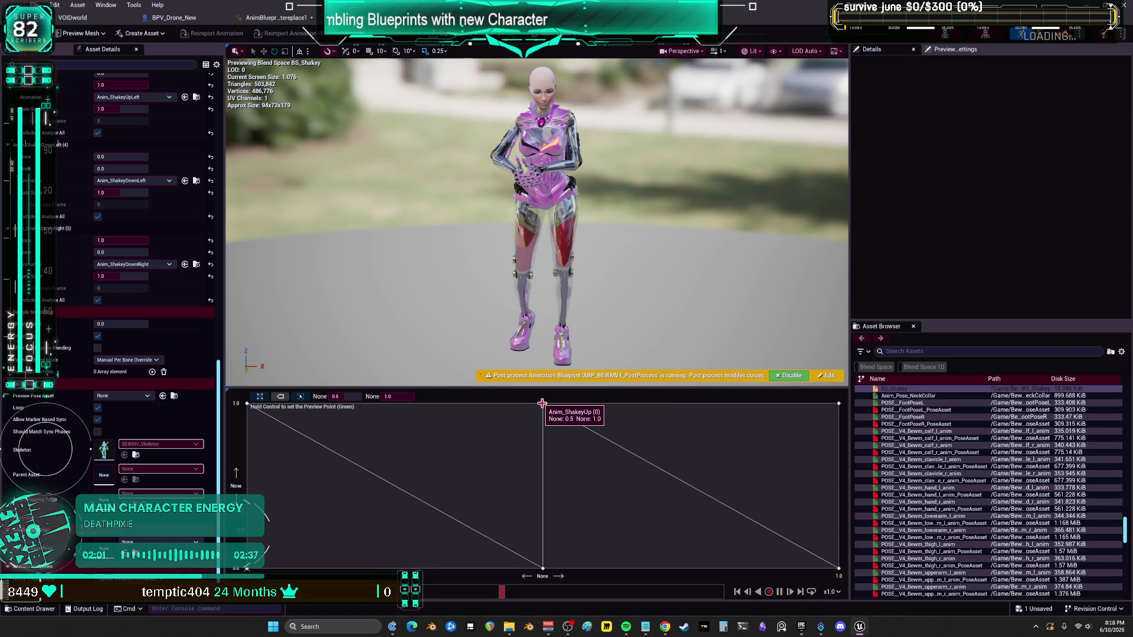
Step: Set BS_Shakey's axis Smoothing Type to Cubic, then go back to the level editor
left_click(246, 405)
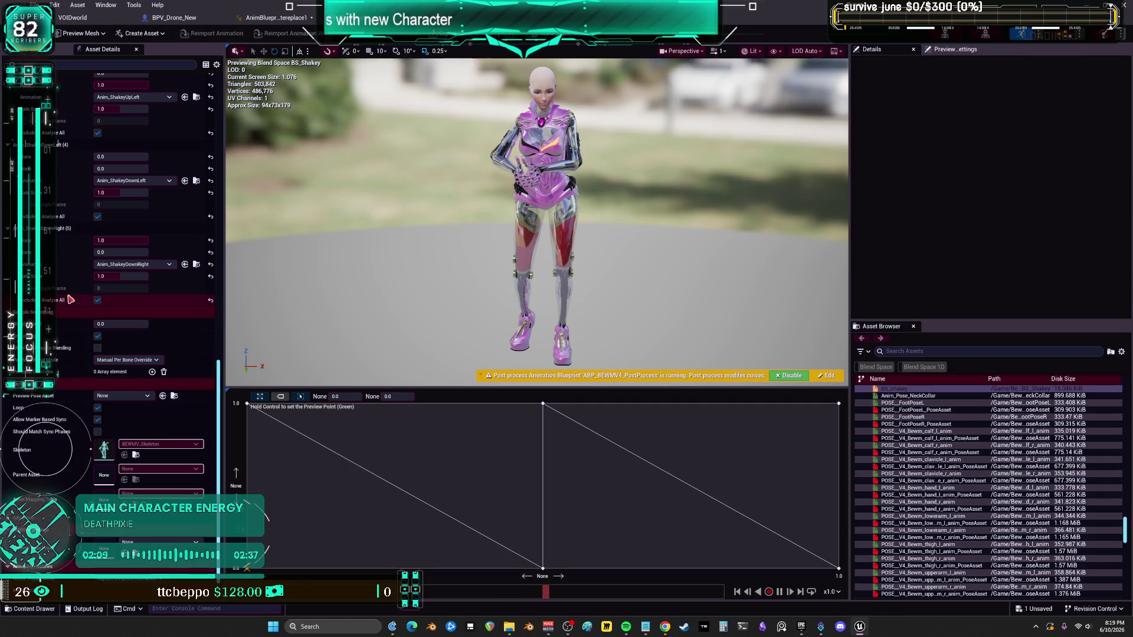
scroll(70, 300, "up", 2)
scroll(82, 329, "up", 10)
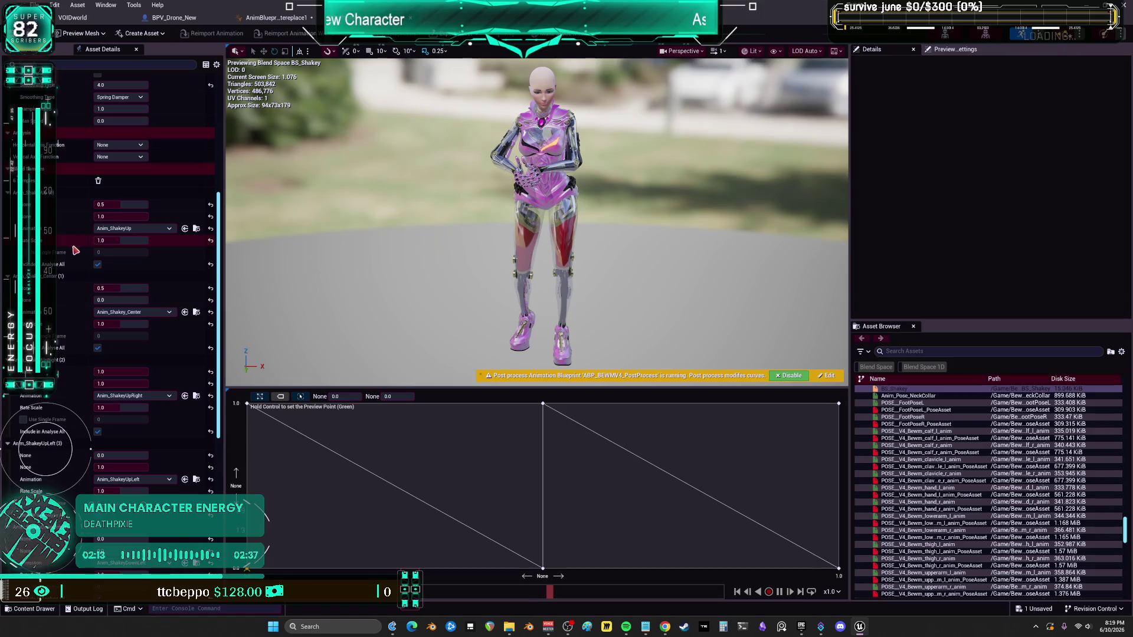
scroll(75, 251, "up", 3)
left_click(117, 183)
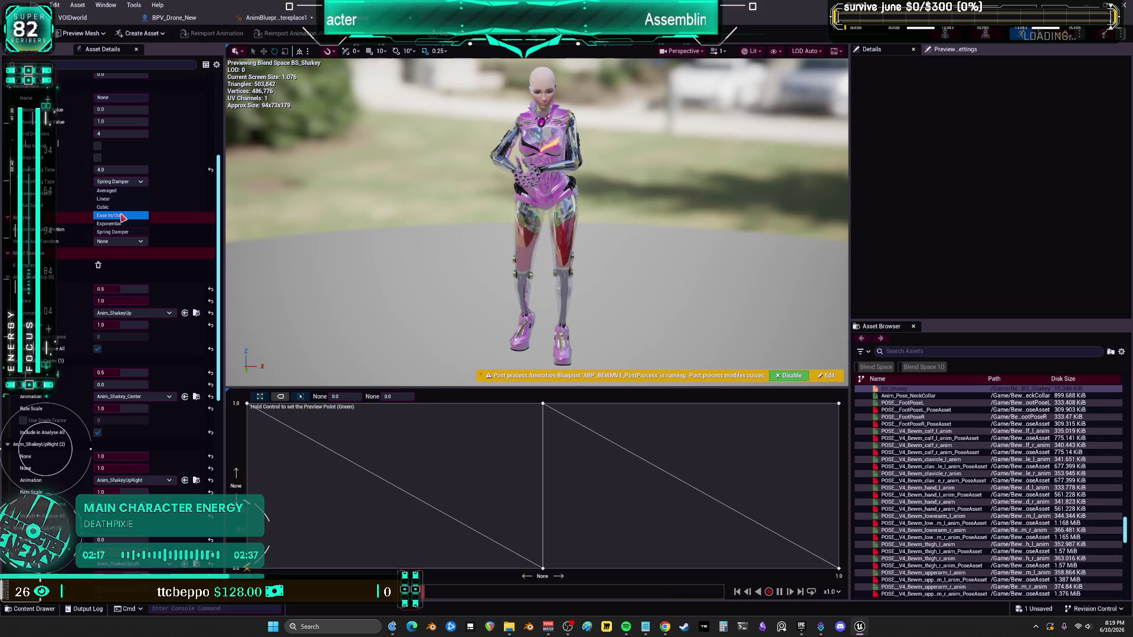
left_click(121, 208)
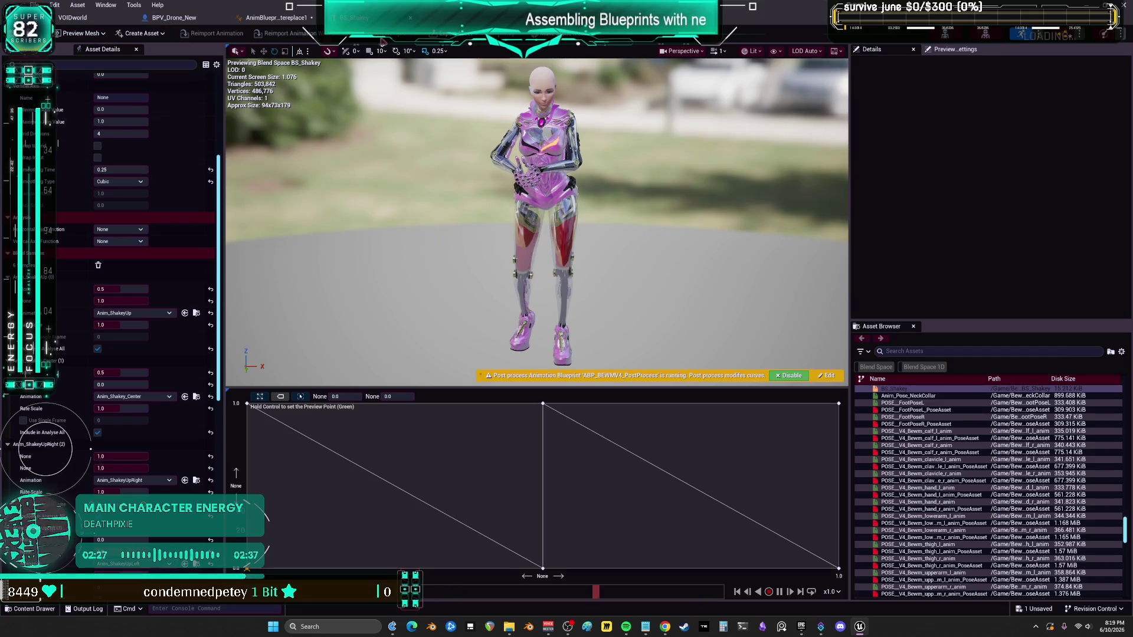
left_click(72, 17)
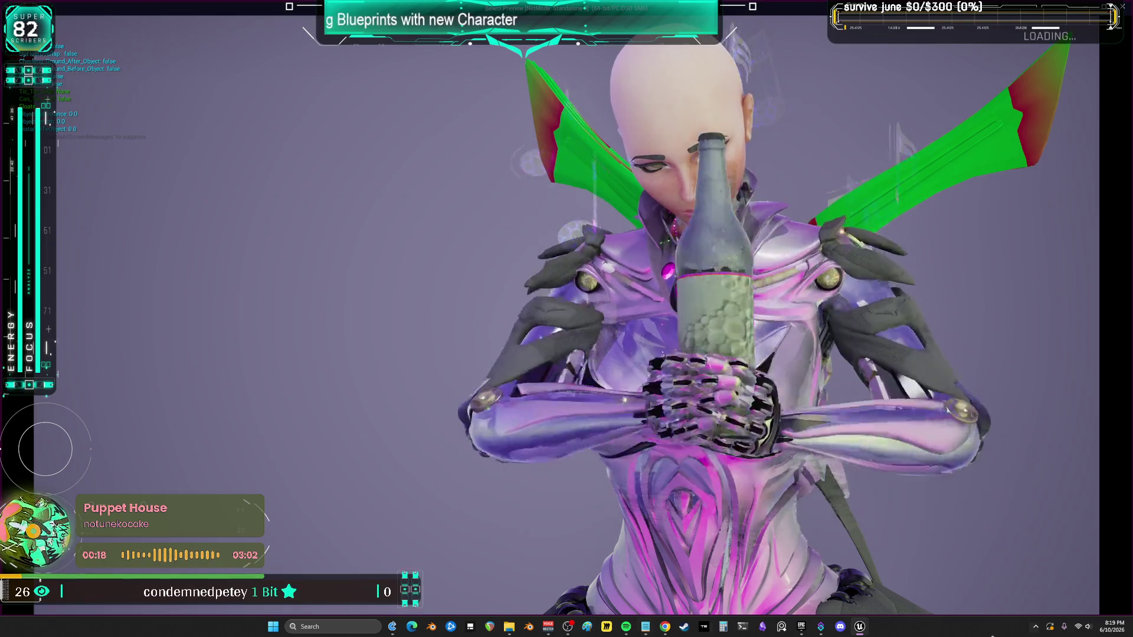
Step: Leave the fullscreen play preview and bring the BS_Shakey editor back up
key("alt+Tab")
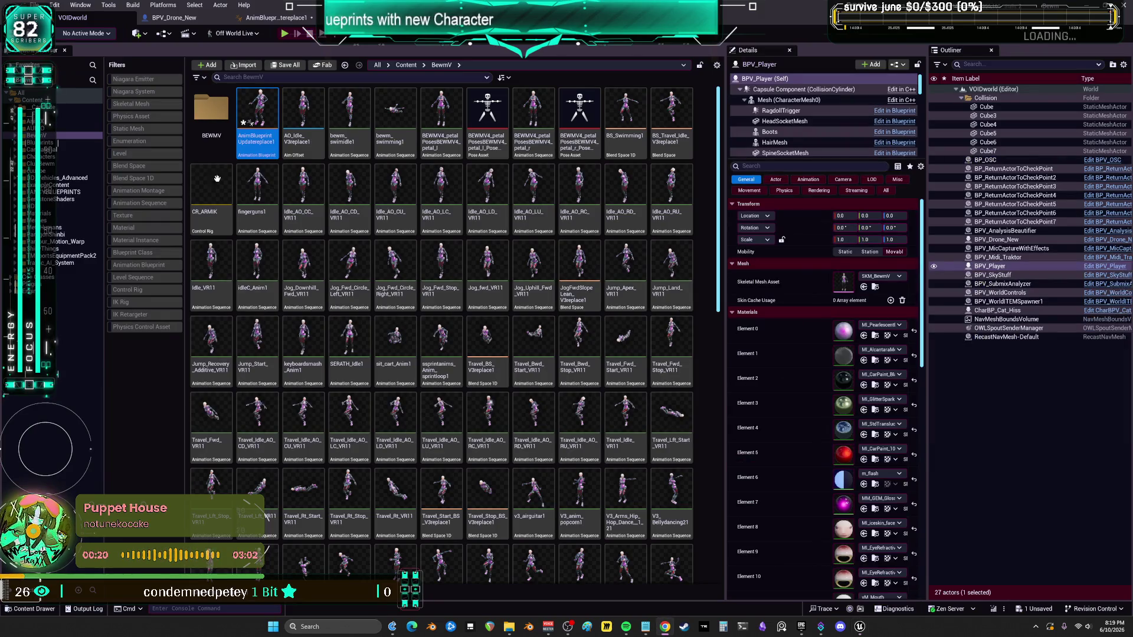
key("alt+Tab")
scroll(123, 235, "up", 6)
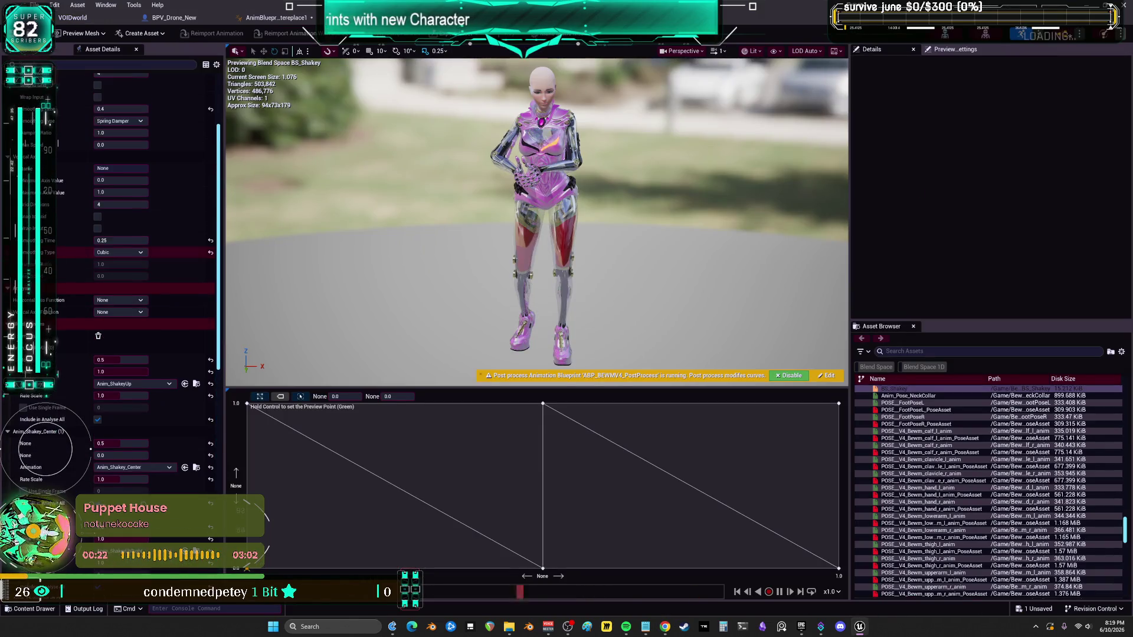
Step: Give the horizontal axis Exponential smoothing with a 0.125 smoothing time, then return to VOIDWorld
left_click(124, 235)
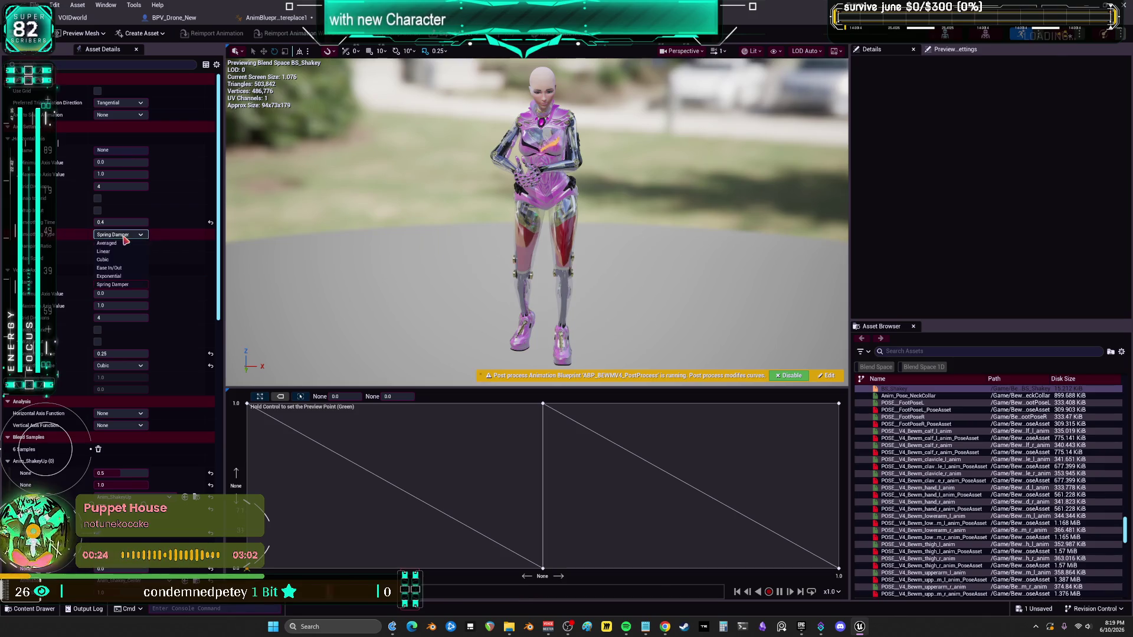
left_click(111, 276)
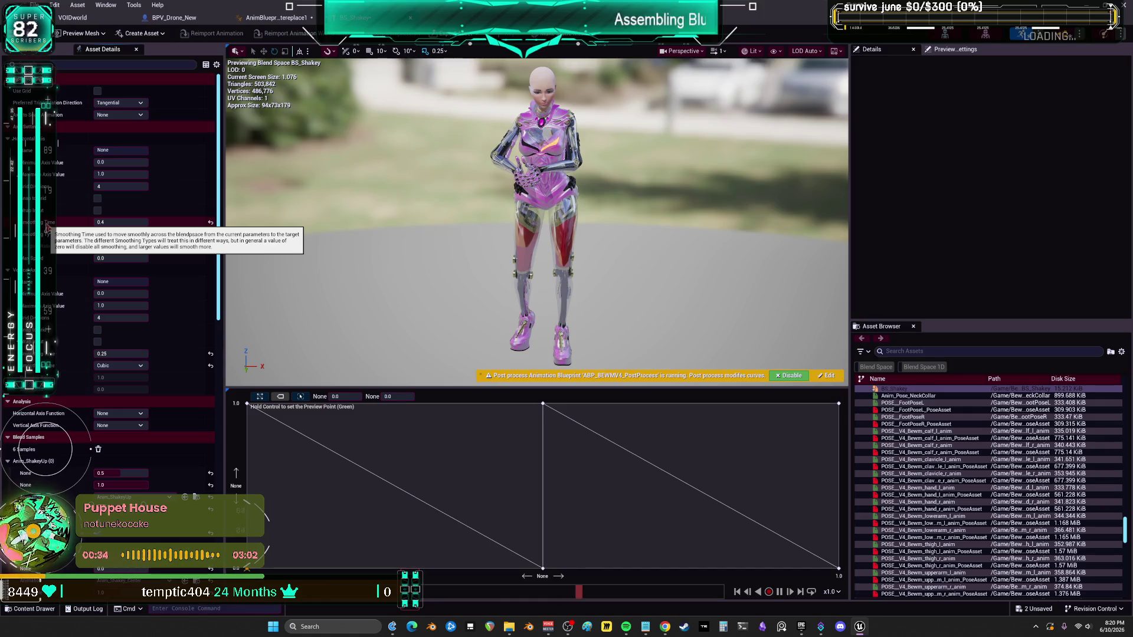
left_click(108, 222)
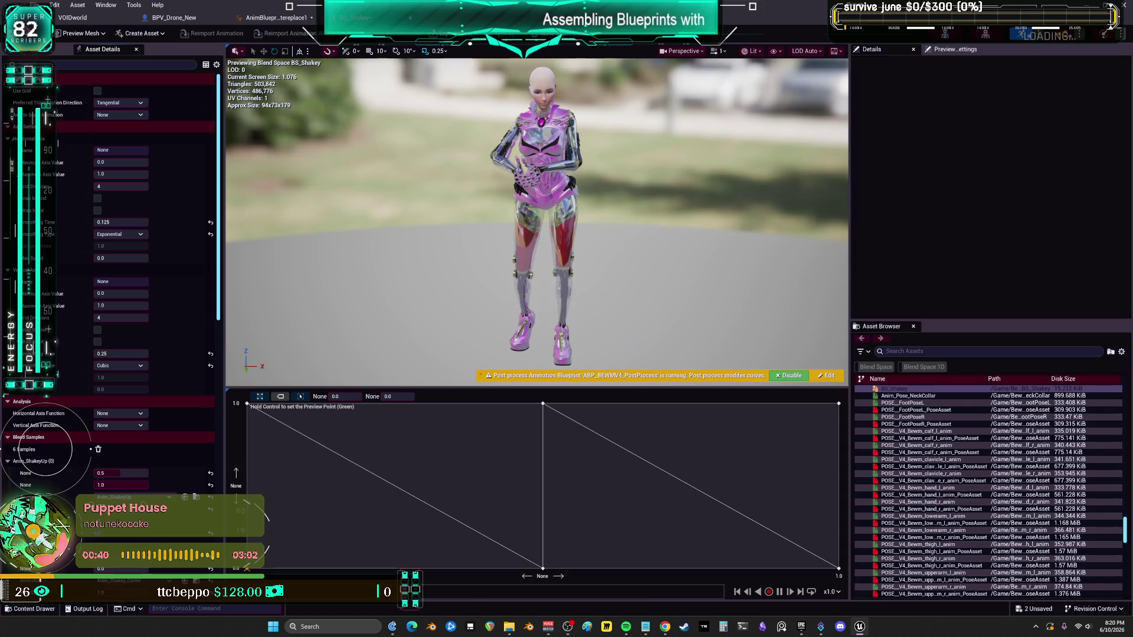
left_click(73, 17)
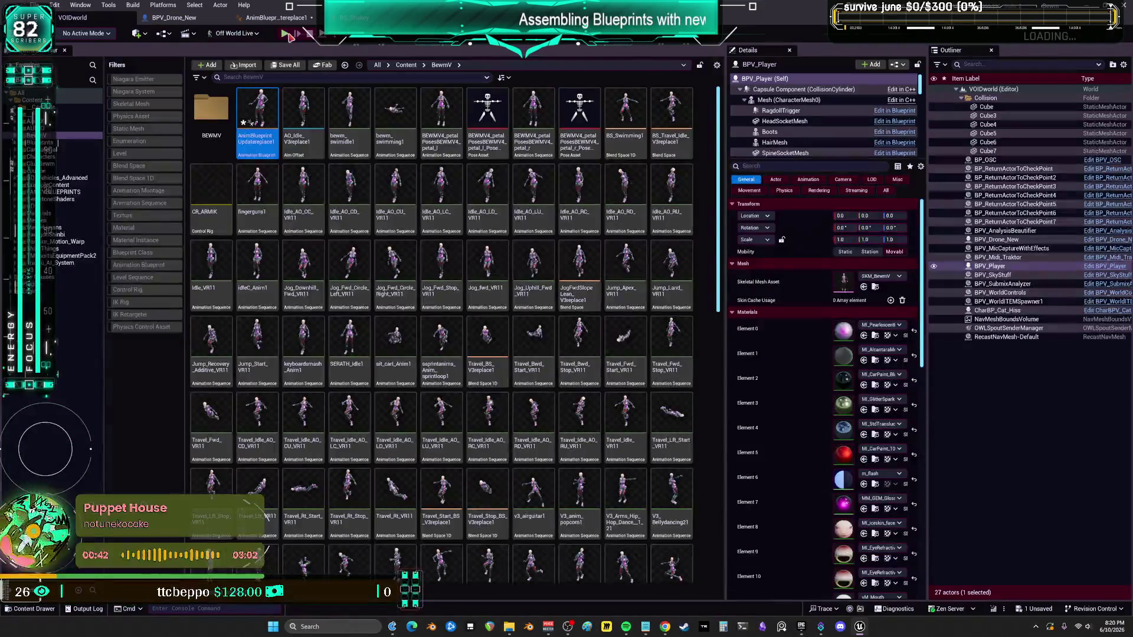
left_click(286, 33)
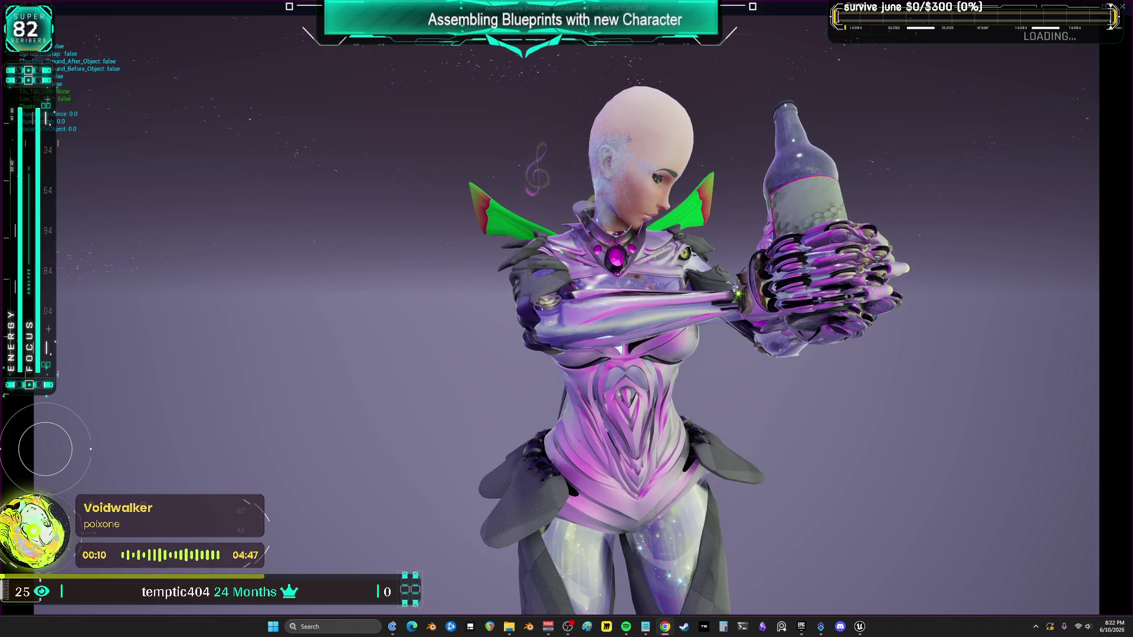
key("Escape")
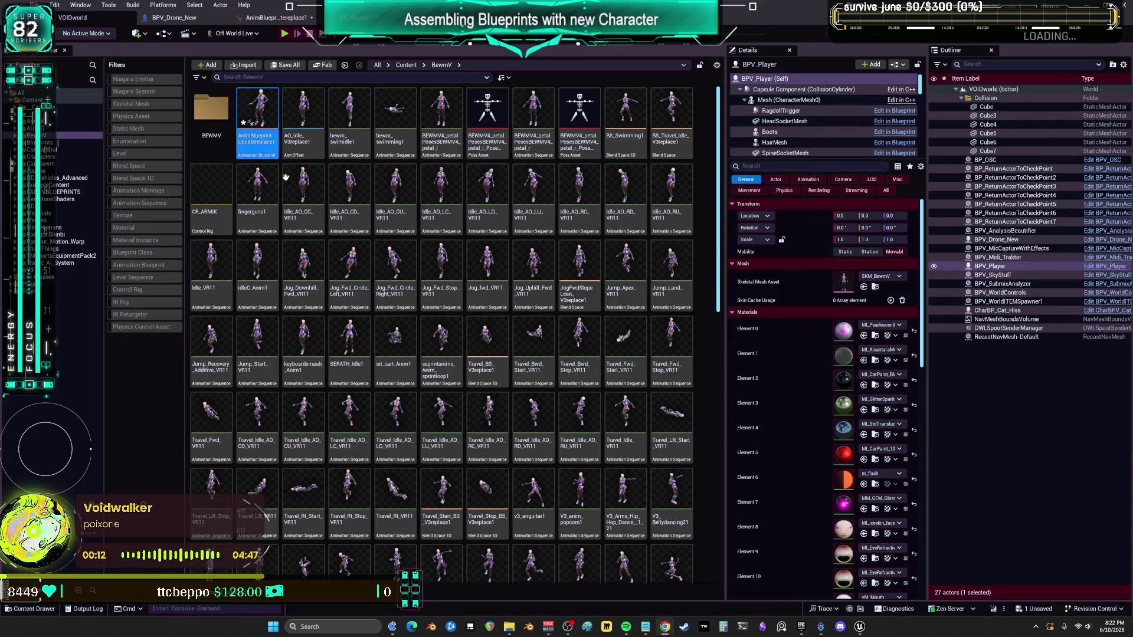
double_click(259, 104)
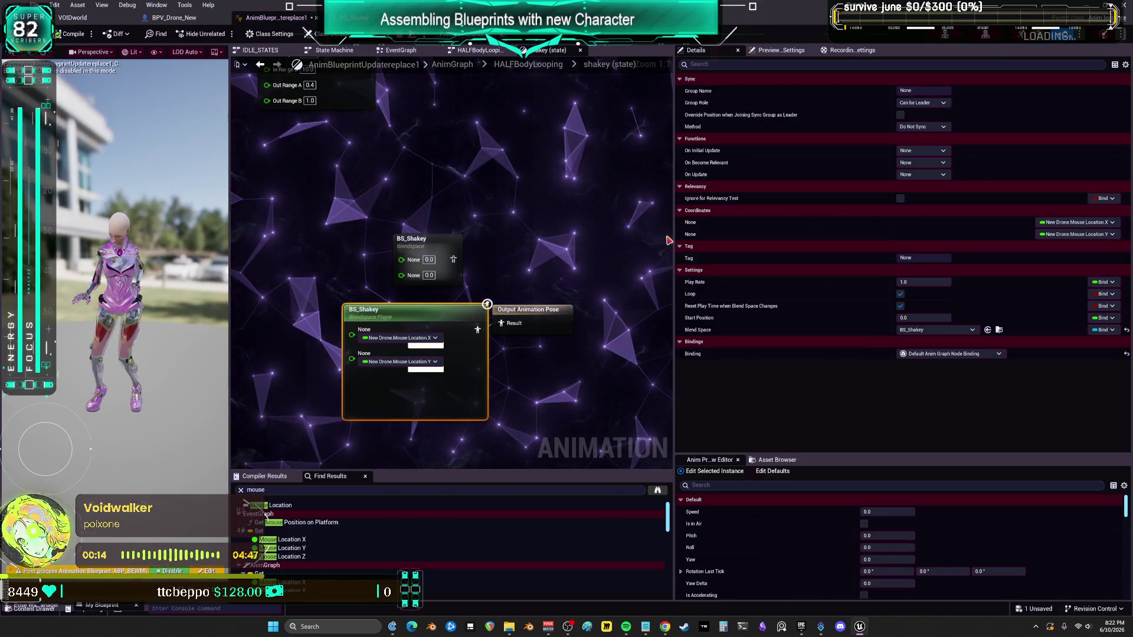
Step: Wire the BS_Shakey blend space pose into the Local To Component node
left_click_drag(673, 239, 893, 239)
scroll(502, 248, "down", 6)
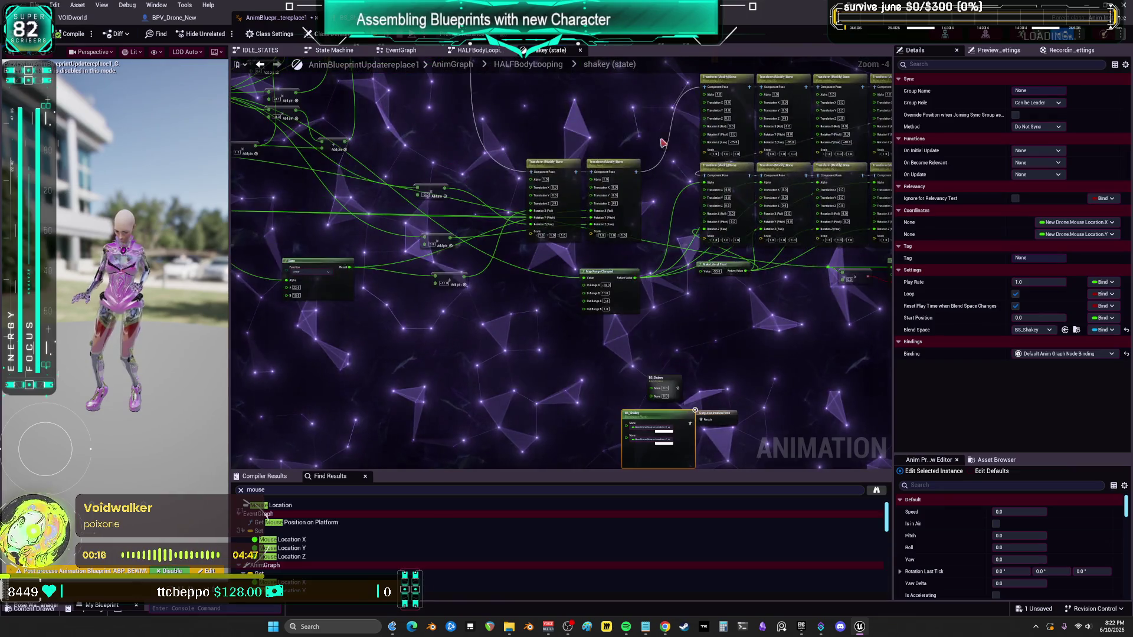
scroll(502, 247, "up", 2)
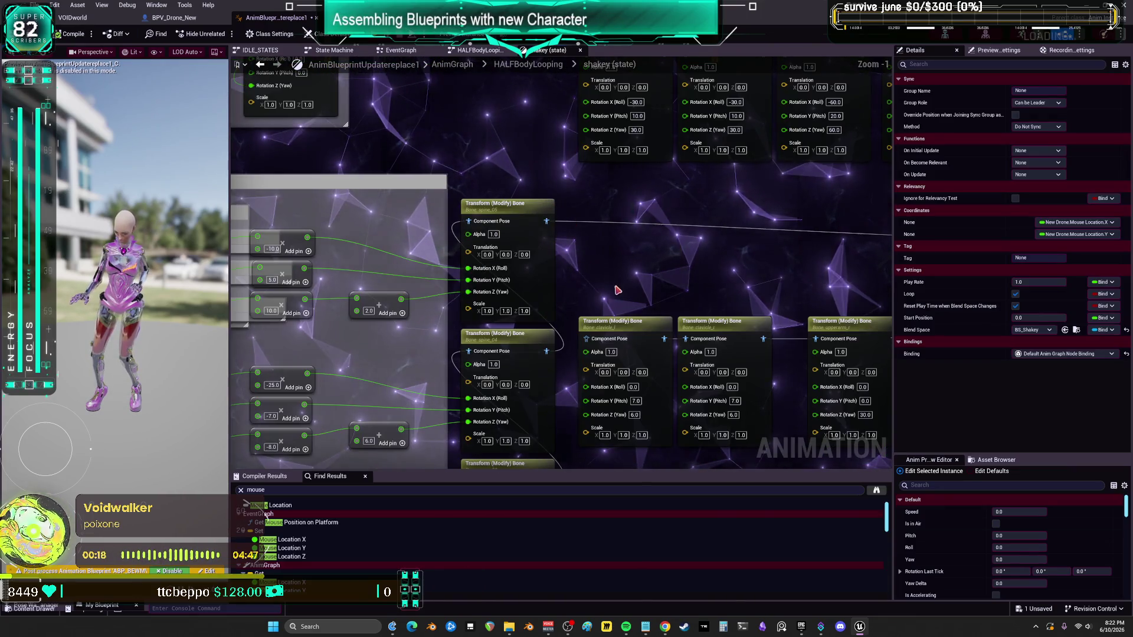
scroll(706, 195, "down", 1)
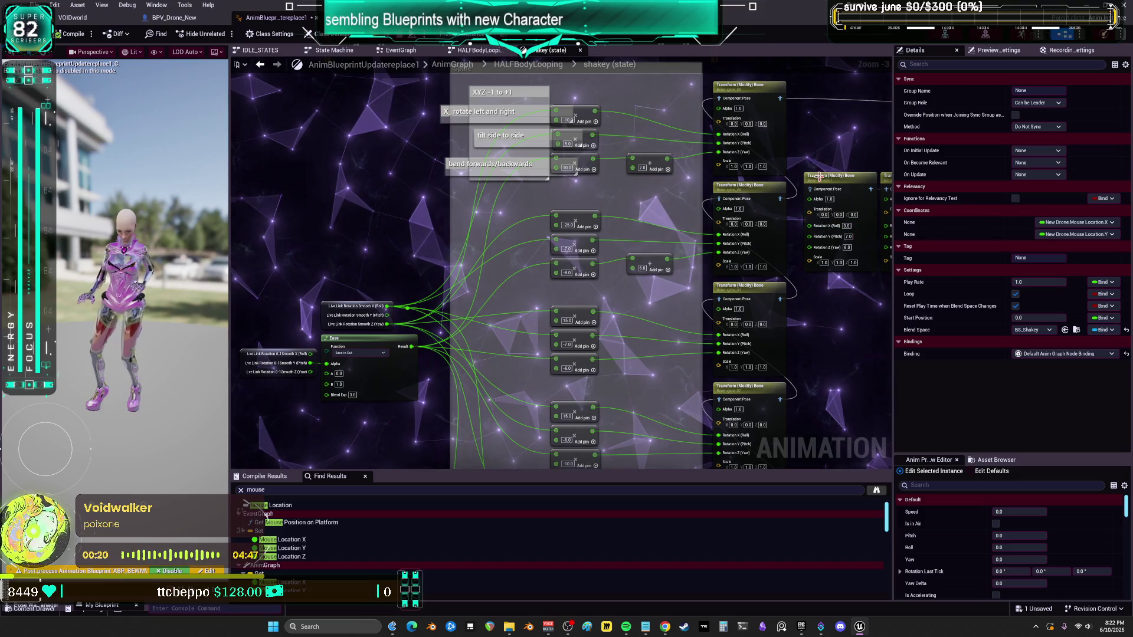
left_click_drag(822, 147, 834, 0)
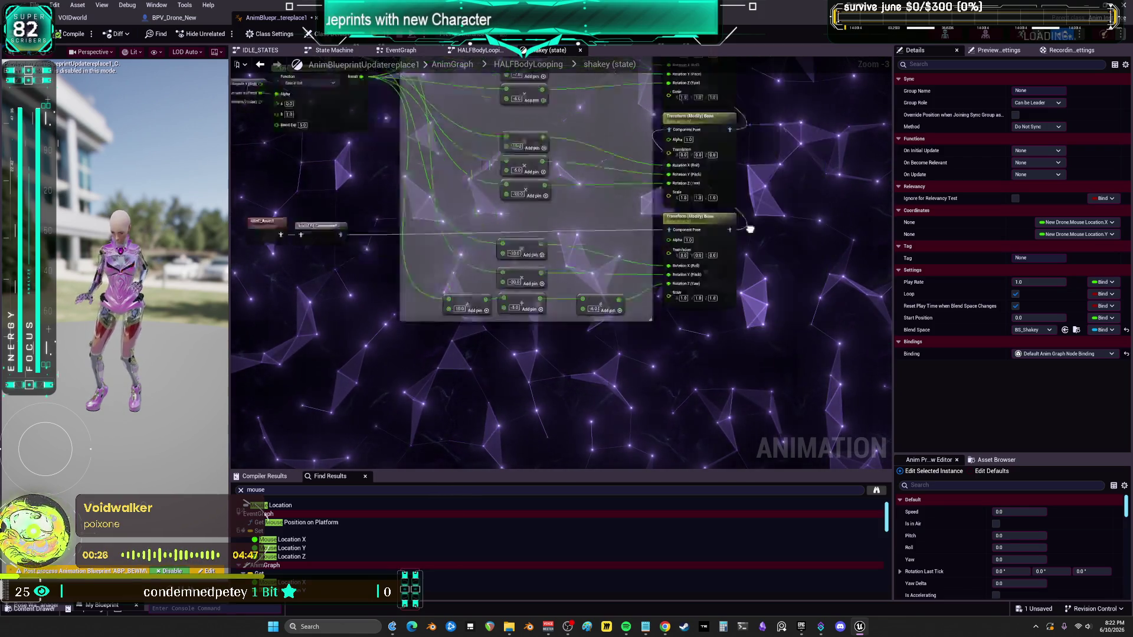
left_click(754, 284, "ctrl")
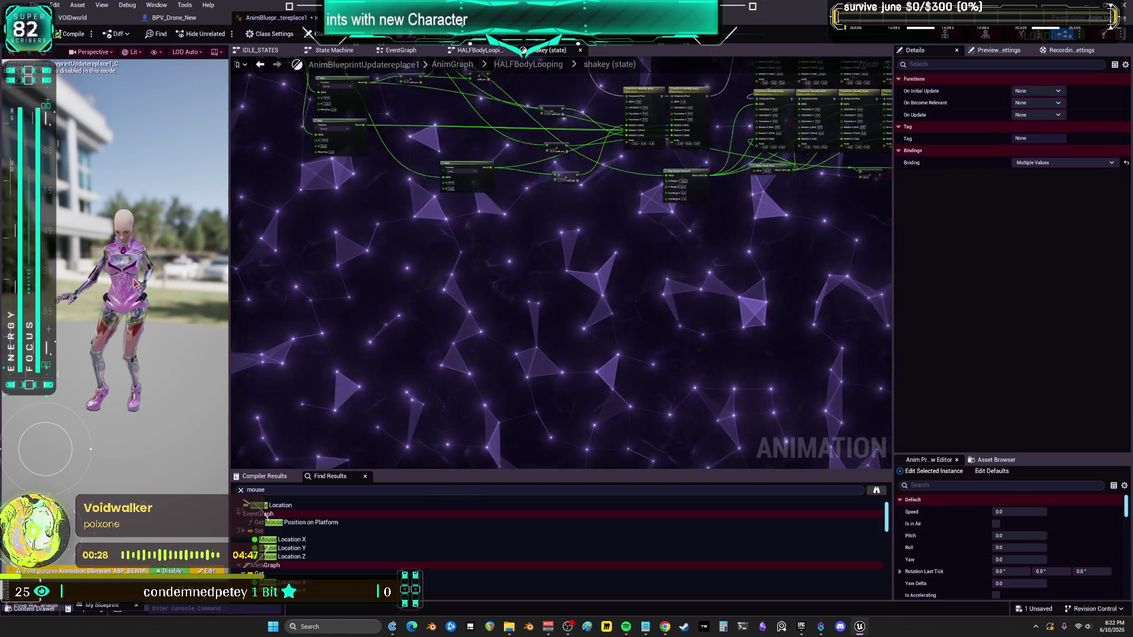
left_click_drag(701, 348, 701, 378)
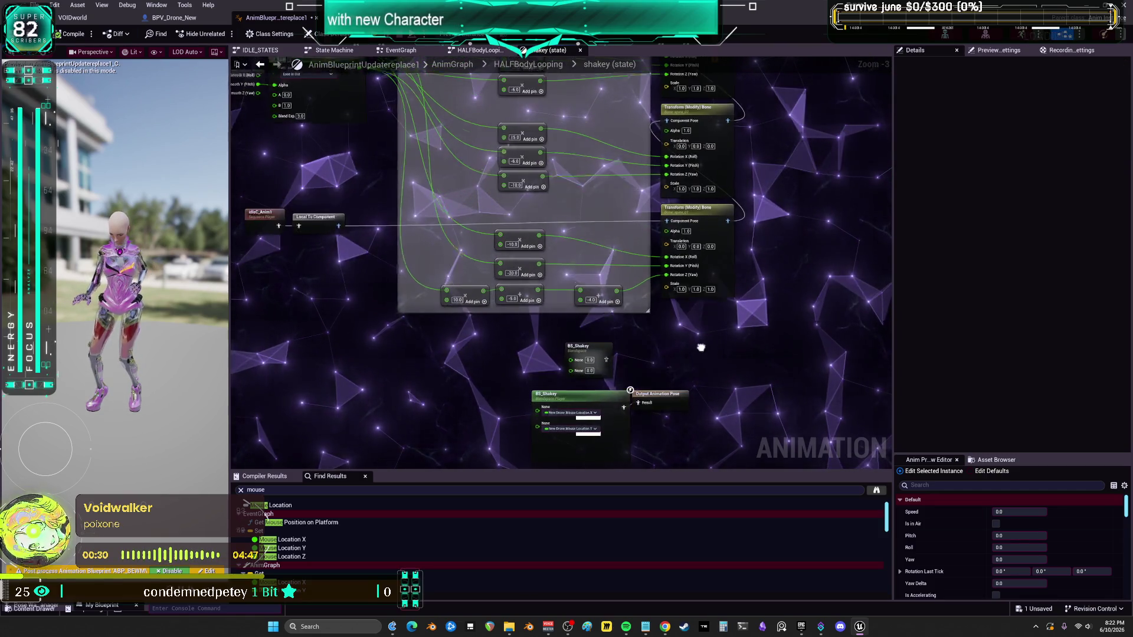
mouse_move(626, 414)
left_mouse_down()
mouse_move(300, 232)
mouse_move(621, 229)
left_mouse_up()
Step: Connect the last Transform Bone node to Output Animation Pose, test, and reopen BS_Shakey
left_click_drag(750, 250, 635, 172)
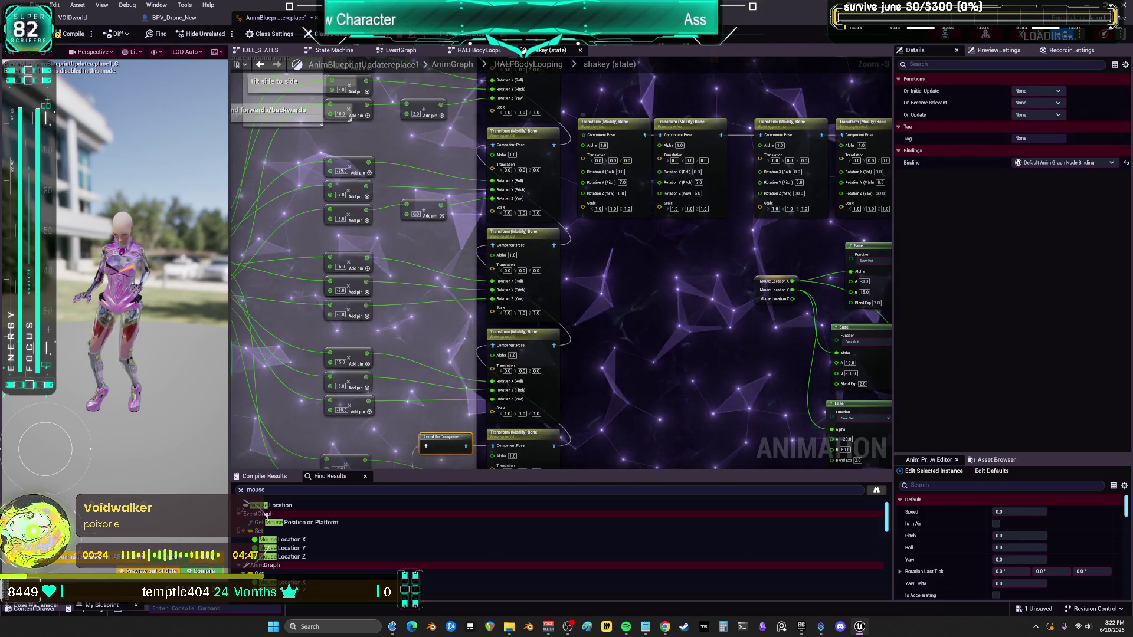
mouse_move(718, 76)
left_mouse_down()
mouse_move(627, 285)
mouse_move(367, 268)
mouse_move(40, 278)
mouse_move(570, 173)
left_mouse_up()
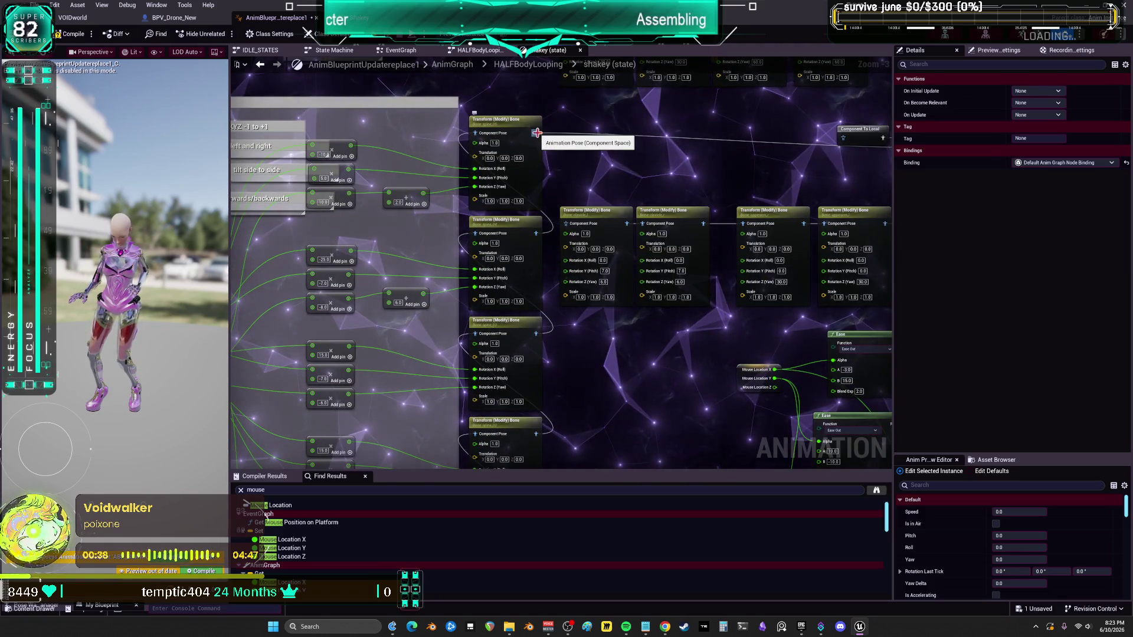
mouse_move(537, 132)
left_mouse_down()
mouse_move(534, 448)
mouse_move(535, 365)
left_mouse_up()
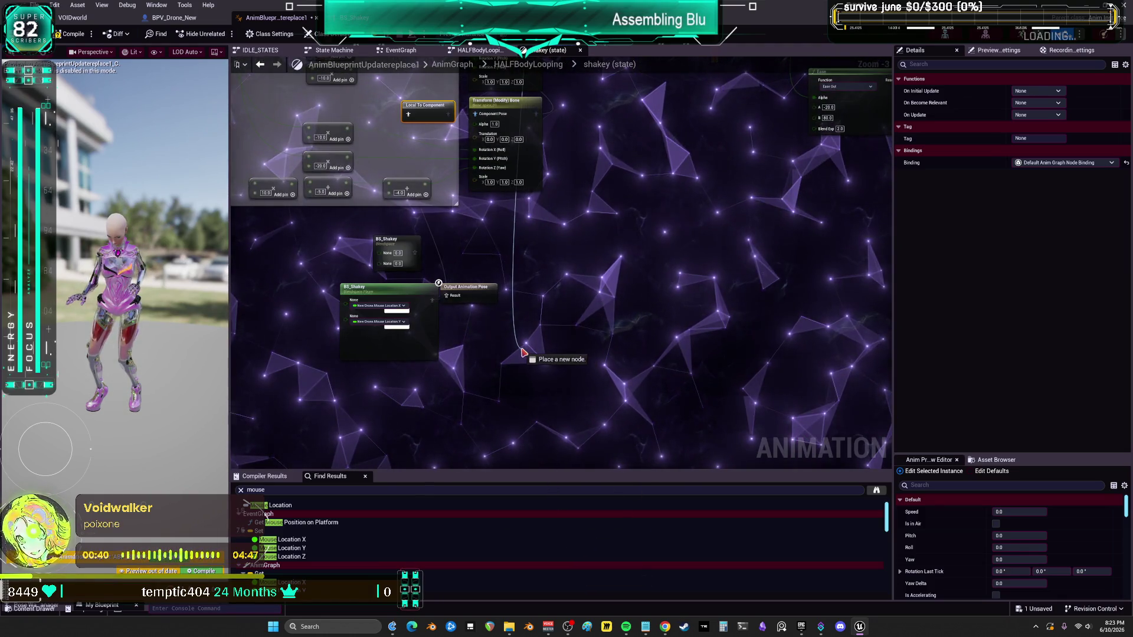
mouse_move(492, 238)
left_mouse_down()
mouse_move(420, 243)
mouse_move(453, 295)
left_mouse_up()
left_click_drag(466, 287, 609, 267)
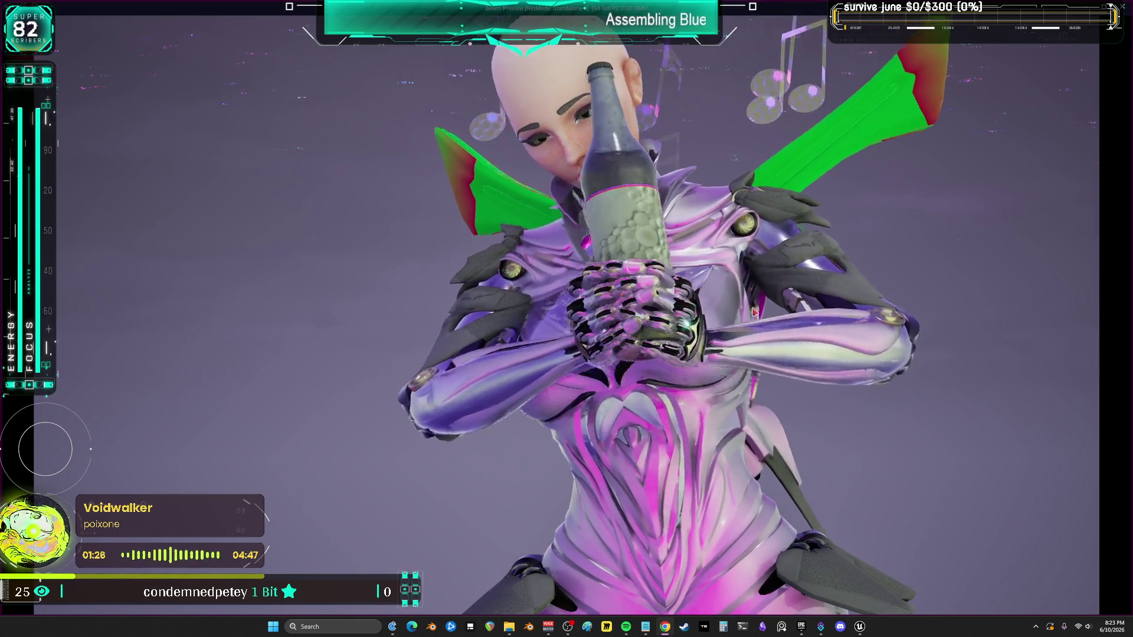
key("Escape")
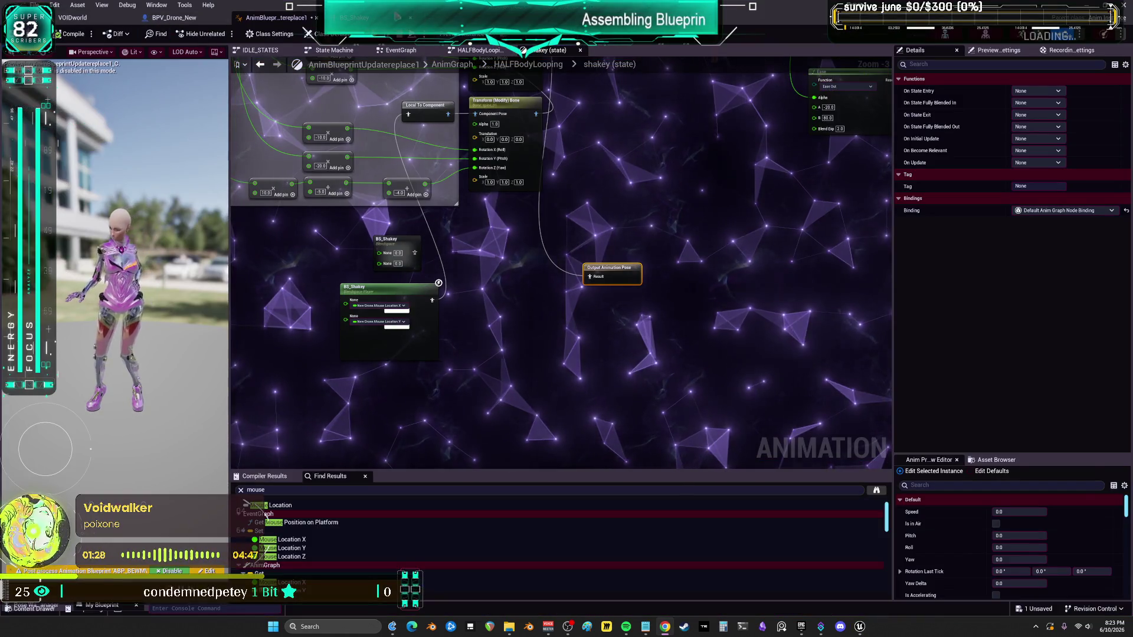
left_click(356, 18)
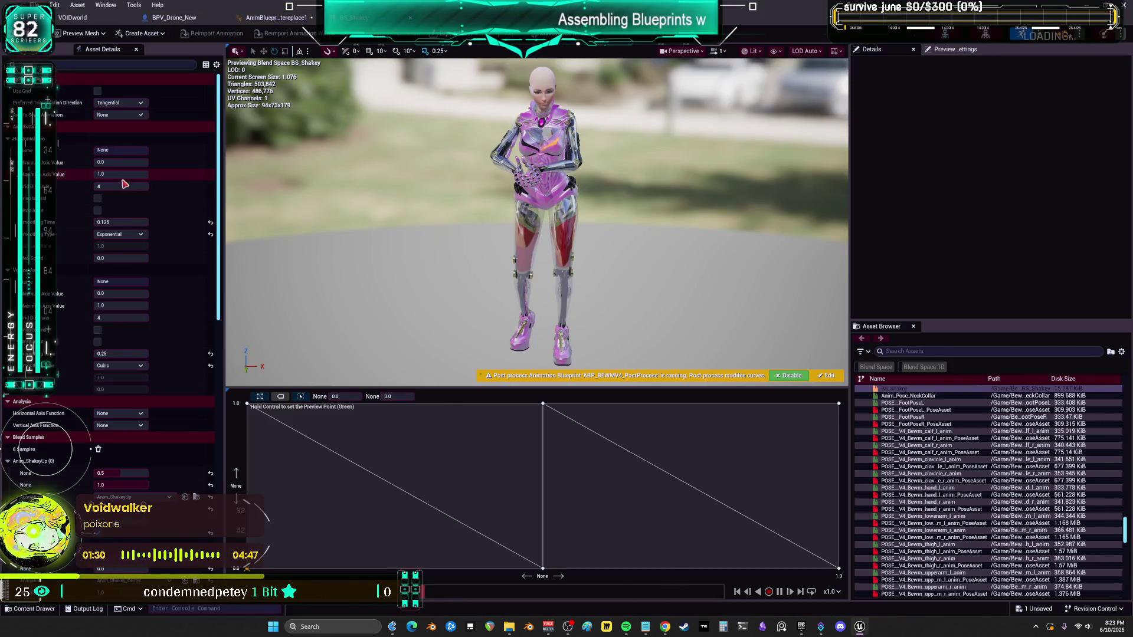
Step: Set the first axis to Ease In/Out smoothing with 0.1 smoothing time and start a play test
left_click(120, 235)
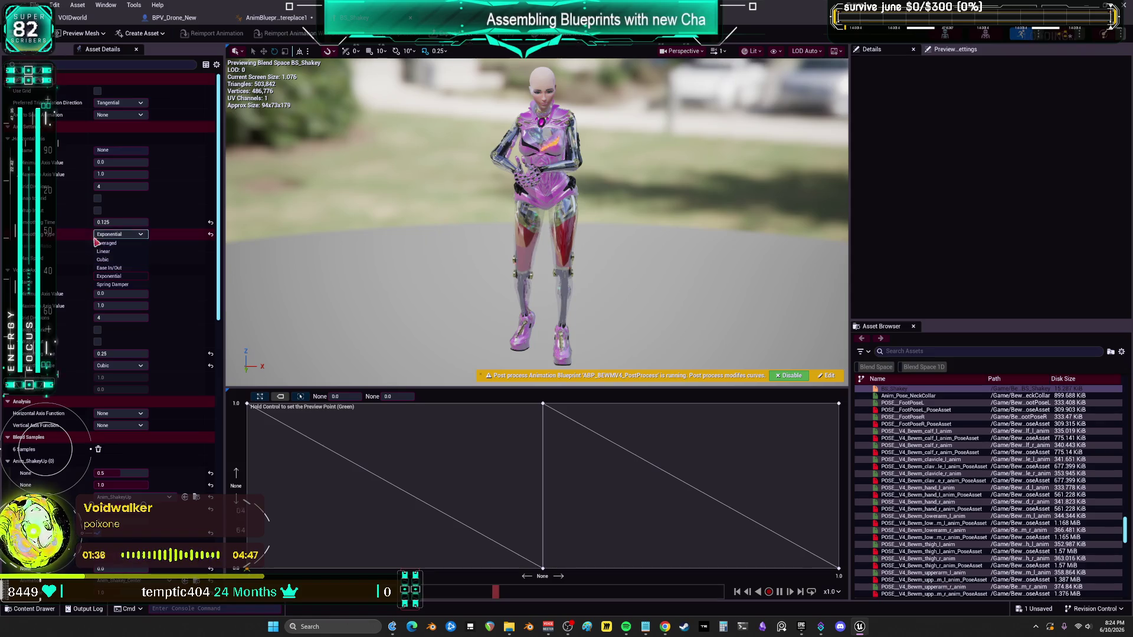
left_click(72, 294)
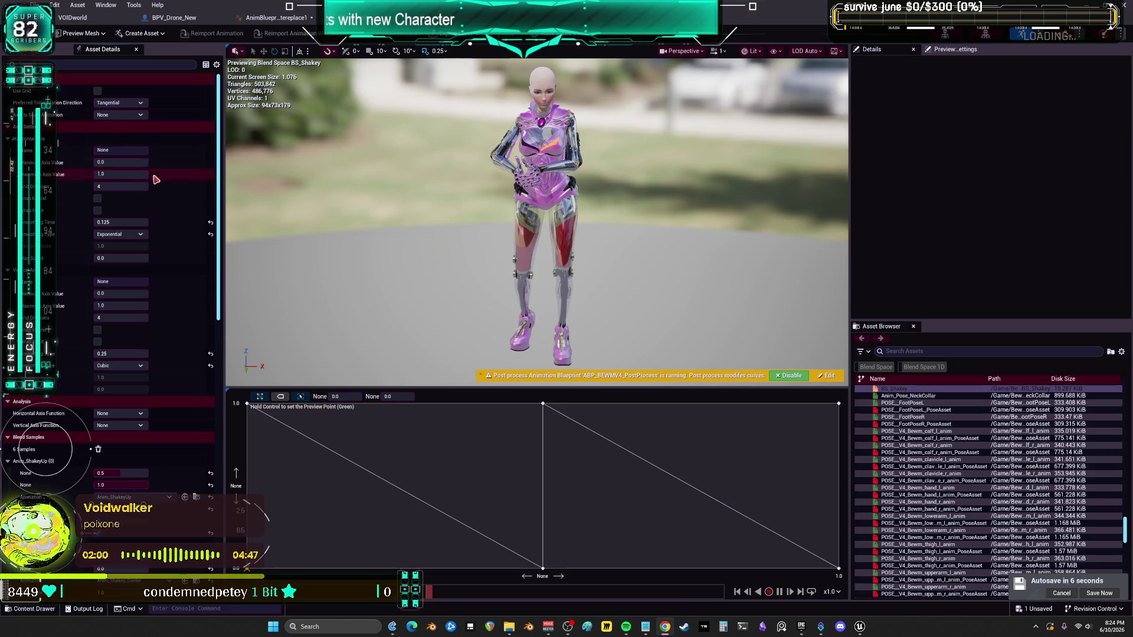
left_click(121, 234)
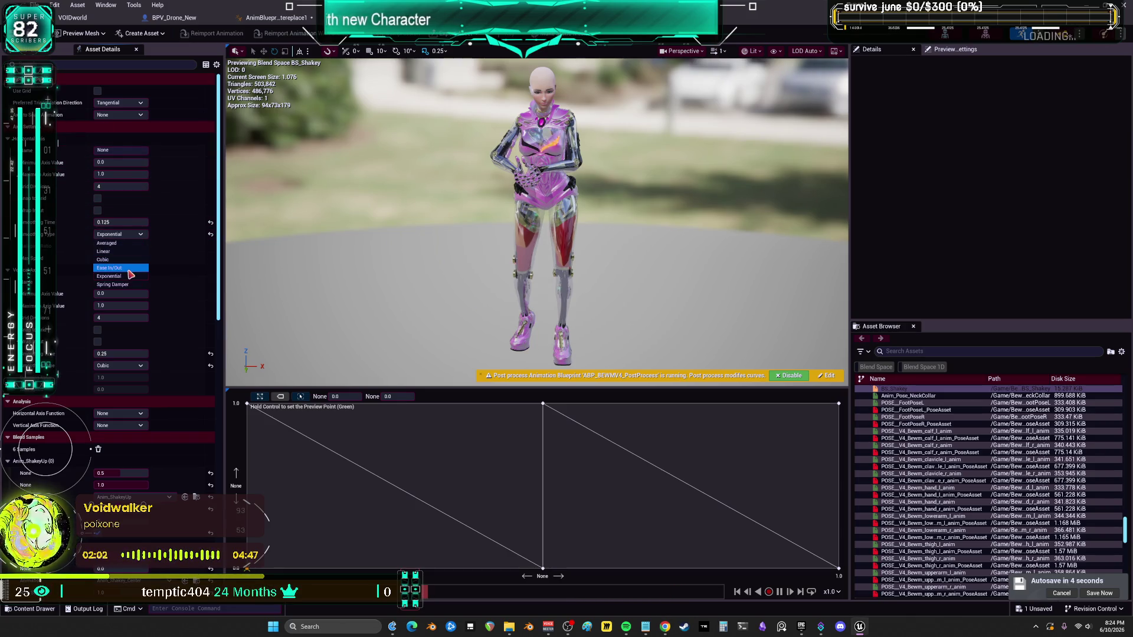
left_click(130, 244)
left_click(129, 223)
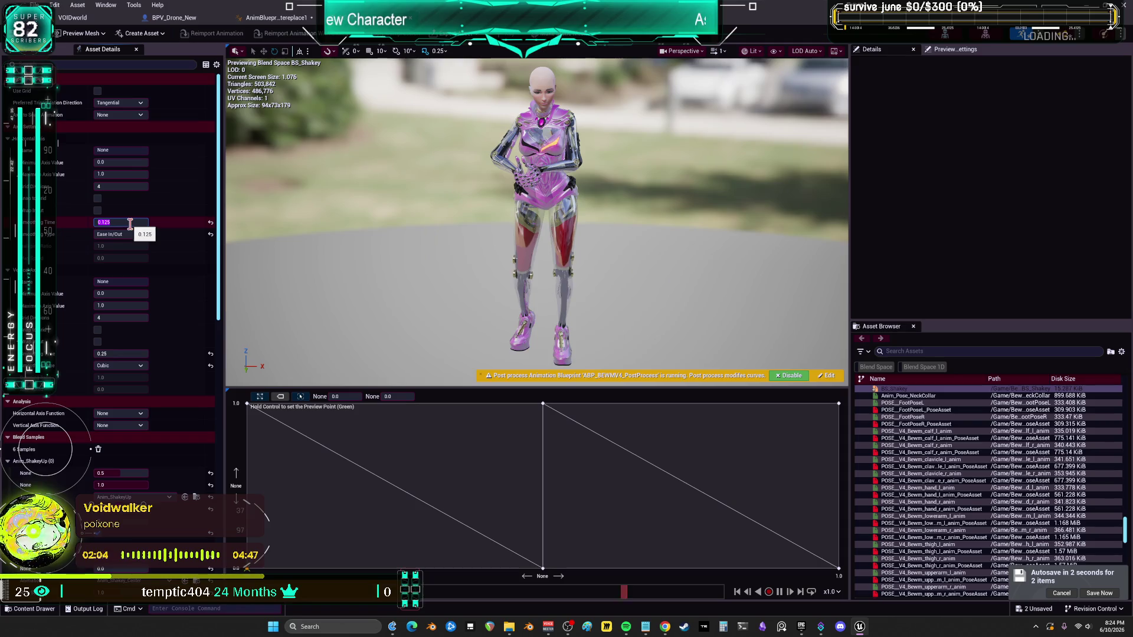
type(".")
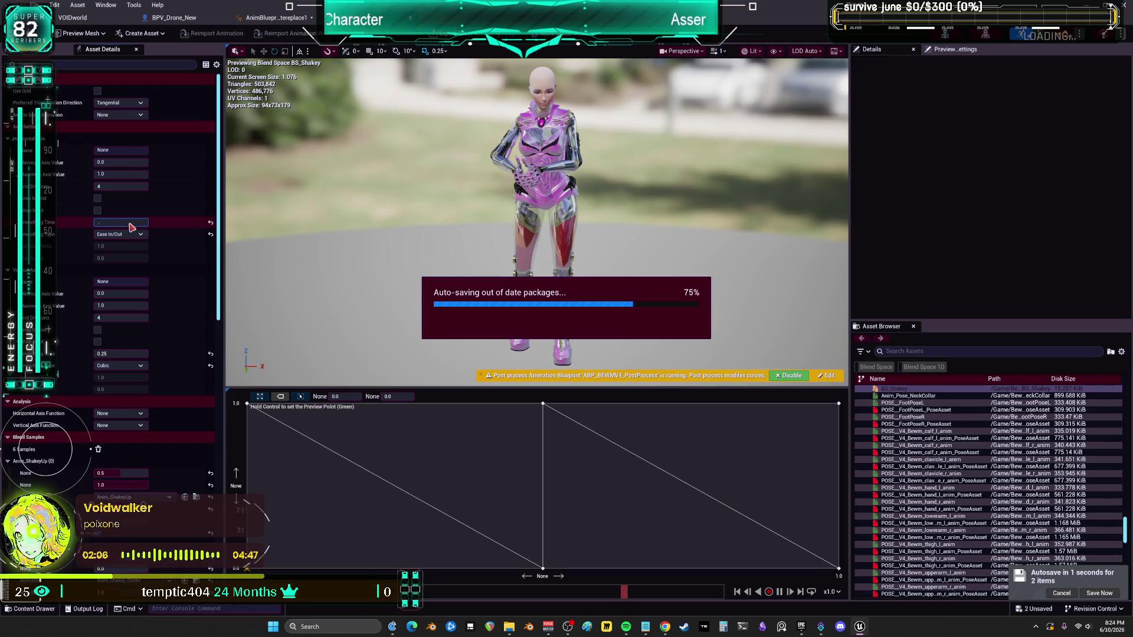
left_click(144, 222)
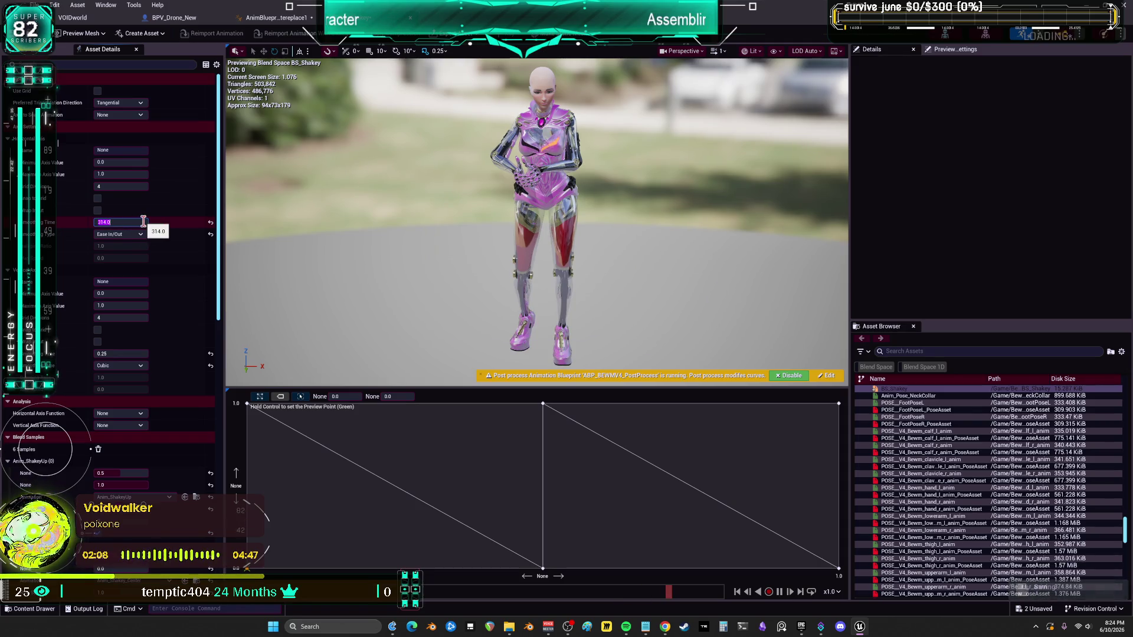
type("0.1")
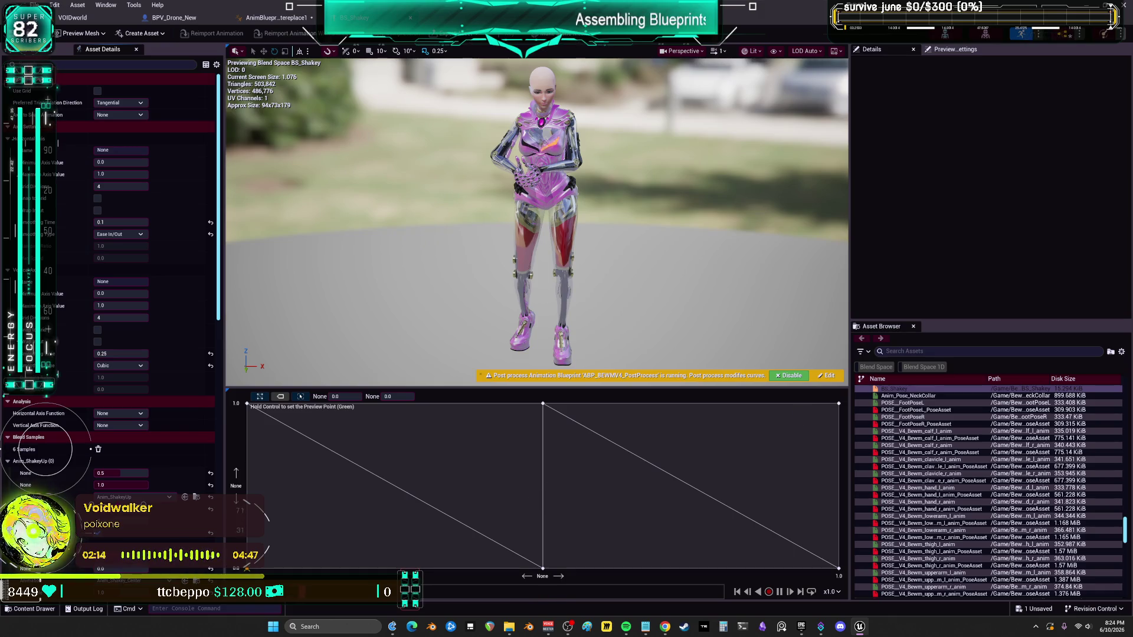
left_click(73, 18)
key("alt+p")
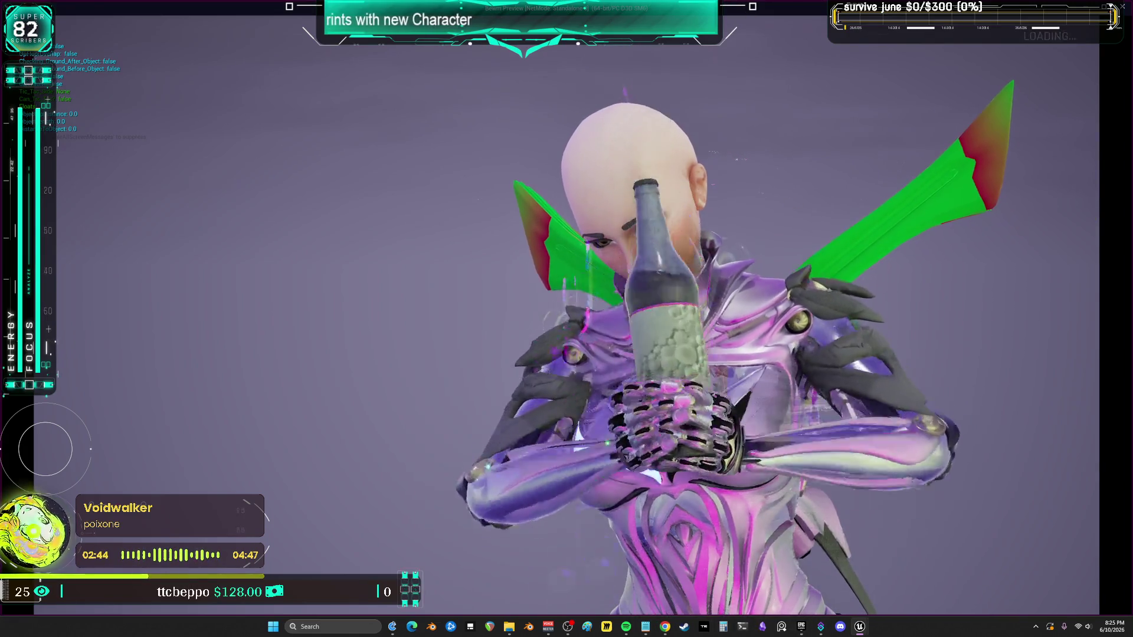
Step: End the play test and switch back to the BS_Shakey blend space editor
key("alt+Tab")
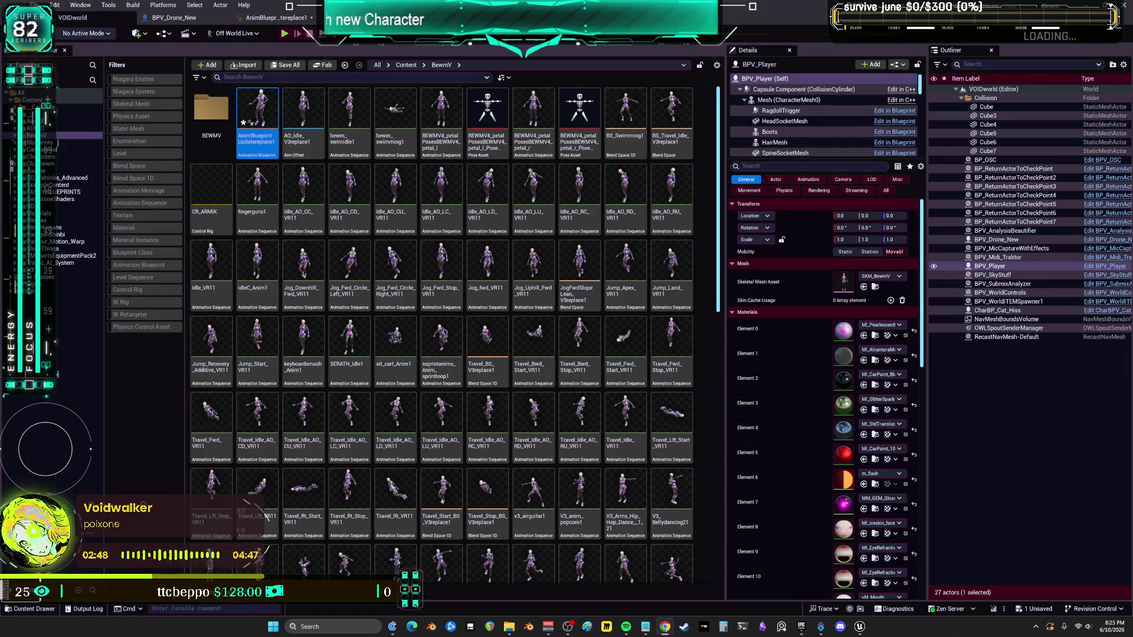
key("alt+Tab")
Step: Rearrange the blend samples, delete the bottom-right sample, and drop the centre sample to the bottom edge
left_click_drag(544, 402, 540, 475)
left_click_drag(542, 568, 542, 426)
mouse_move(839, 404)
left_mouse_down()
mouse_move(814, 484)
mouse_move(789, 518)
left_mouse_up()
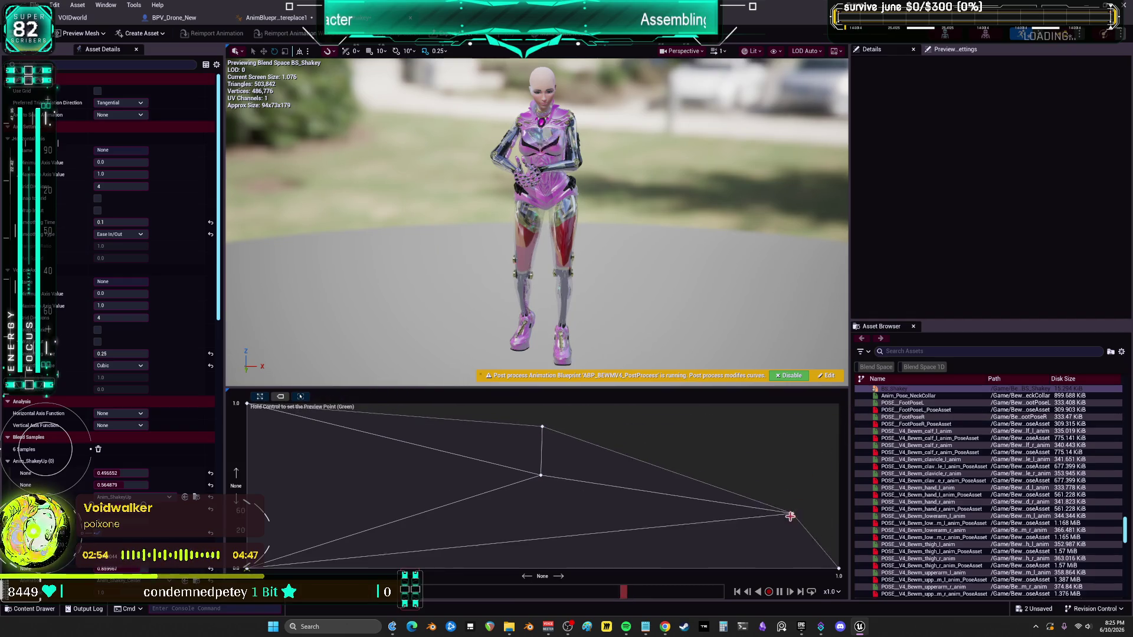
mouse_move(838, 569)
left_mouse_down()
mouse_move(838, 460)
mouse_move(822, 392)
left_mouse_up()
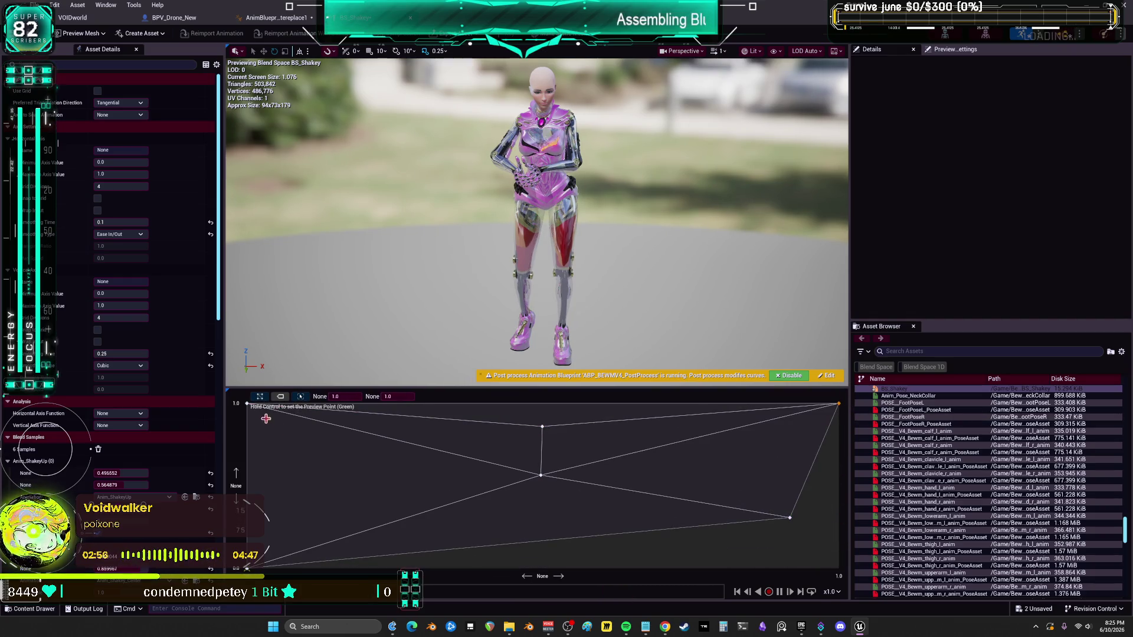
left_click_drag(247, 406, 261, 534)
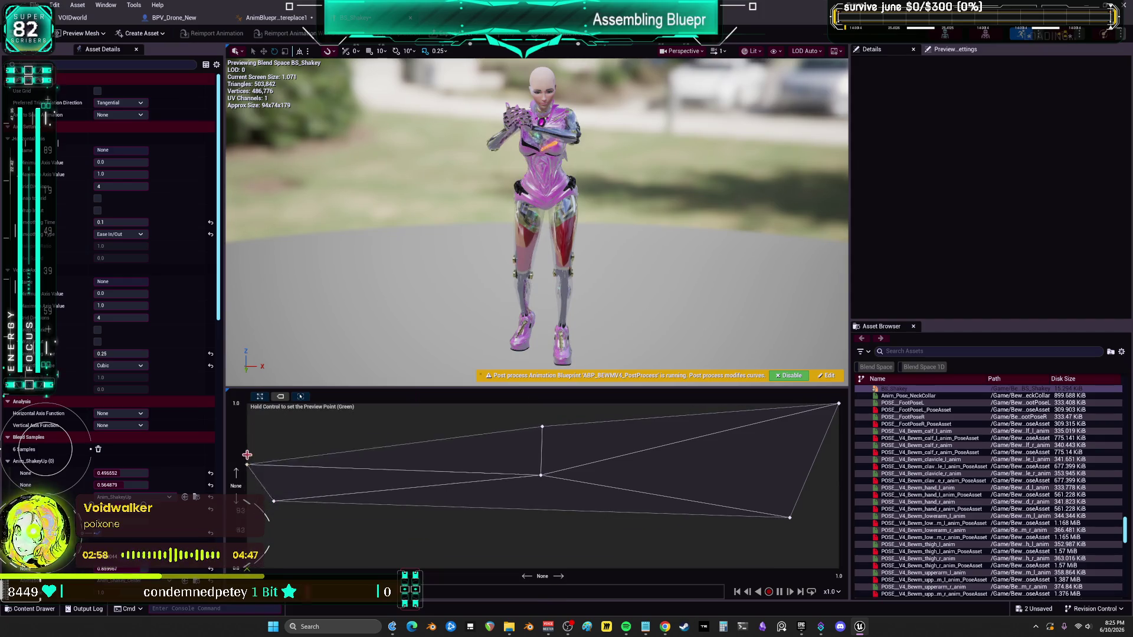
key("ctrl+z")
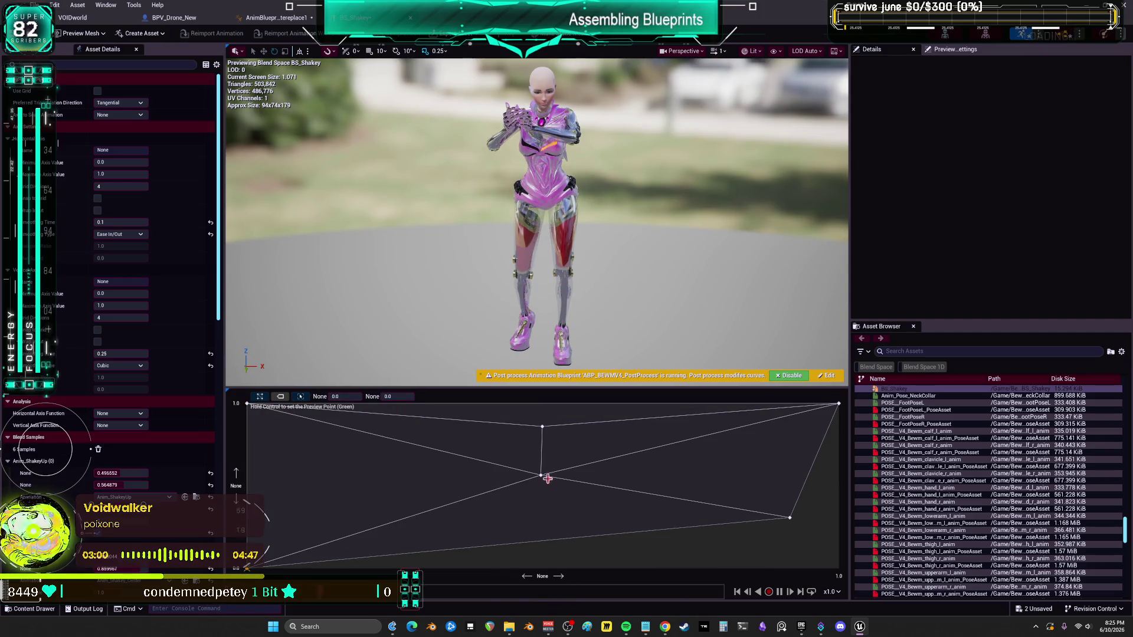
left_click_drag(541, 425, 544, 404)
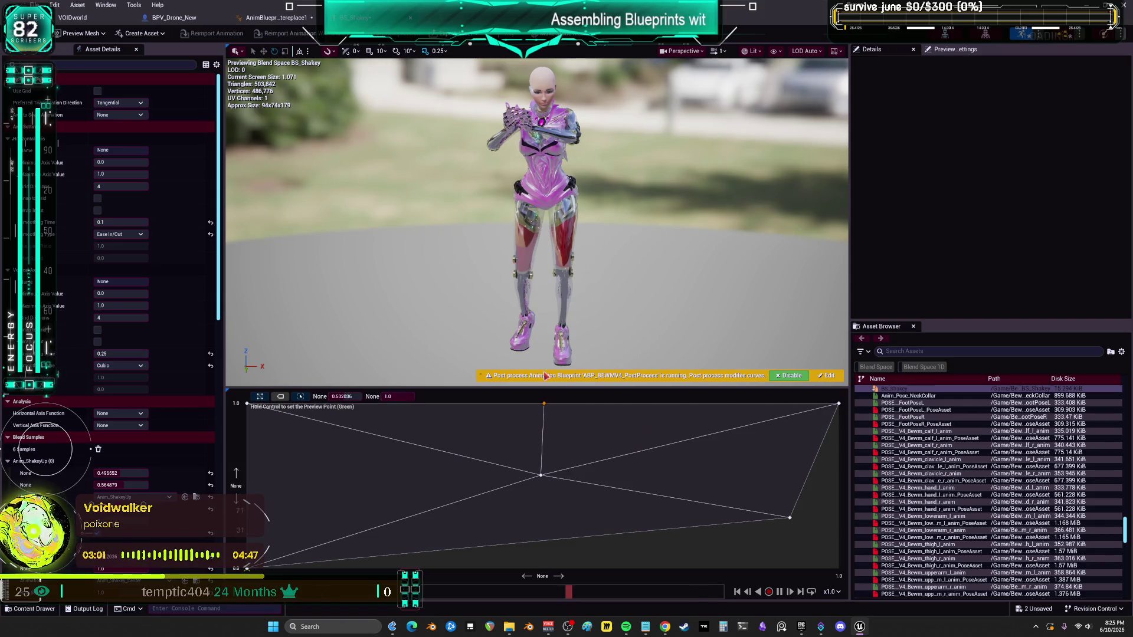
left_click(798, 533)
key("Delete")
left_click_drag(541, 475, 539, 556)
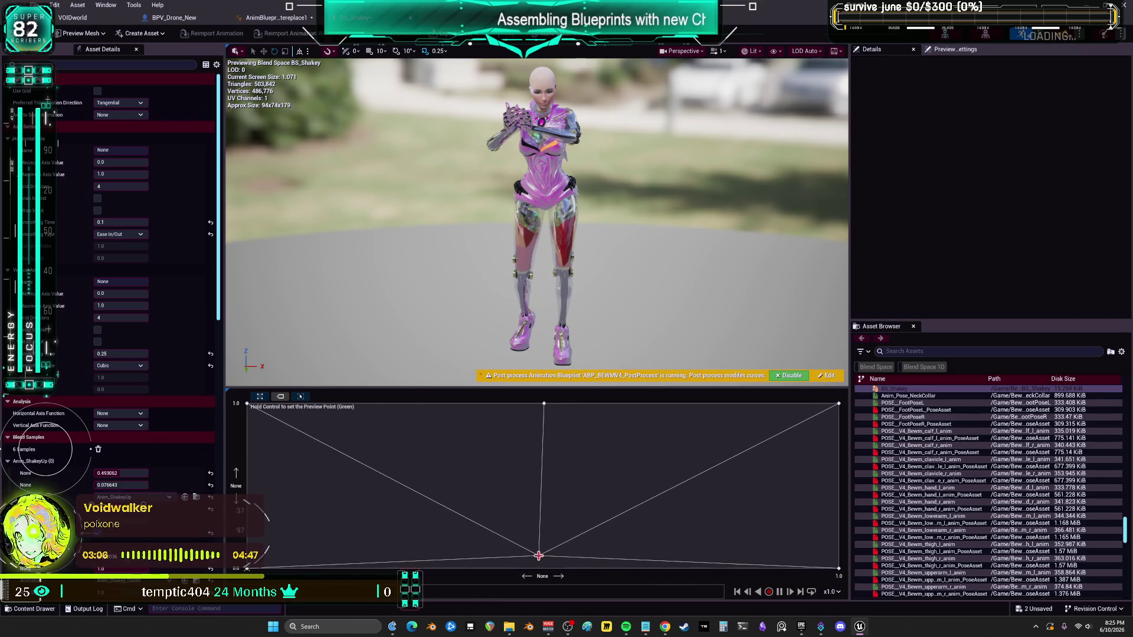
Step: Set the horizontal Smoothing Time to 0.125 and preview the blend across the grid
key("ctrl")
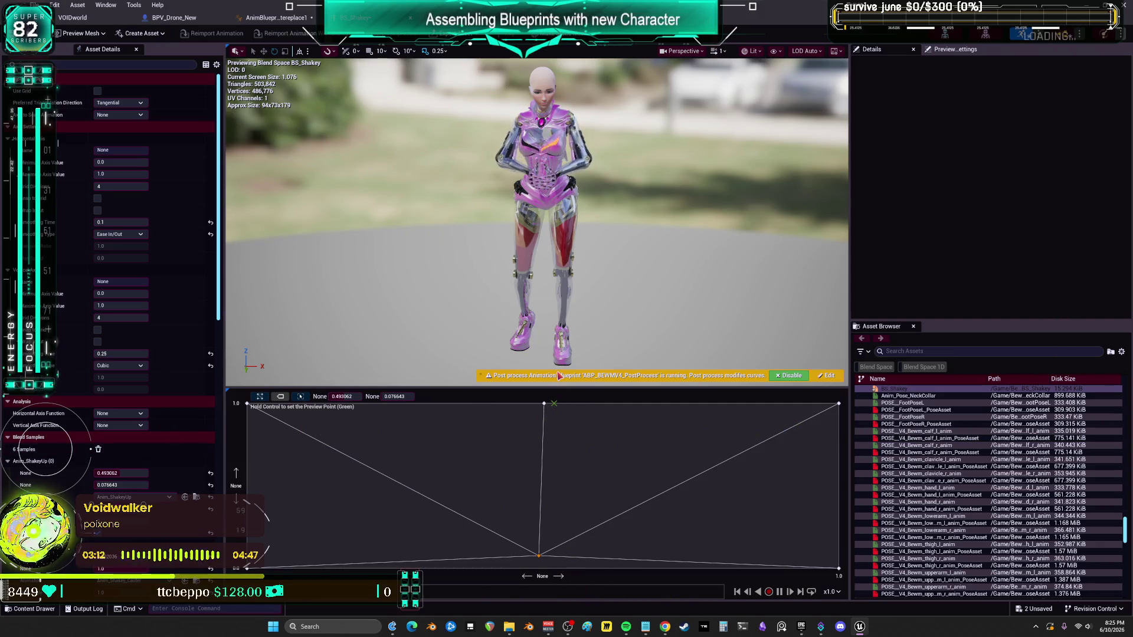
key("ctrl")
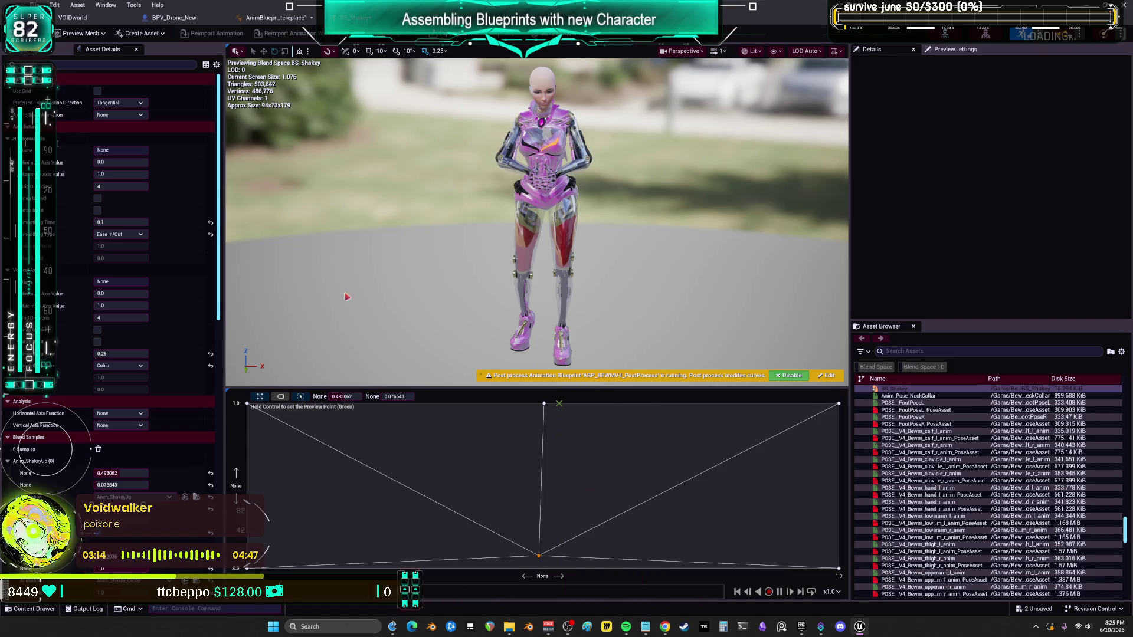
right_click(121, 225)
left_click(112, 224)
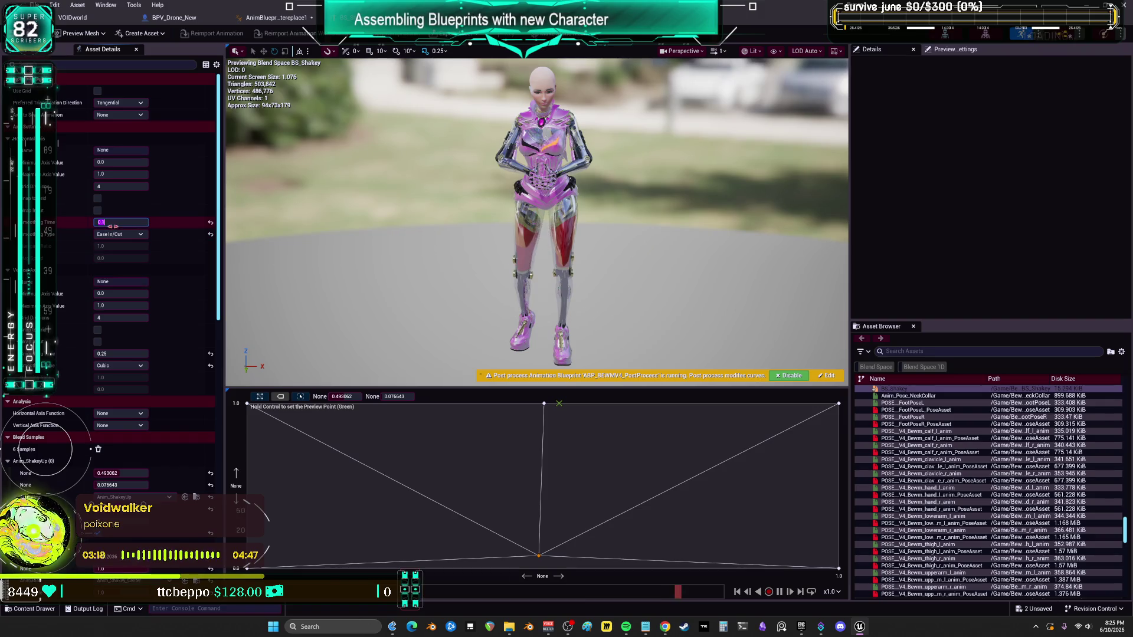
type("0")
key("Tab")
key("ctrl")
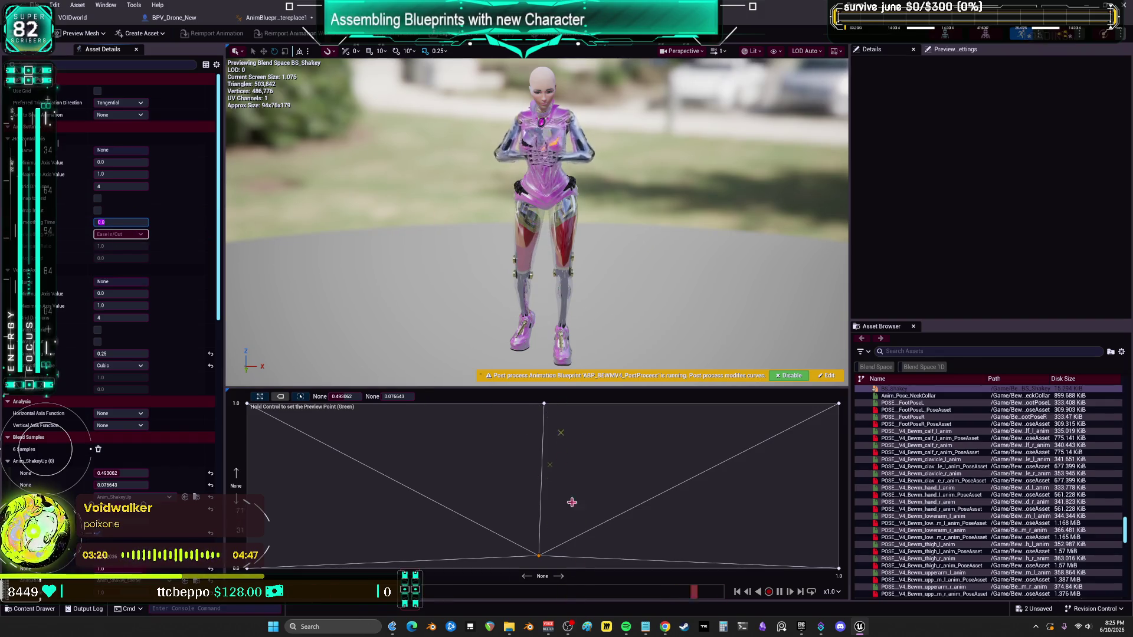
key("ctrl")
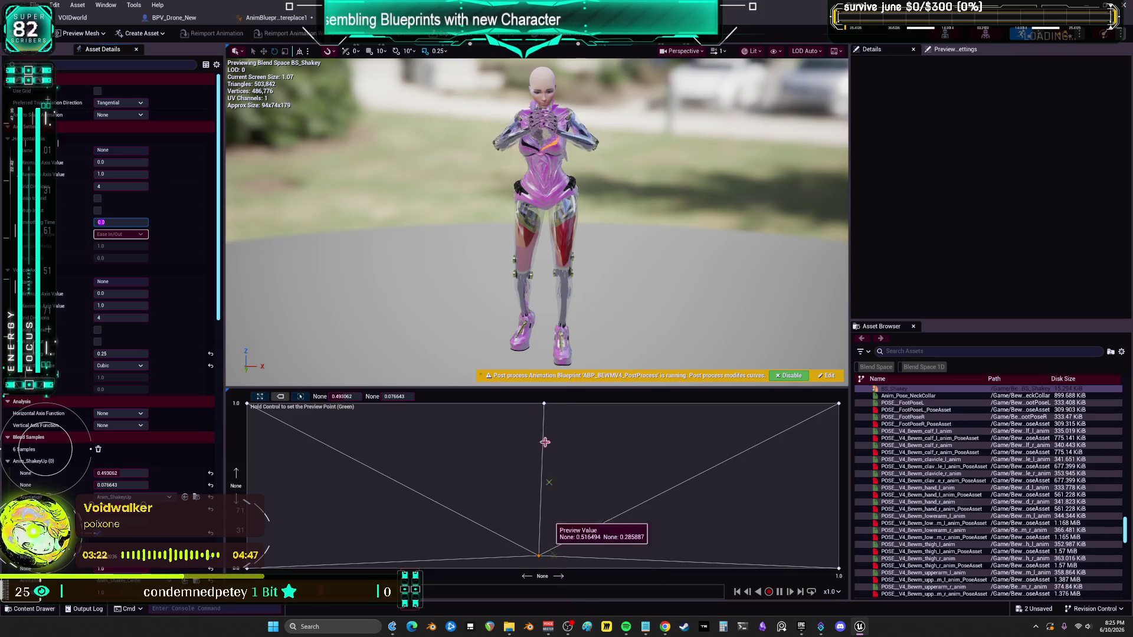
key("ctrl")
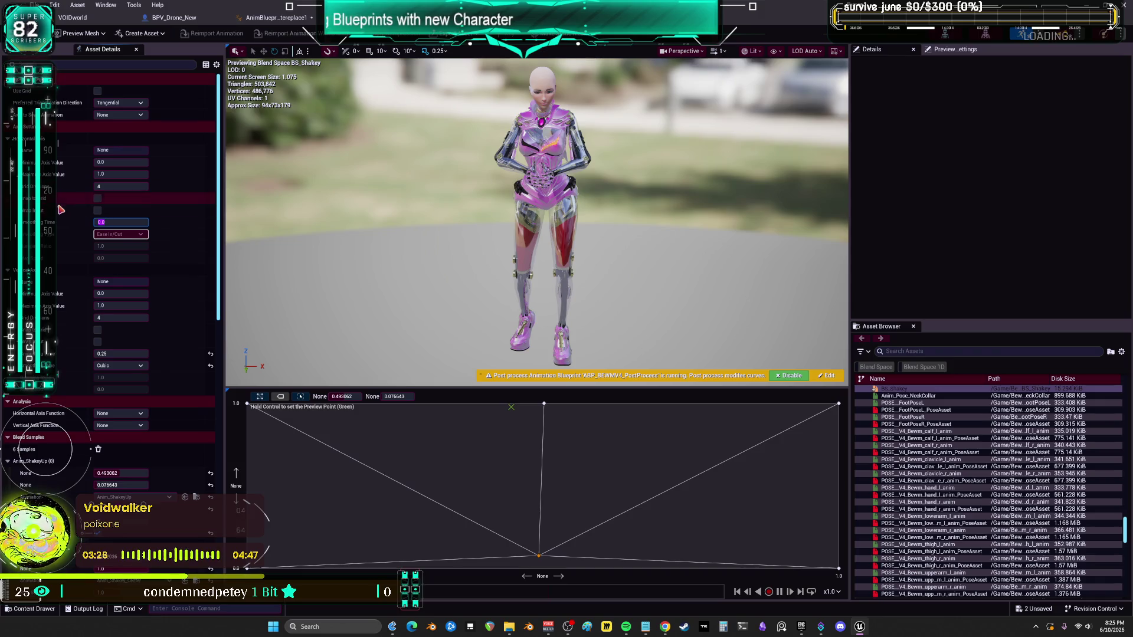
scroll(59, 329, "down", 1)
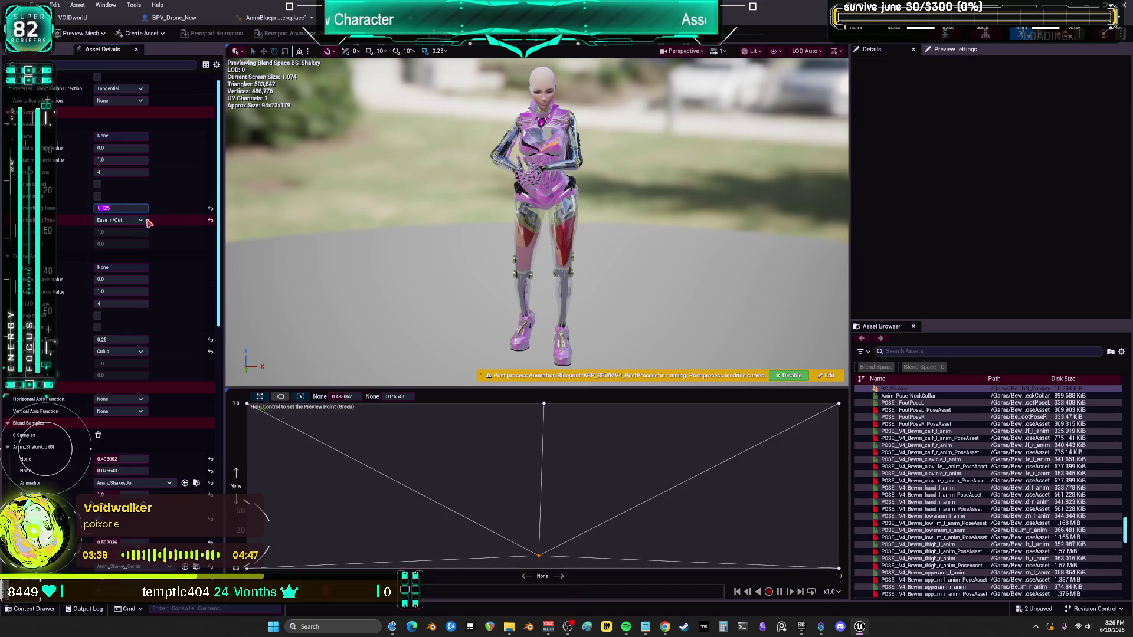
Step: Give the vertical axis Ease In/Out smoothing with 0.1 smoothing time and preview the blend
left_click(108, 339)
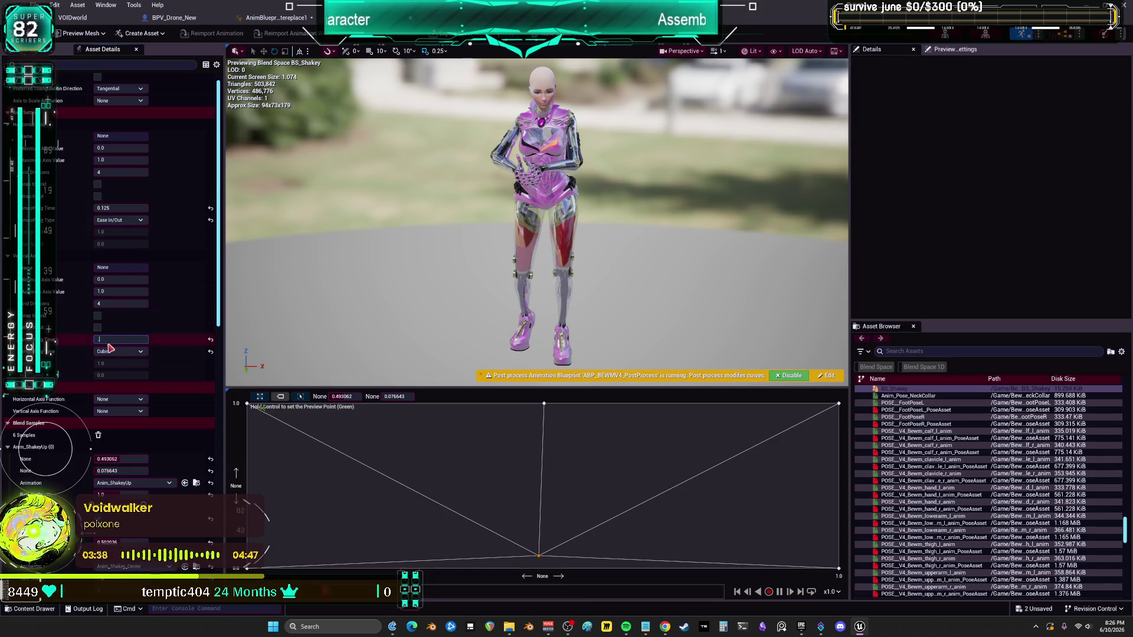
type("0.1")
left_click(109, 351)
left_click(112, 386)
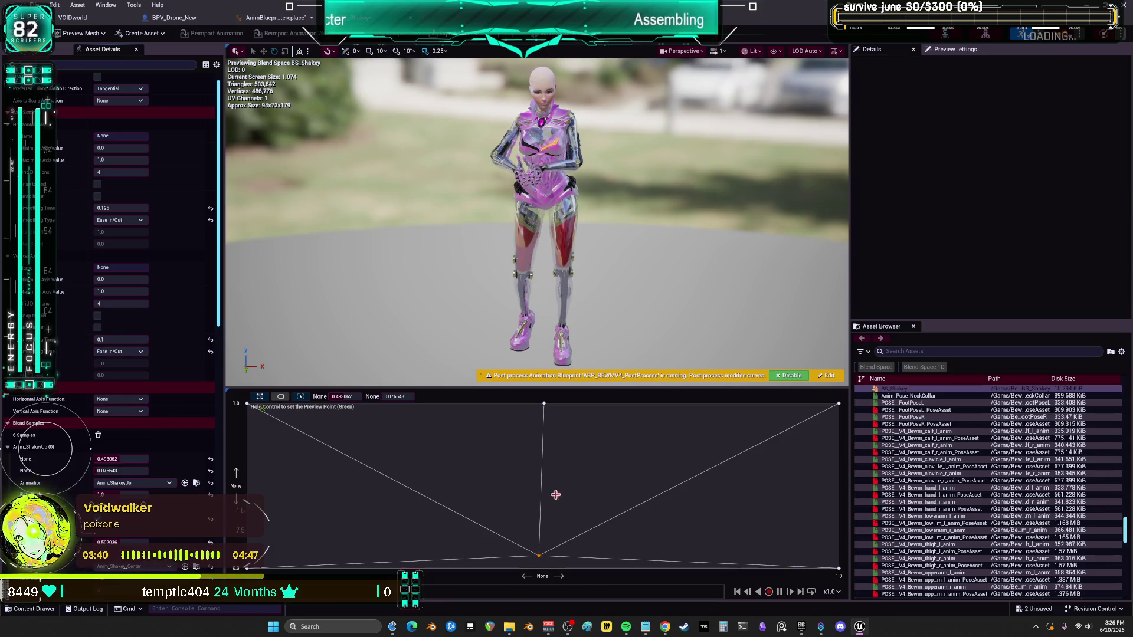
key("ctrl")
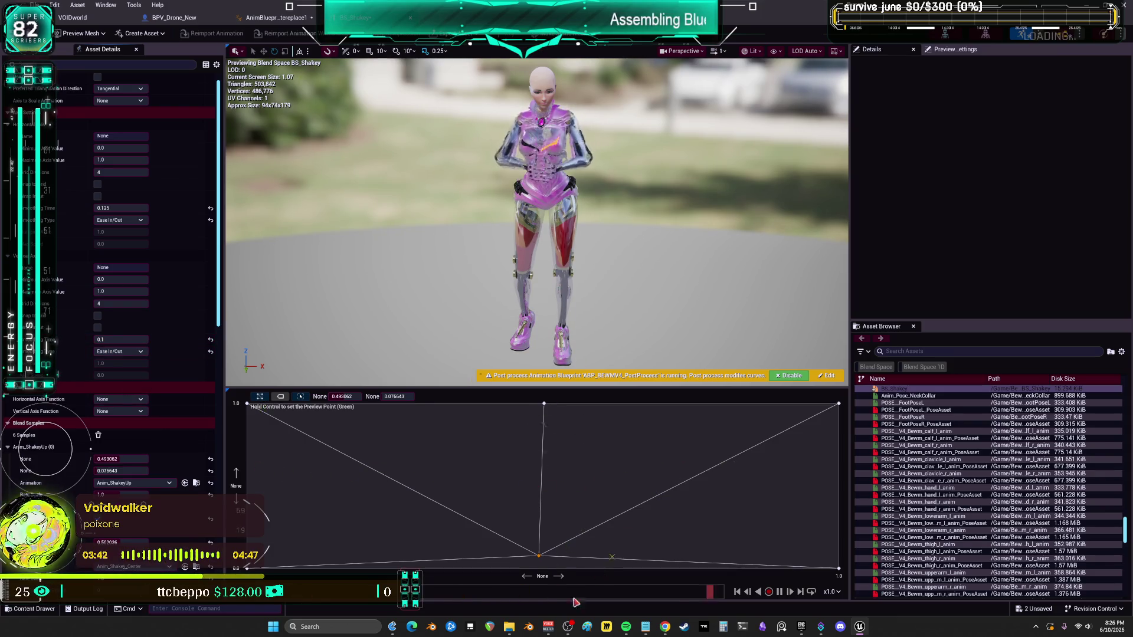
key("ctrl")
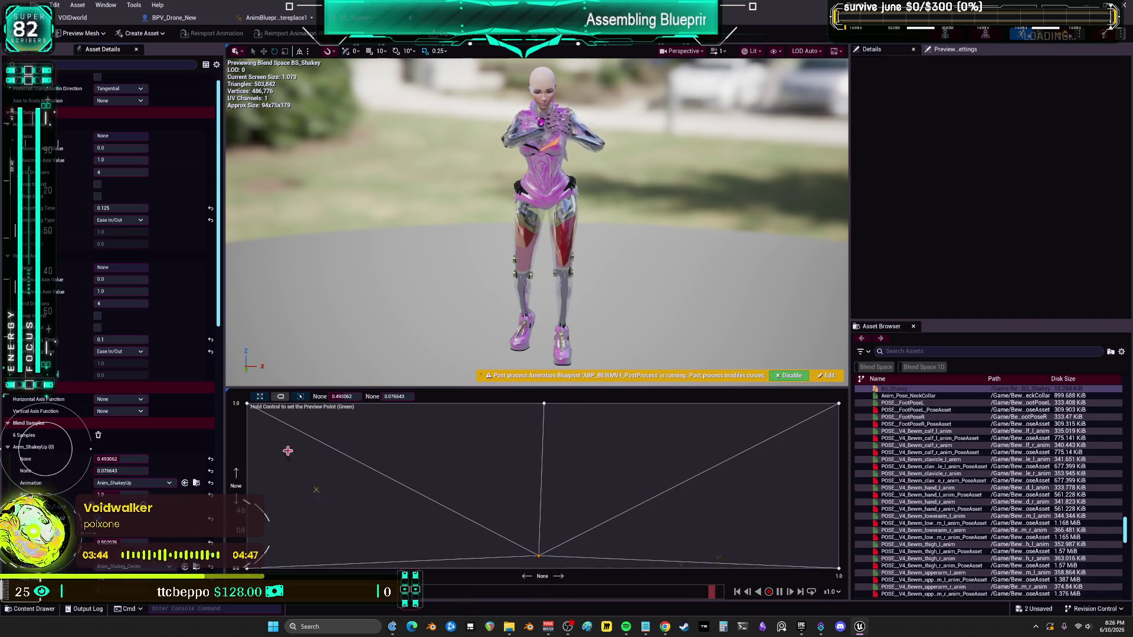
key("ctrl")
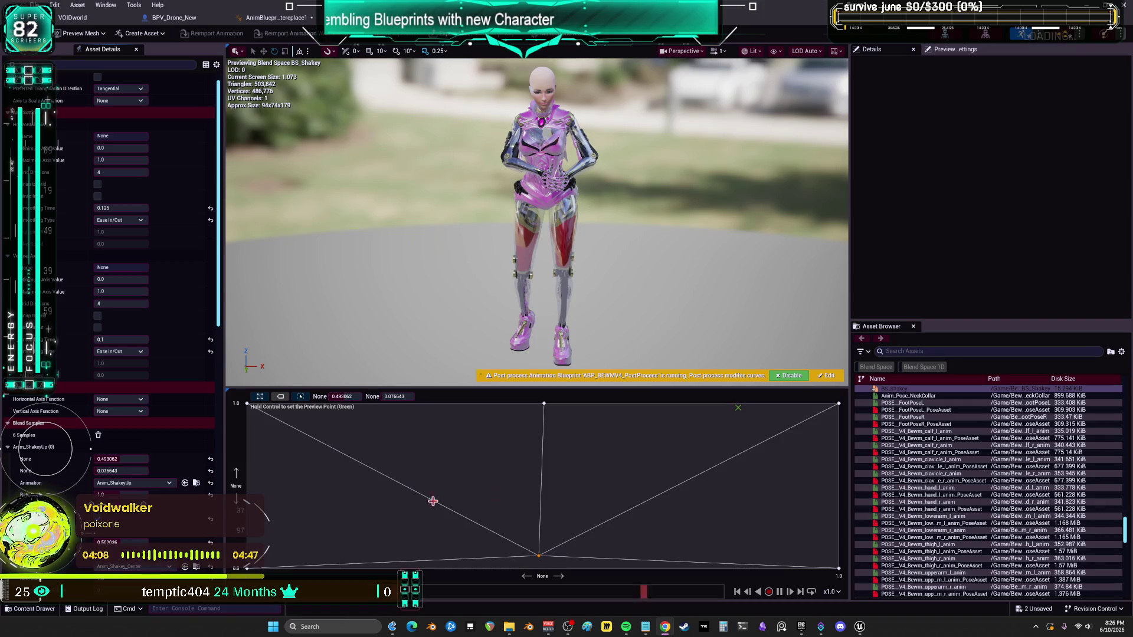
Step: Place the Anim_ShakeyUp sample at 0.5, 0.0, then return to the VOIDWorld level editor
left_click(140, 458)
type("0.5")
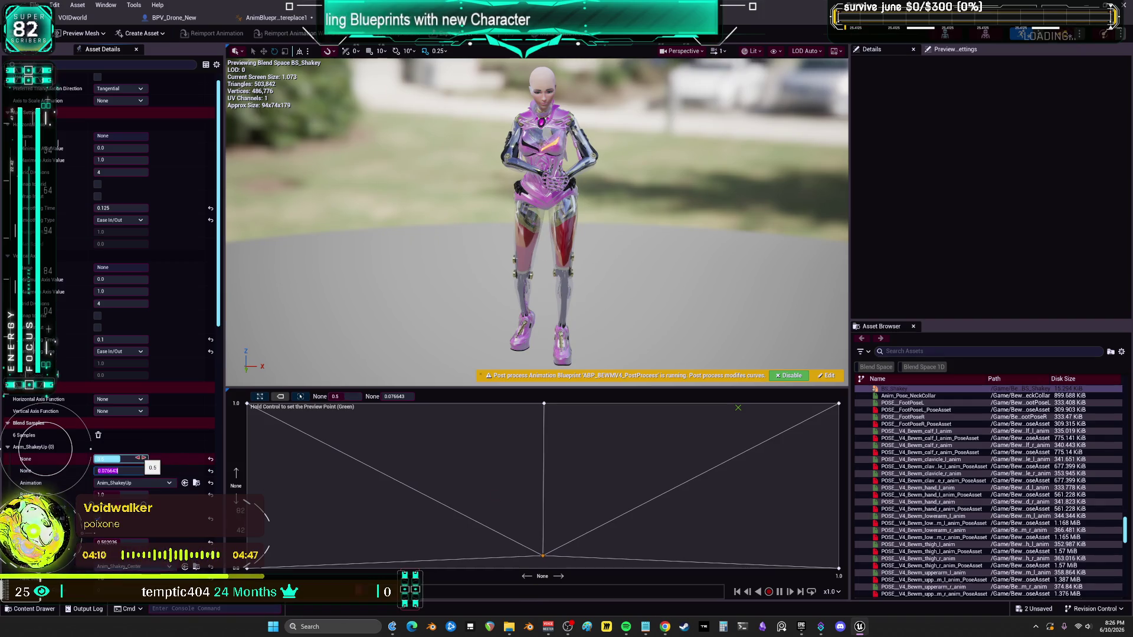
key("Tab")
type("0")
key("Return")
scroll(134, 524, "down", 1)
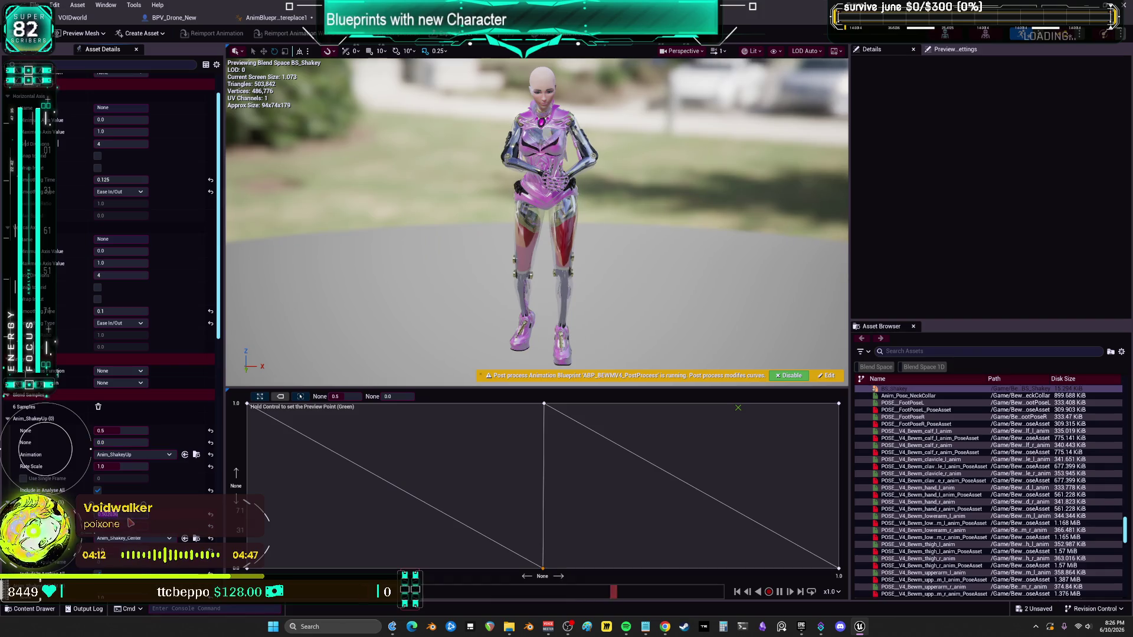
scroll(133, 524, "down", 6)
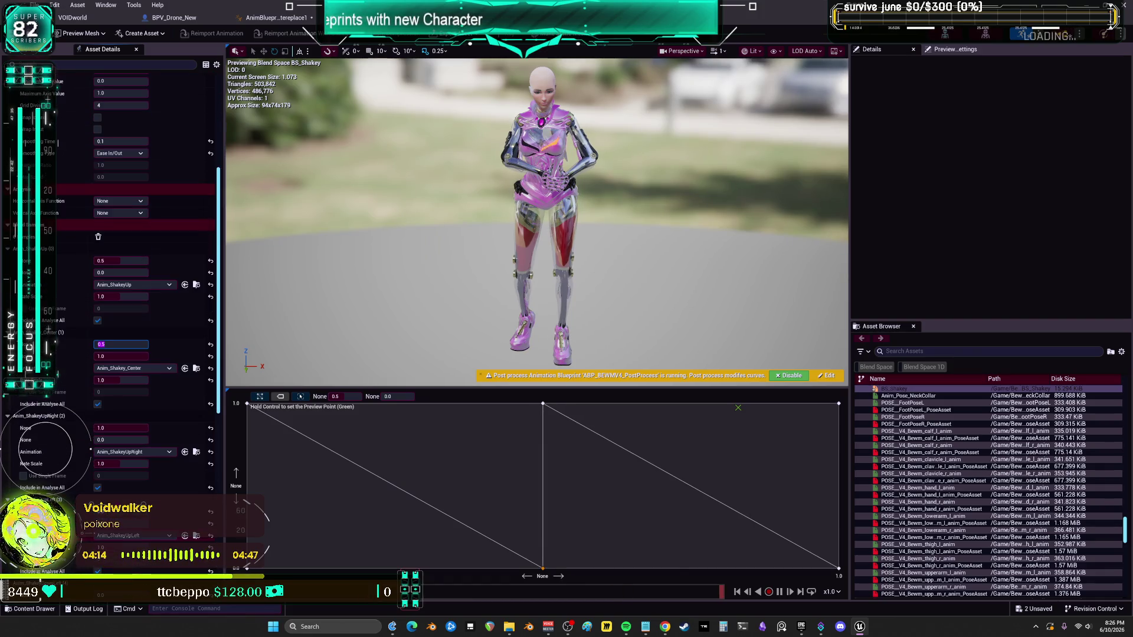
scroll(112, 296, "down", 9)
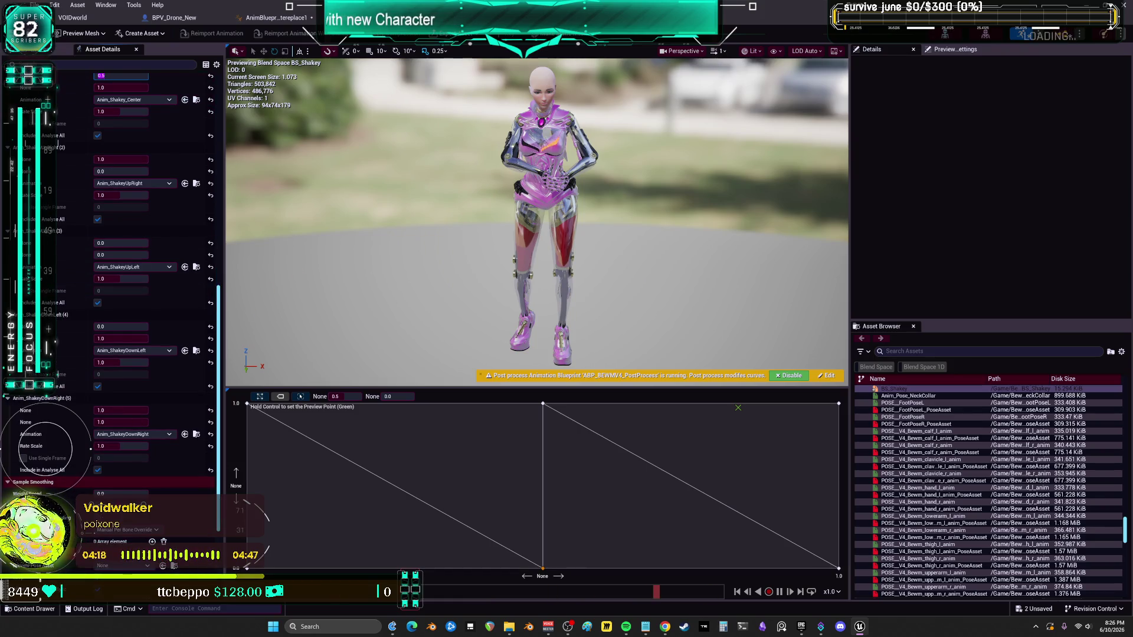
left_click(72, 17)
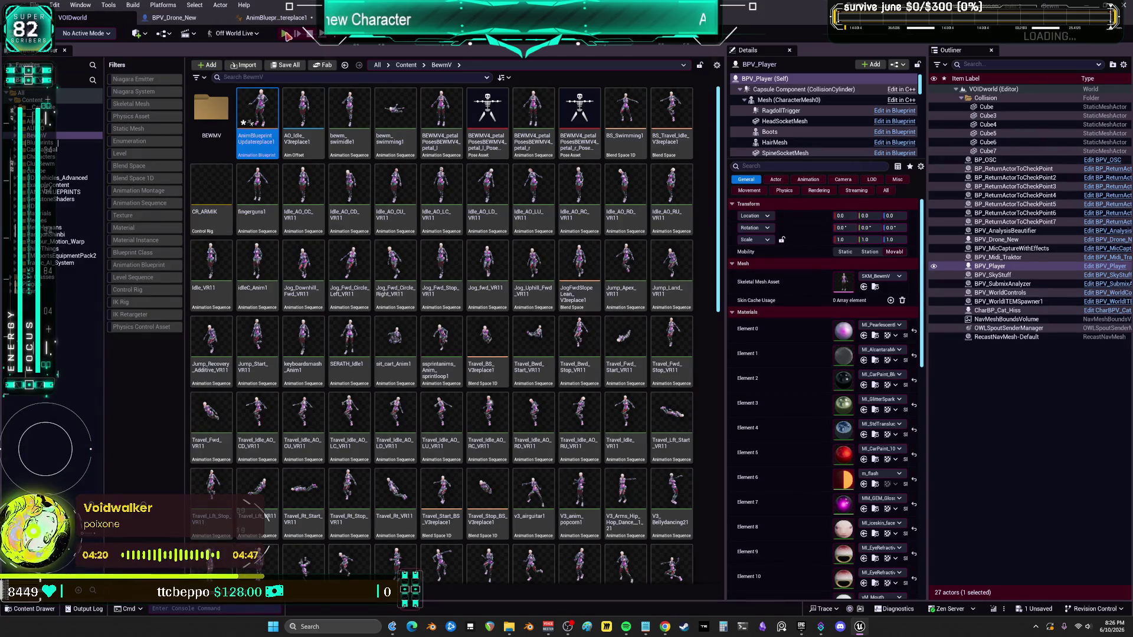
left_click(286, 34)
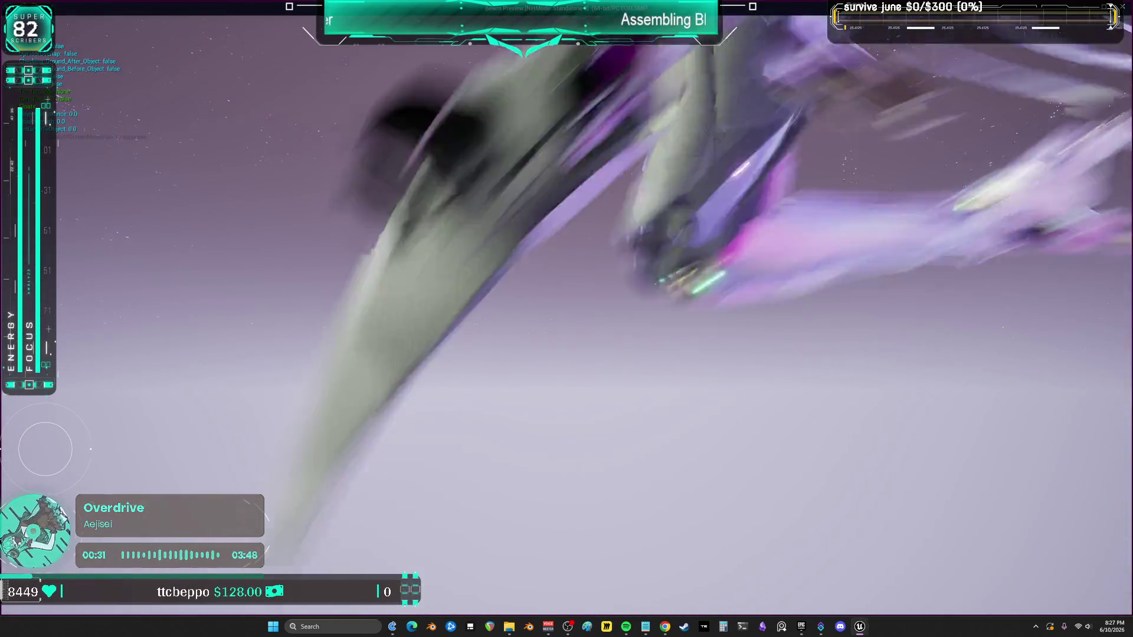
key("Escape")
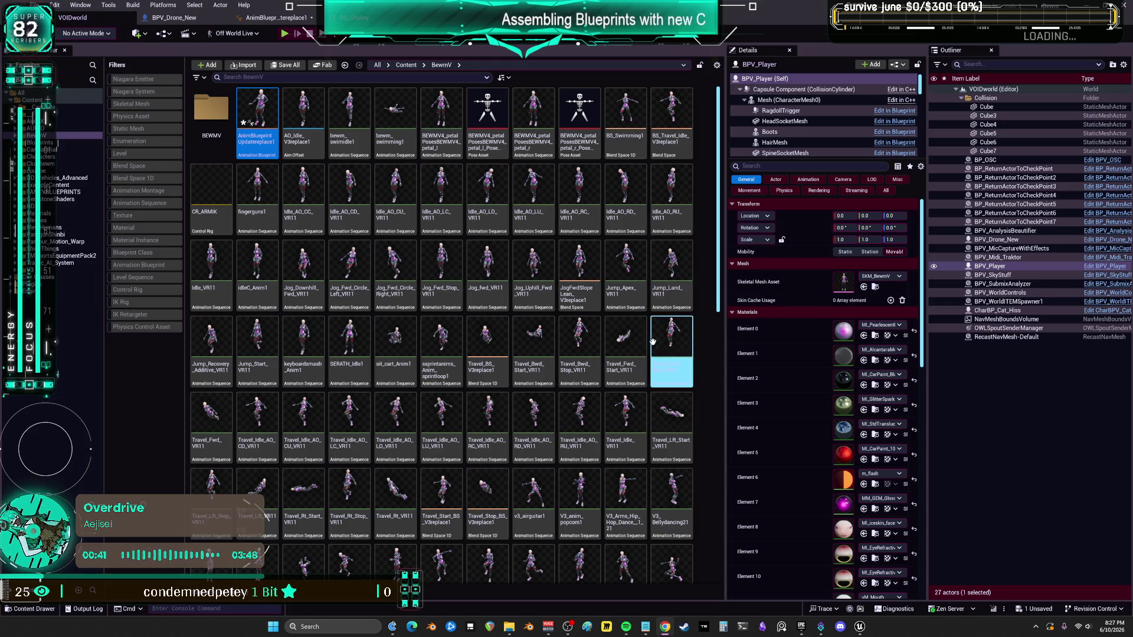
mouse_move(611, 277)
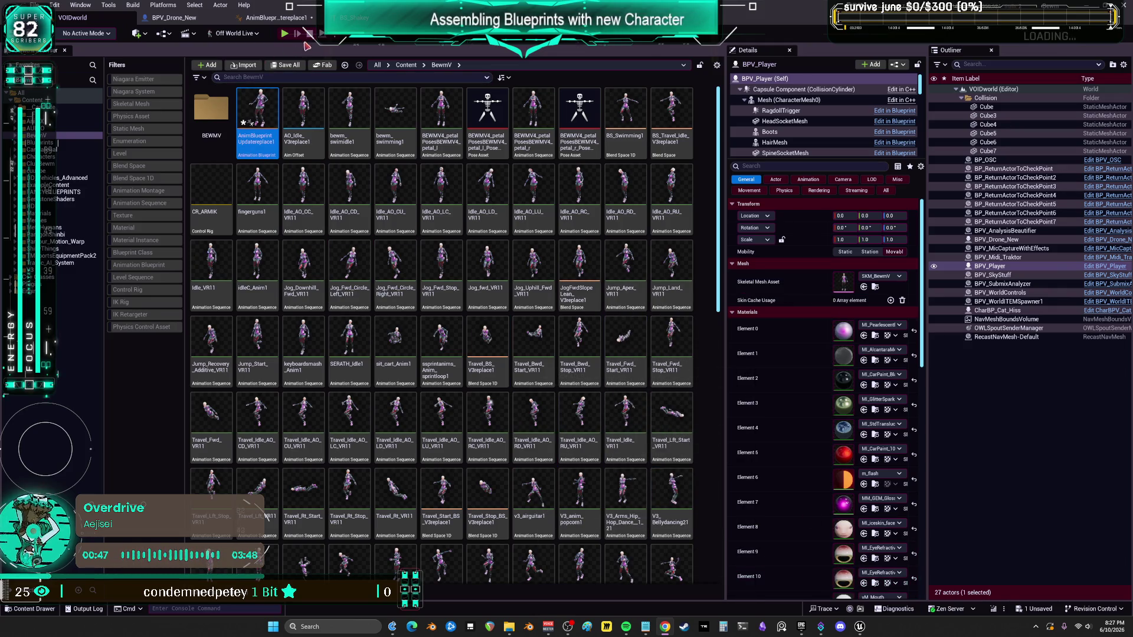
Step: In the AnimBlueprint's shakey state graph, box-select and review the Transform Bone node group
left_click(293, 20)
scroll(642, 245, "down", 3)
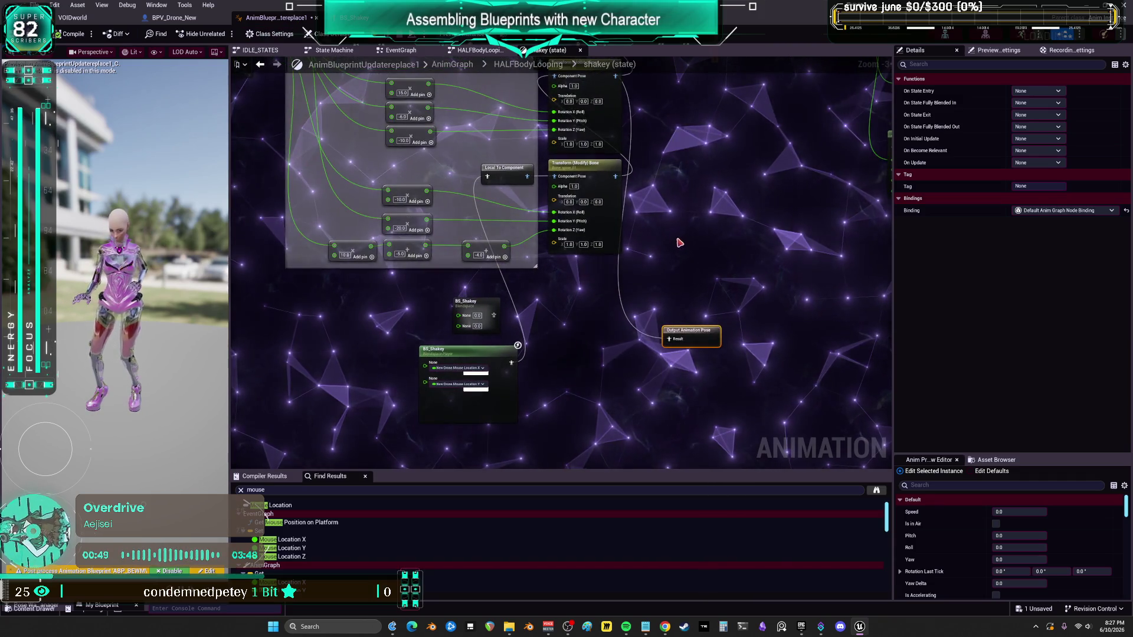
scroll(678, 295, "up", 3)
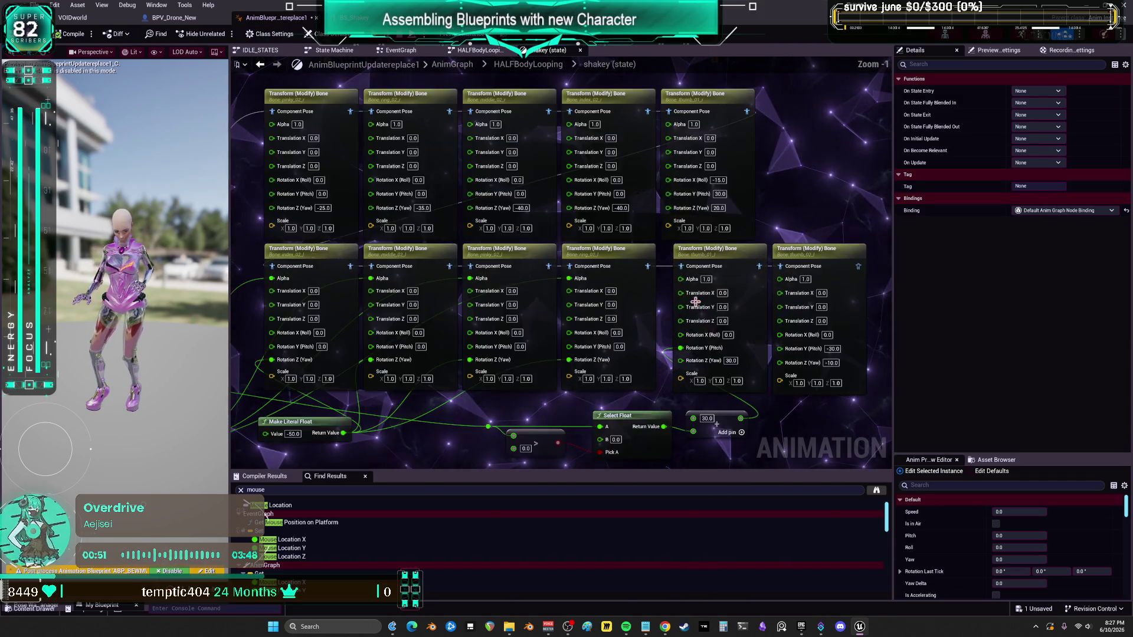
scroll(753, 341, "down", 3)
left_click_drag(357, 115, 357, 116)
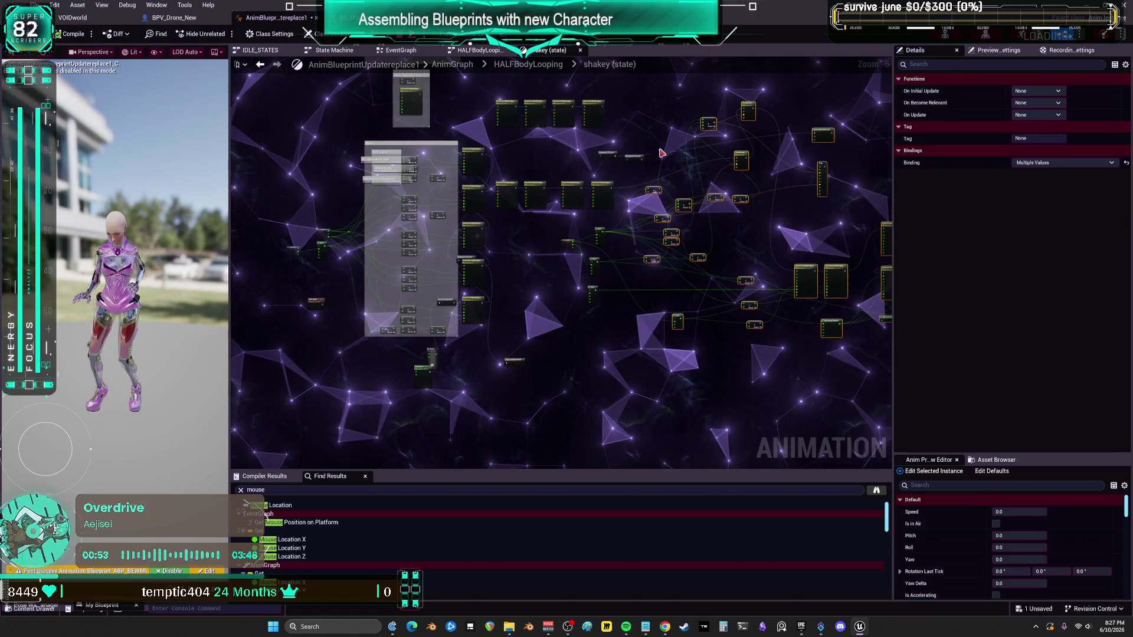
left_click_drag(668, 246, 724, 320)
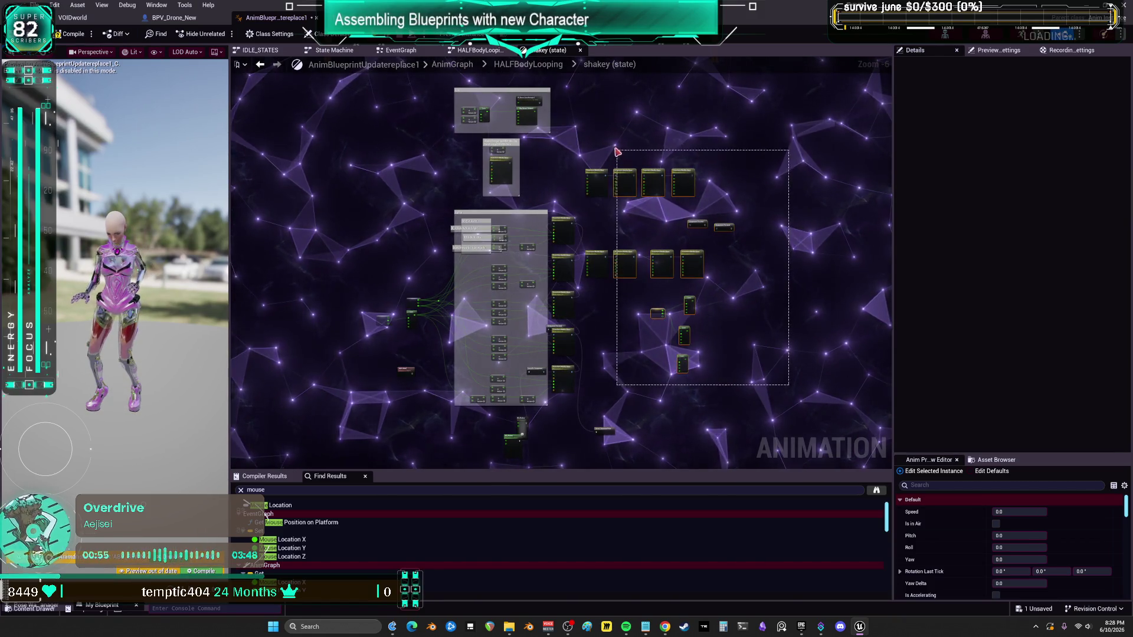
left_click_drag(617, 151, 617, 151)
scroll(602, 198, "up", 7)
left_click(595, 202)
scroll(564, 232, "down", 5)
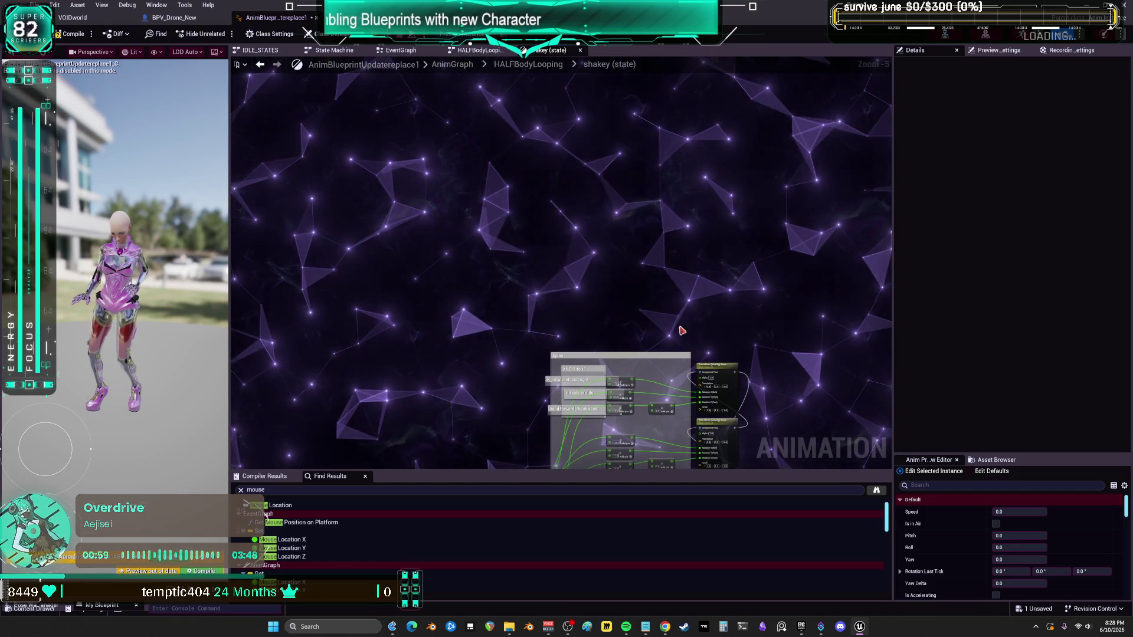
left_click_drag(678, 328, 677, 304)
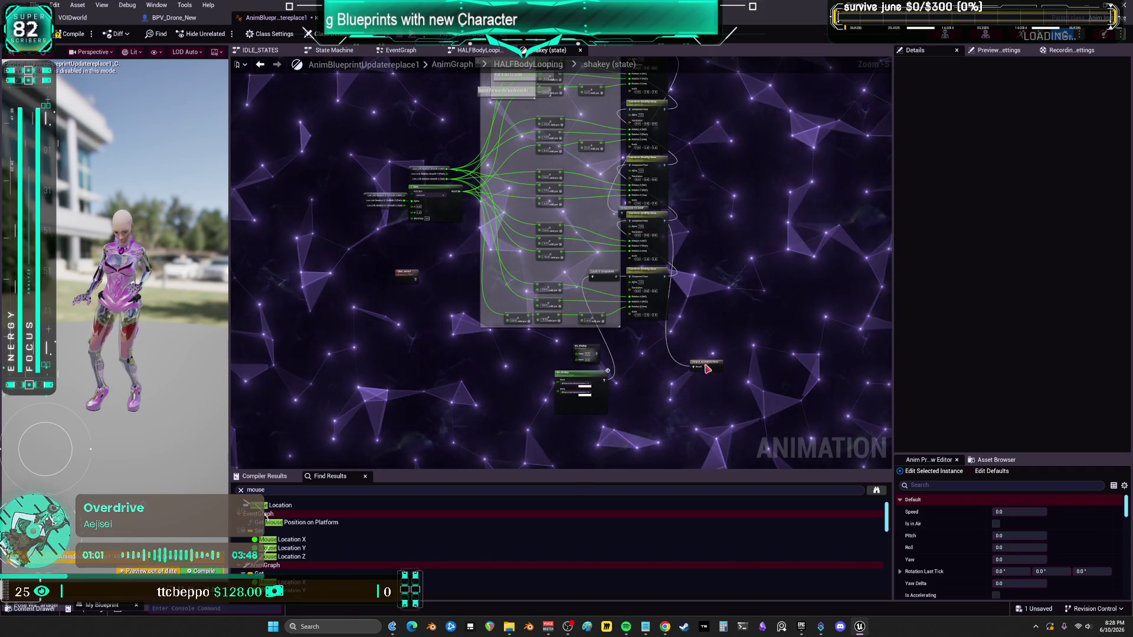
Step: Move Output Animation Pose, the conversion node and the BS_Shakey player up beside the pose chain
left_click_drag(707, 369, 771, 232)
left_click_drag(702, 276, 681, 393)
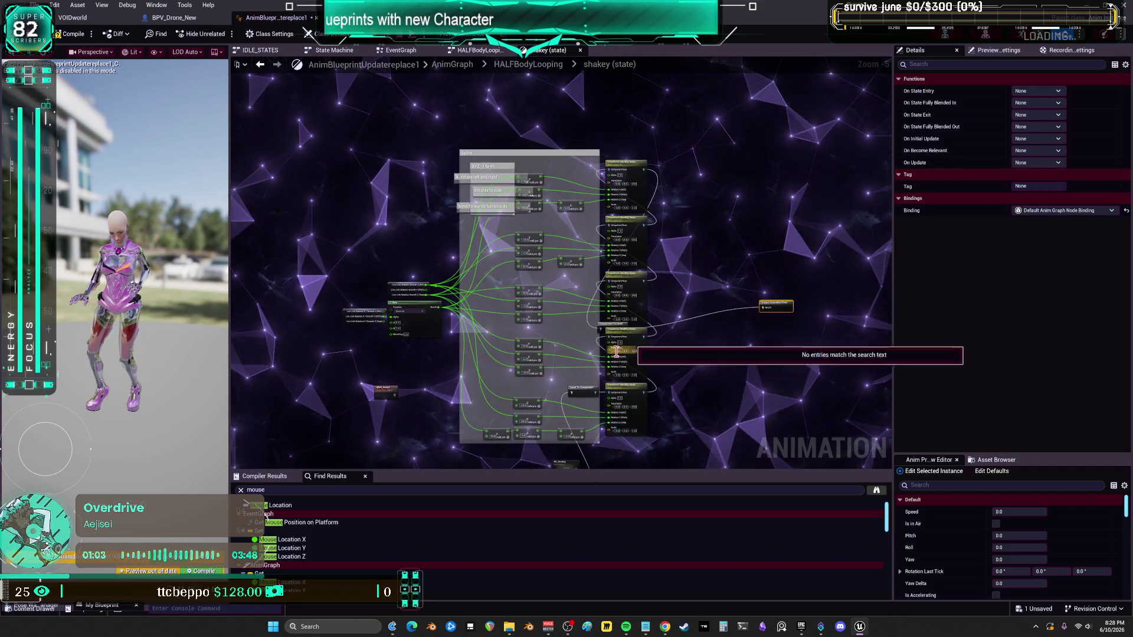
left_click_drag(604, 324, 691, 181)
left_click_drag(770, 303, 749, 208)
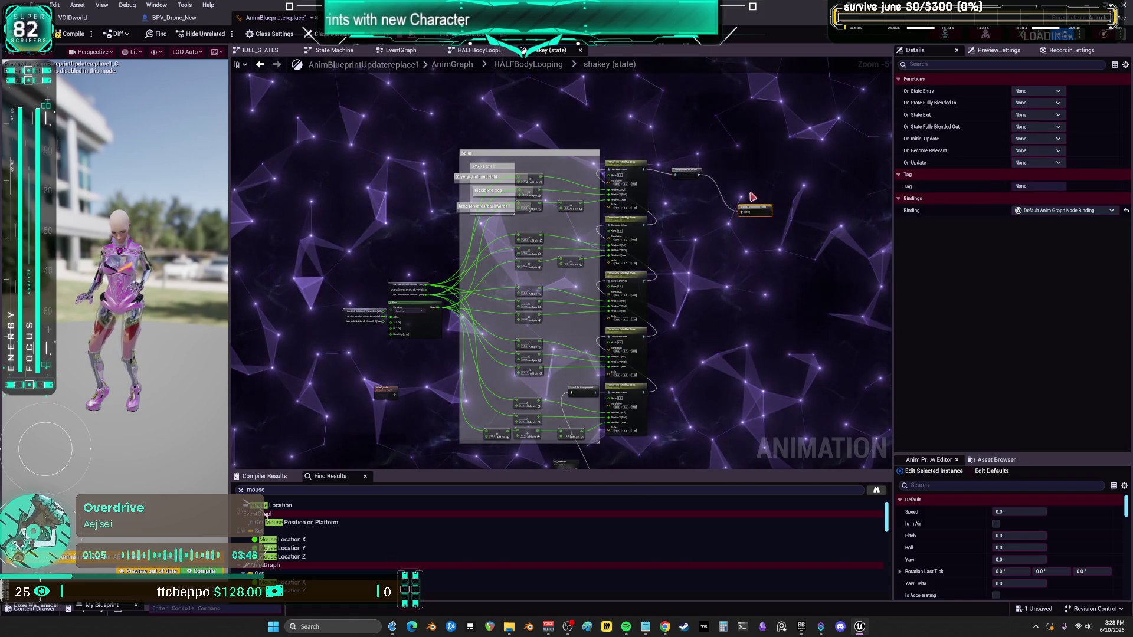
left_click_drag(737, 289, 740, 186)
left_click(561, 387)
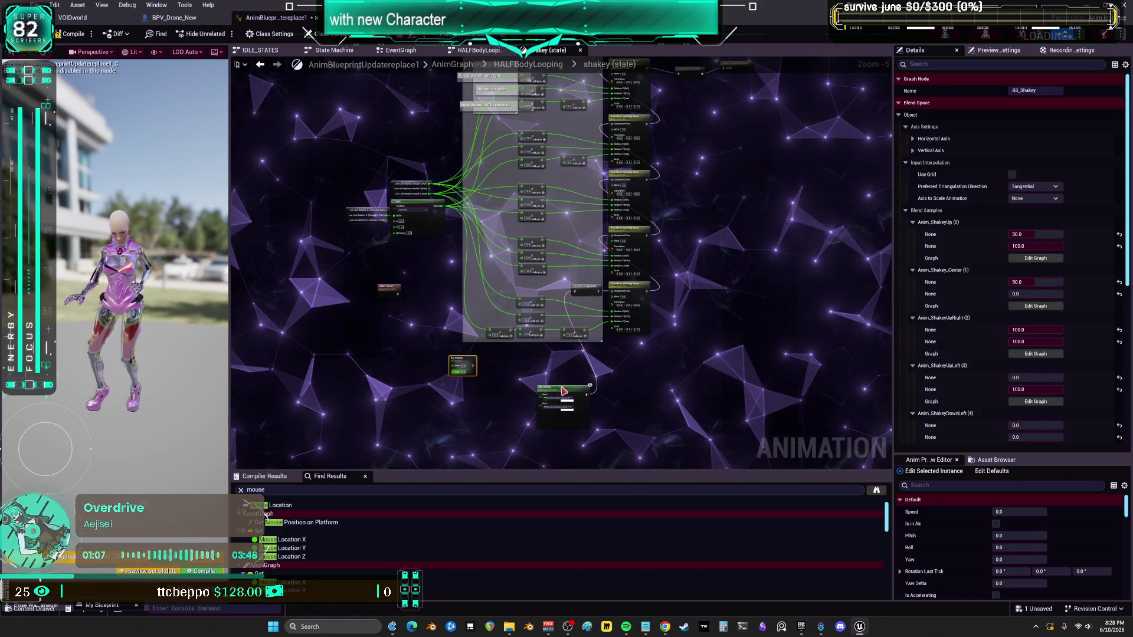
left_click_drag(562, 387, 534, 379)
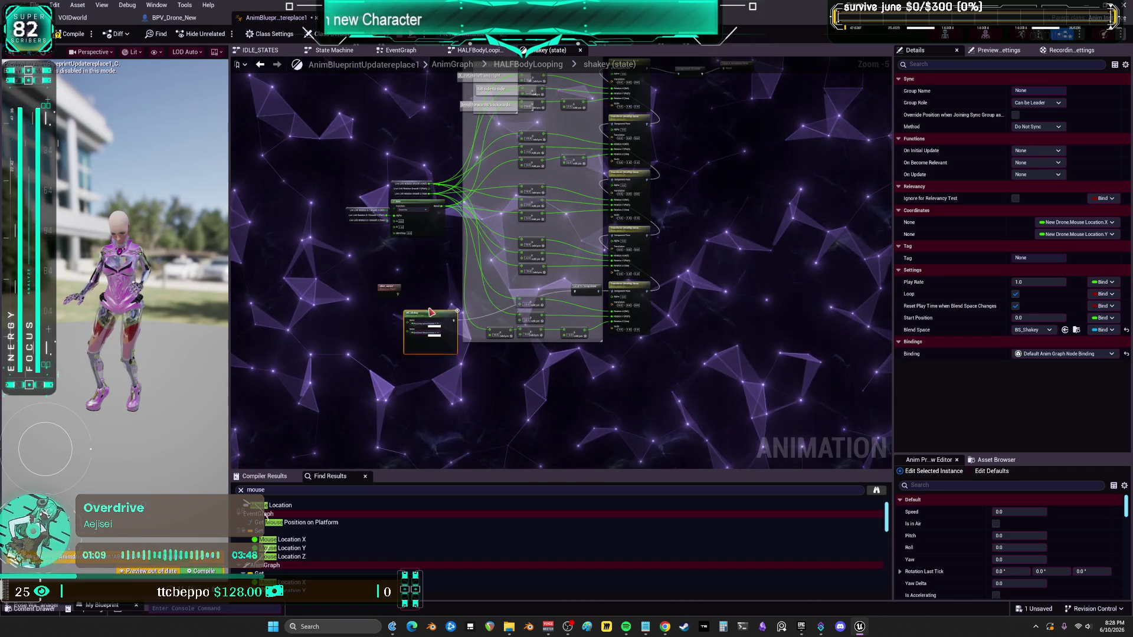
Step: Select the BS_Shakey node and frame the whole graph with Home
left_click(391, 263)
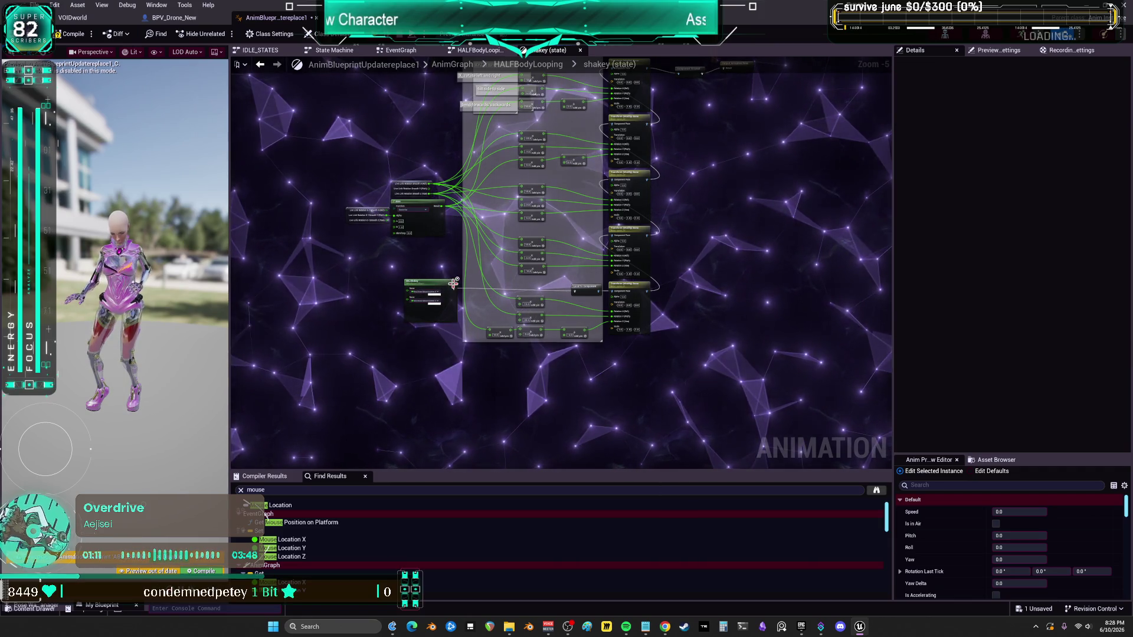
scroll(427, 281, "up", 4)
left_click(427, 280)
key("Home")
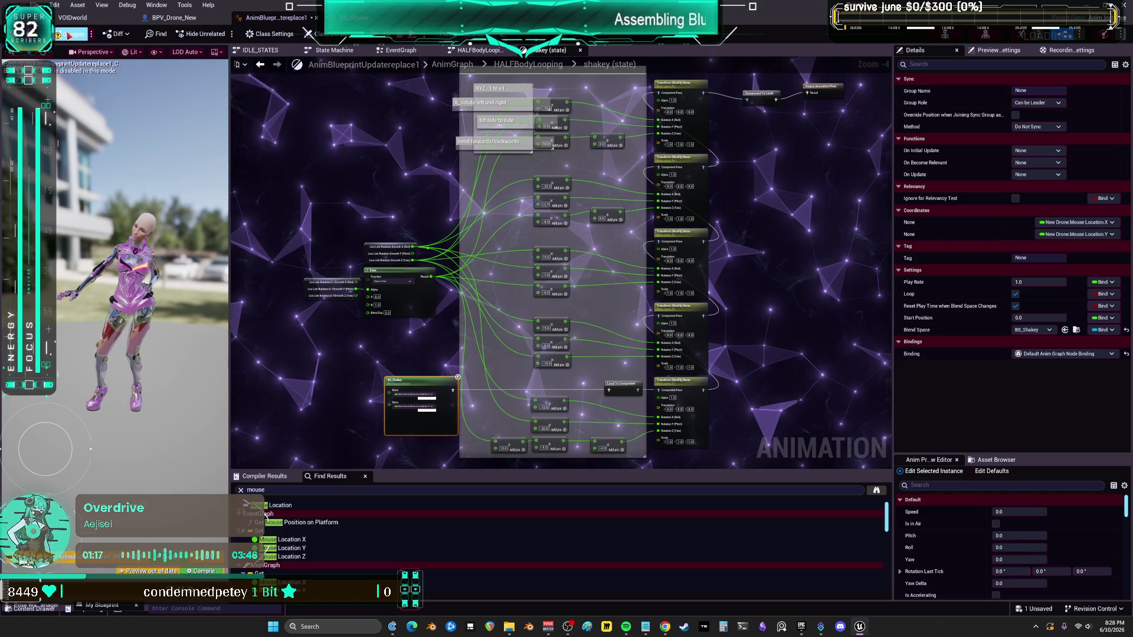
left_click(35, 5)
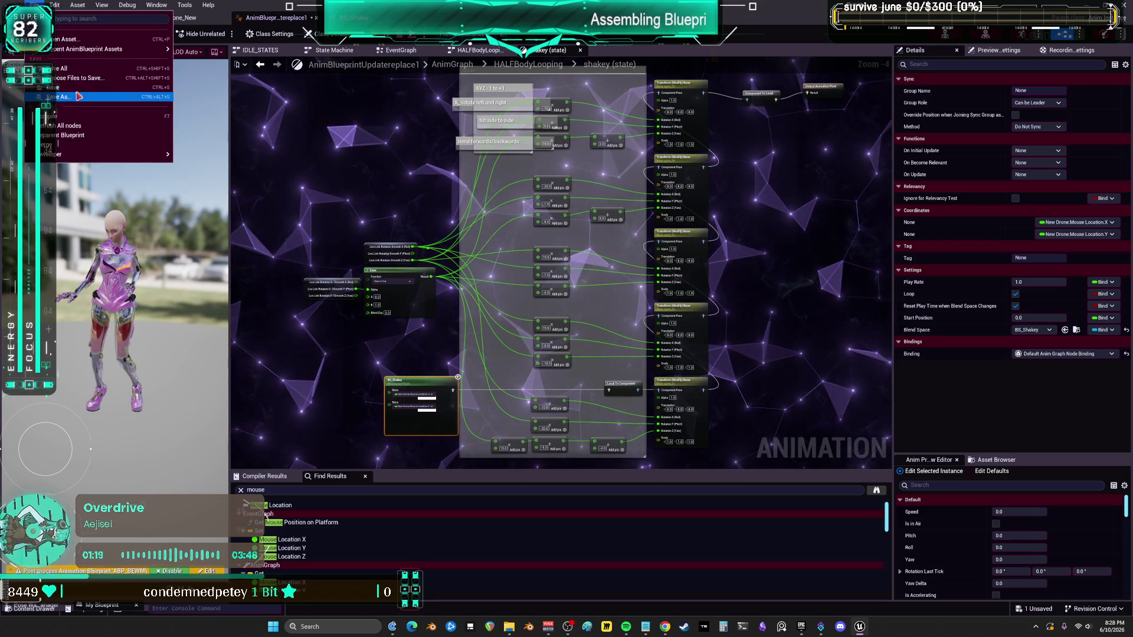
Step: Save all unsaved assets, then close the BS_Shakey blend space editor
left_click(63, 70)
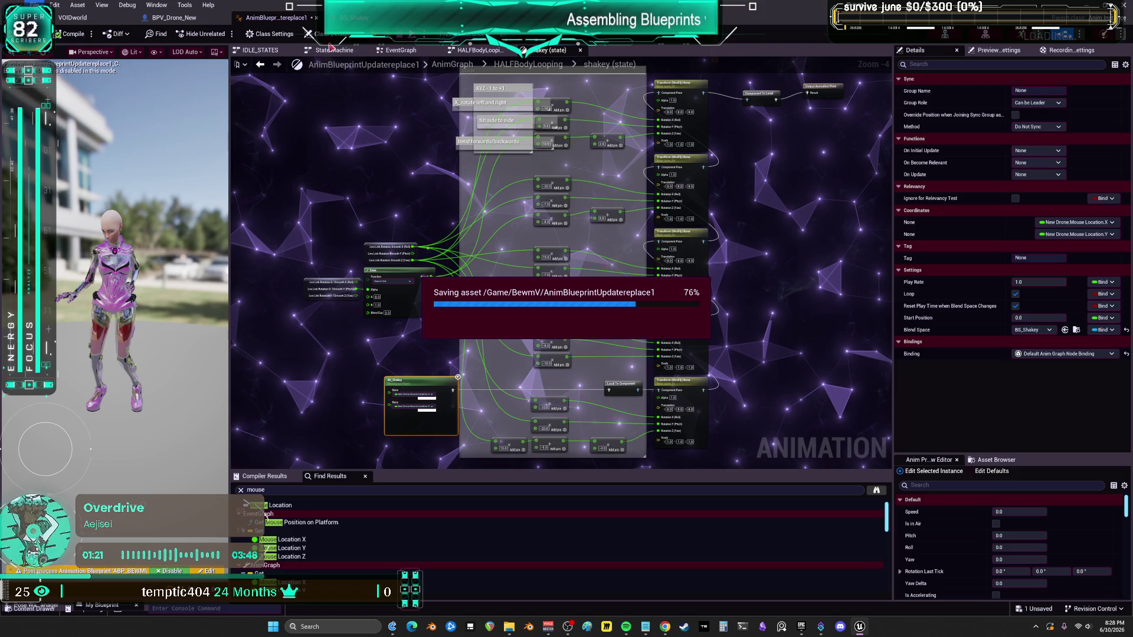
left_click(352, 18)
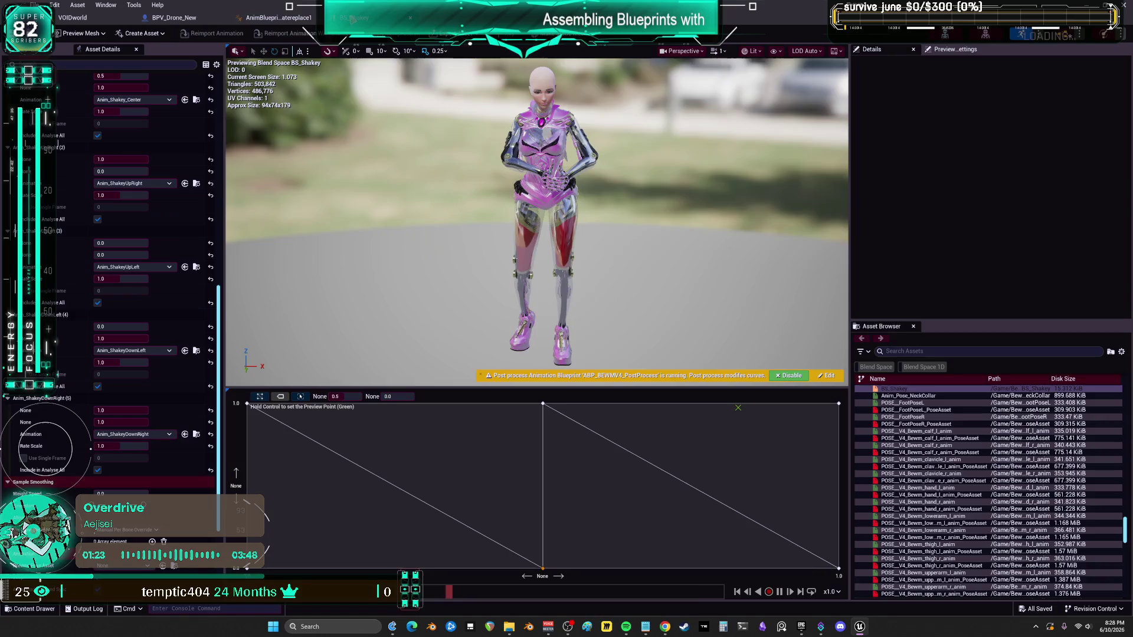
left_click(413, 21)
Step: Return to the HALFBodyLooping state machine and open the keyboardSmash state's graph
left_click(551, 65)
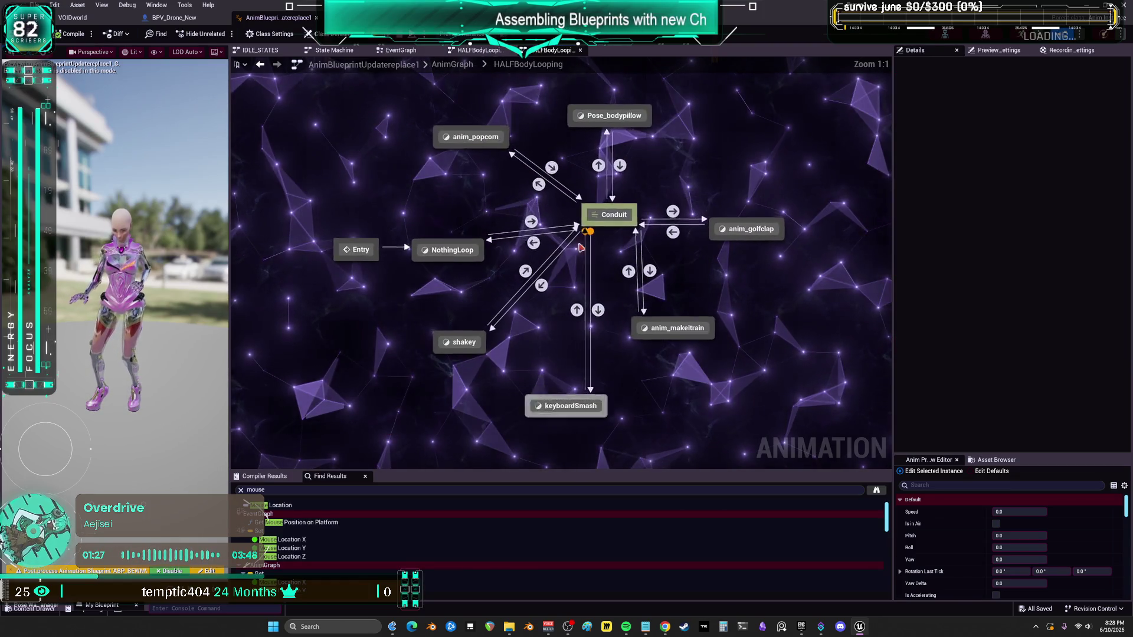
left_click(575, 407)
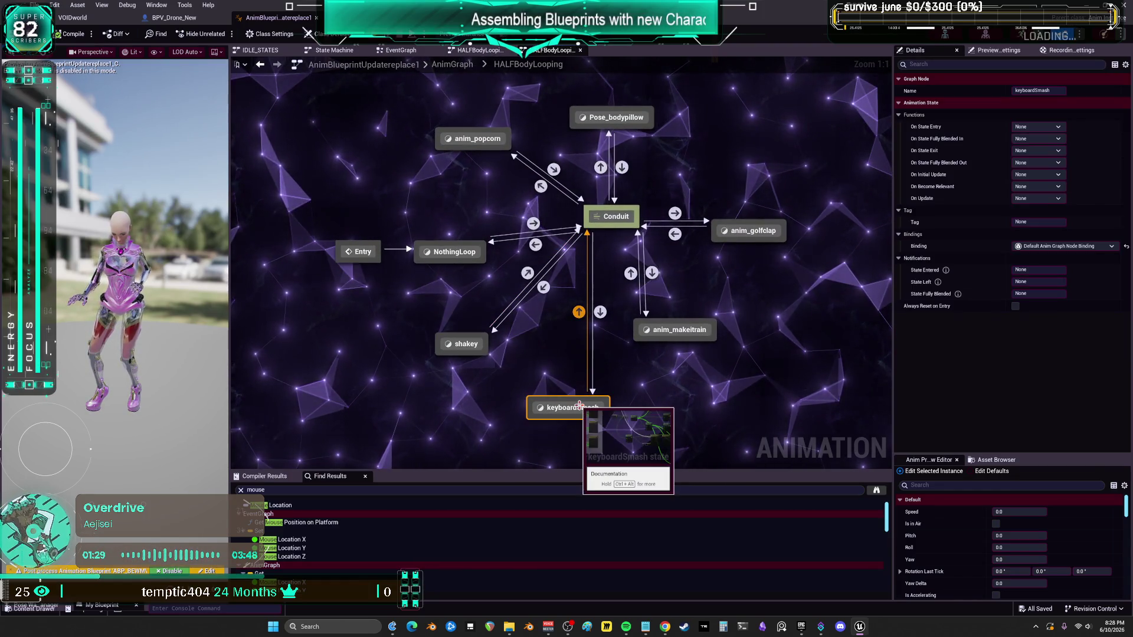
double_click(560, 406)
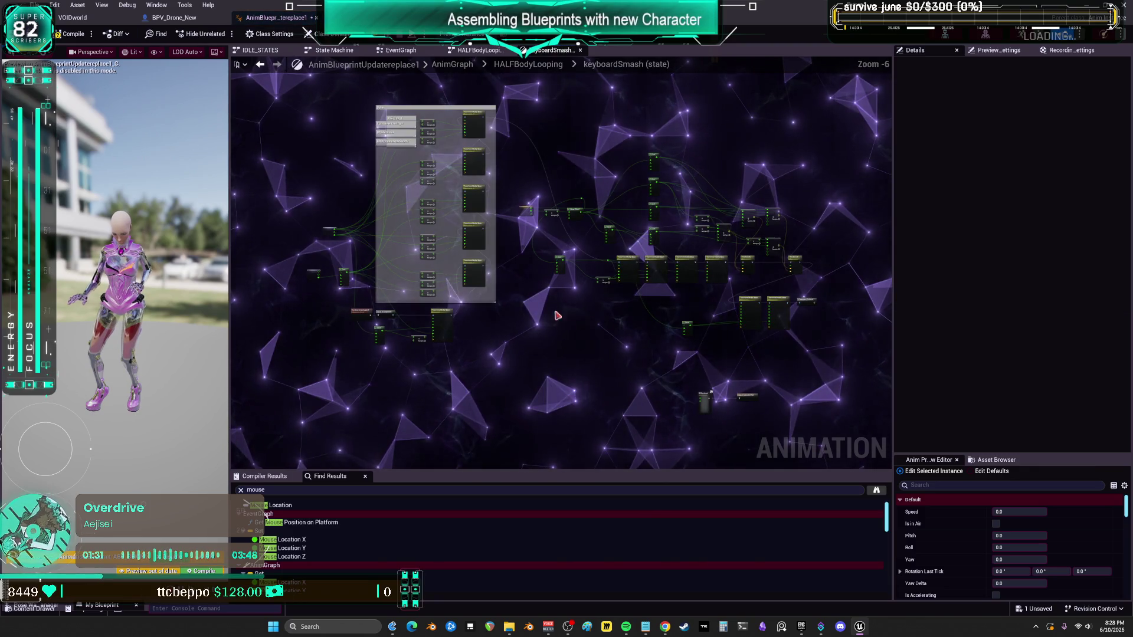
Step: Connect the keyboardSmash pose chain to the Output Animation Pose node
scroll(666, 270, "up", 5)
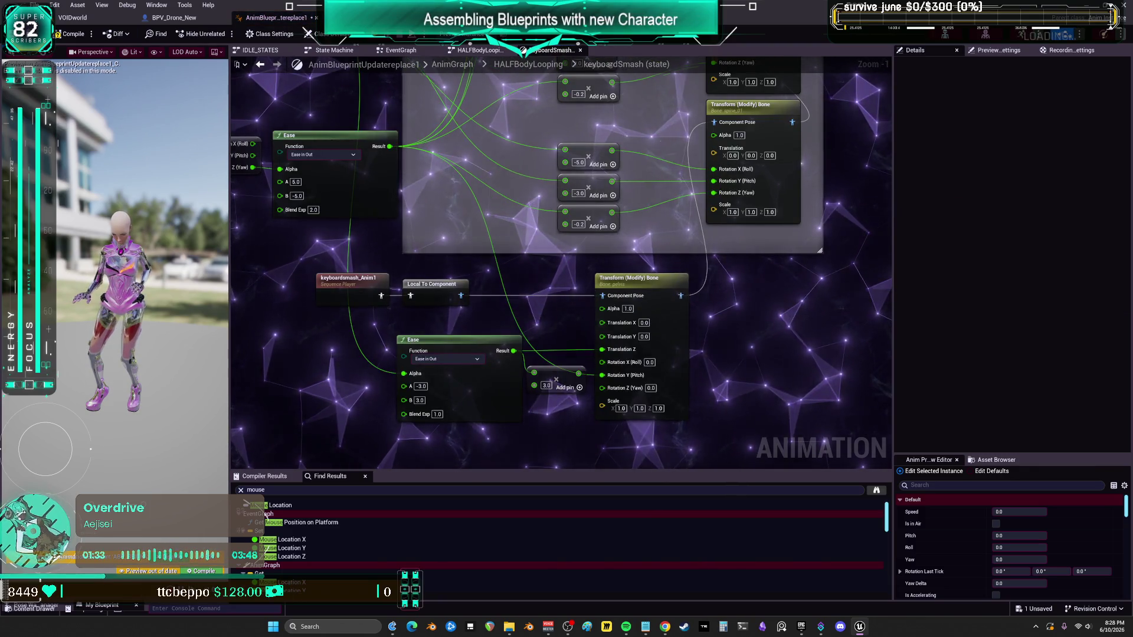
scroll(505, 245, "down", 3)
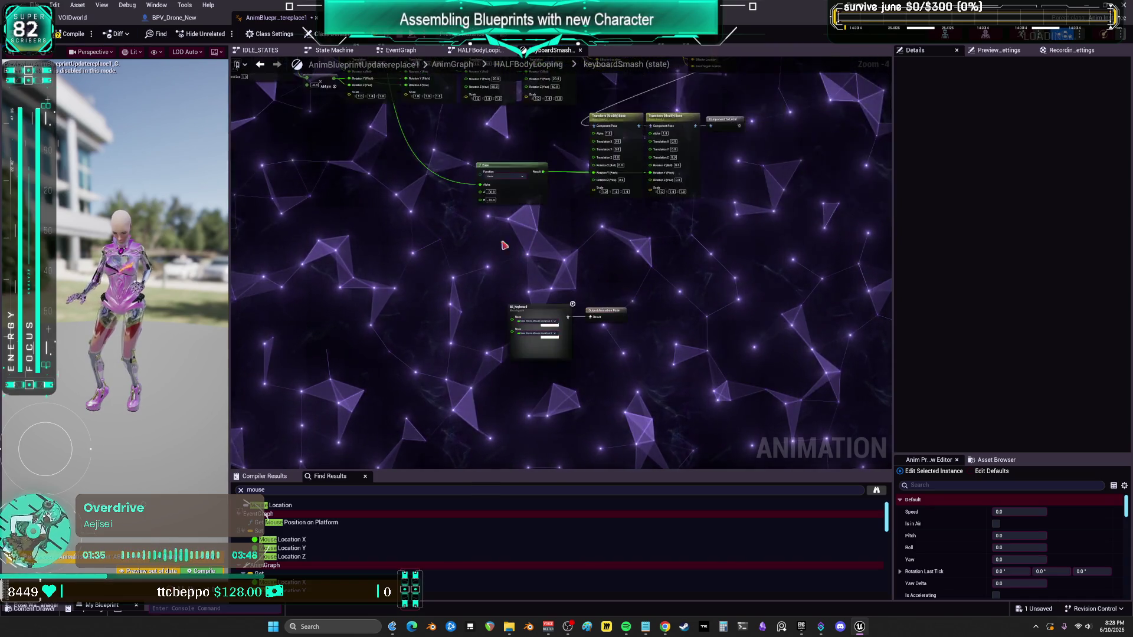
scroll(723, 381, "down", 1)
left_click_drag(723, 382, 561, 354)
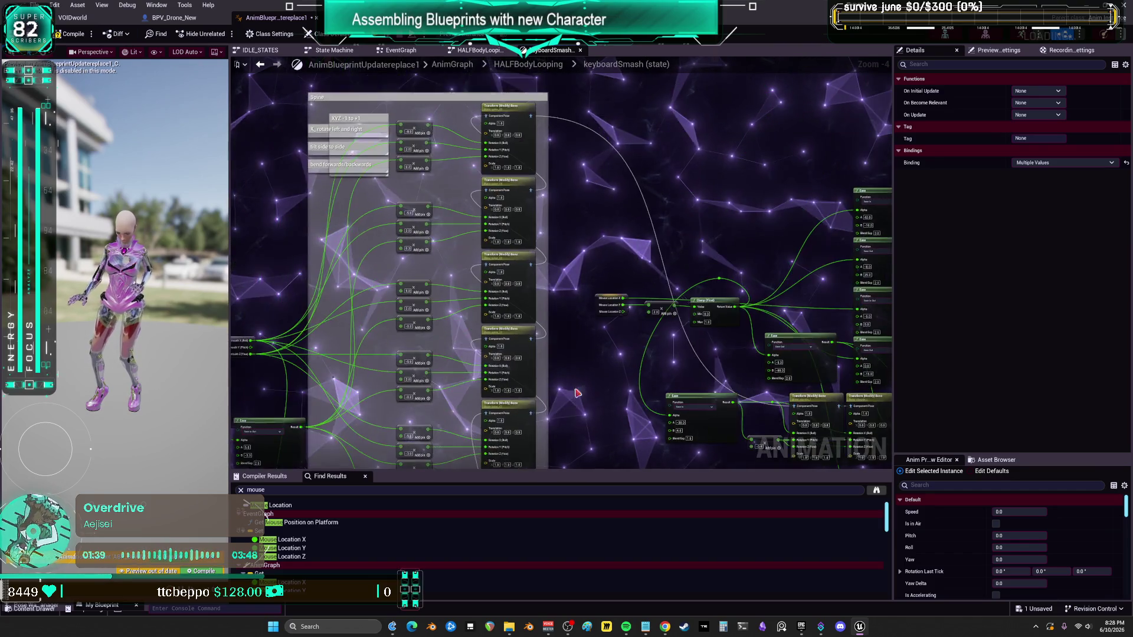
scroll(525, 177, "up", 1)
left_click(522, 119)
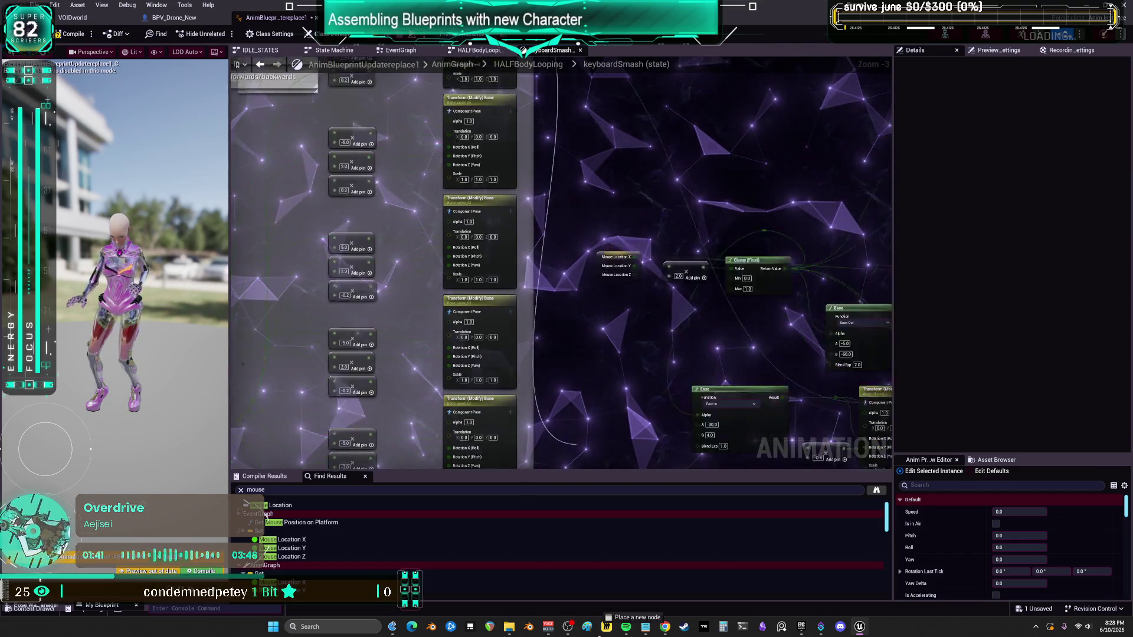
left_click_drag(601, 598, 536, 329)
left_click_drag(523, 277, 521, 275)
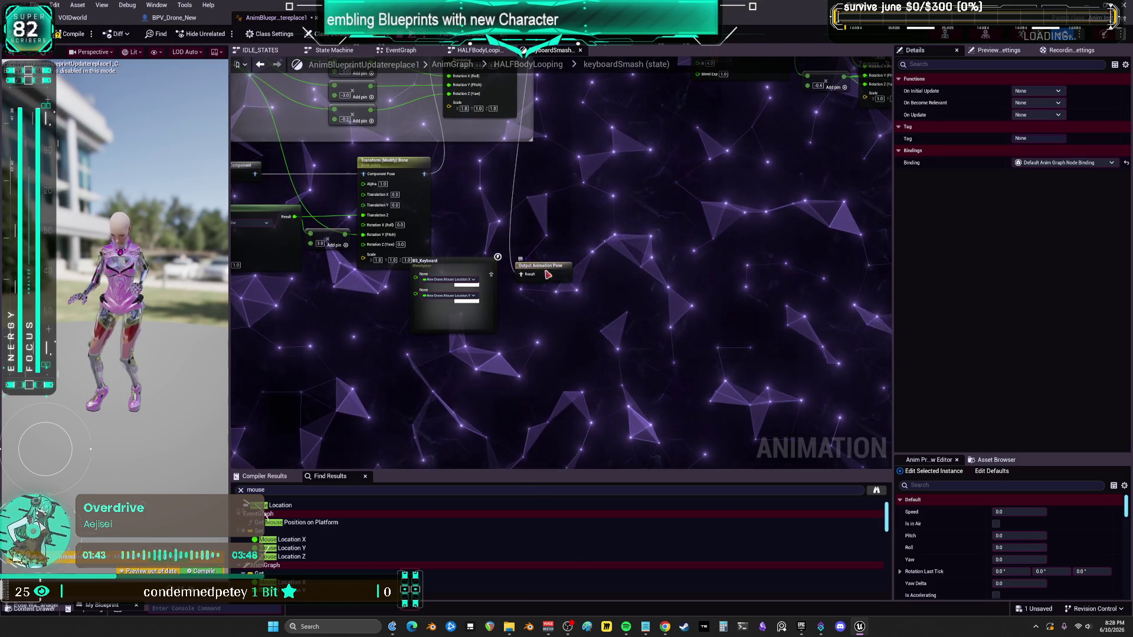
Step: Move BS_Keyboard to the chain's start, wire it into Local To Component, and play-test the VOIDworld level
scroll(614, 172, "down", 3)
scroll(627, 336, "up", 3)
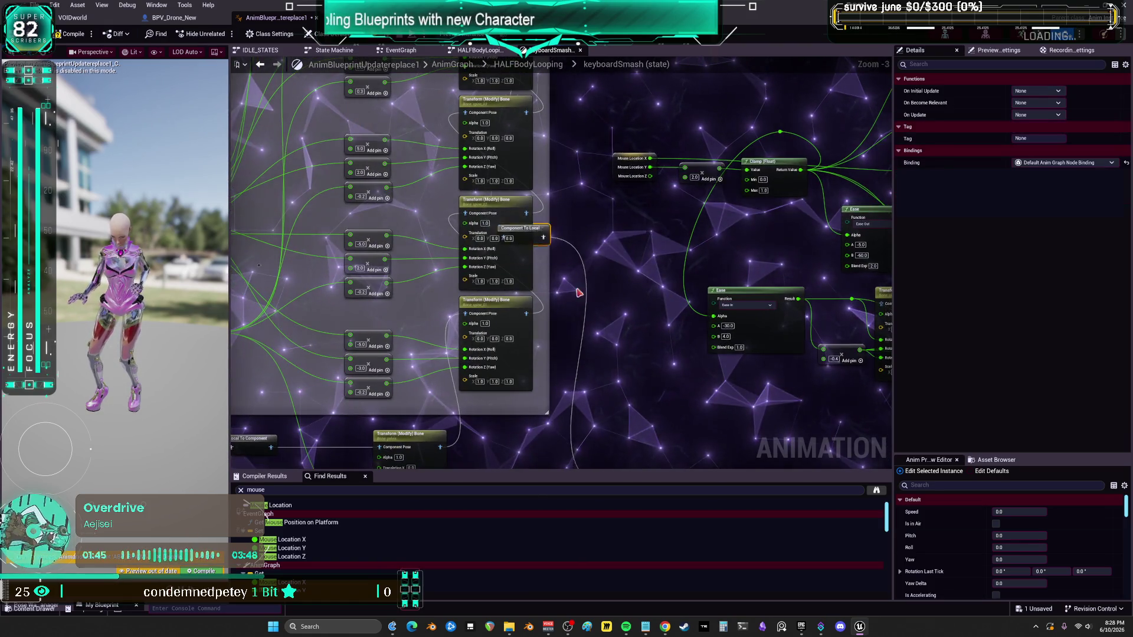
left_click(694, 337)
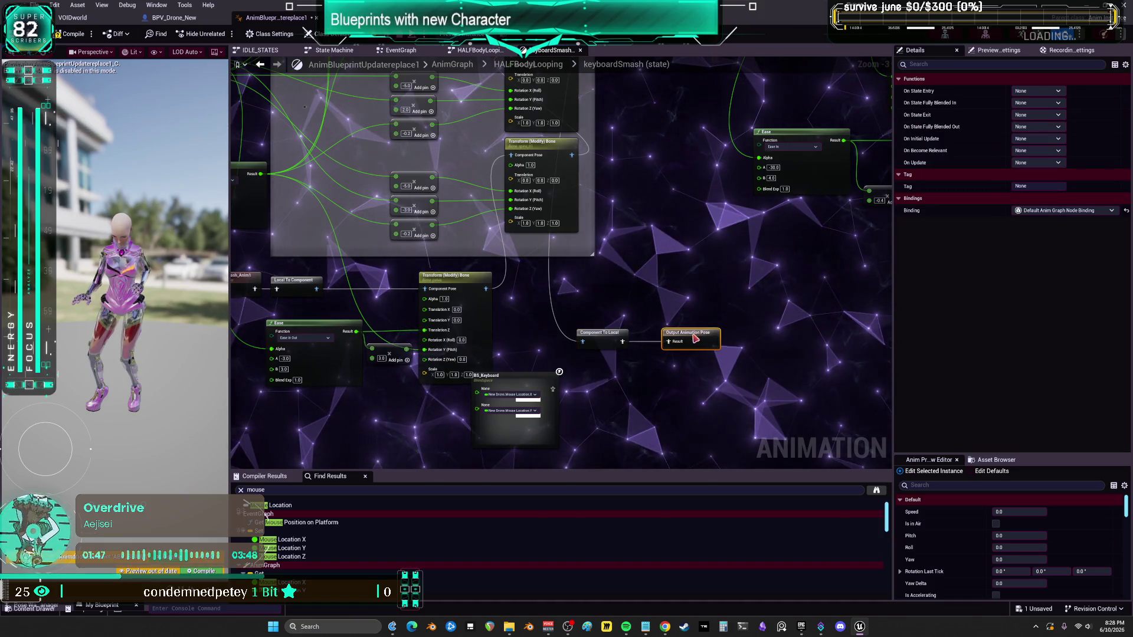
left_click_drag(694, 337, 765, 296)
left_click_drag(716, 325, 404, 250)
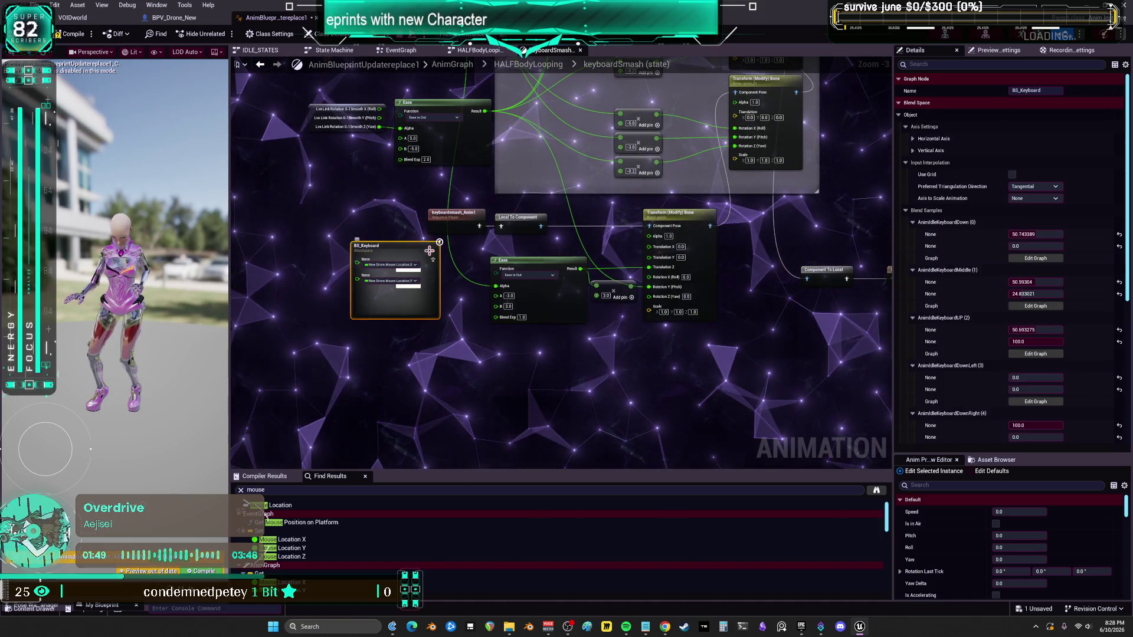
left_click_drag(503, 232, 501, 227)
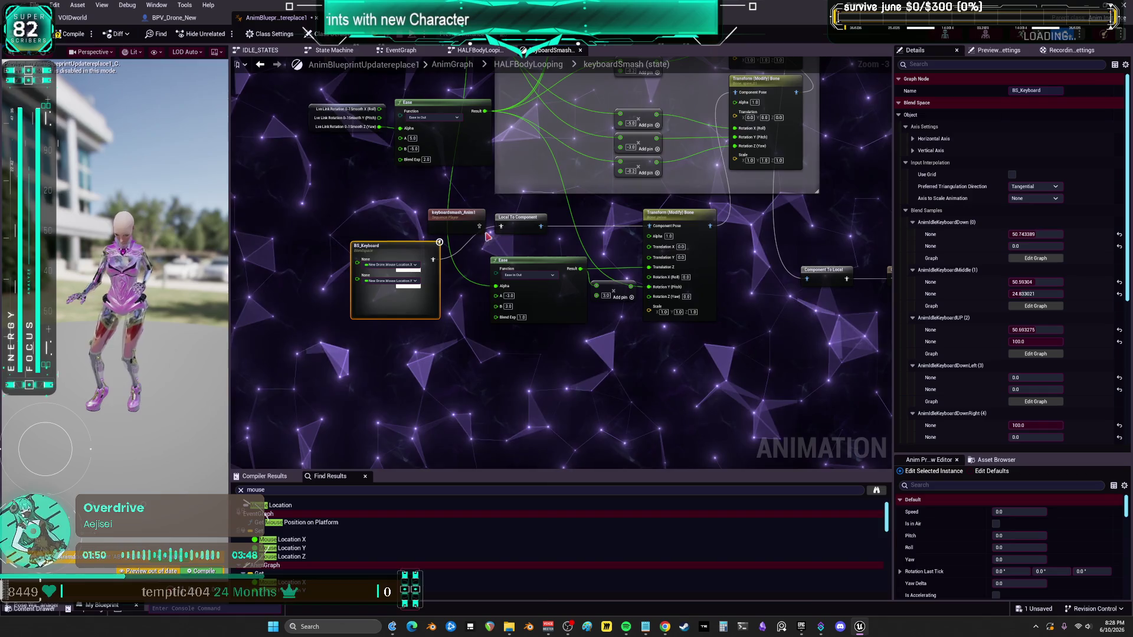
left_click(446, 217)
left_click_drag(405, 258, 401, 229)
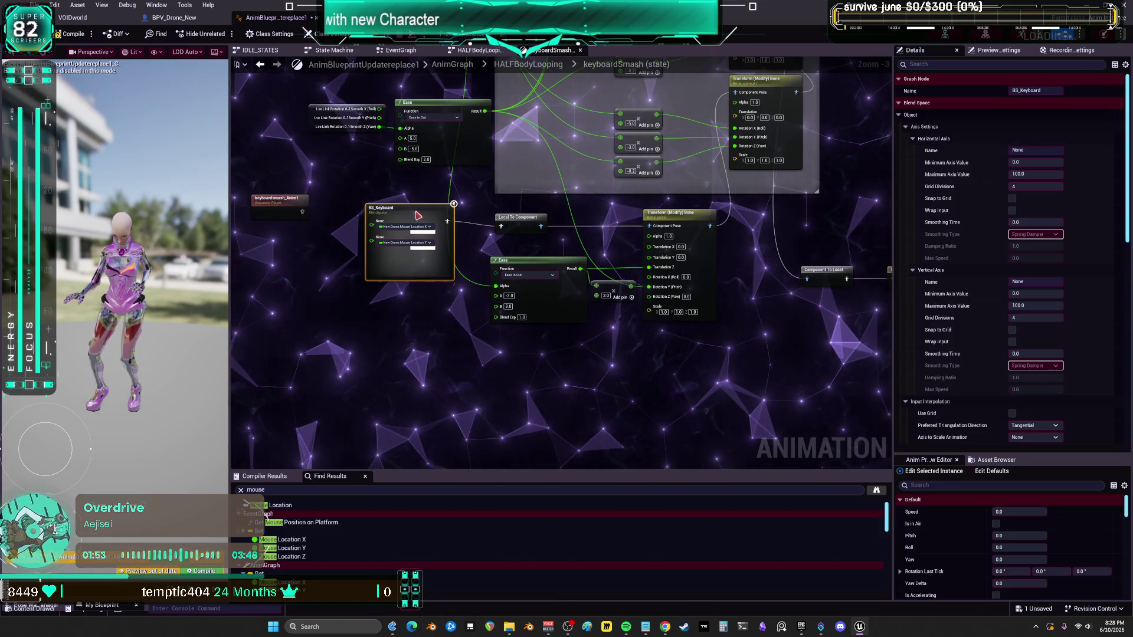
left_click_drag(453, 200, 457, 280)
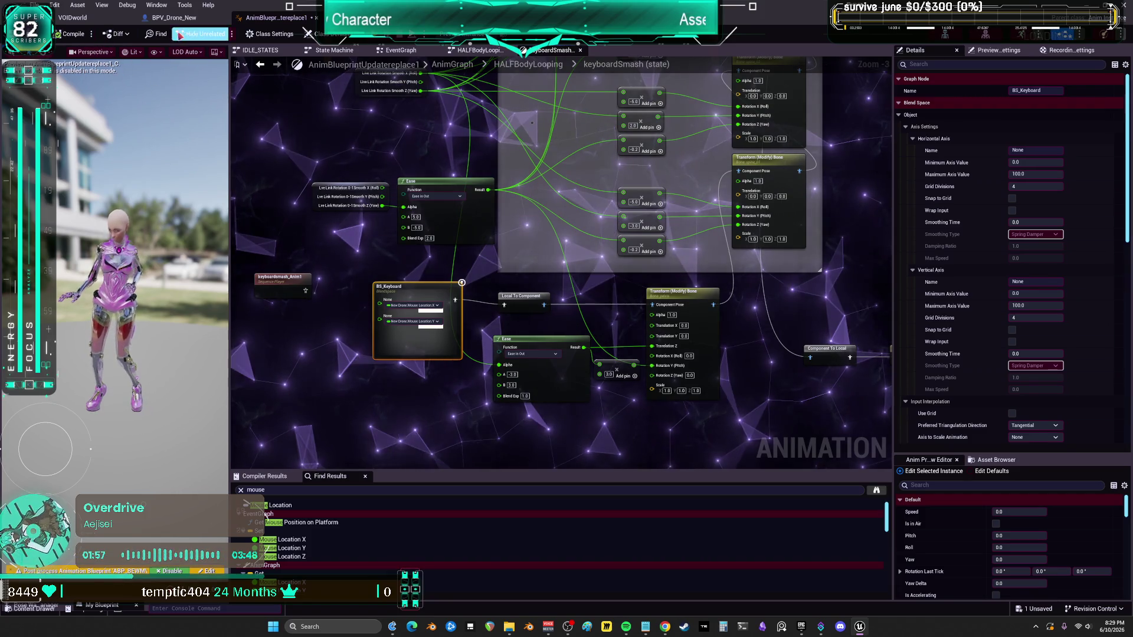
left_click(73, 18)
left_click(285, 35)
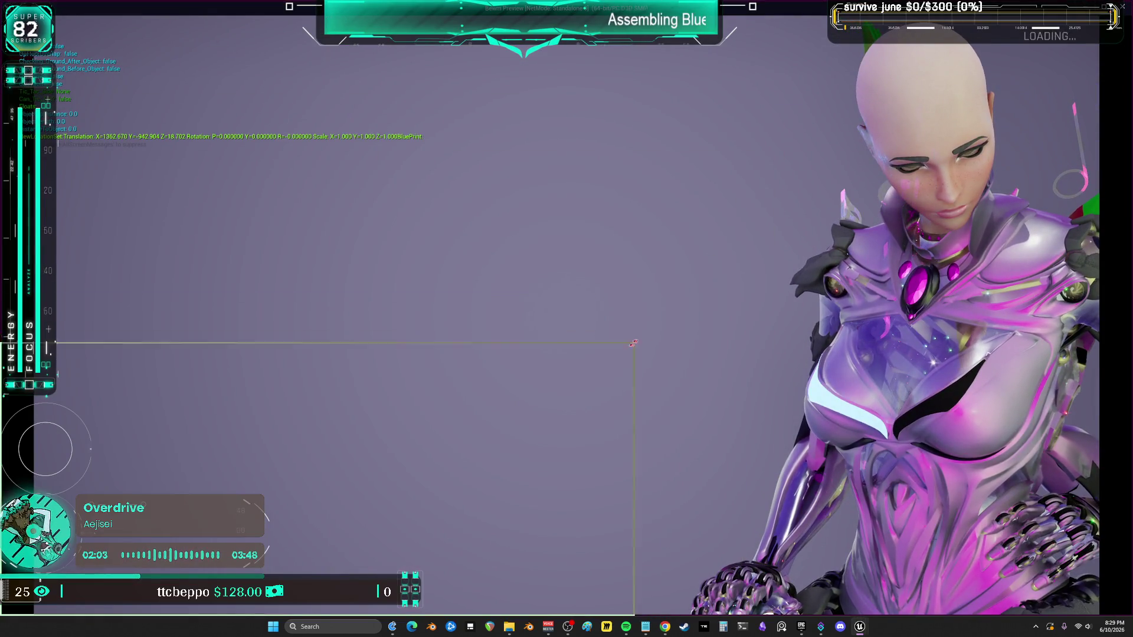
Step: Shrink the game preview and run BPV_WorldITEMSpawner1's test set function from its properties
key("super+Down")
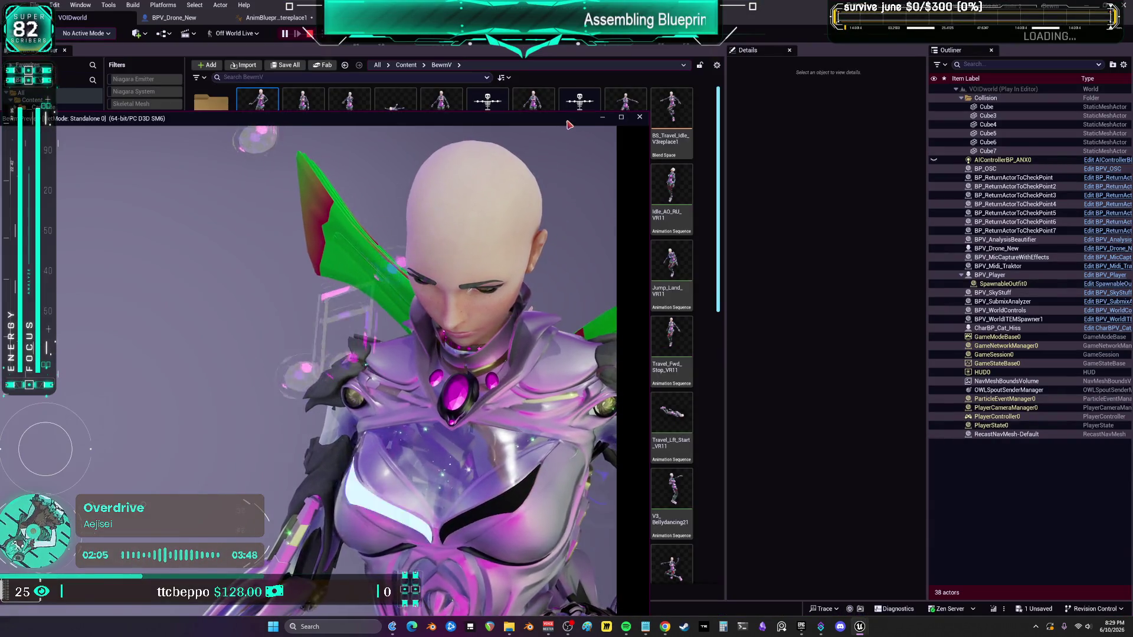
key("super+Down")
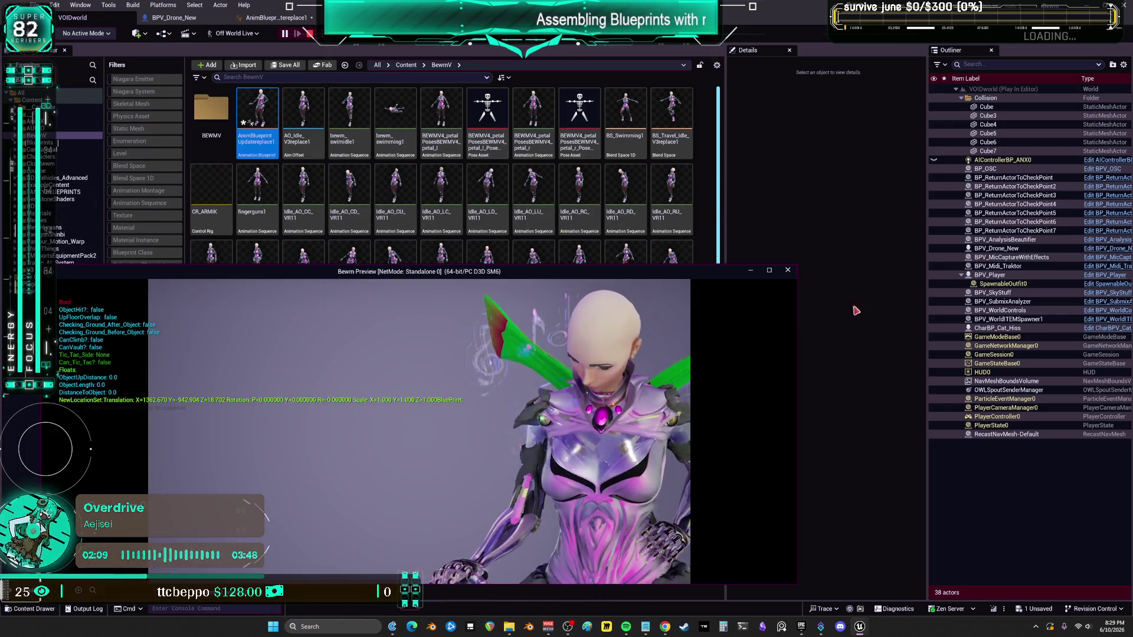
key("super+Down")
left_click(1010, 313)
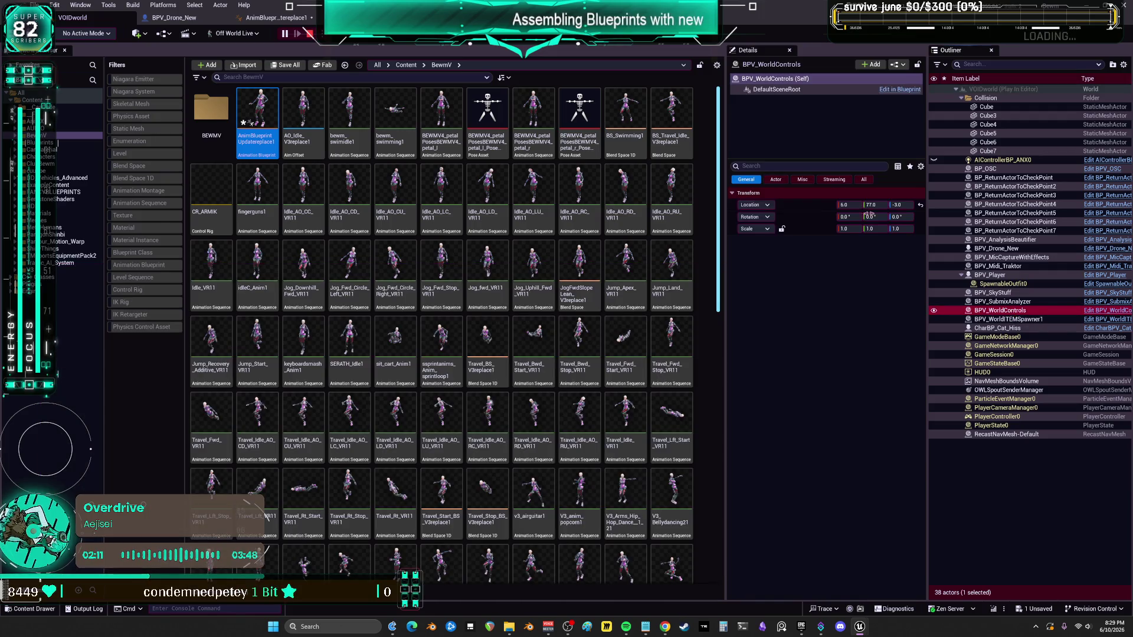
left_click(1009, 319)
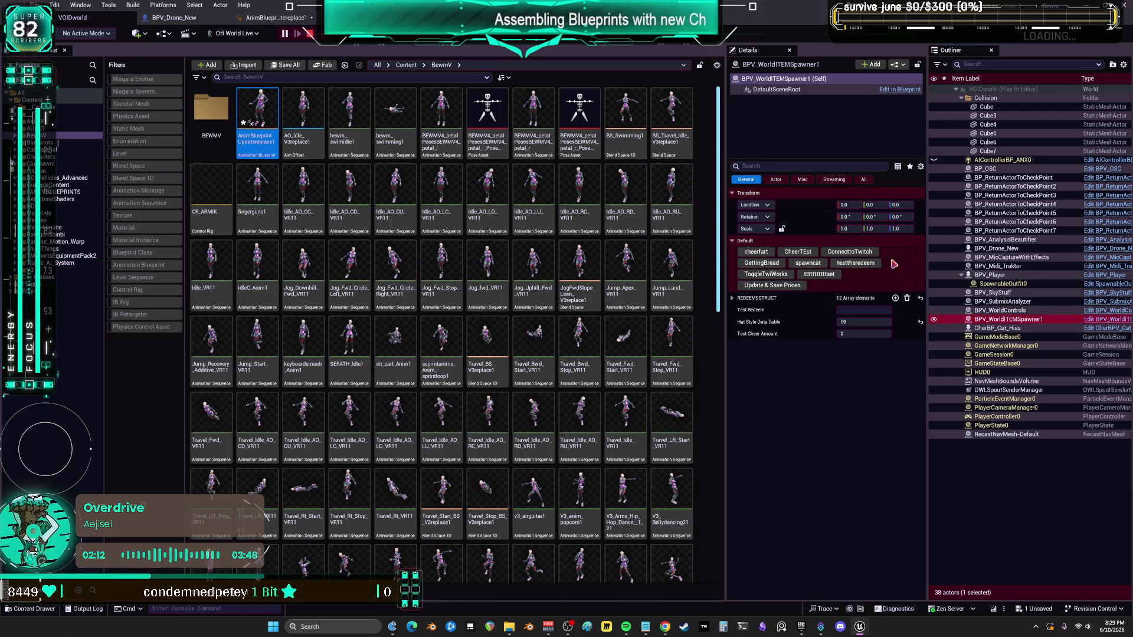
left_click(859, 309)
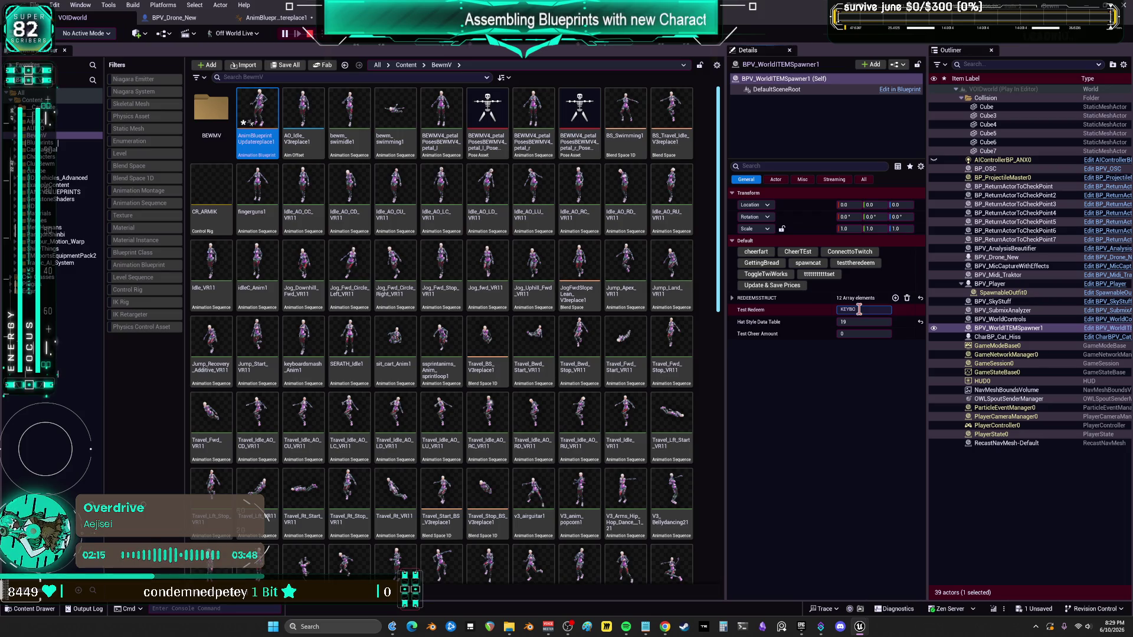
left_click(831, 278)
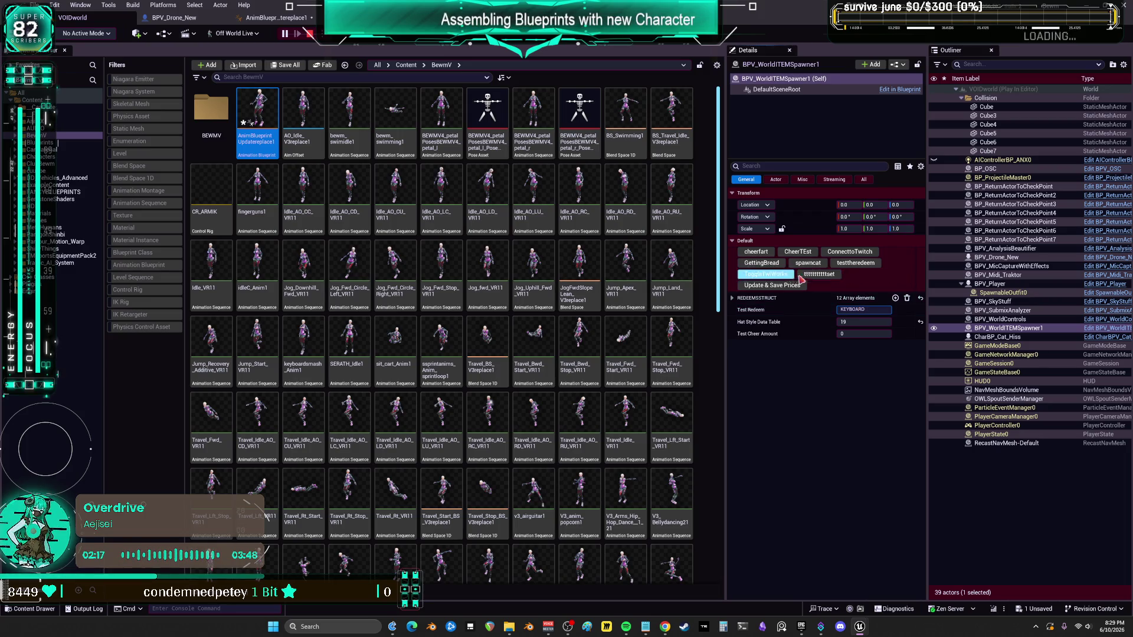
Step: Watch the character full-screen in the game preview, then end the play session with Esc
mouse_move(863, 630)
left_click(907, 582)
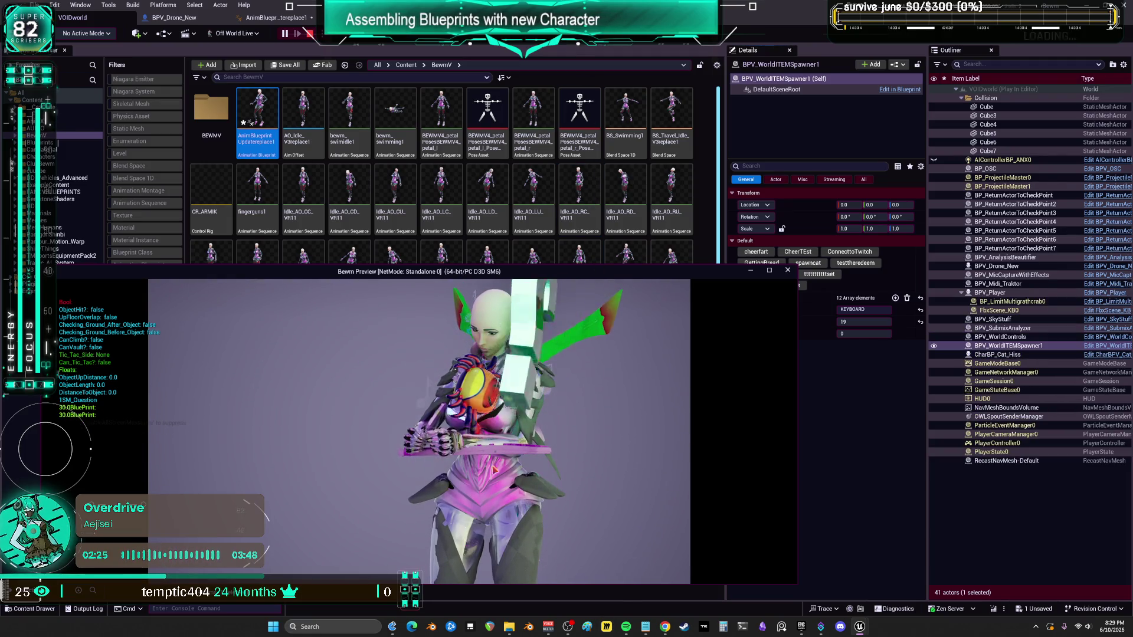
left_click(770, 271)
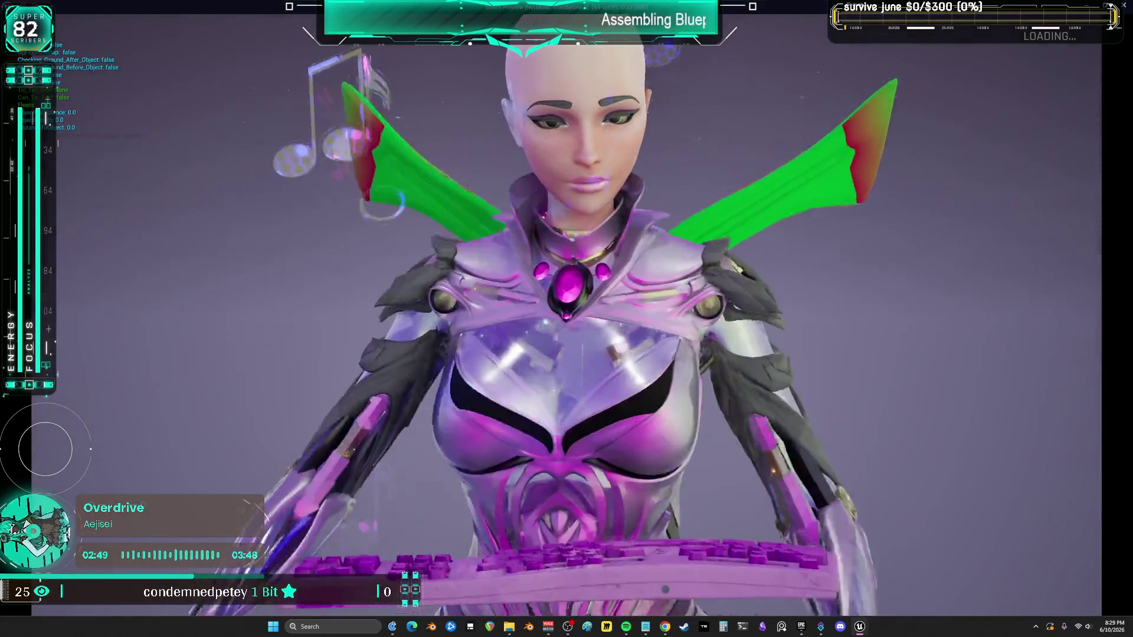
key("Escape")
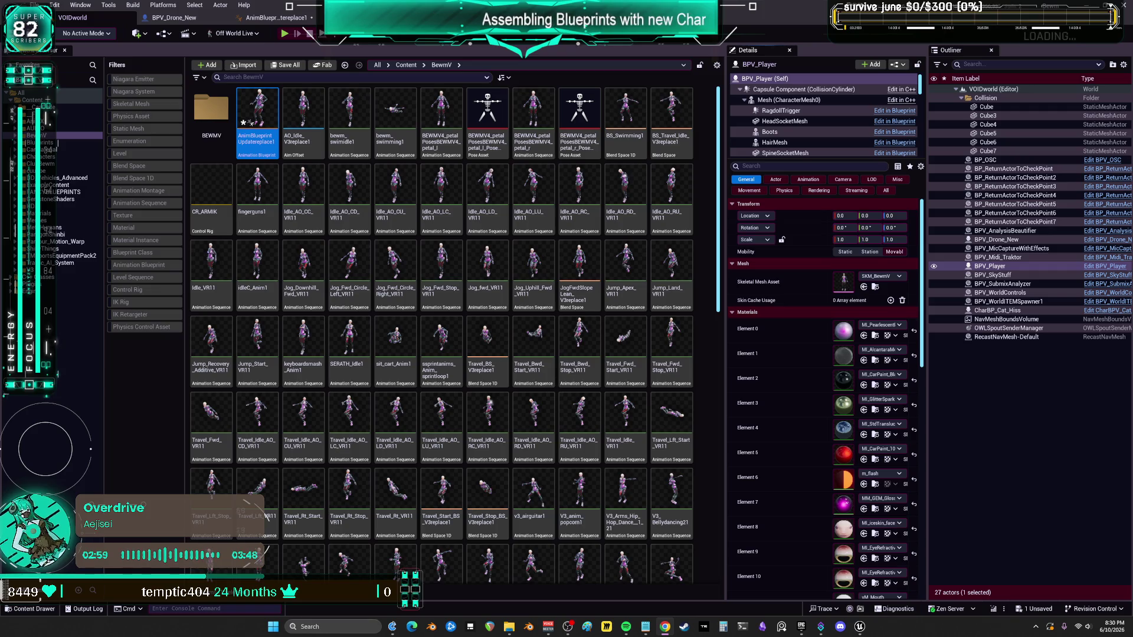
Step: Open BS_Keyboard, expand its blend samples and axis settings, and set the horizontal axis maximum to 1.0
left_click(276, 17)
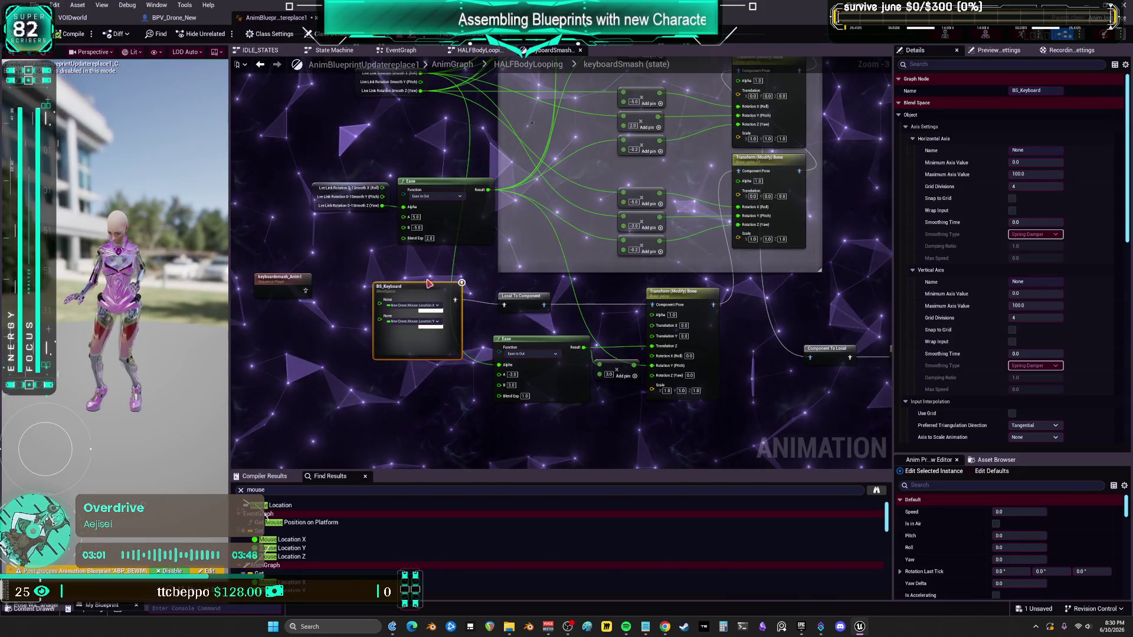
double_click(422, 285)
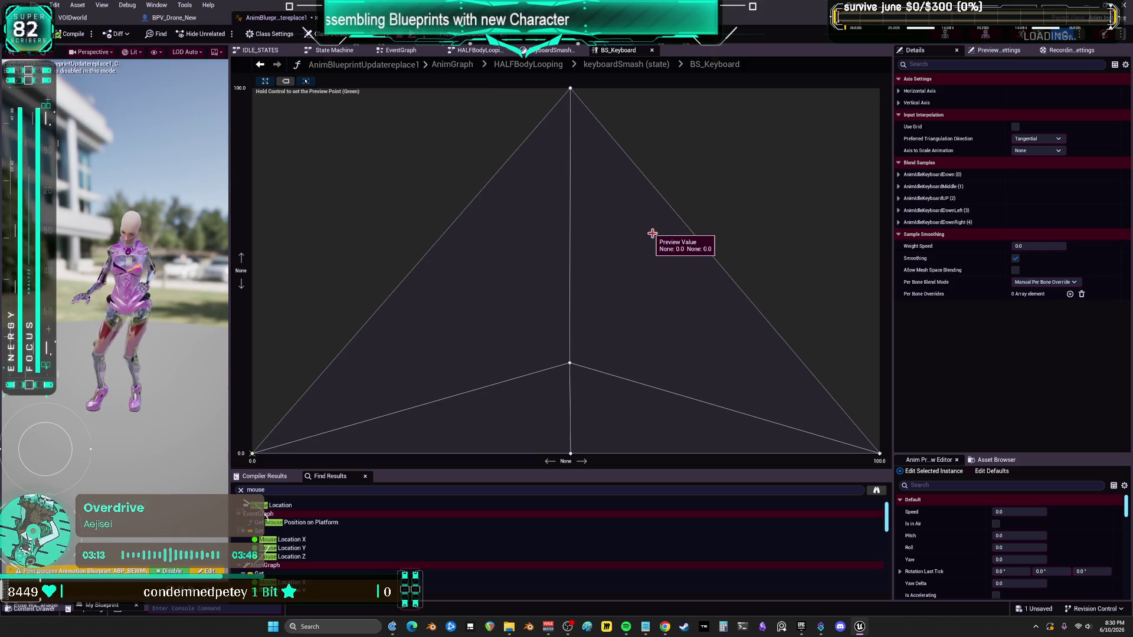
left_click(898, 222)
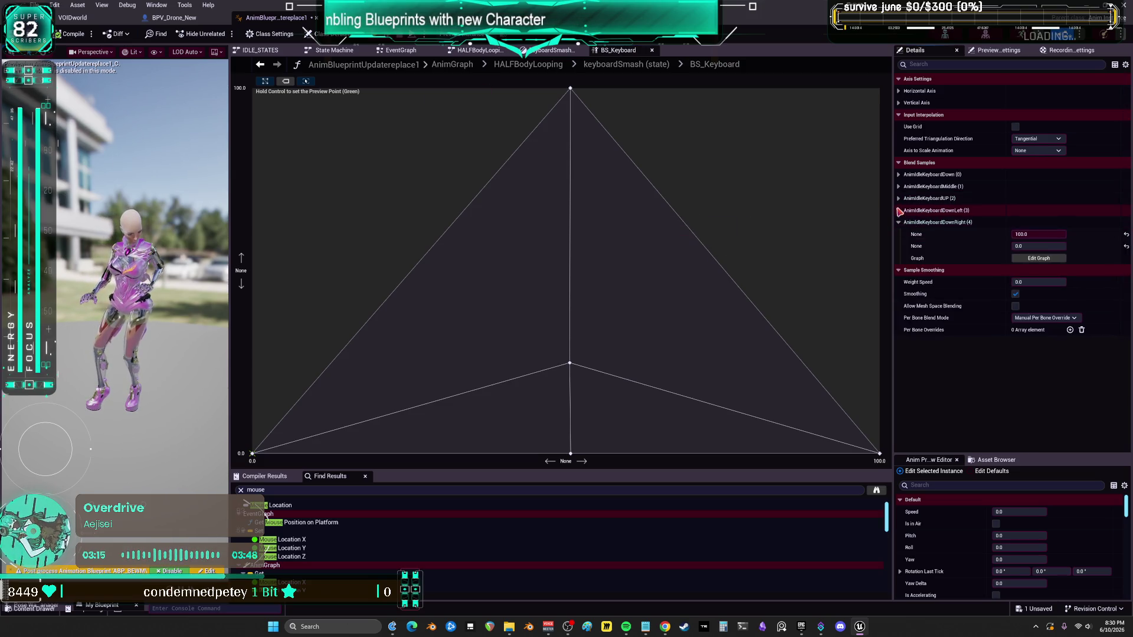
left_click(898, 210)
left_click(898, 198)
left_click(899, 186)
left_click(898, 175)
left_click(1024, 186)
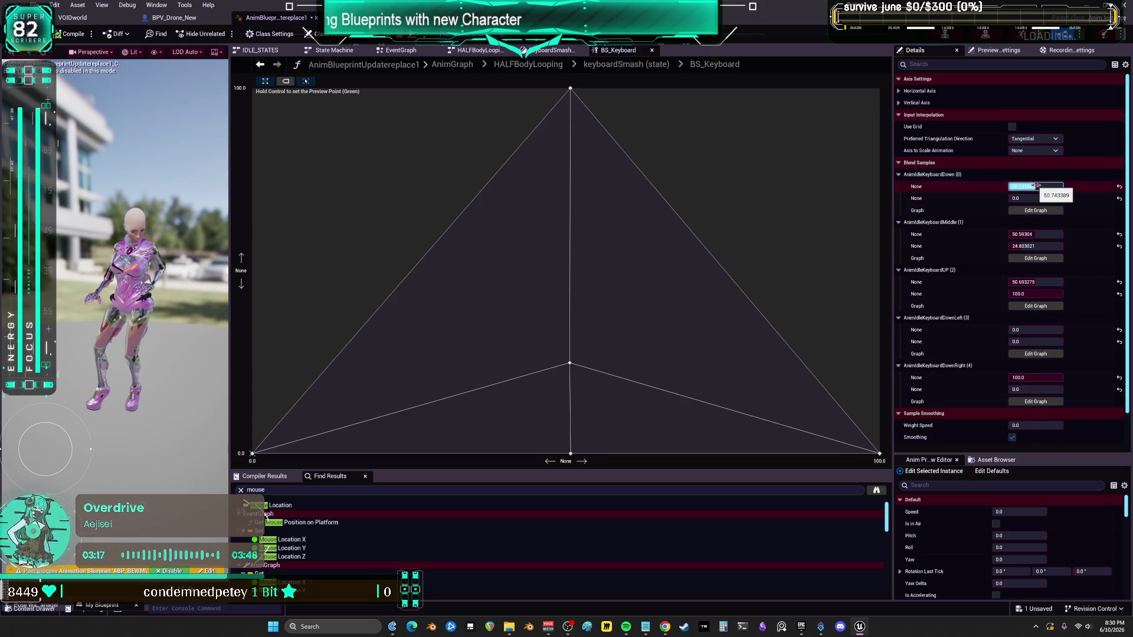
left_click(899, 103)
left_click(899, 91)
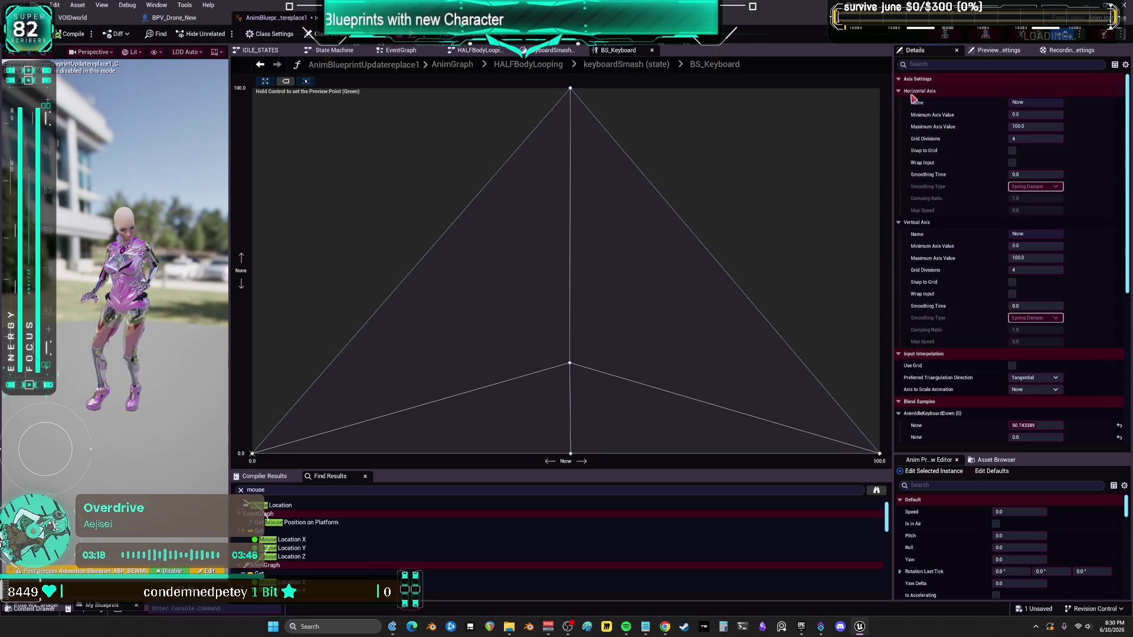
left_click(1033, 127)
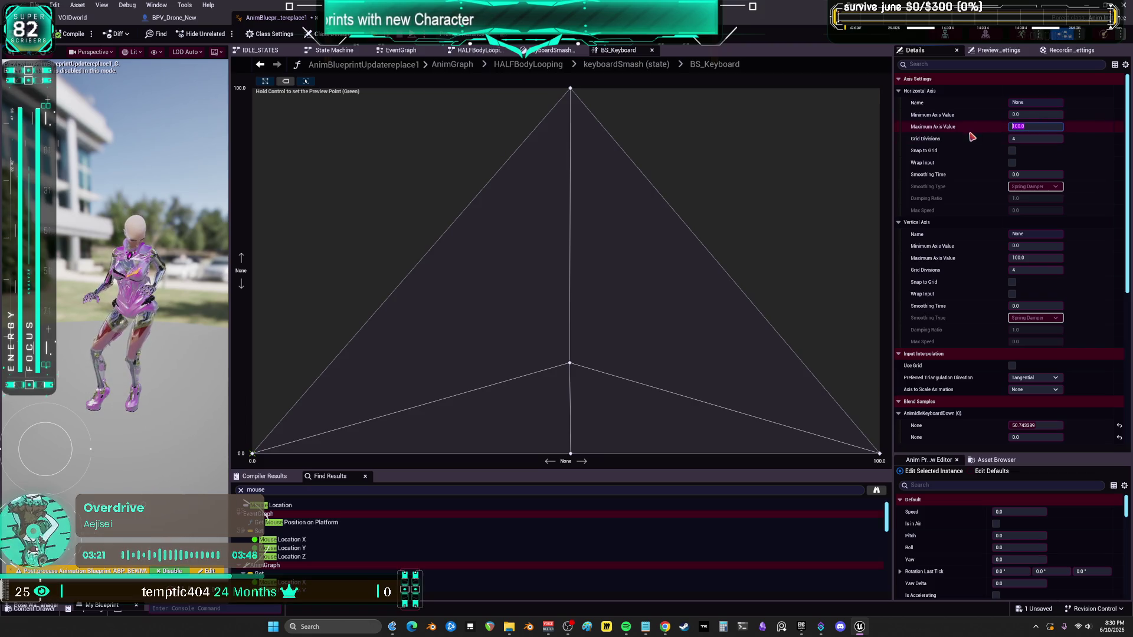
type("1")
key("Return")
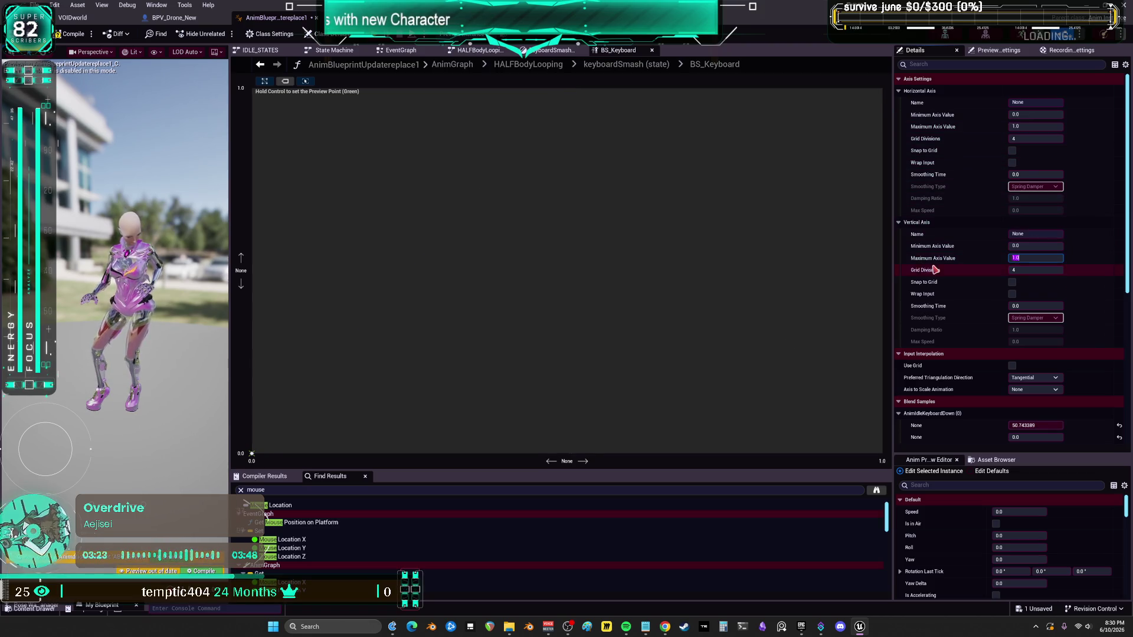
Step: Re-enter sample coordinates on the 0–1 scale: Down 0.5, UP 1.0, DownRight 1.0
scroll(945, 271, "down", 5)
left_click(1039, 284)
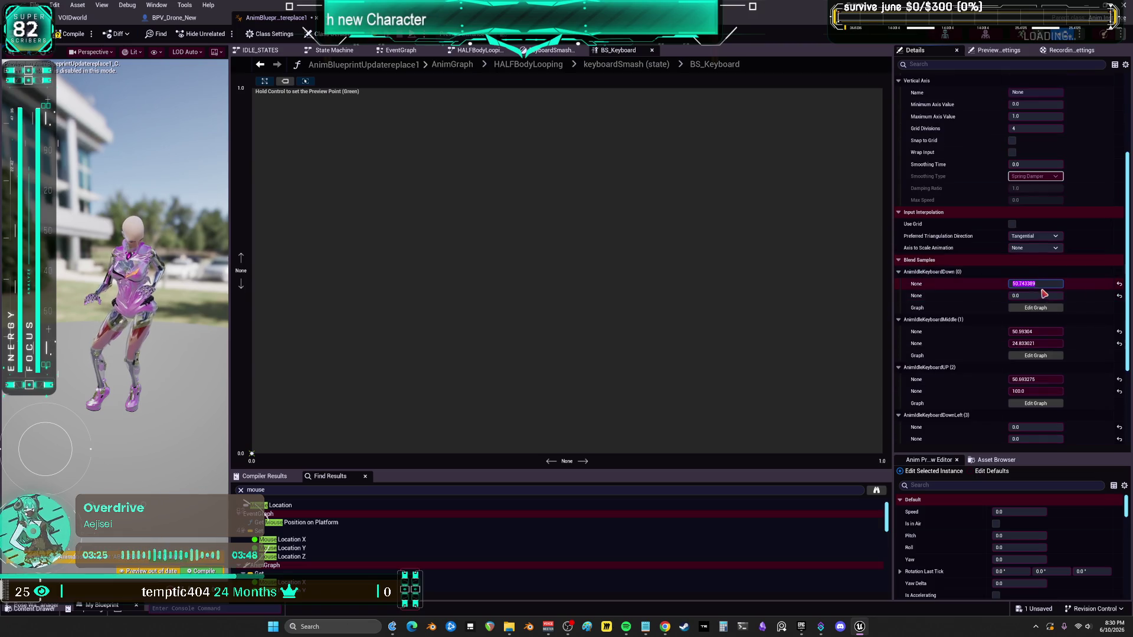
type("0.5")
key("Tab")
key("Tab")
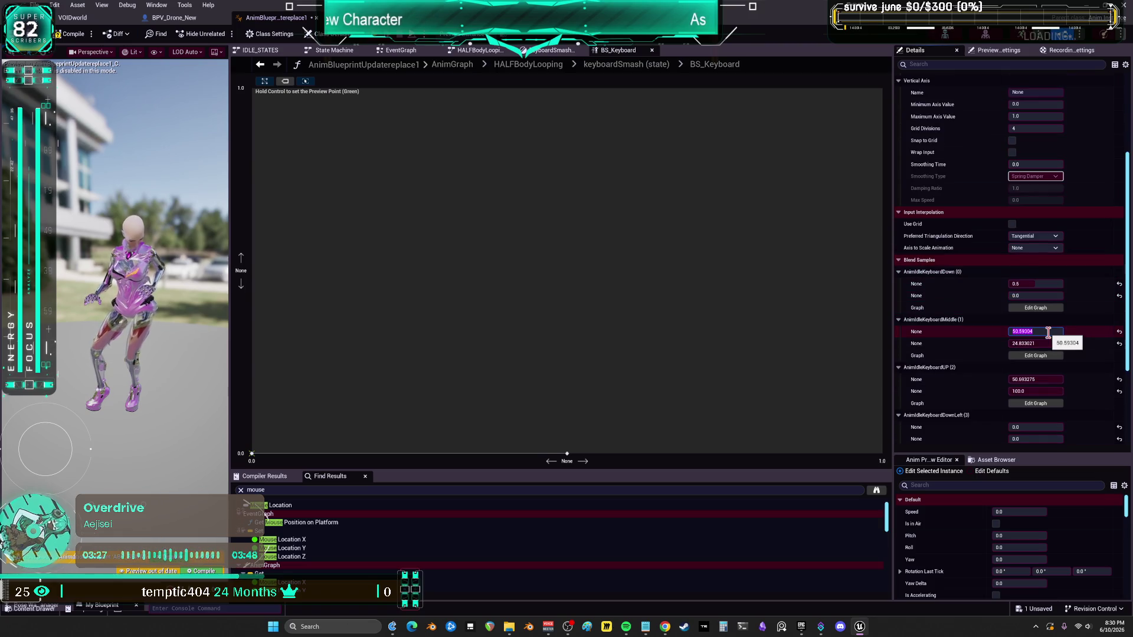
left_click(1046, 344)
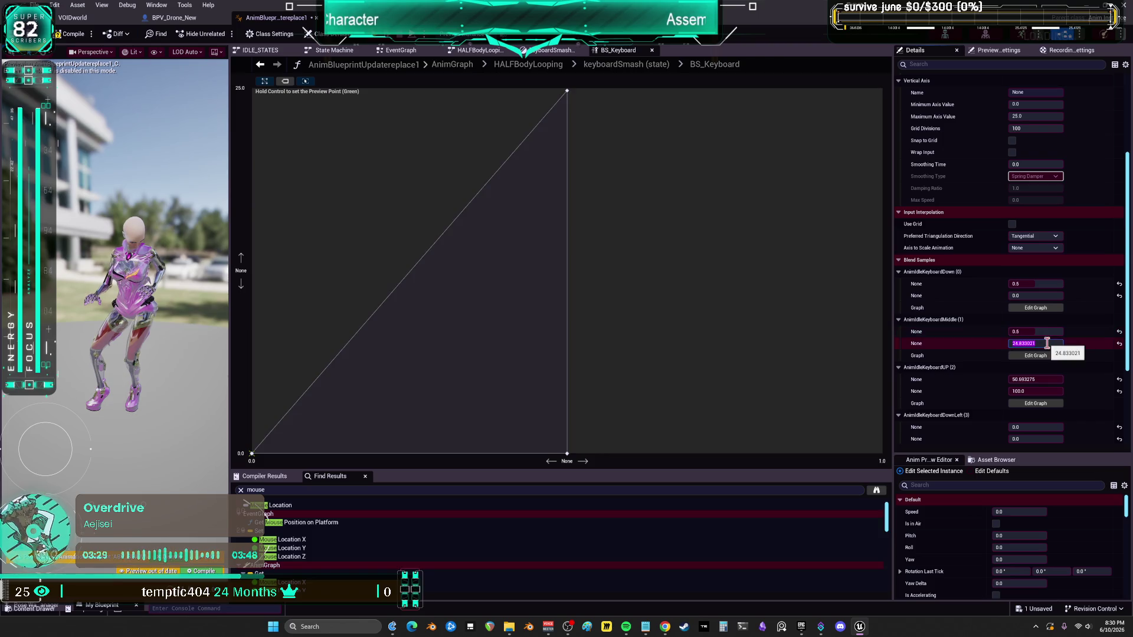
type("25")
left_click(1046, 379)
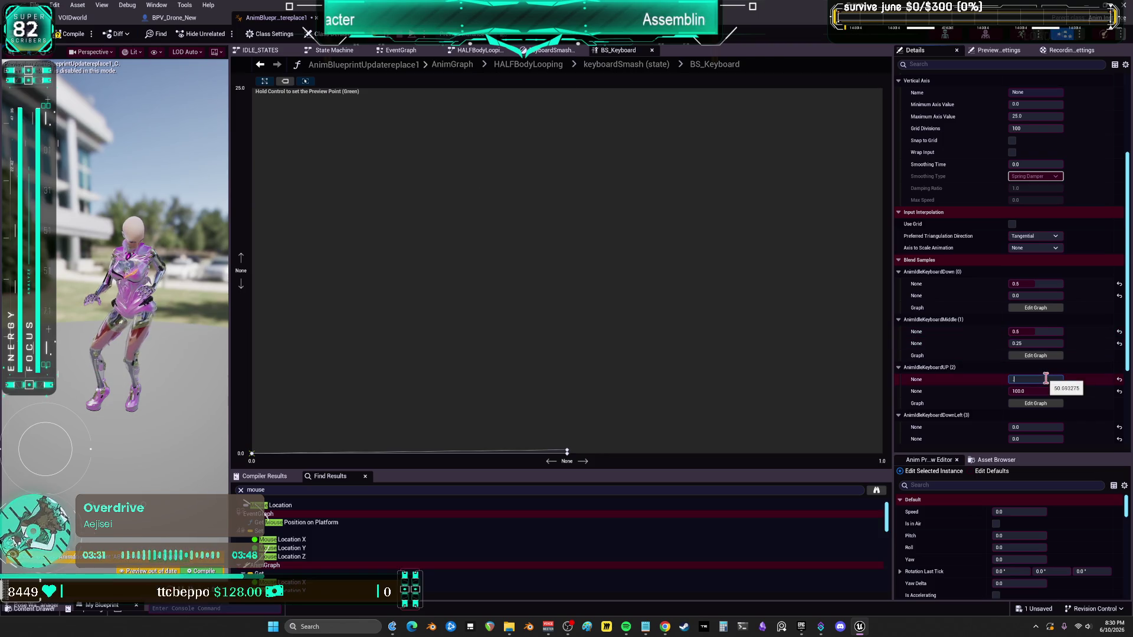
type(".5")
left_click(1045, 390)
type("1")
key("Tab")
key("Tab")
scroll(954, 413, "down", 4)
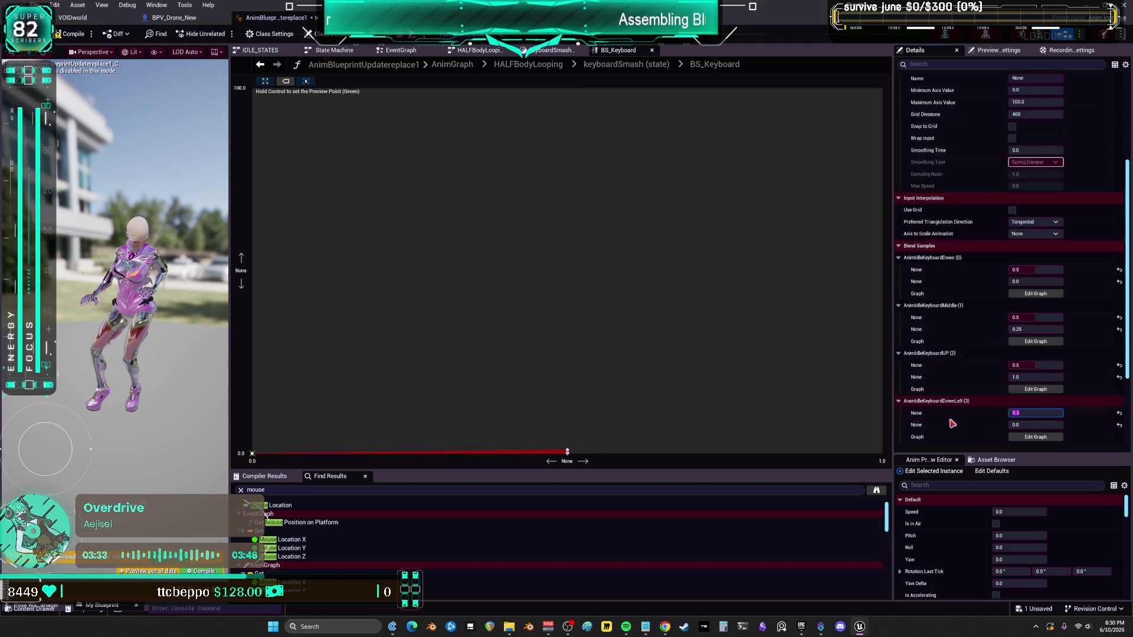
key("Tab")
key("Tab")
key("Tab")
type("1")
key("Return")
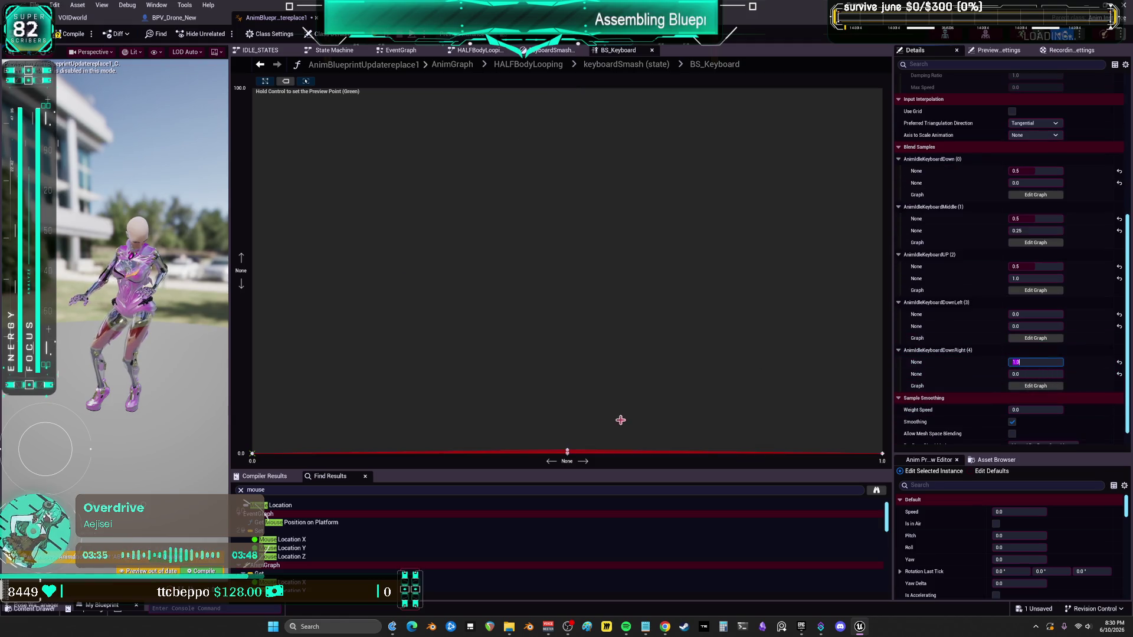
Step: Set the vertical axis maximum to 1.0 and return to the keyboardSmash state graph
scroll(965, 334, "down", 1)
scroll(968, 336, "up", 8)
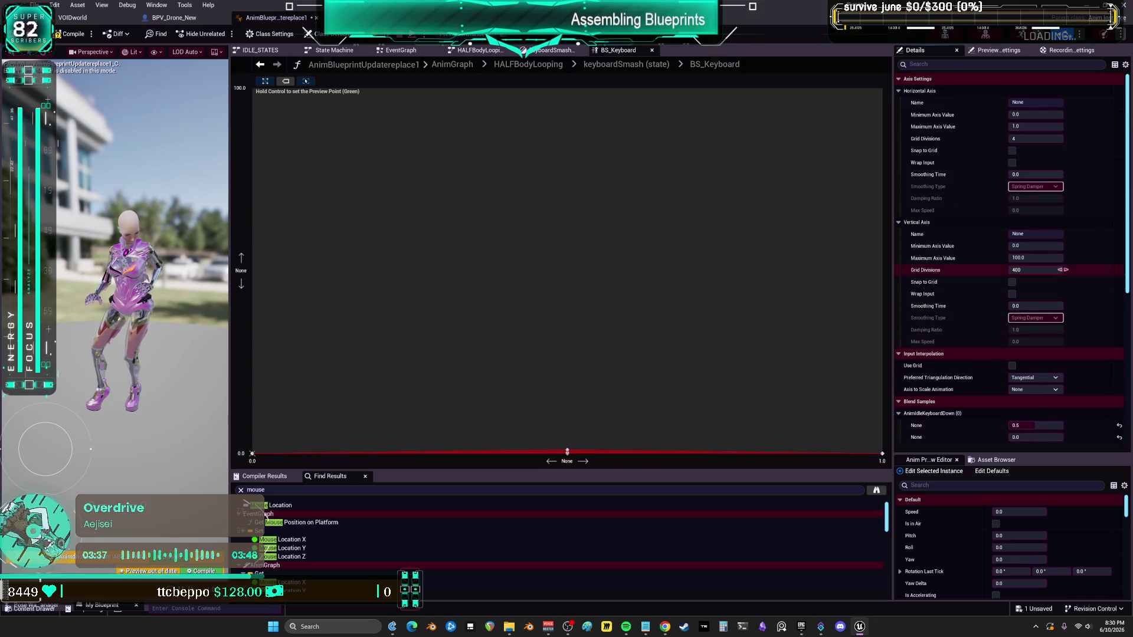
left_click(1055, 258)
type("1")
key("Return")
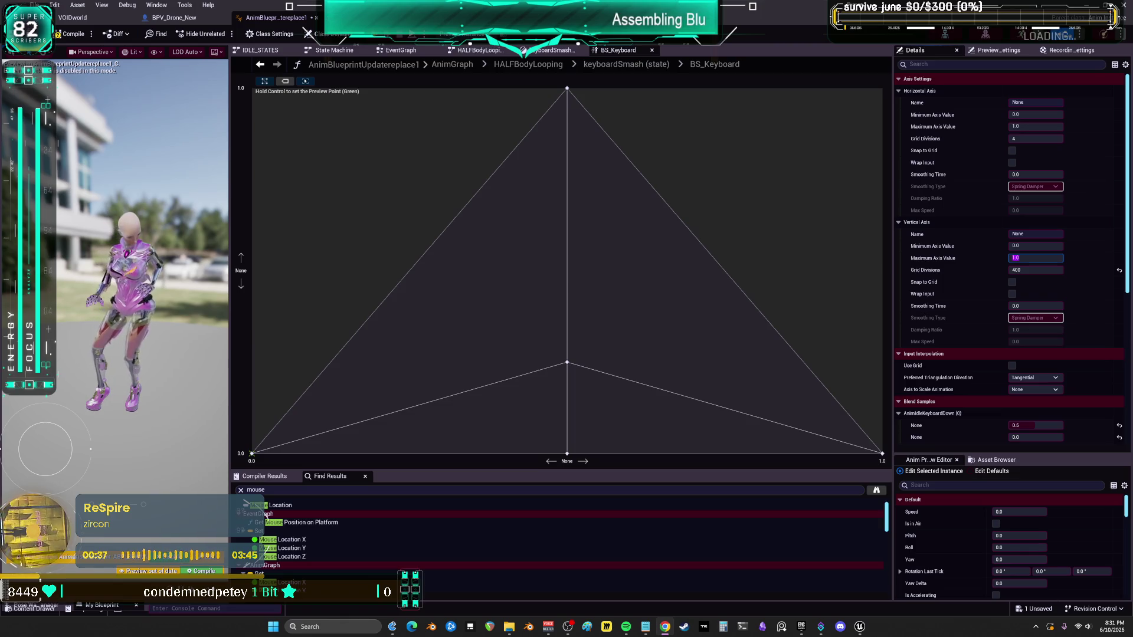
left_click(625, 64)
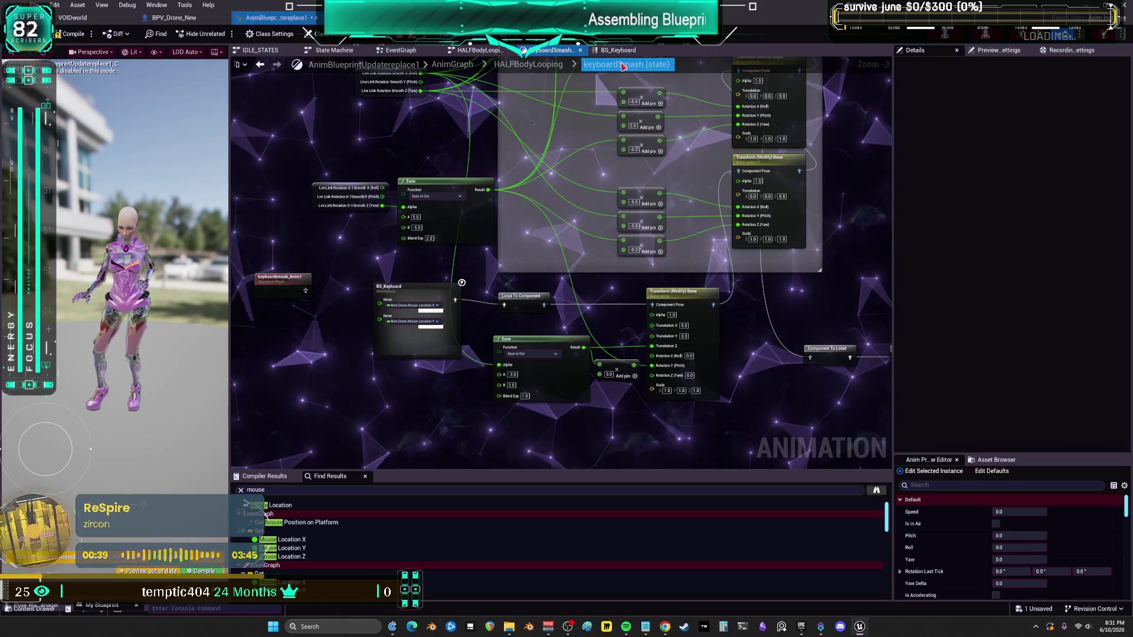
Step: Add a BS_Keyboard Blendspace node via 'KEYBOARD BS' and place it below the original node
left_click(429, 290)
scroll(430, 290, "up", 3)
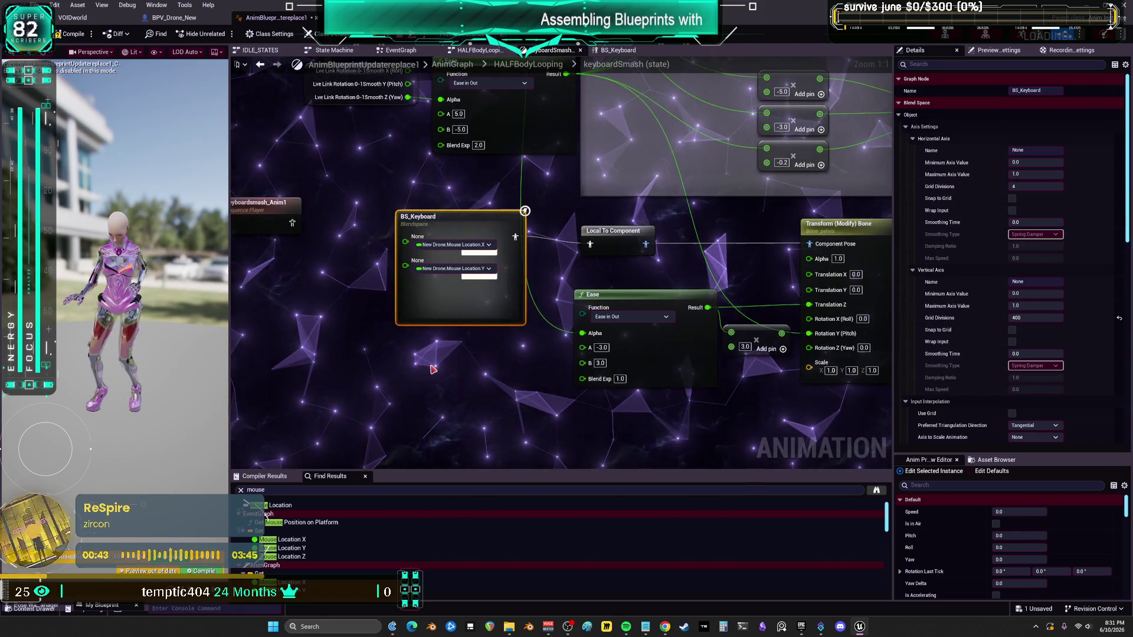
right_click(433, 369)
type("KEYB")
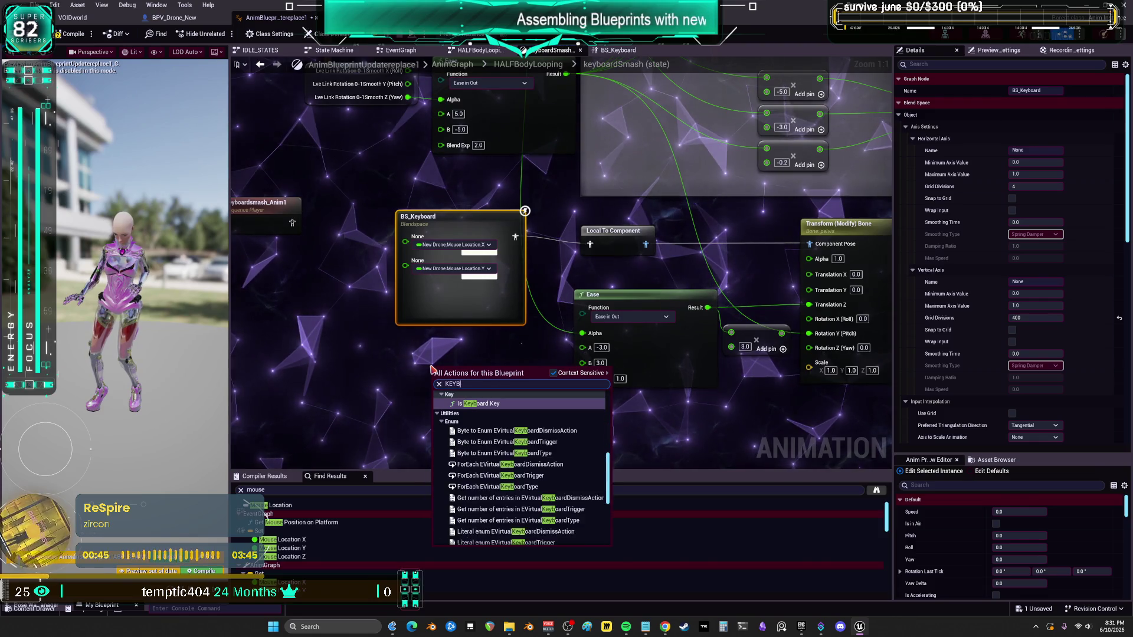
type("OARD ")
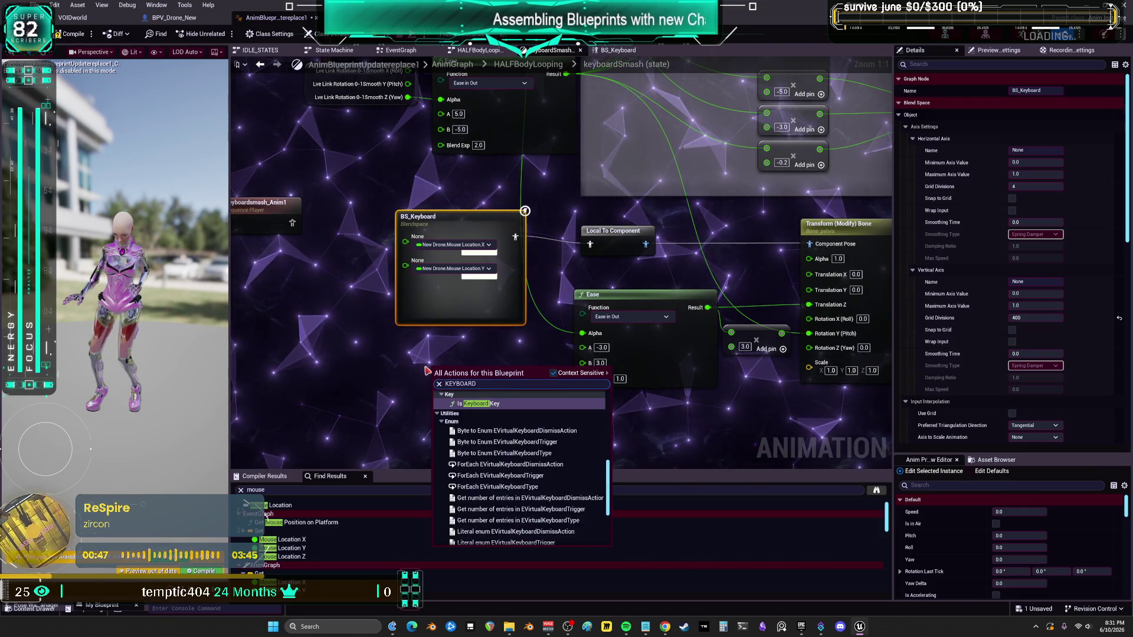
type("BS")
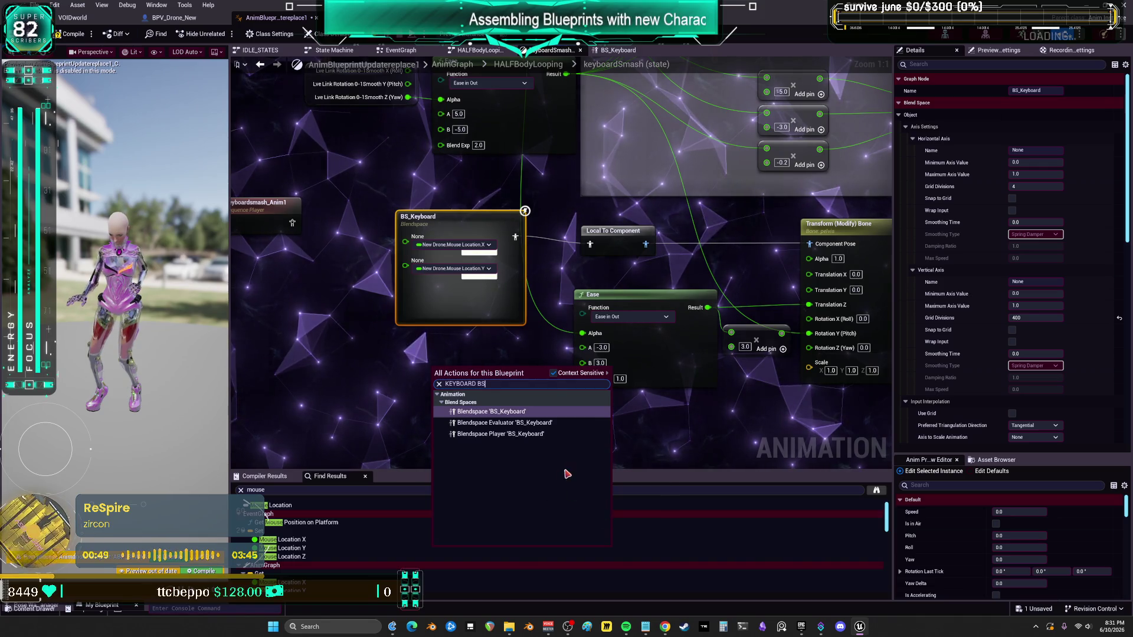
left_click(492, 412)
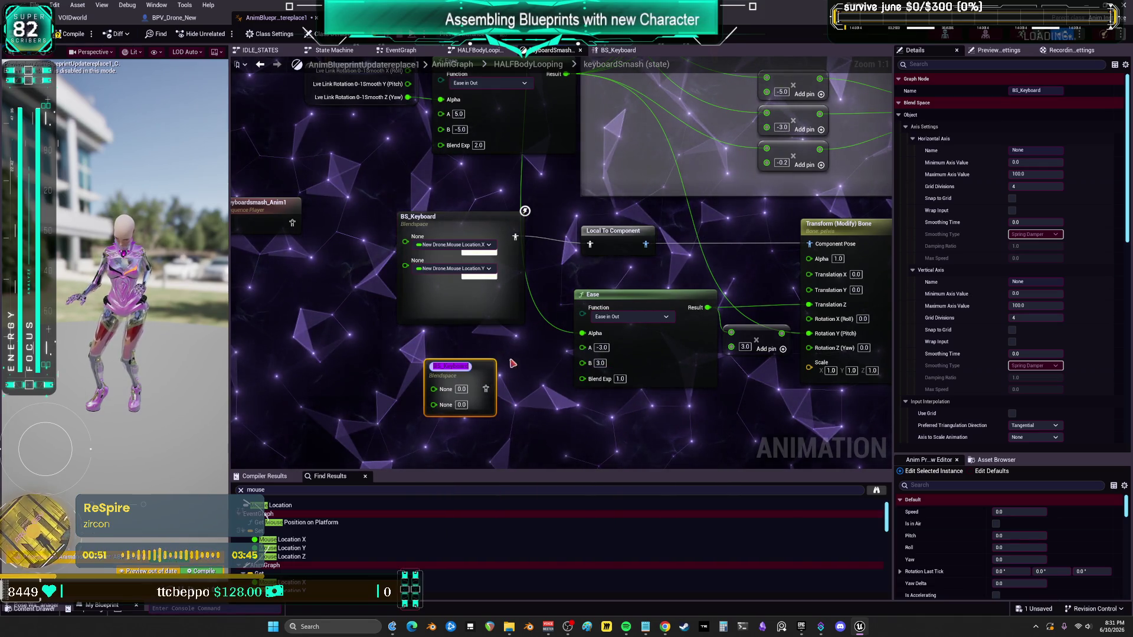
left_click_drag(487, 375, 480, 357)
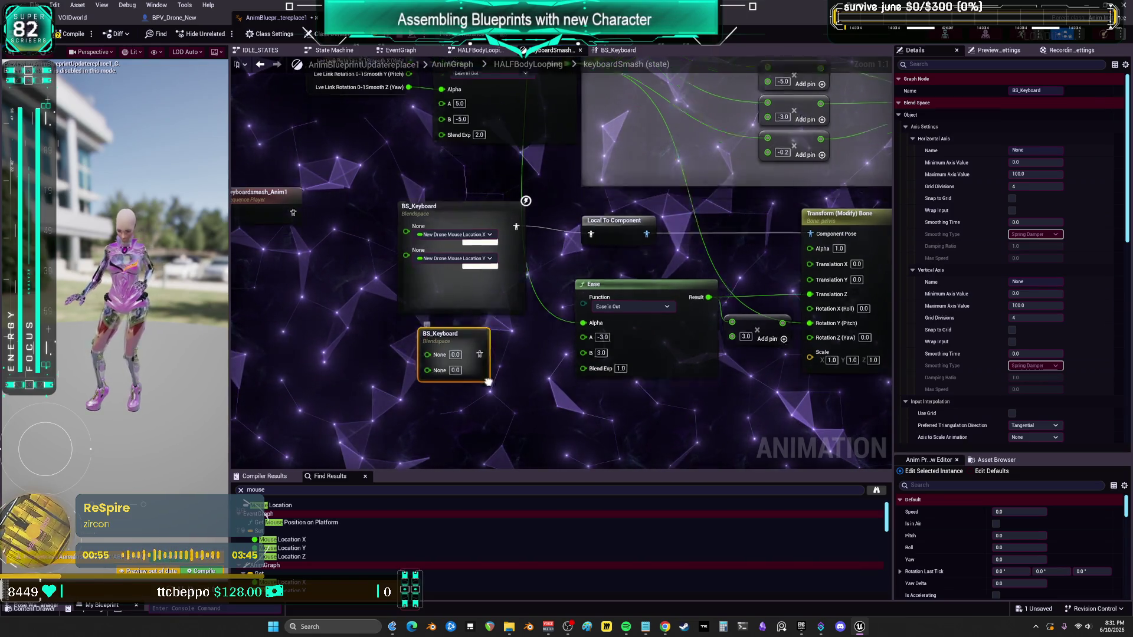
Step: Add a BS_Keyboard Blendspace Player node via 'KEYBOARD BLEN'
right_click(462, 377)
type("KEYBOARD BLEN")
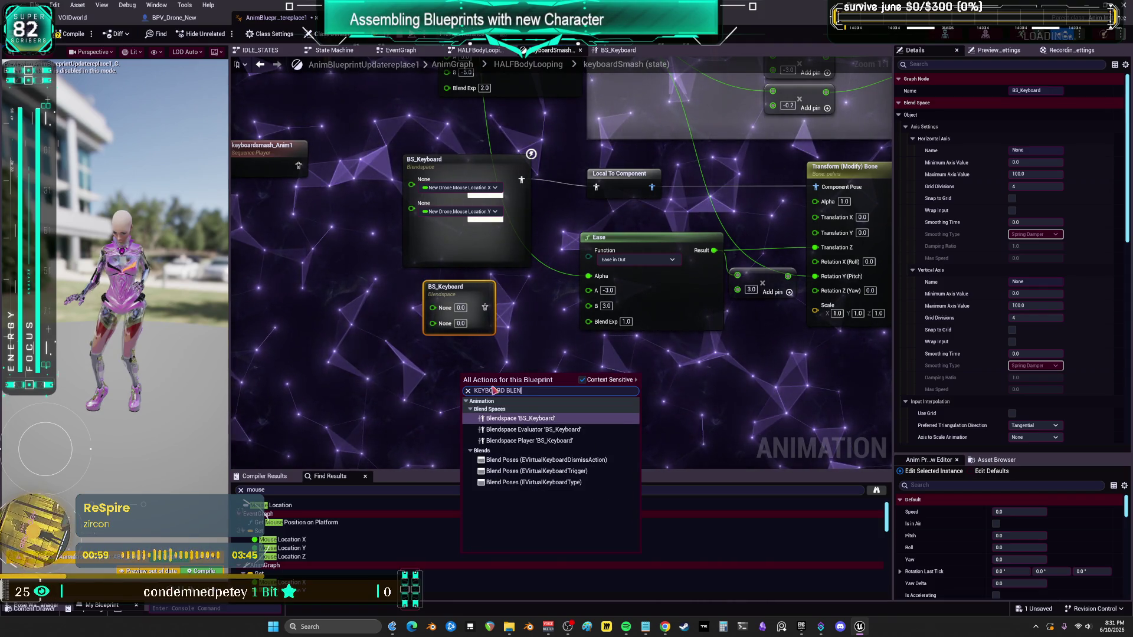
left_click(529, 441)
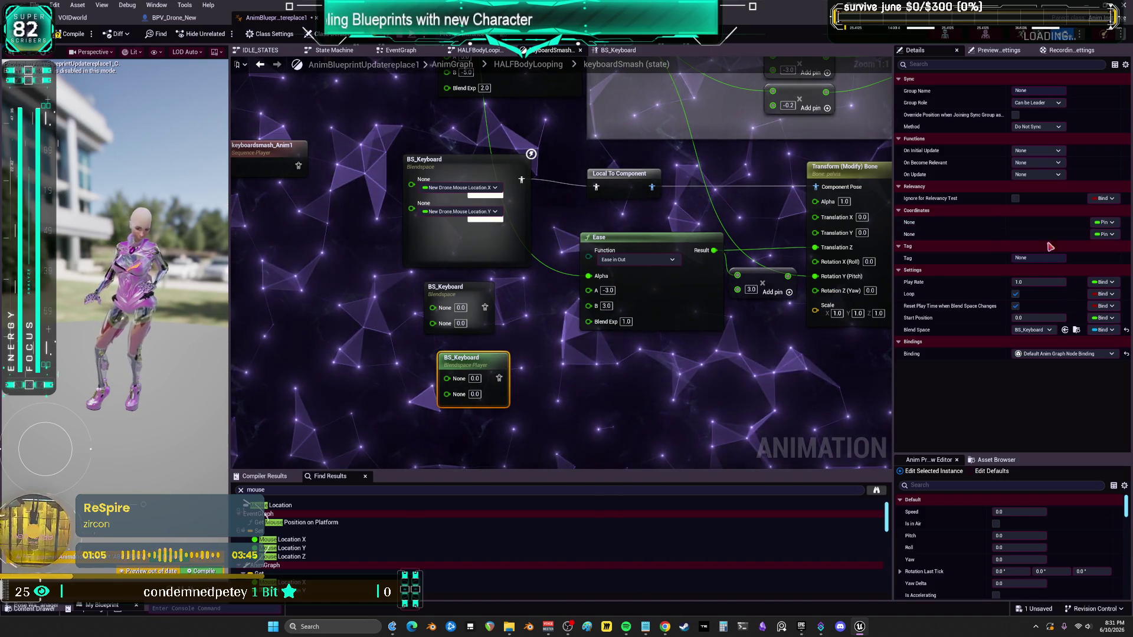
Step: Bind the player's first input to New Drone > Mouse Location > X in Details
left_click(1103, 223)
scroll(1082, 467, "down", 15)
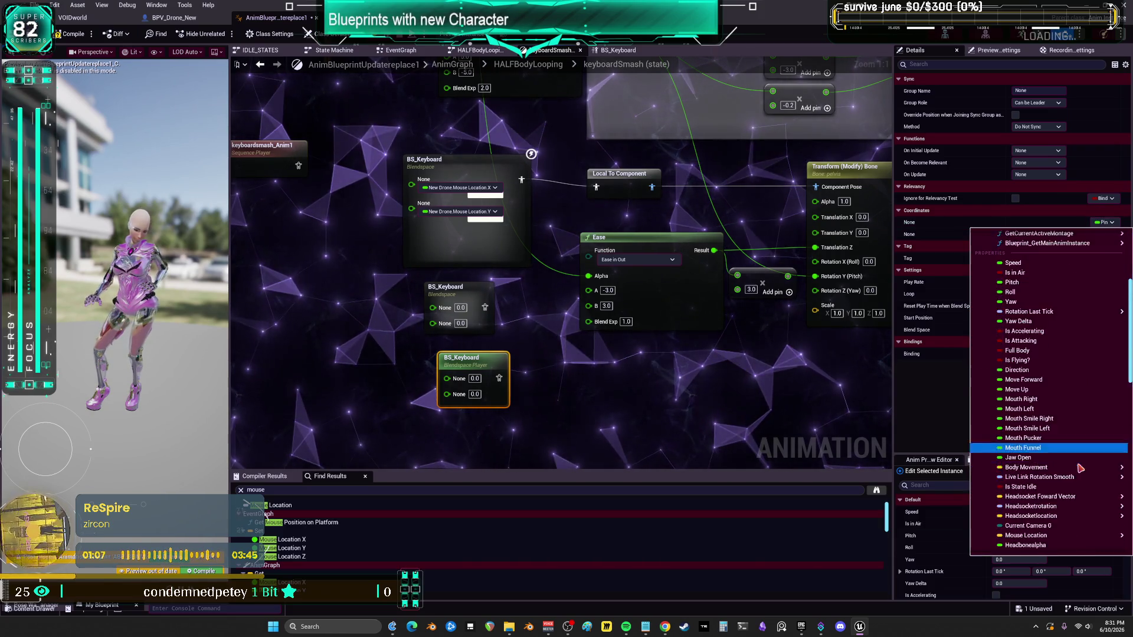
scroll(1081, 468, "down", 6)
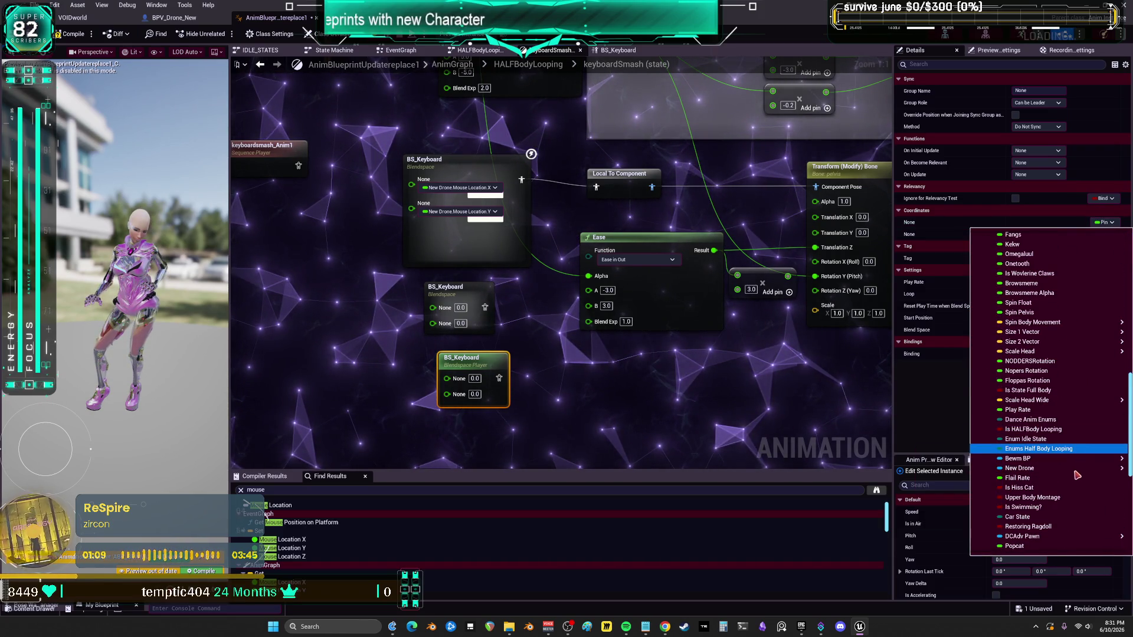
scroll(1037, 465, "down", 3)
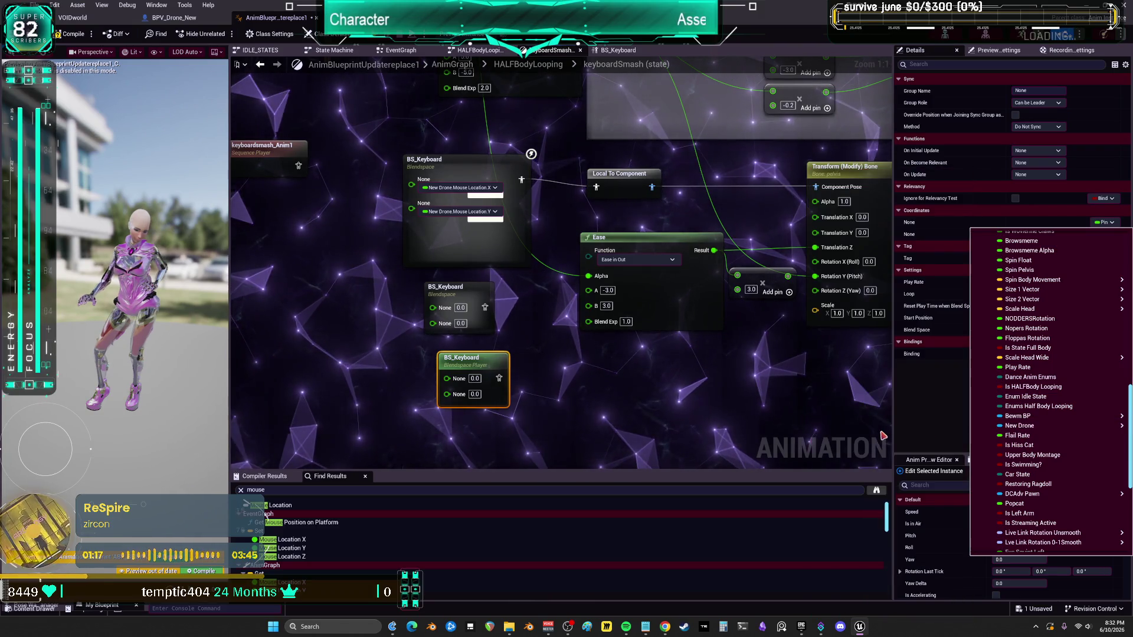
mouse_move(1027, 425)
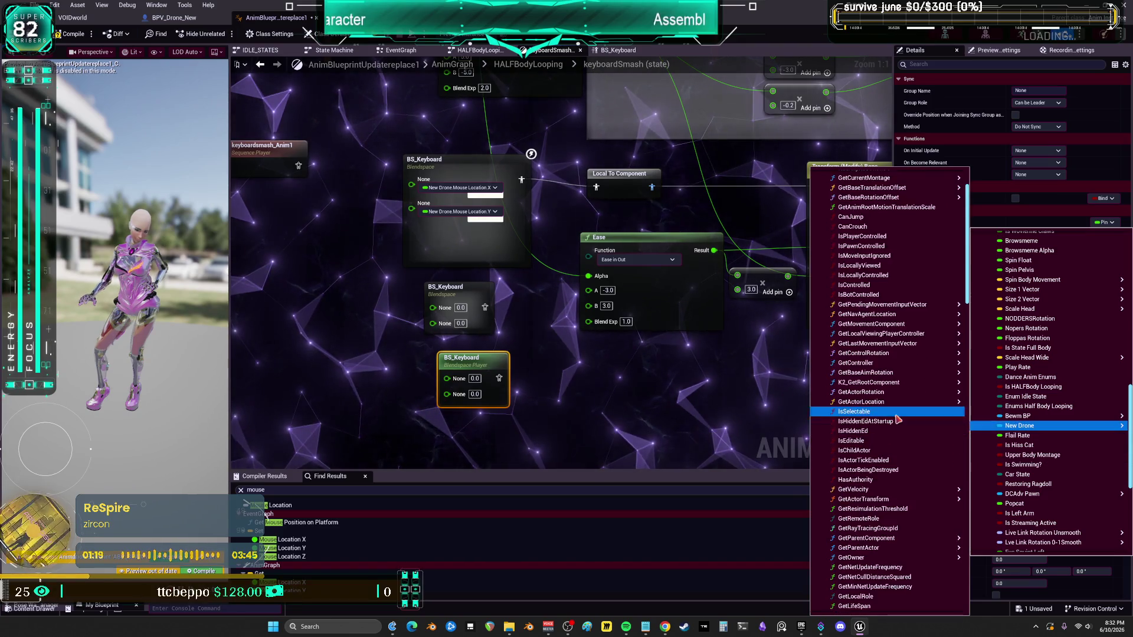
scroll(898, 419, "down", 10)
scroll(903, 413, "down", 5)
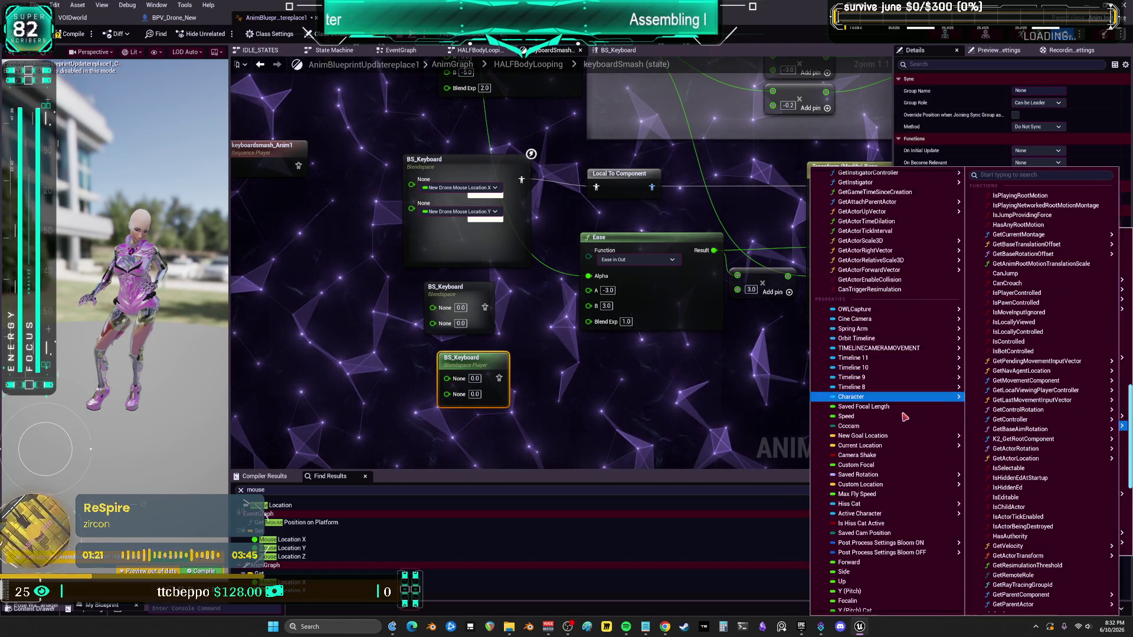
scroll(905, 419, "down", 10)
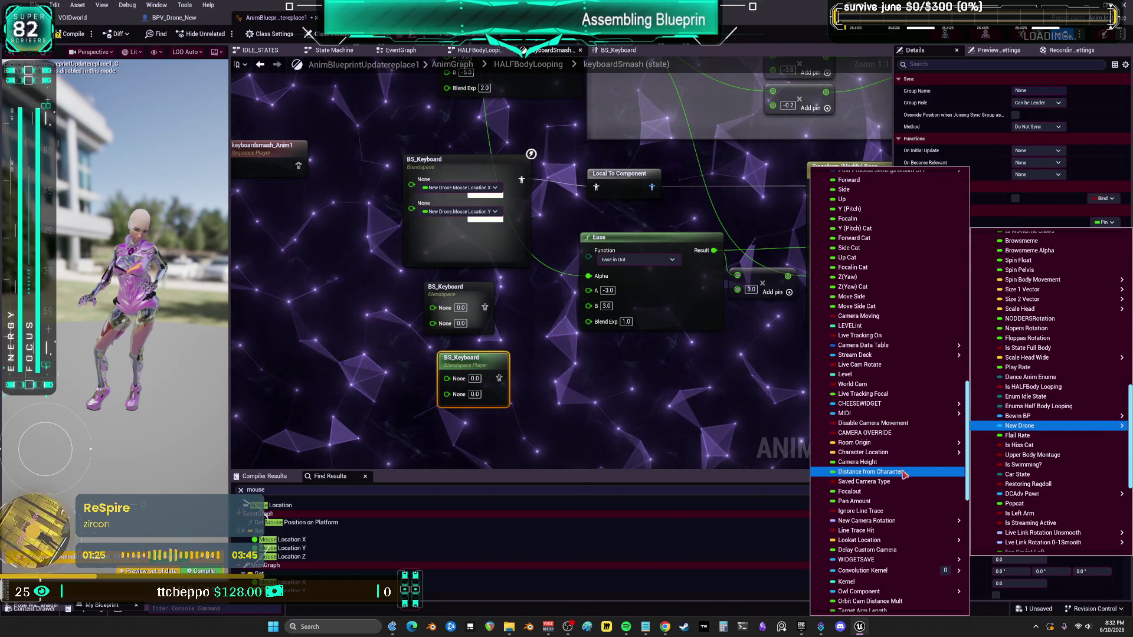
scroll(909, 455, "down", 10)
mouse_move(930, 418)
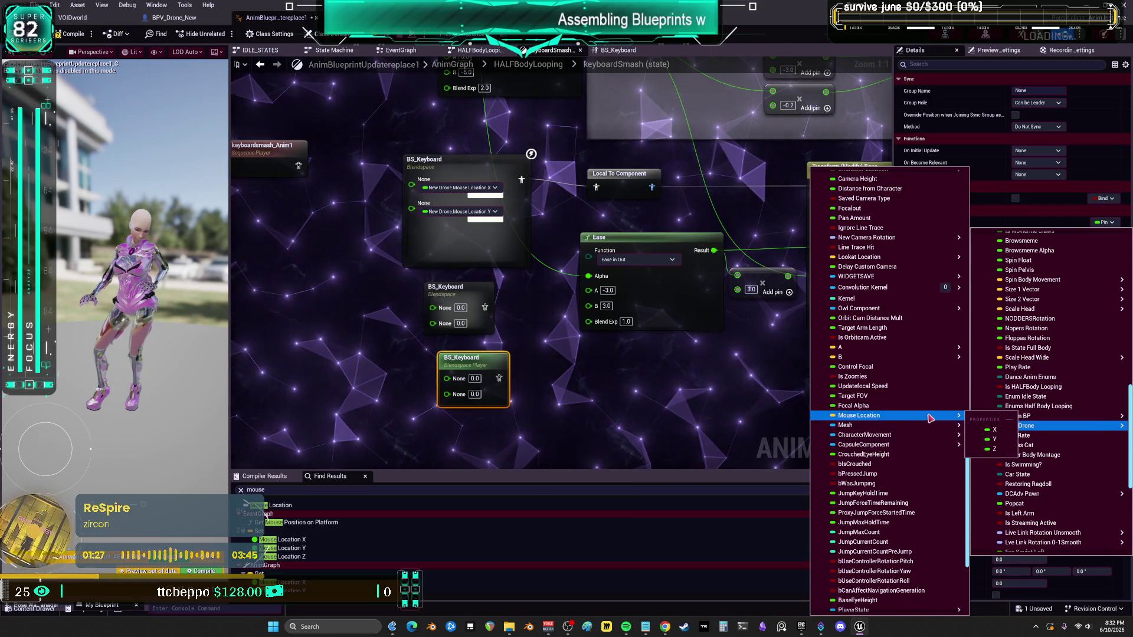
left_click(994, 430)
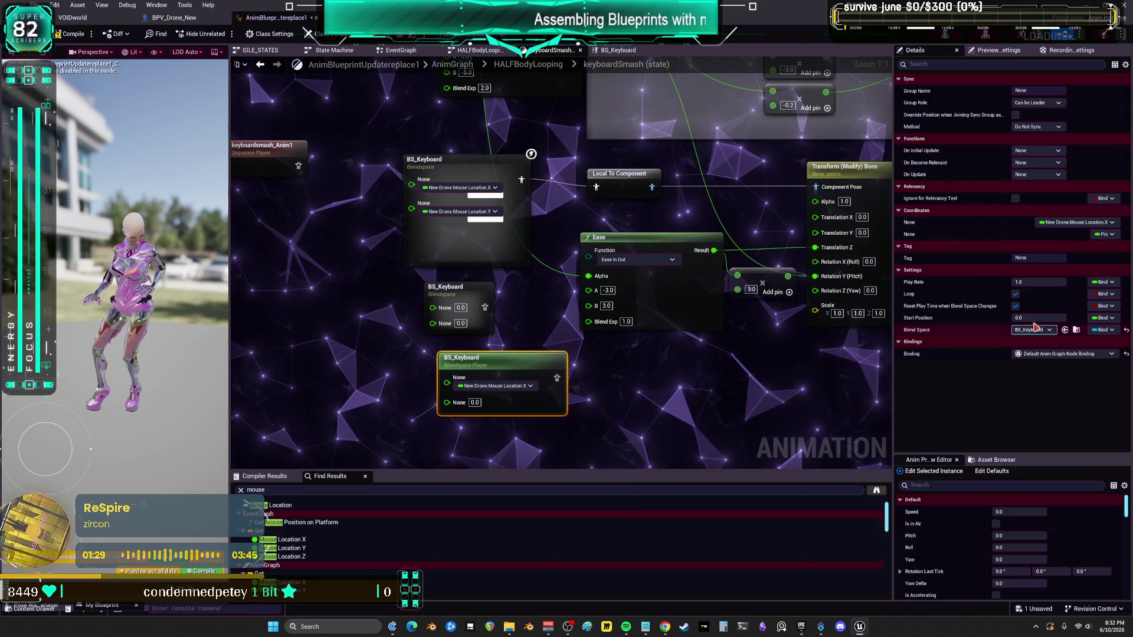
Step: Bind the player's second input to New Drone > Mouse Location > Y
left_click(1116, 236)
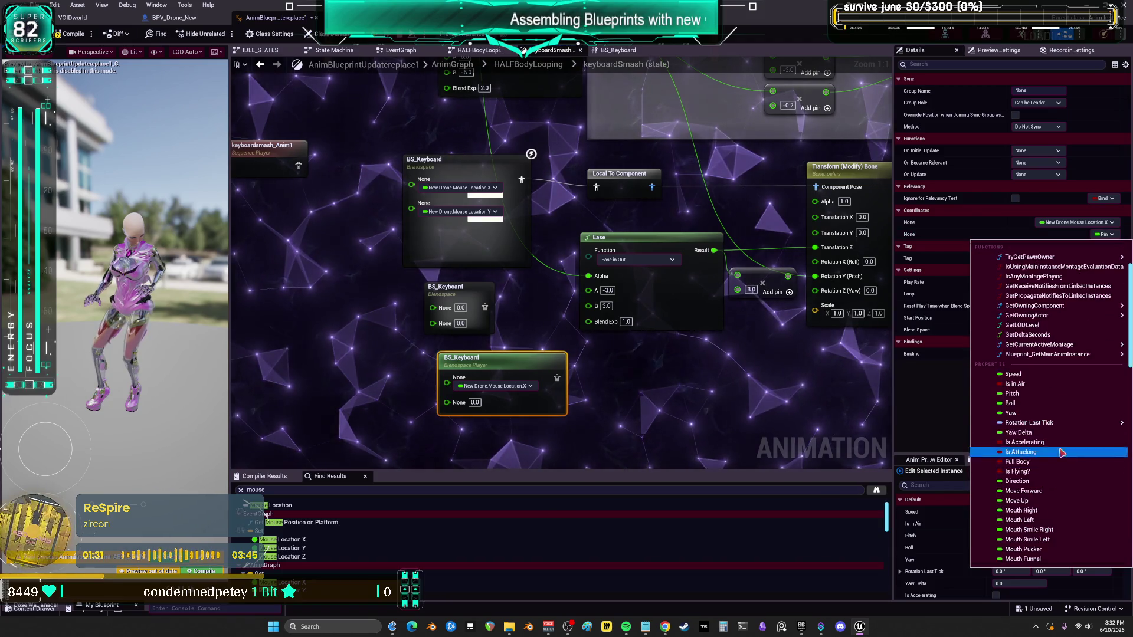
mouse_move(1063, 447)
scroll(1062, 447, "down", 3)
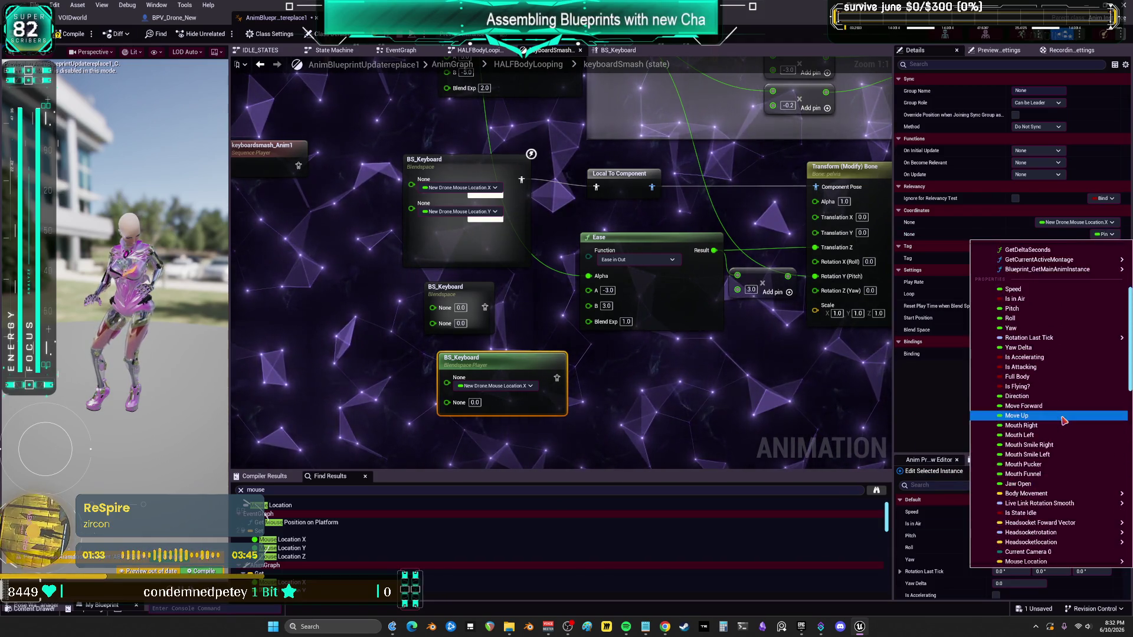
scroll(1068, 420, "down", 10)
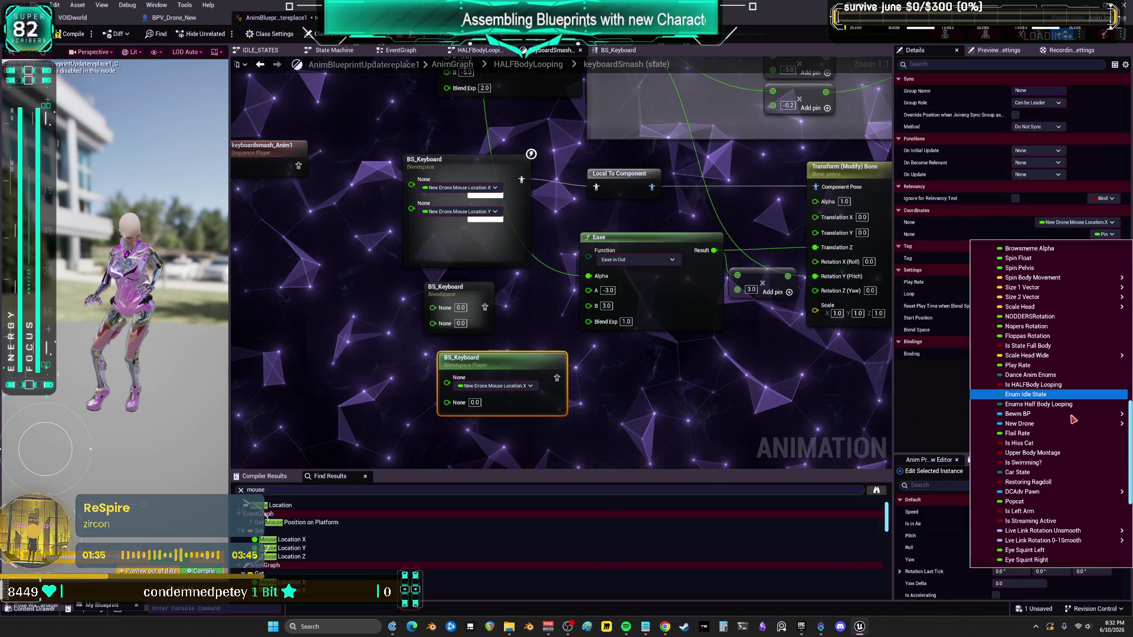
scroll(1043, 427, "down", 5)
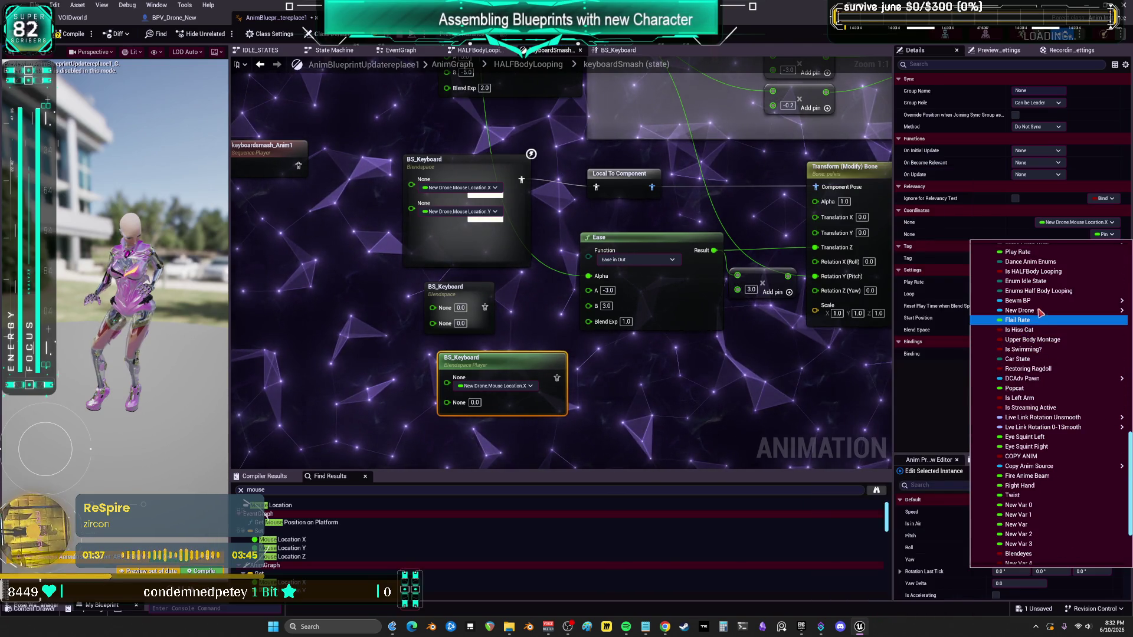
mouse_move(1040, 312)
scroll(923, 366, "down", 10)
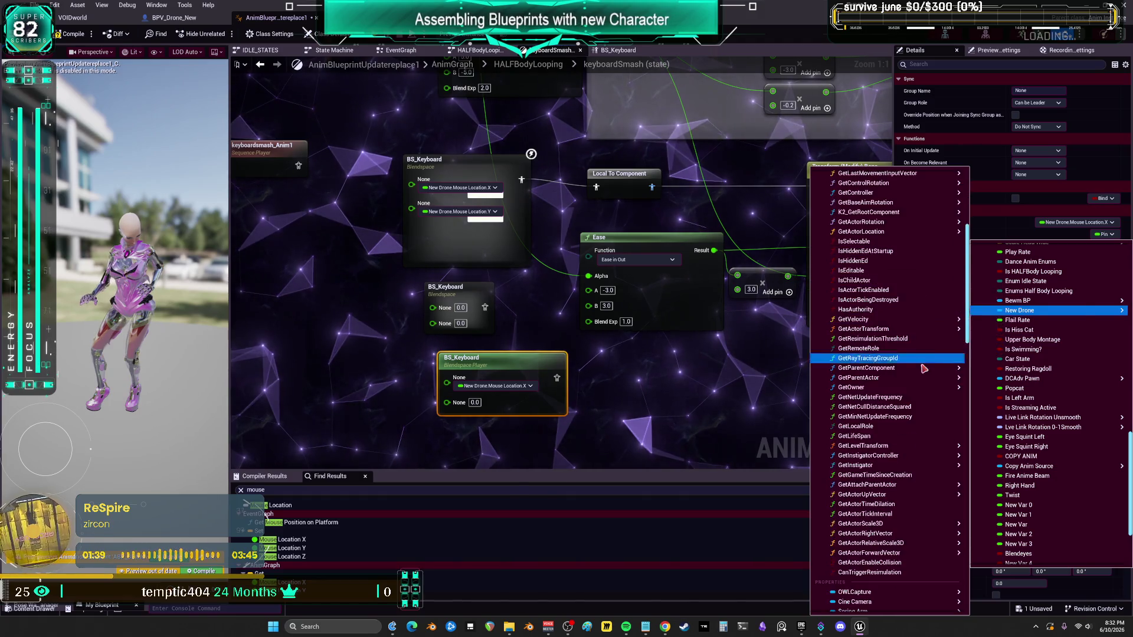
mouse_move(932, 384)
scroll(927, 390, "down", 5)
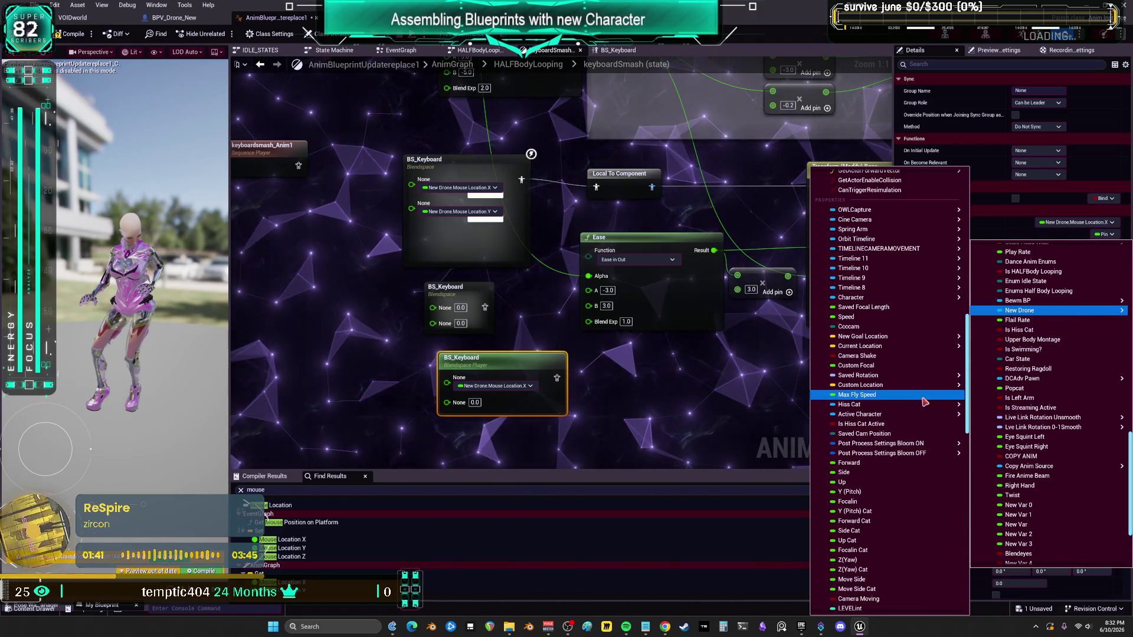
scroll(924, 402, "down", 10)
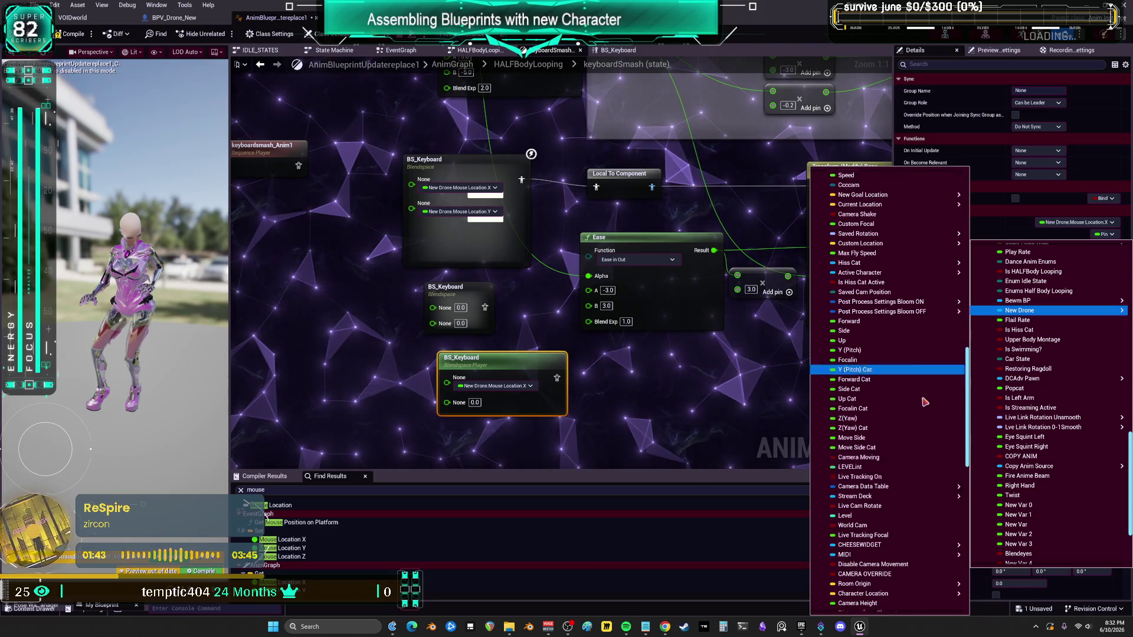
scroll(924, 402, "down", 2)
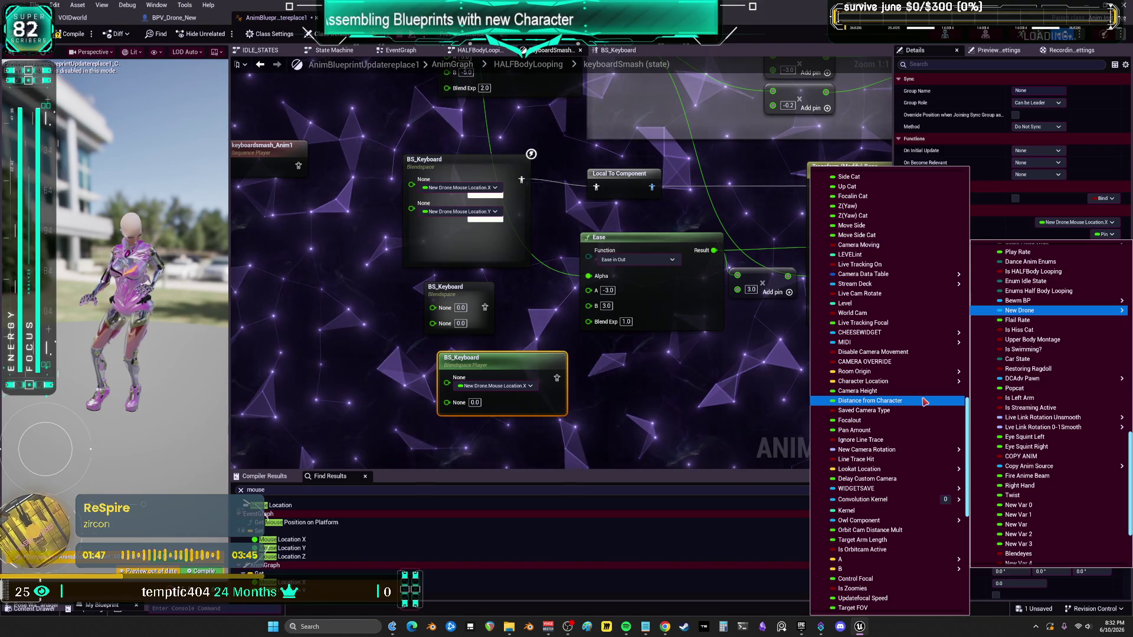
scroll(909, 487, "down", 12)
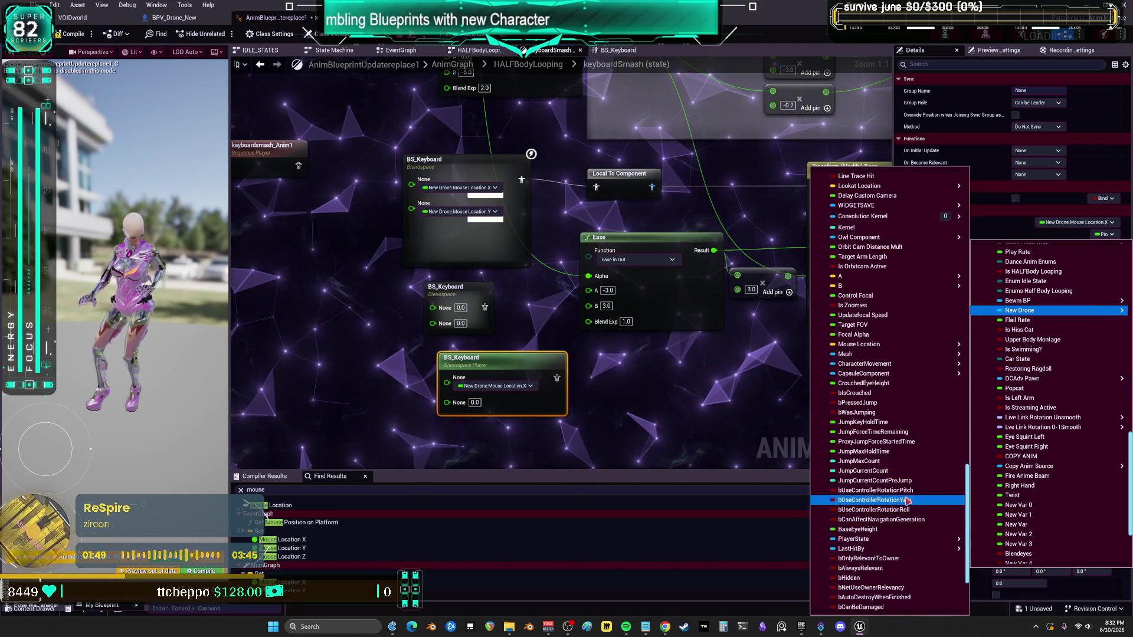
mouse_move(897, 274)
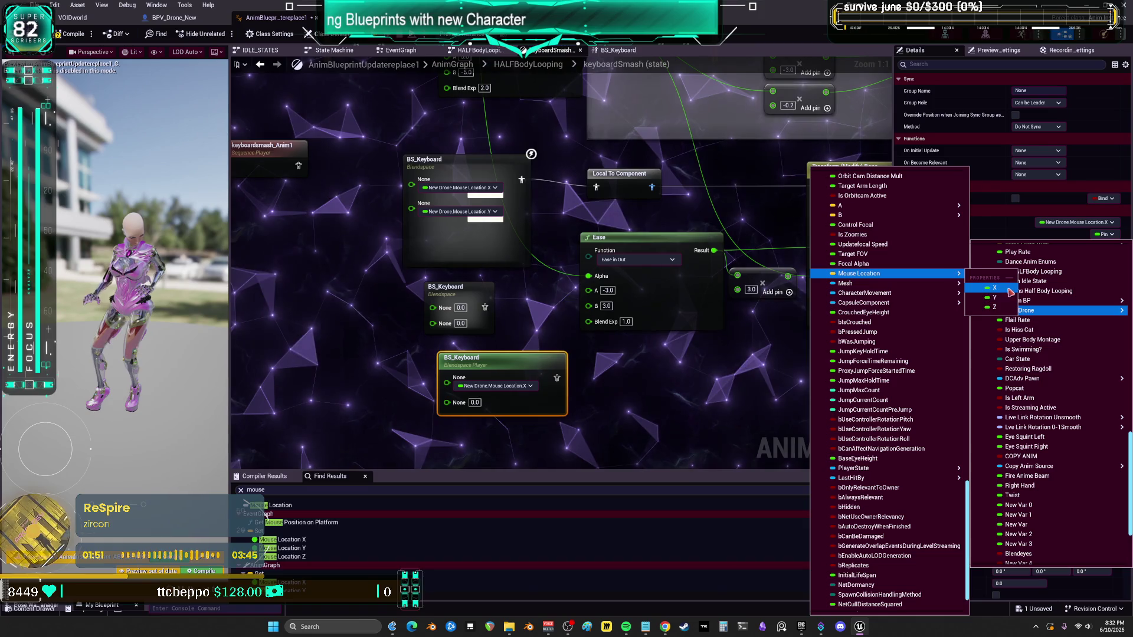
left_click(1005, 303)
mouse_move(526, 322)
left_mouse_down()
mouse_move(604, 339)
mouse_move(570, 284)
left_mouse_up()
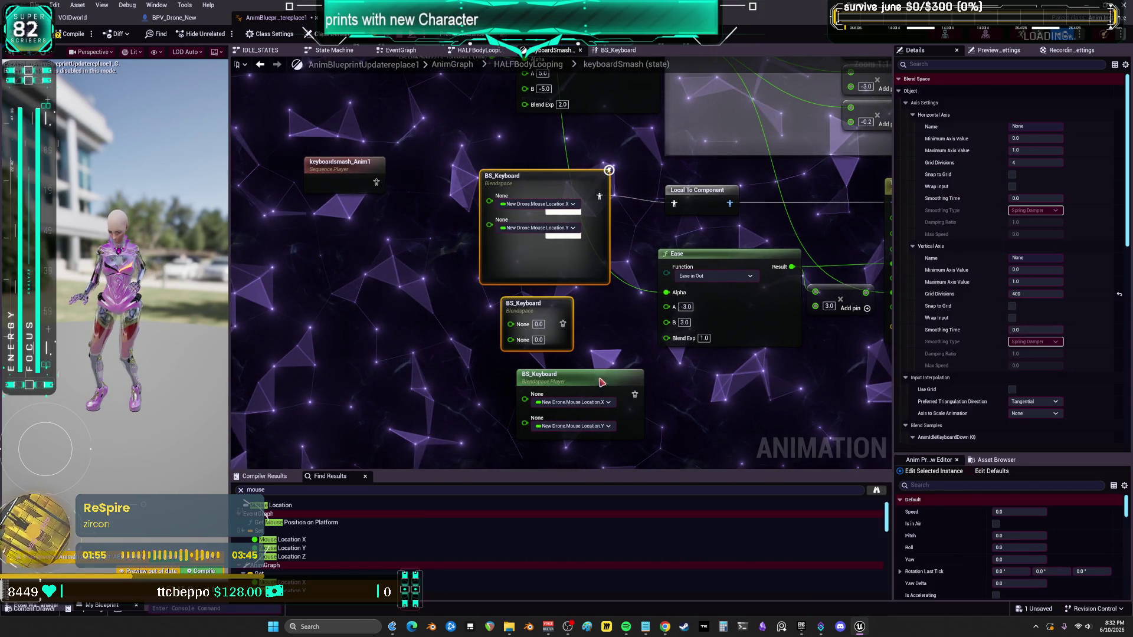
Step: Delete the old blendspace nodes, wire the Blendspace Player into Local To Component, and compile
key("Delete")
mouse_move(601, 382)
left_mouse_down()
mouse_move(563, 193)
mouse_move(592, 210)
left_mouse_up()
key("q")
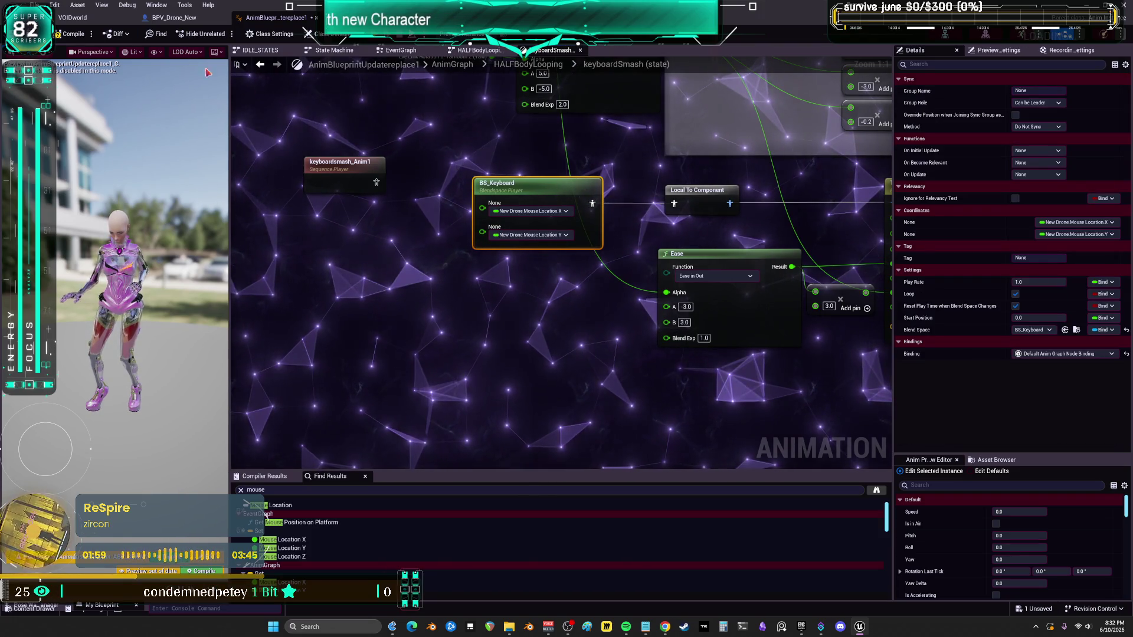
key("F7")
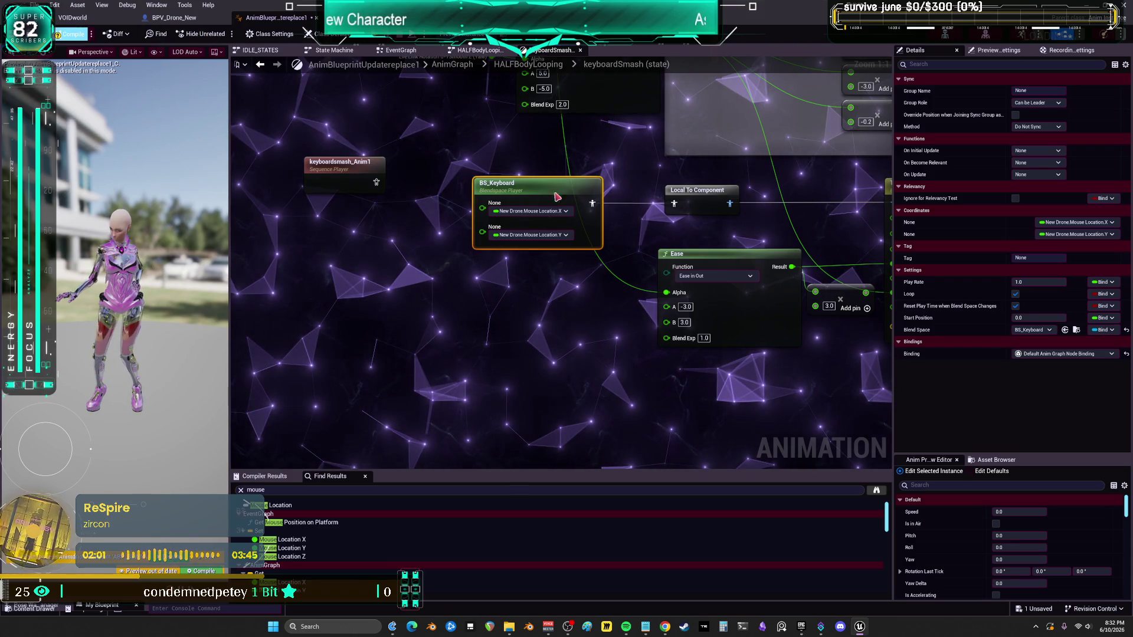
Step: Open the BS_Keyboard blend space asset and begin editing its 100.0 axis maximum
left_click(1077, 333)
double_click(539, 487)
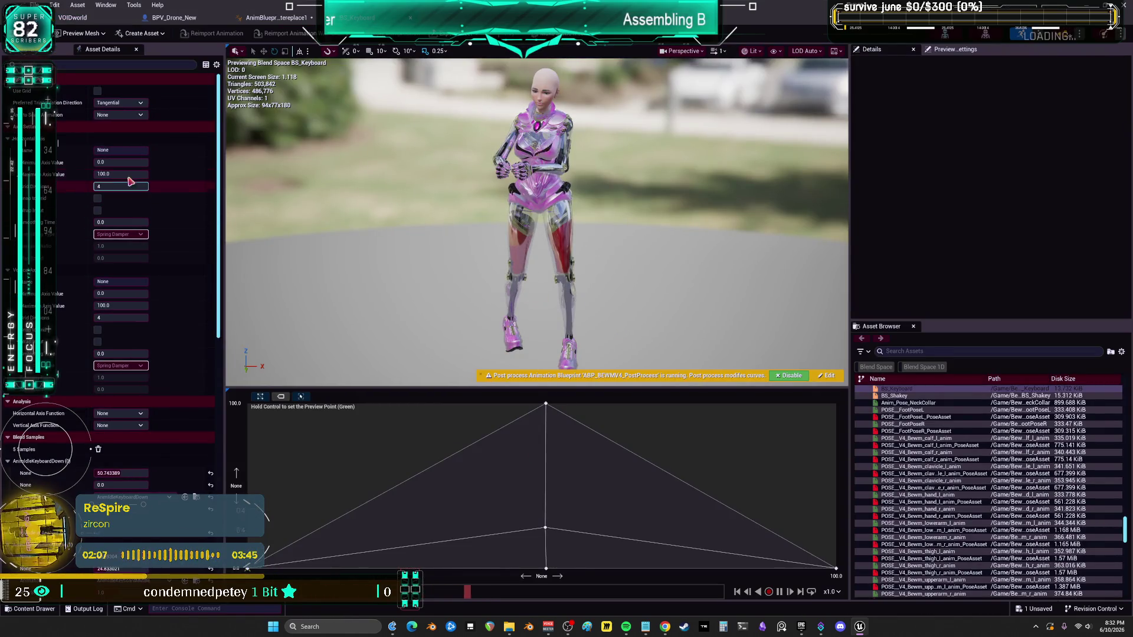
left_click(121, 175)
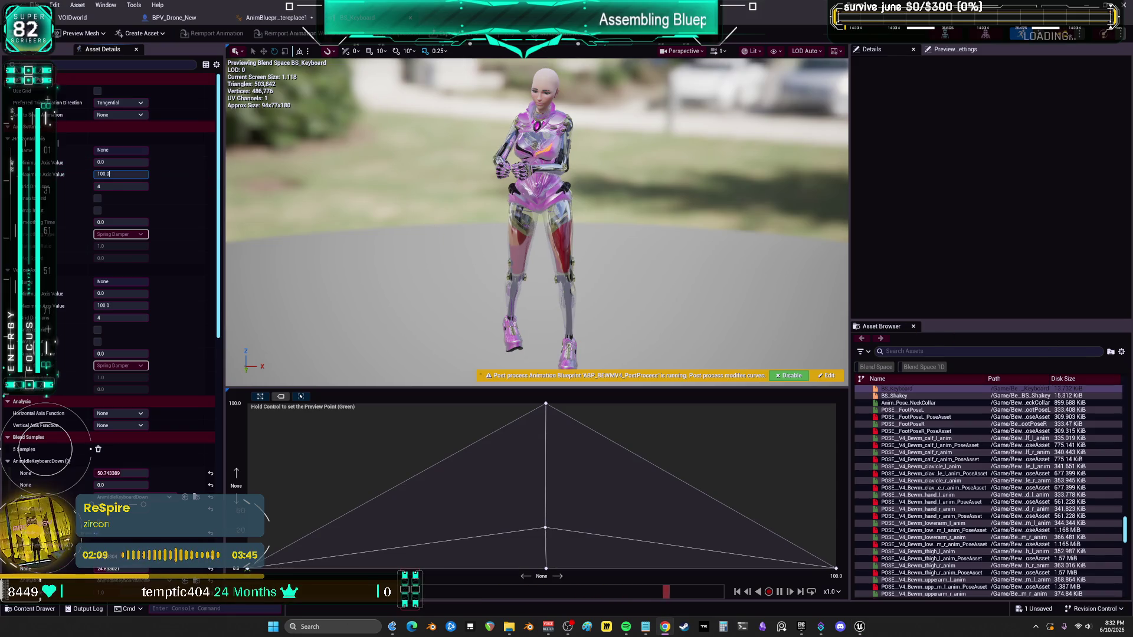
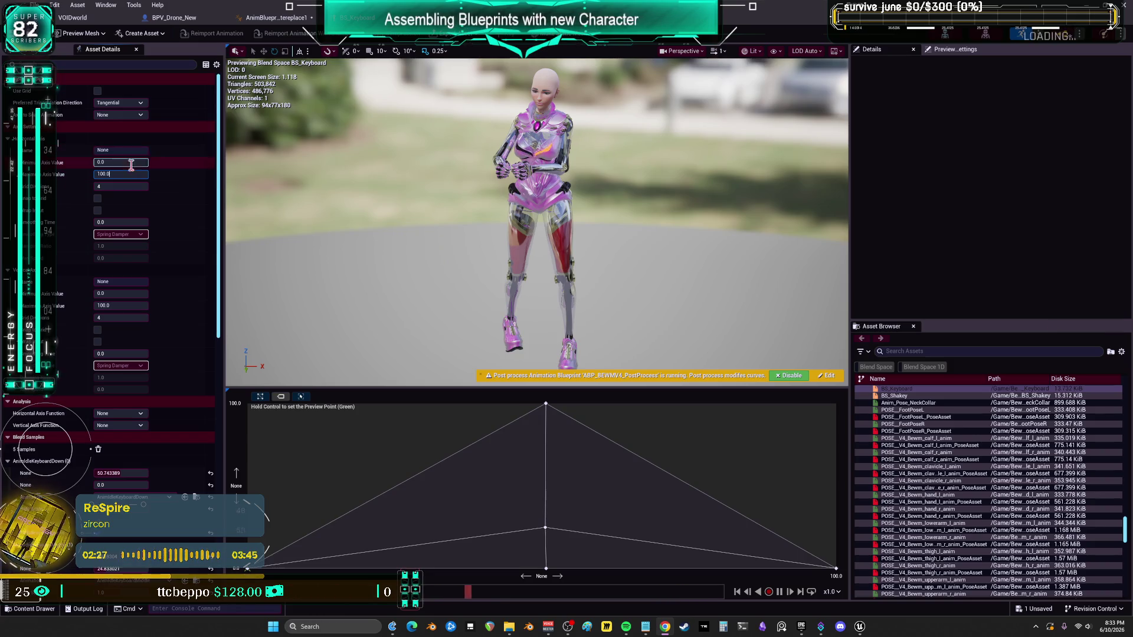
Step: Set both the horizontal and vertical axis maximum values of BS_Keyboard to 1.0
type("1.0")
key("Return")
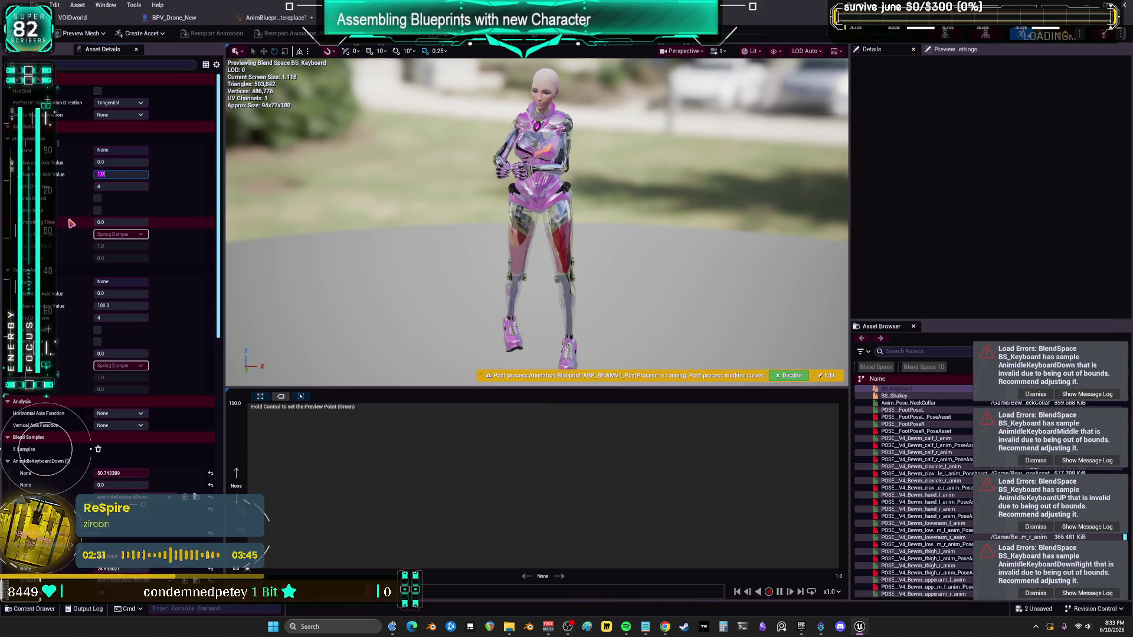
left_click(125, 306)
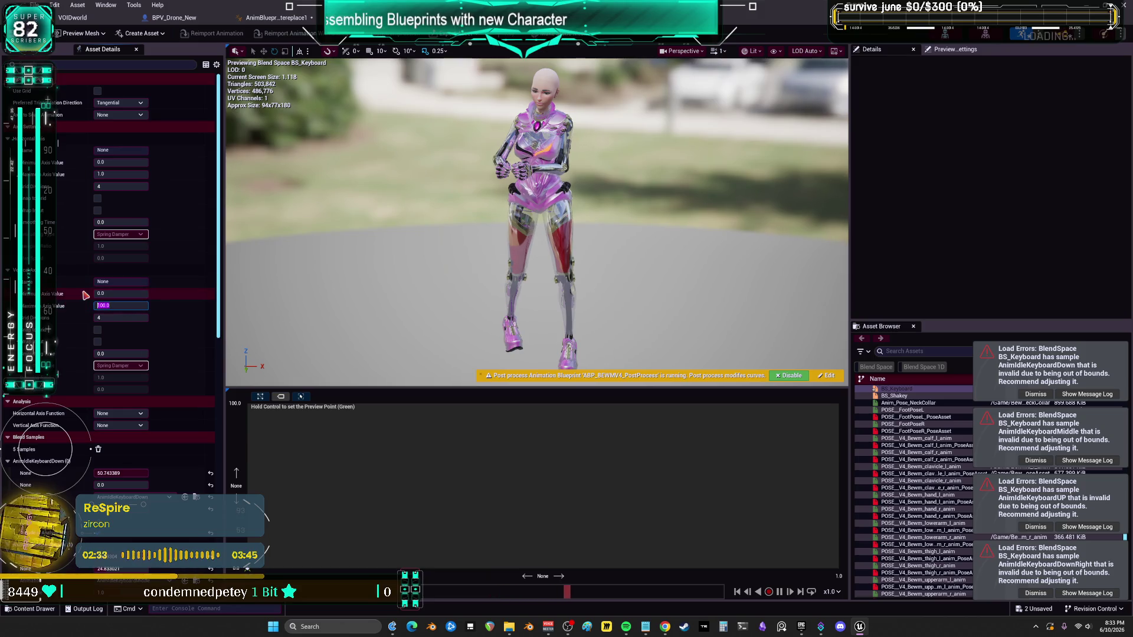
type("1.0")
key("Return")
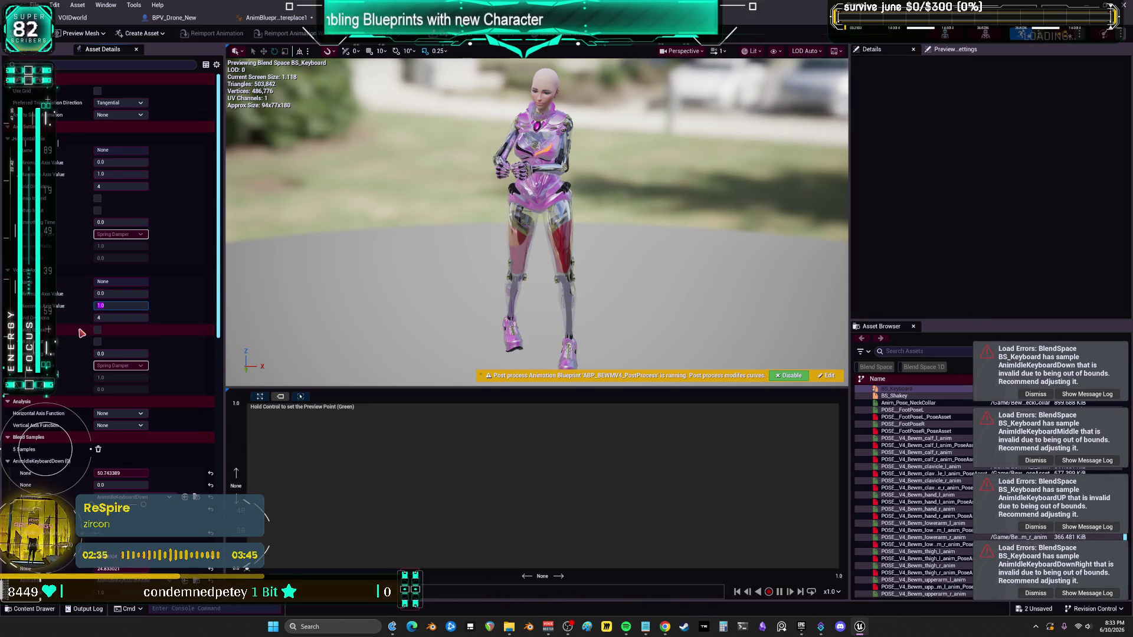
Step: Move the idle Down sample to 0.5 horizontally and the Middle sample to 0.5, 0.25
scroll(94, 342, "down", 4)
left_click(121, 346)
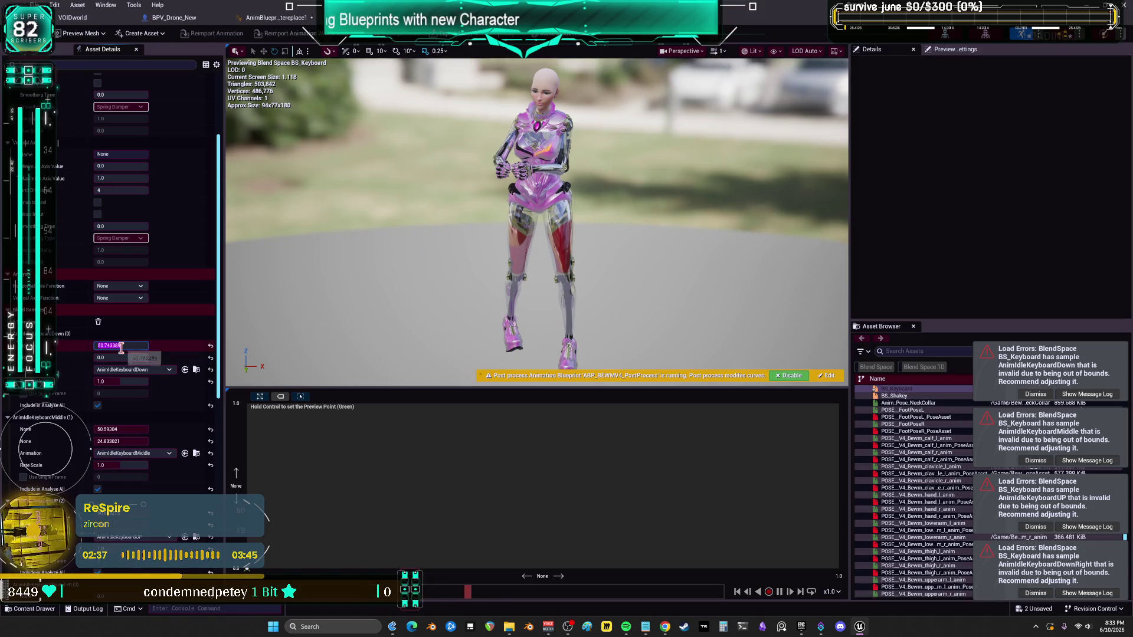
type("0.5")
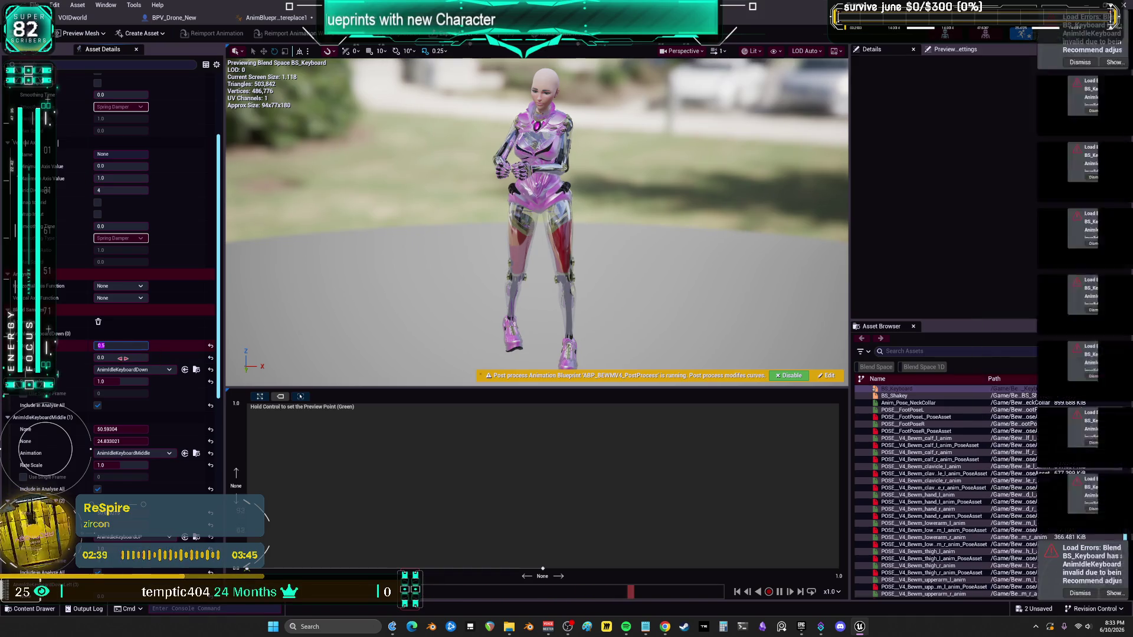
key("Return")
left_click(128, 429)
type("0.5")
key("Return")
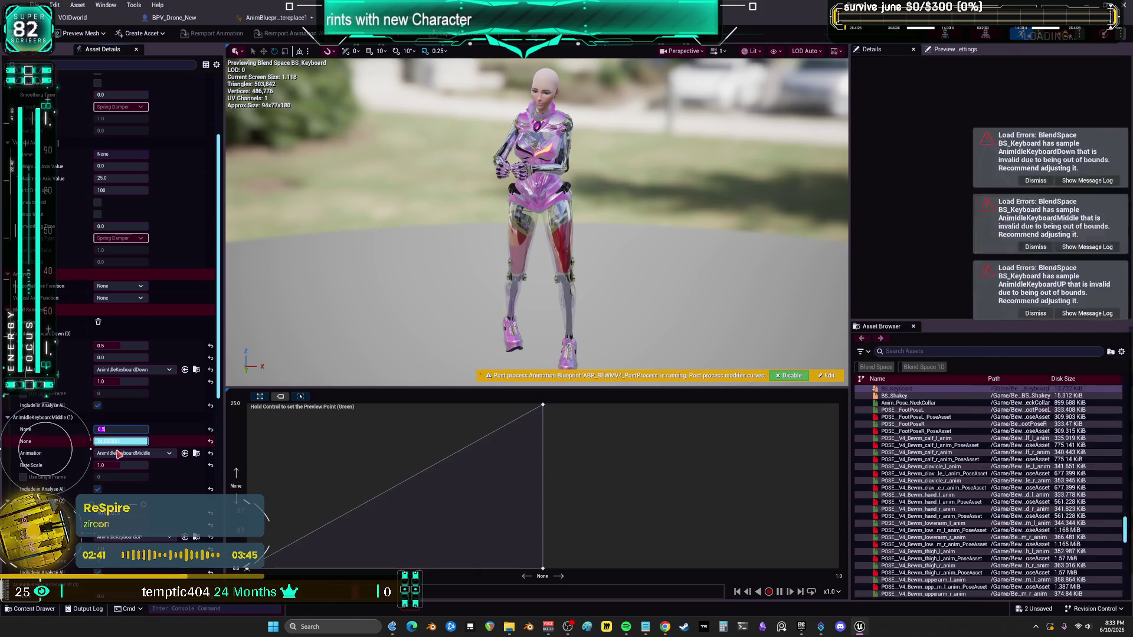
left_click(128, 441)
Step: Place the idle UP sample at 0.5, 1.0 and reconfirm the 1.0 vertical maximum
scroll(127, 460, "down", 3)
type("0.25")
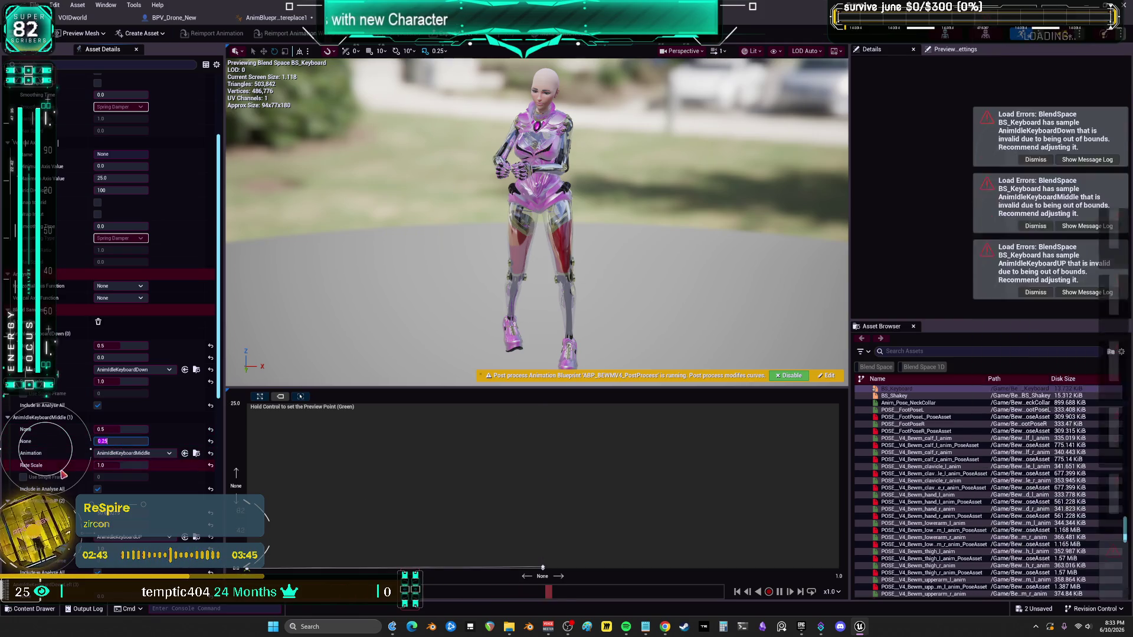
left_click(117, 443)
type("0.5")
key("Return")
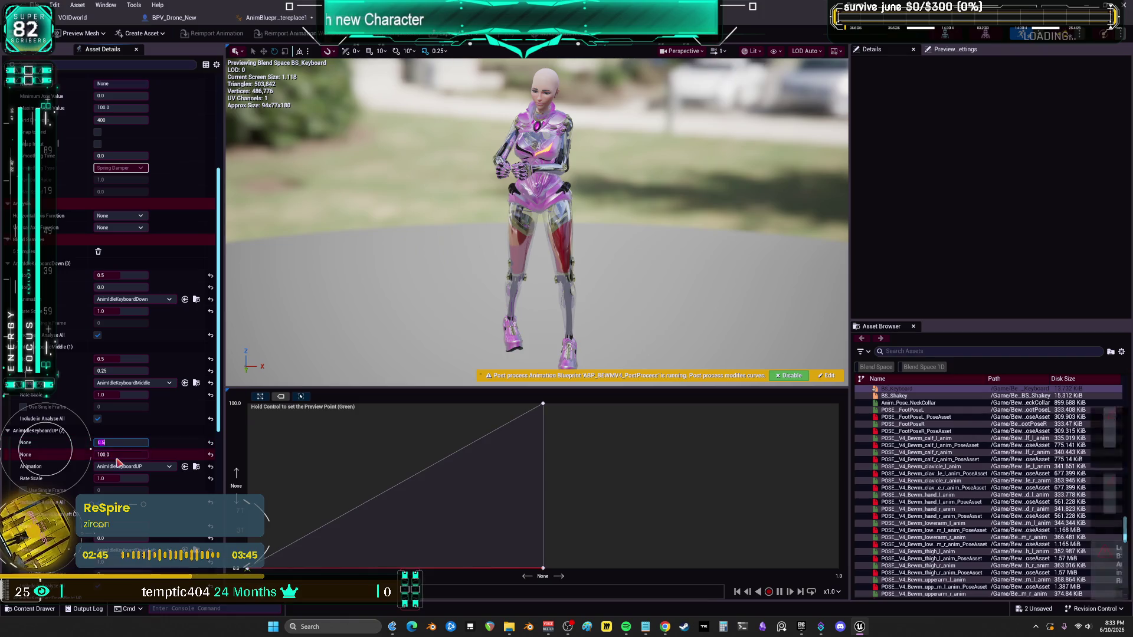
left_click(117, 455)
scroll(118, 513, "down", 5)
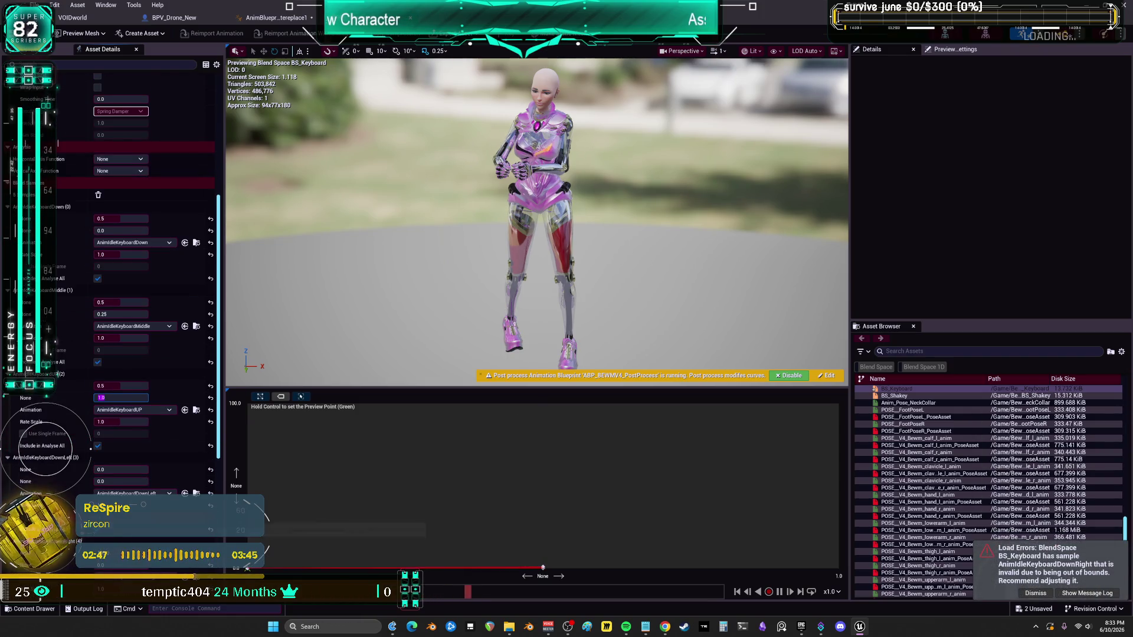
scroll(43, 440, "up", 10)
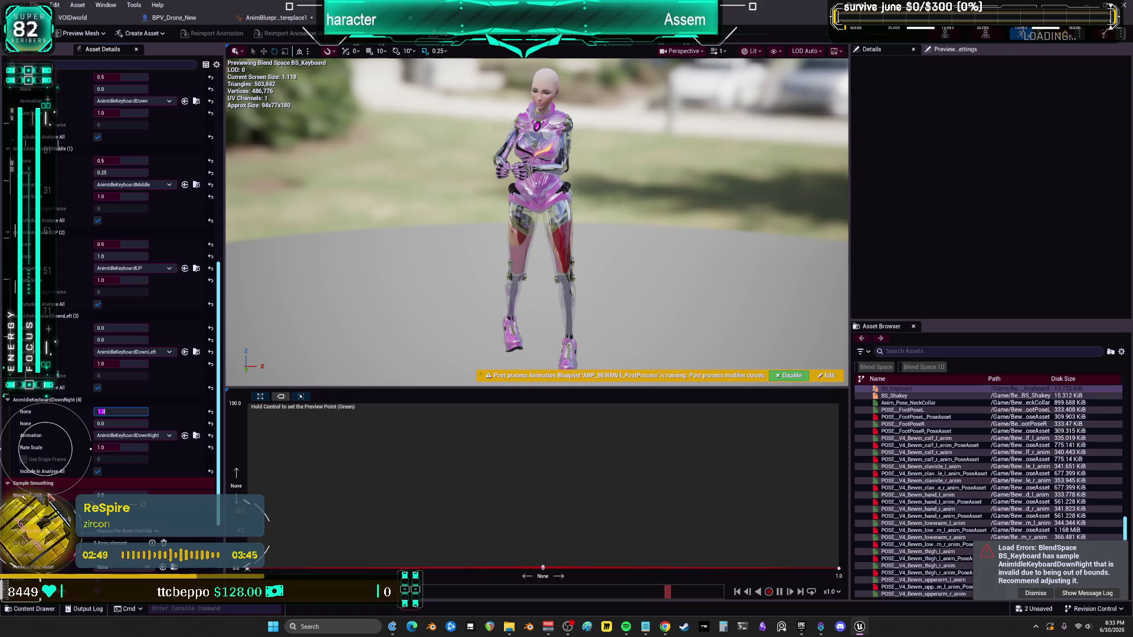
scroll(43, 436, "up", 1)
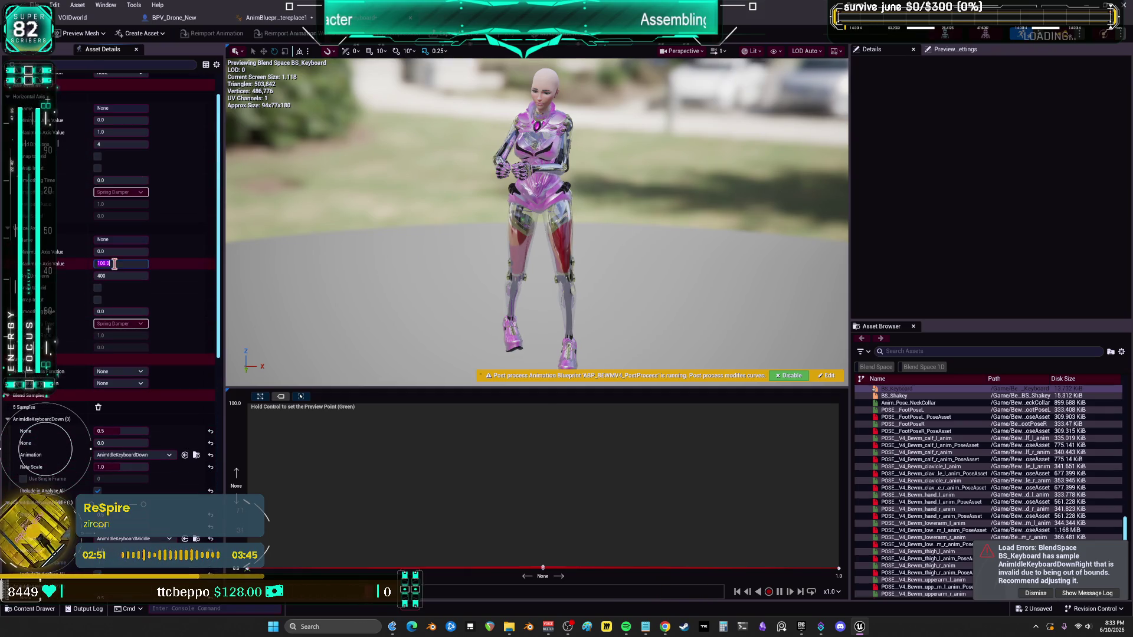
type("1")
key("Return")
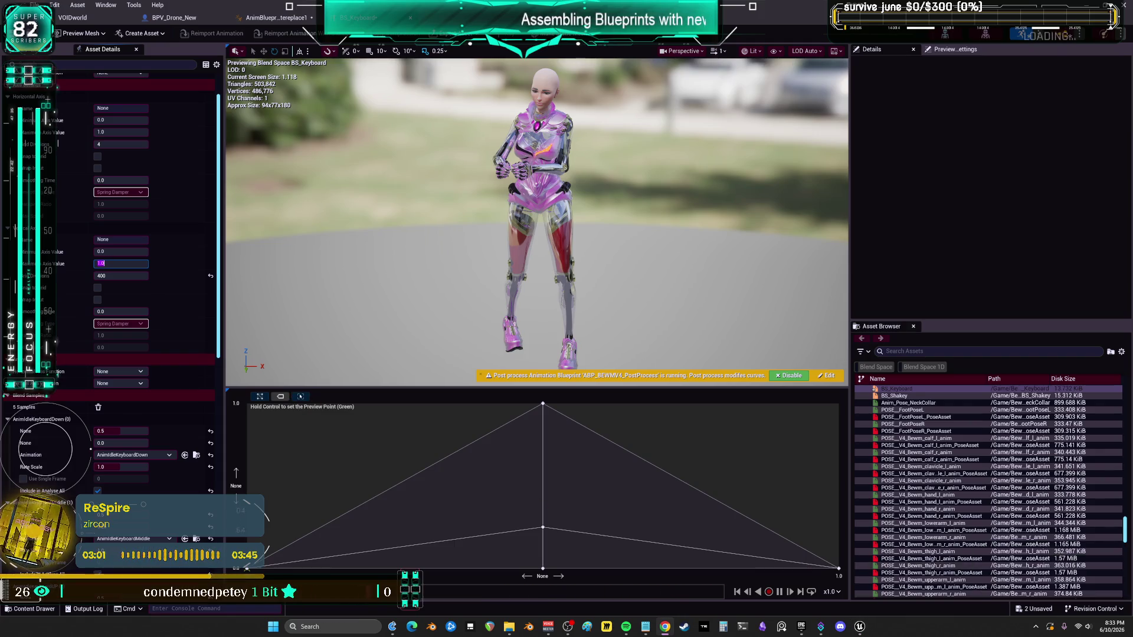
Step: Set the blend space axis smoothing time to 0.1
left_click(76, 47)
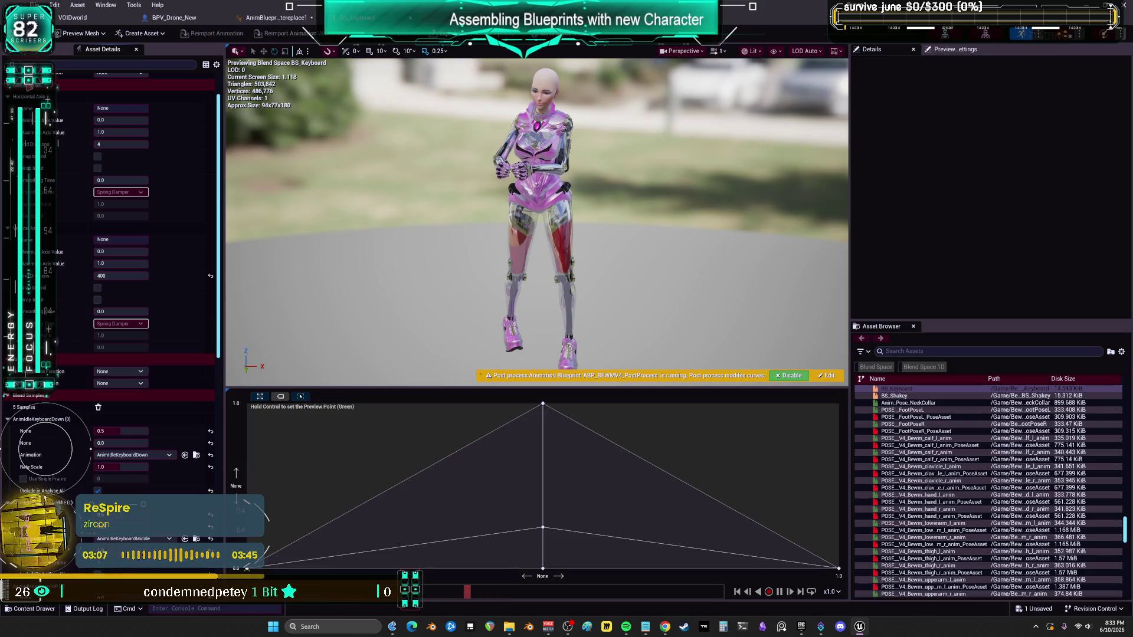
scroll(176, 292, "up", 3)
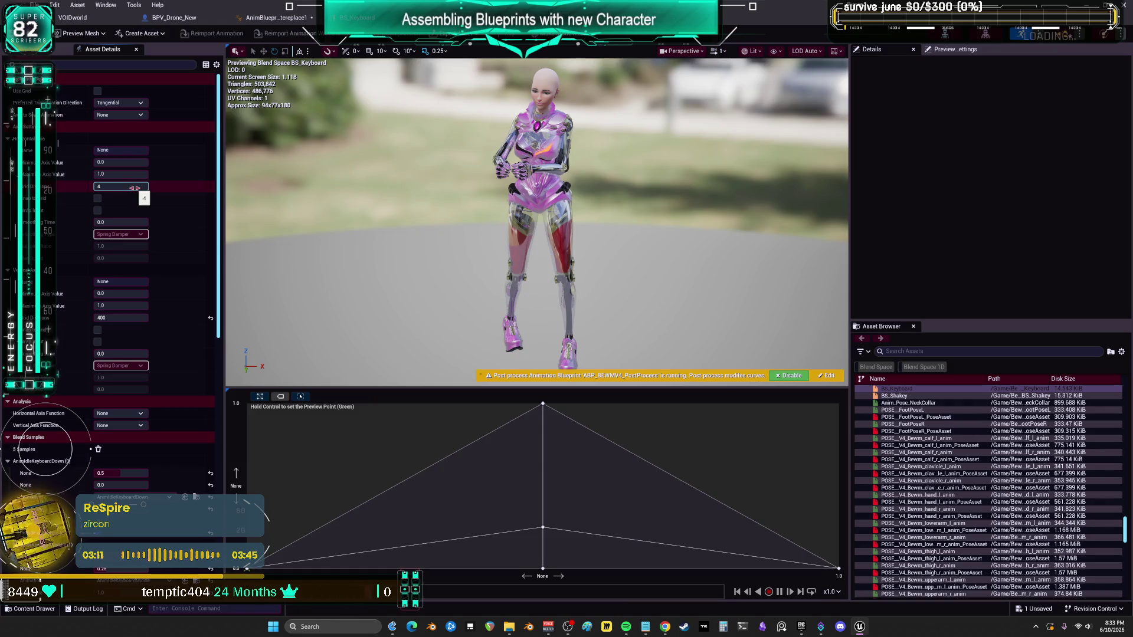
left_click(118, 224)
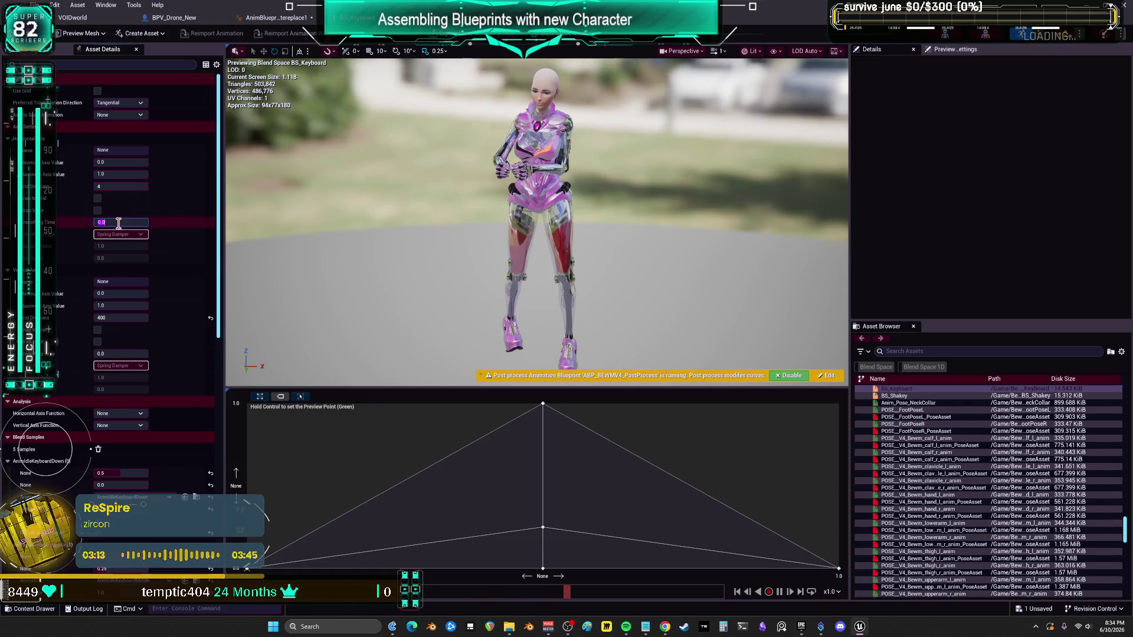
type("0.1")
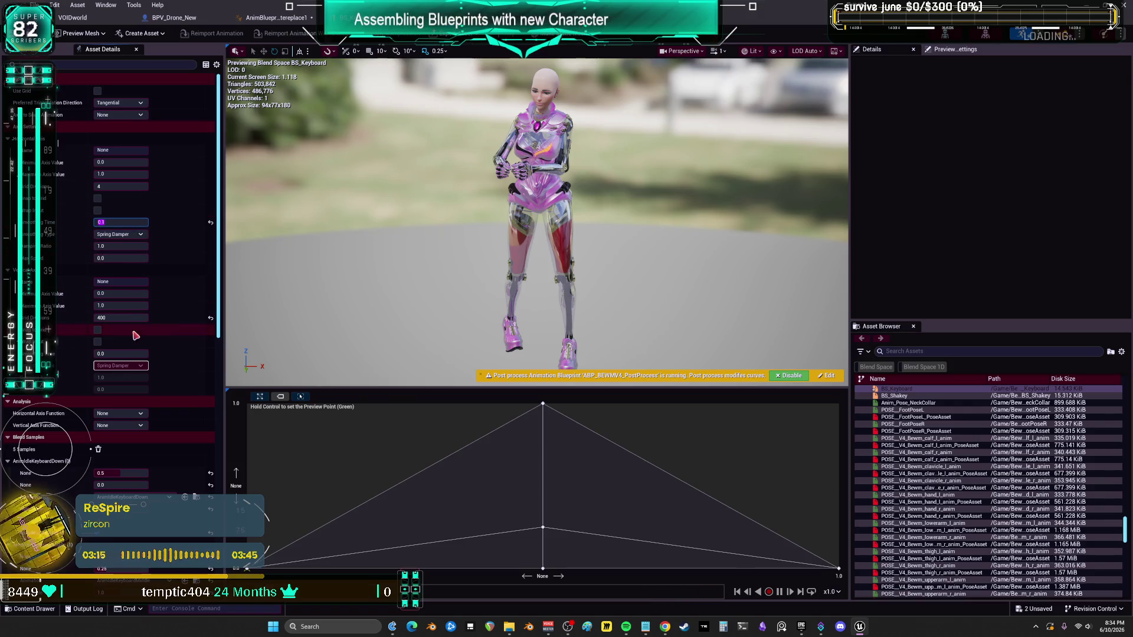
type("0.1")
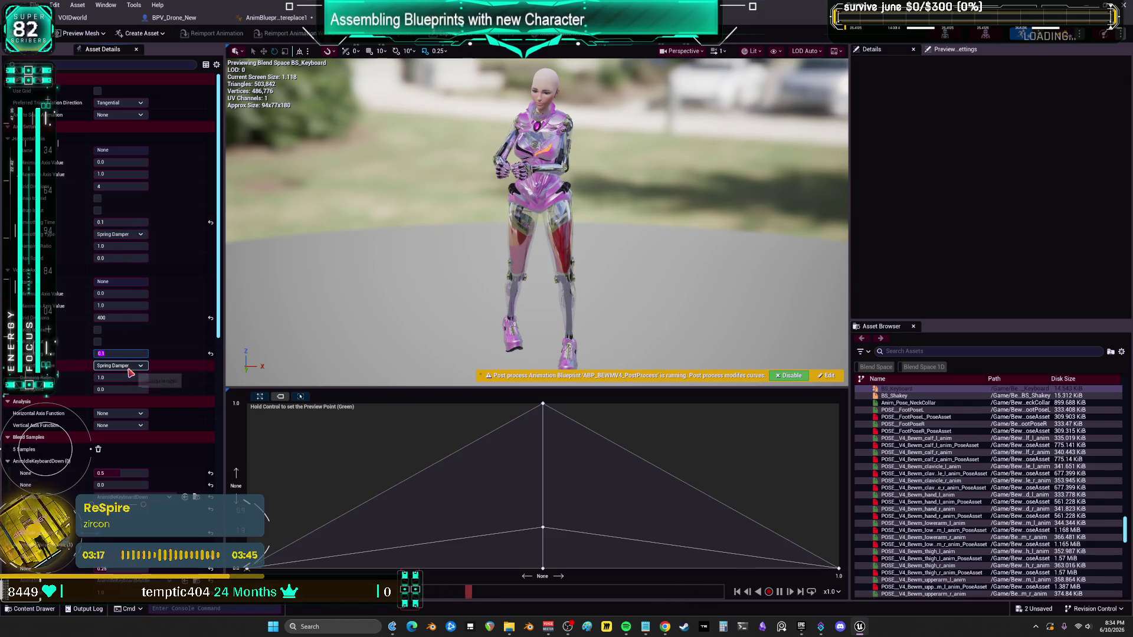
Step: Give the vertical axis Ease In/Out smoothing and keep the horizontal axis on Spring Damper
left_click(120, 365)
left_click(119, 405)
left_click(125, 234)
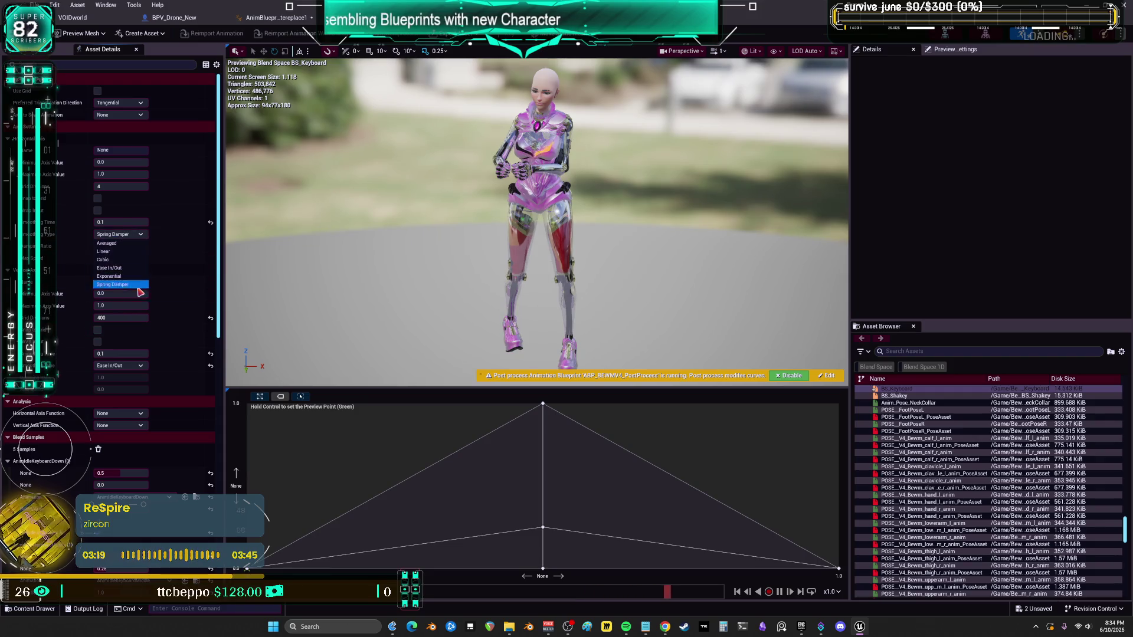
left_click(127, 270)
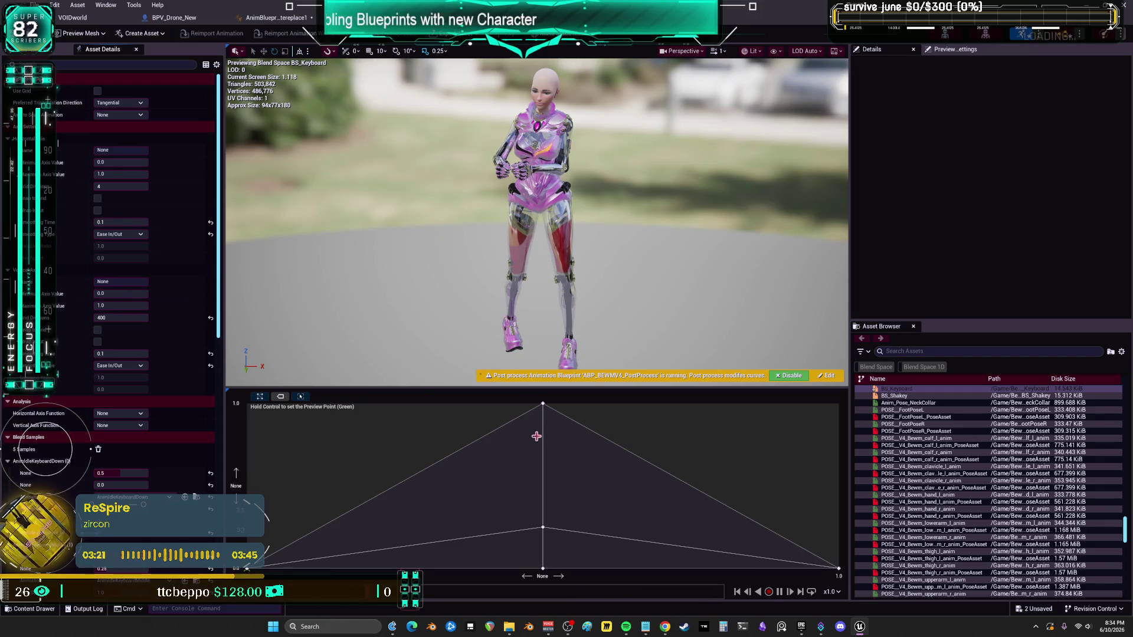
left_click(133, 235)
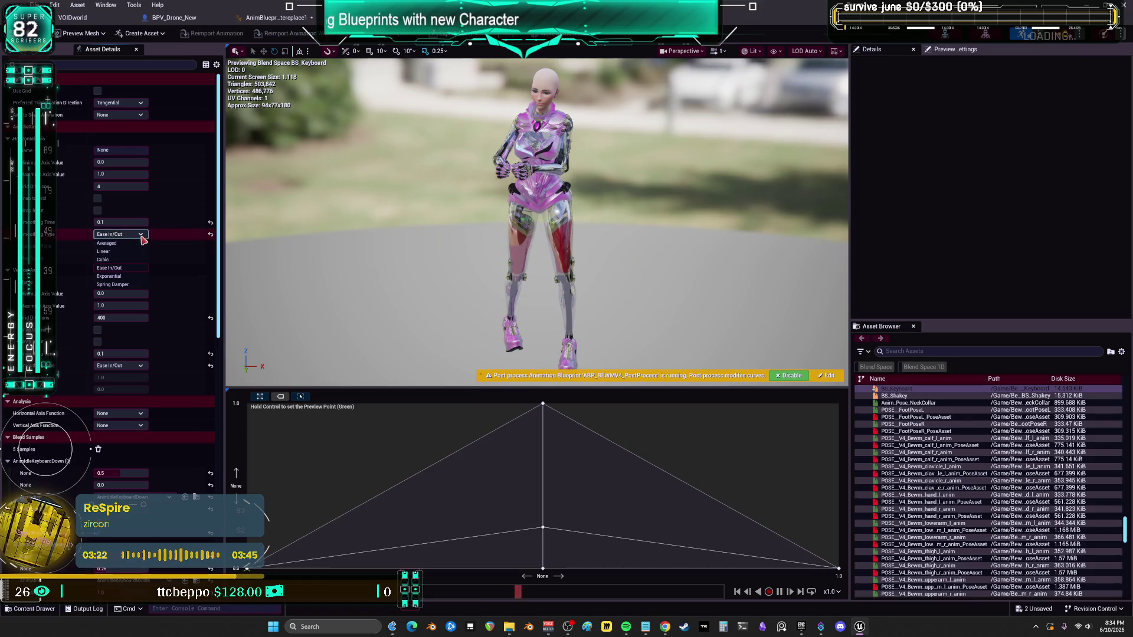
left_click(118, 284)
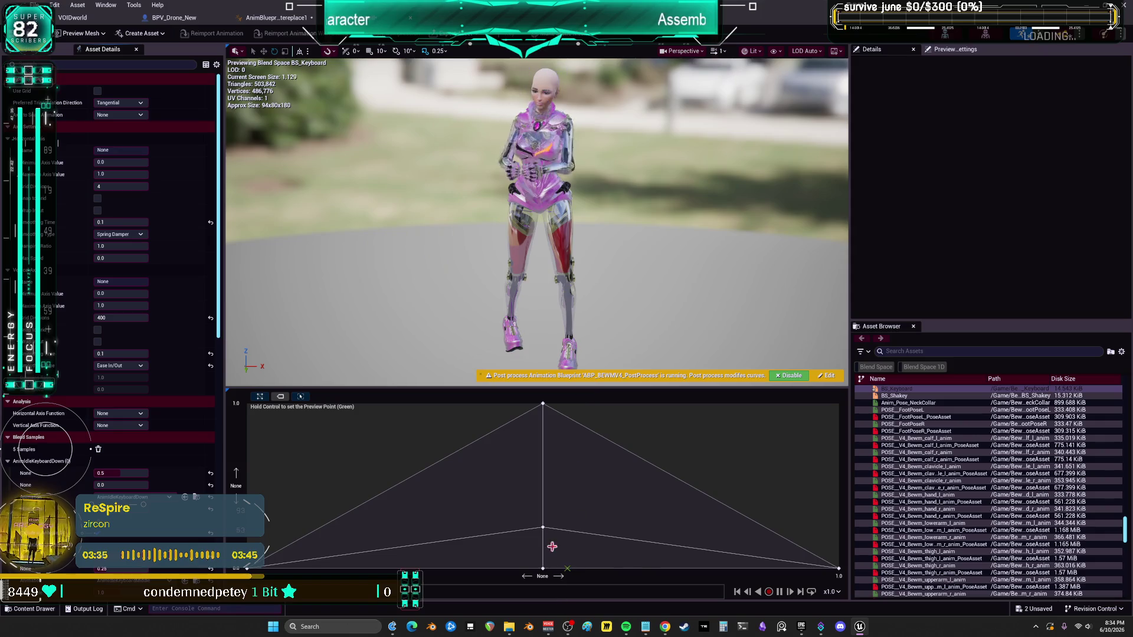
Step: Set the horizontal smoothing time to 1.0 and the vertical smoothing type to Spring Damper
left_click(120, 222)
type("1")
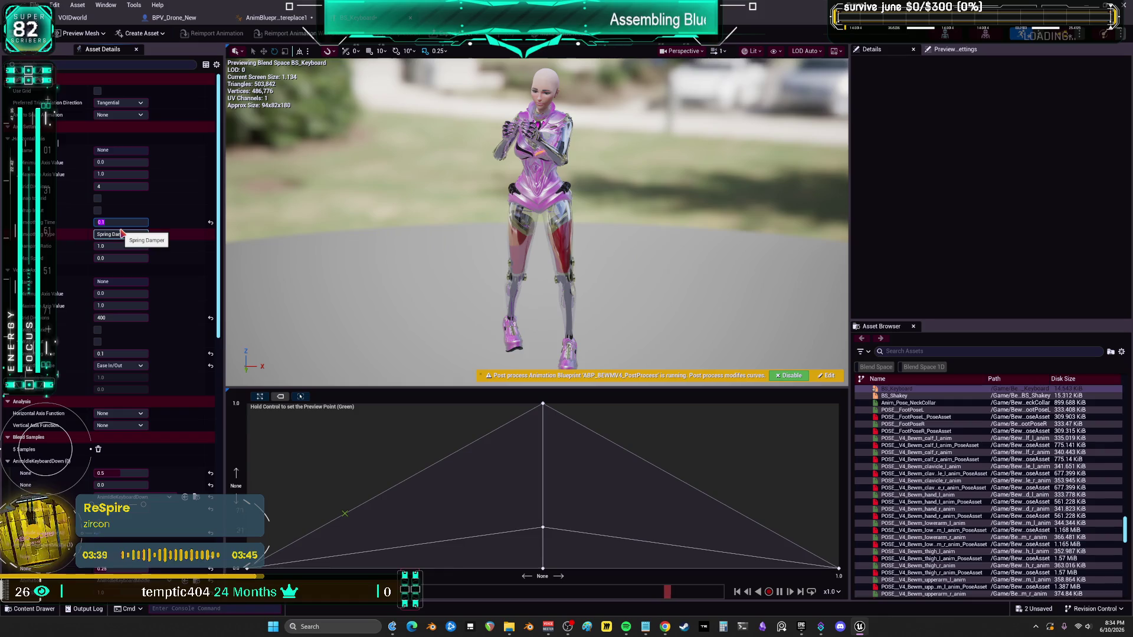
key("Return")
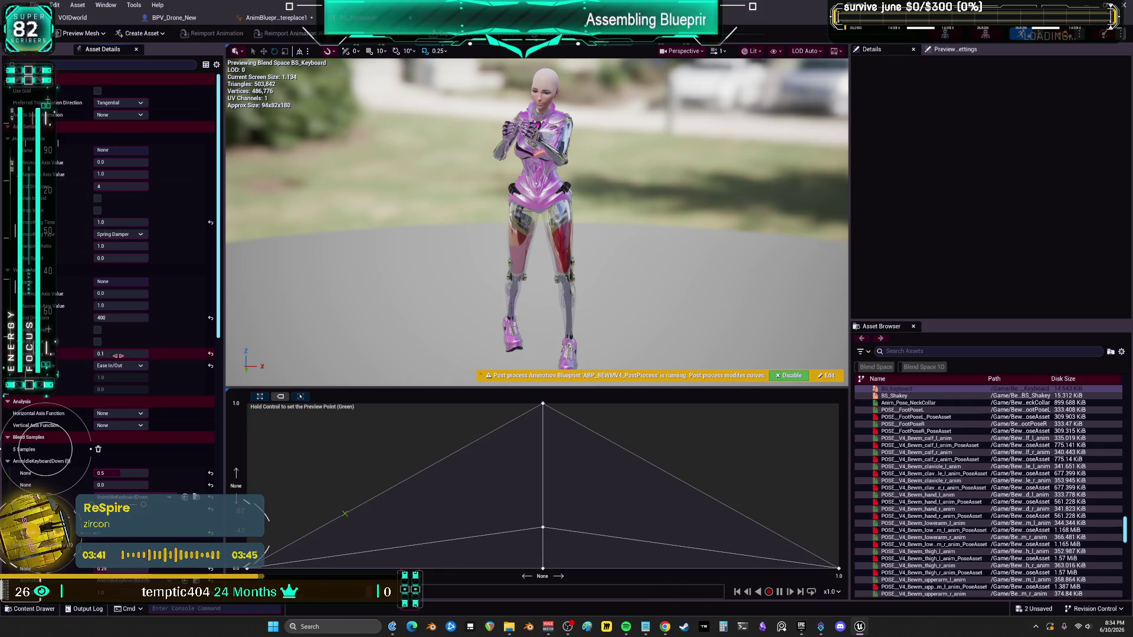
type("1")
left_click(124, 366)
left_click(114, 416)
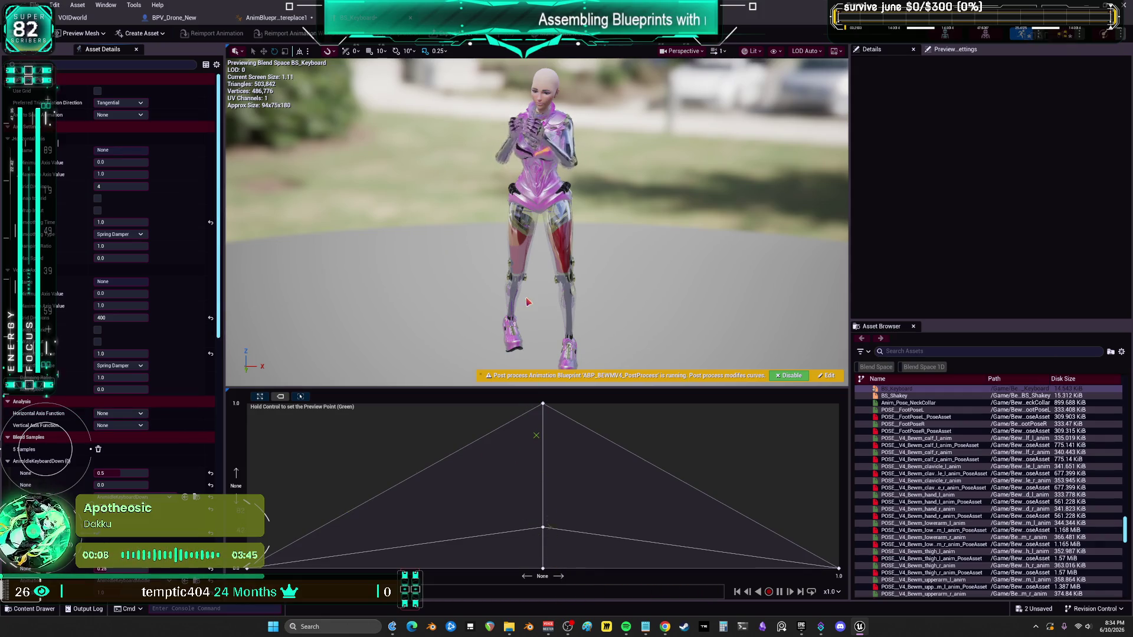
Step: Try Exponential smoothing on both axes, then switch both to Ease In/Out
left_click(118, 235)
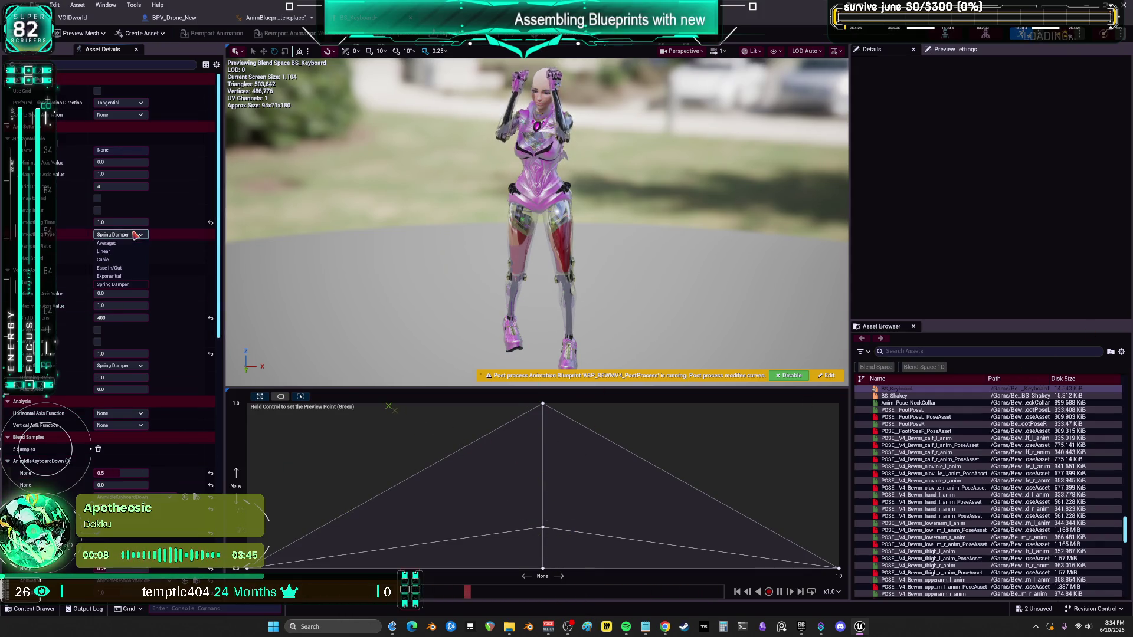
left_click(109, 277)
left_click(135, 366)
left_click(111, 408)
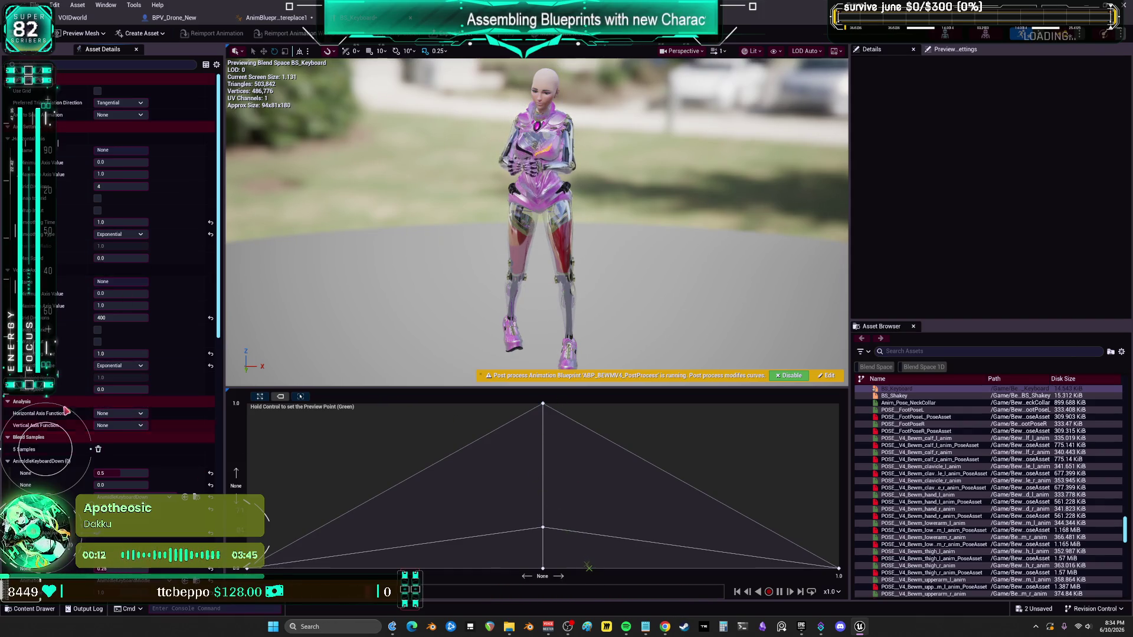
left_click(118, 235)
left_click(122, 268)
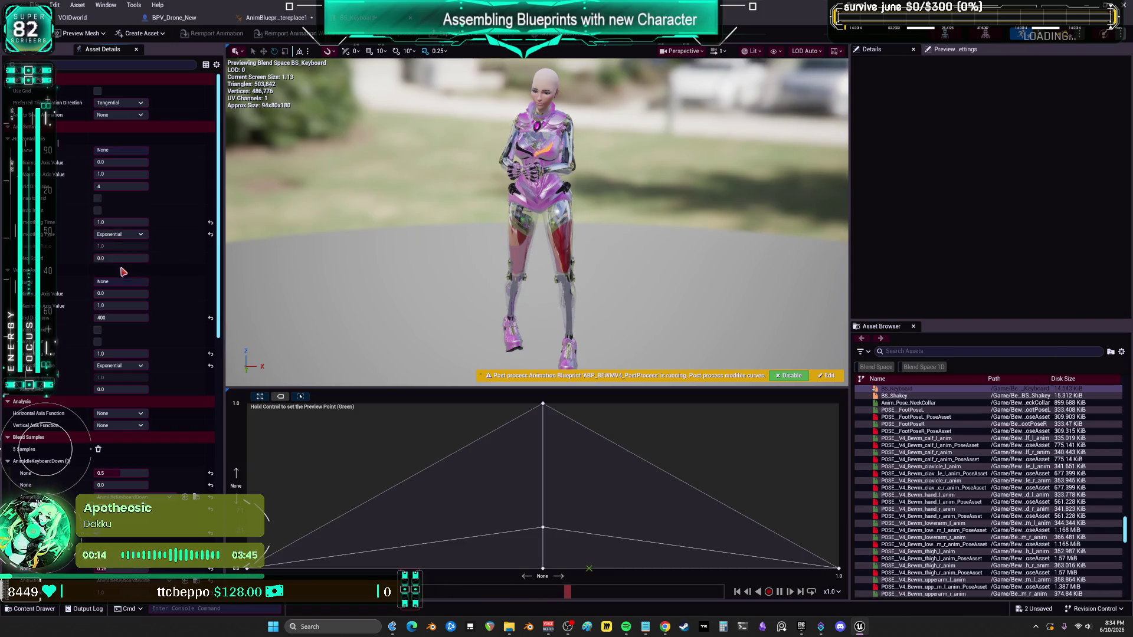
left_click(124, 366)
left_click(124, 399)
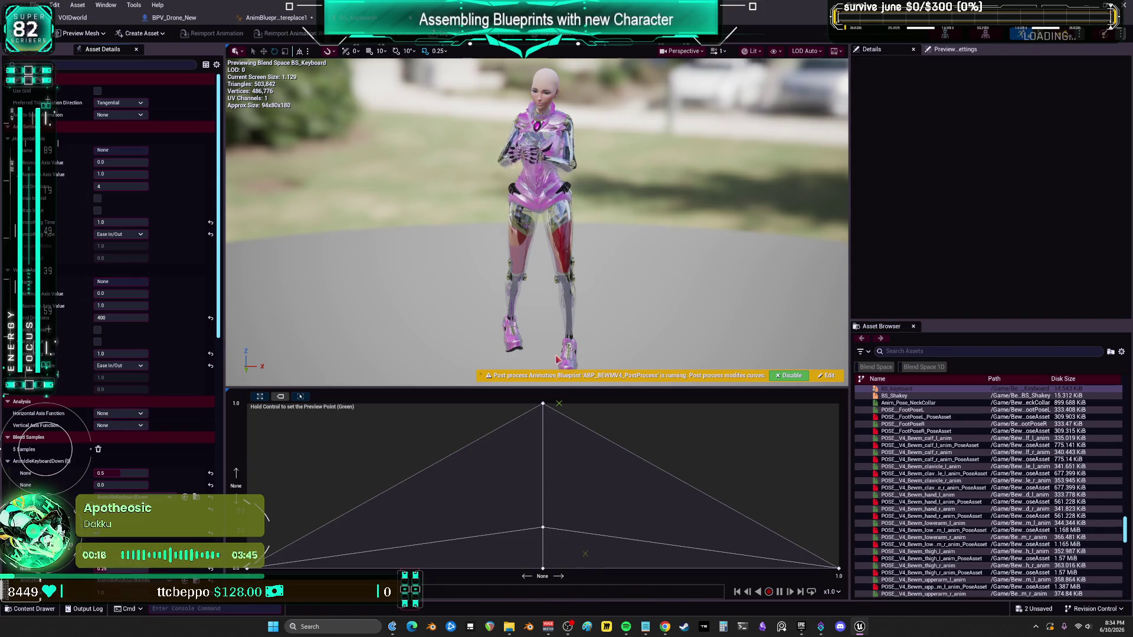
Step: Test the blend in the preview, then set smoothing times to 0.3 and 0.125
left_click(118, 305)
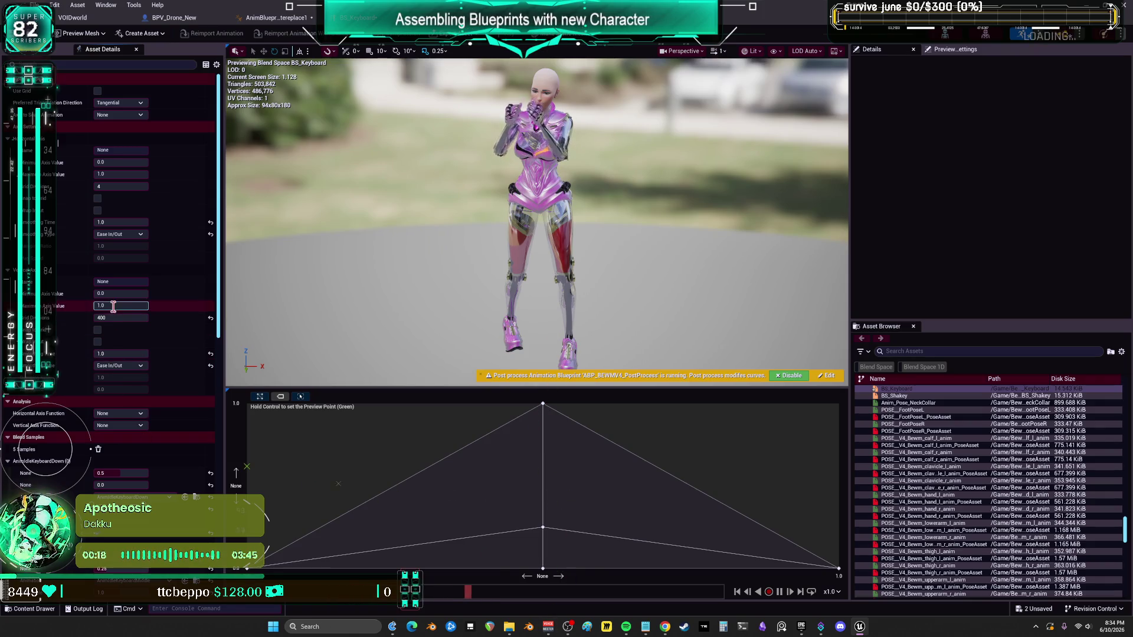
left_click(542, 485)
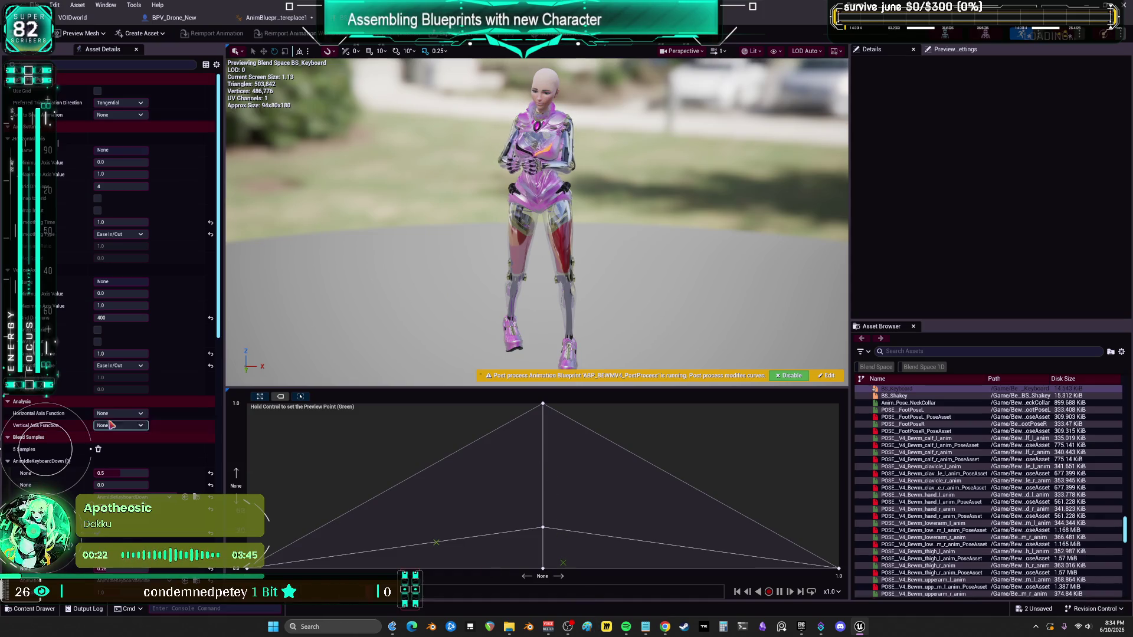
left_click(127, 223)
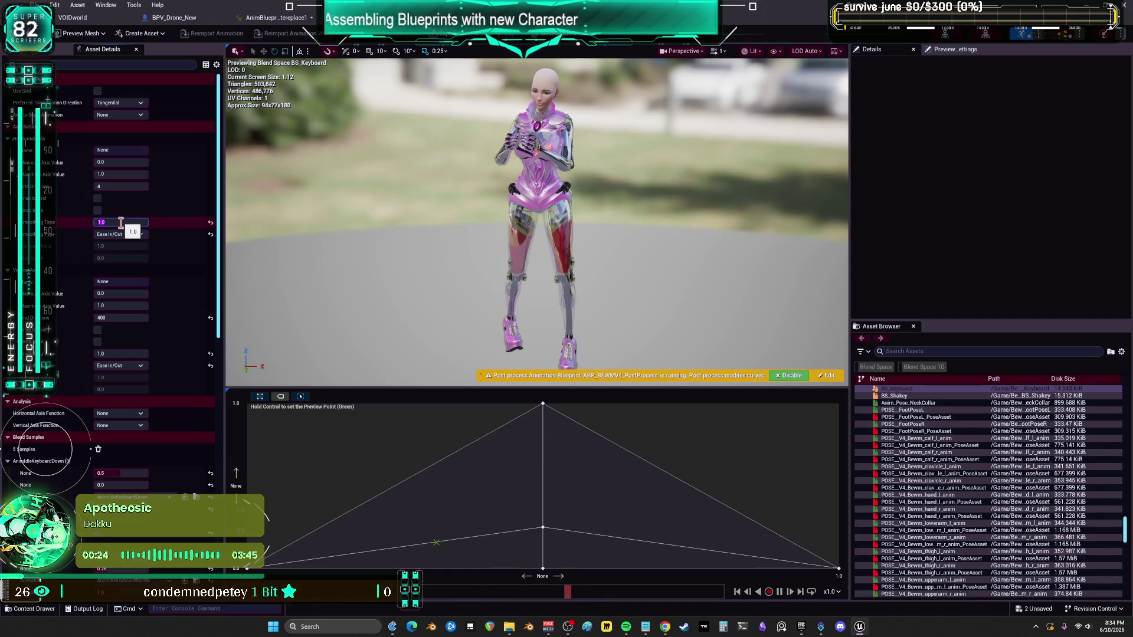
type("0.1")
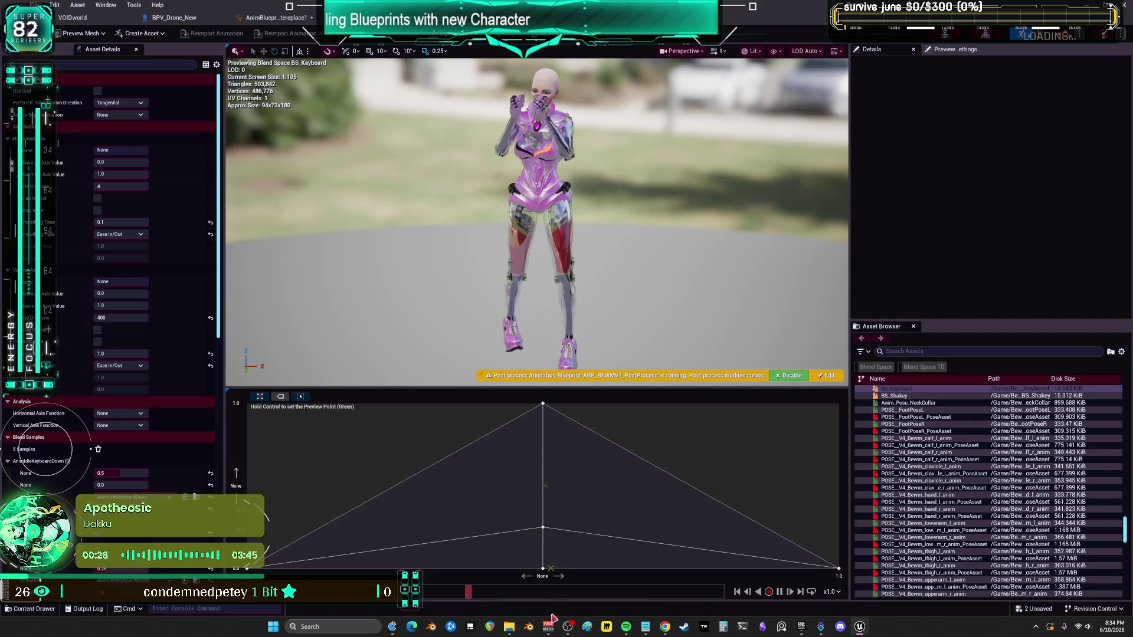
left_click(123, 223)
key("BackSpace")
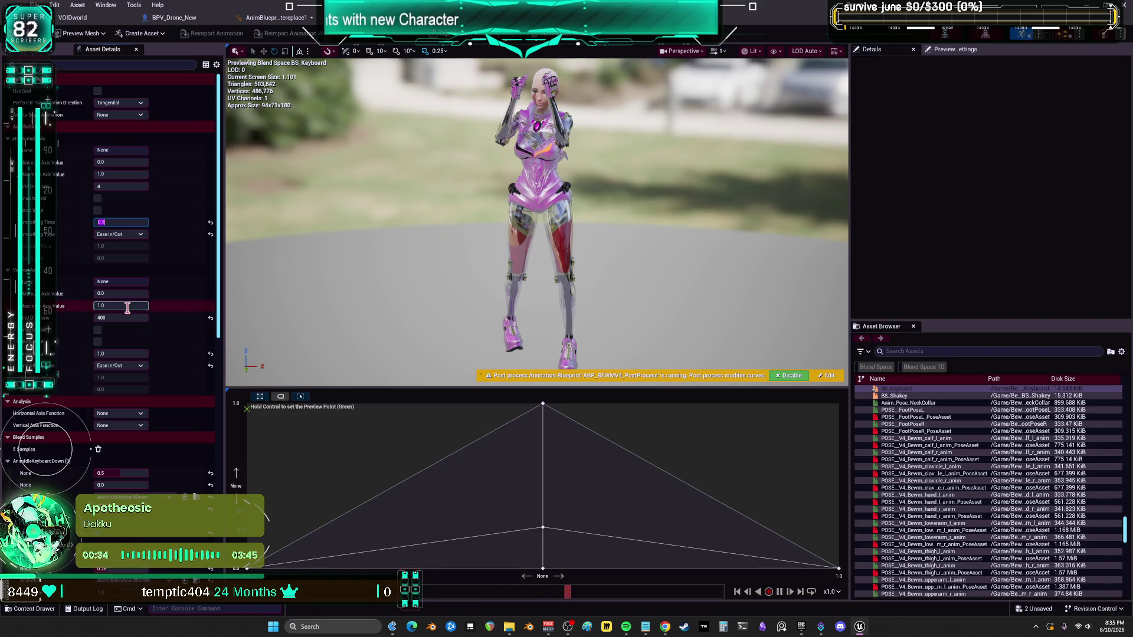
left_click(125, 353)
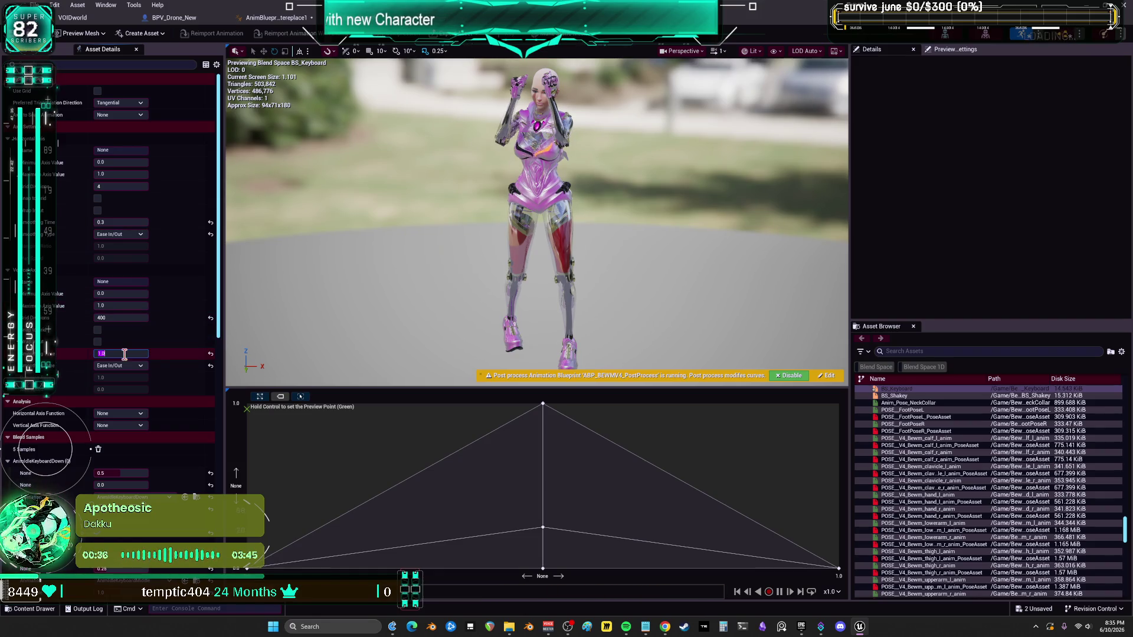
type("125")
key("Return")
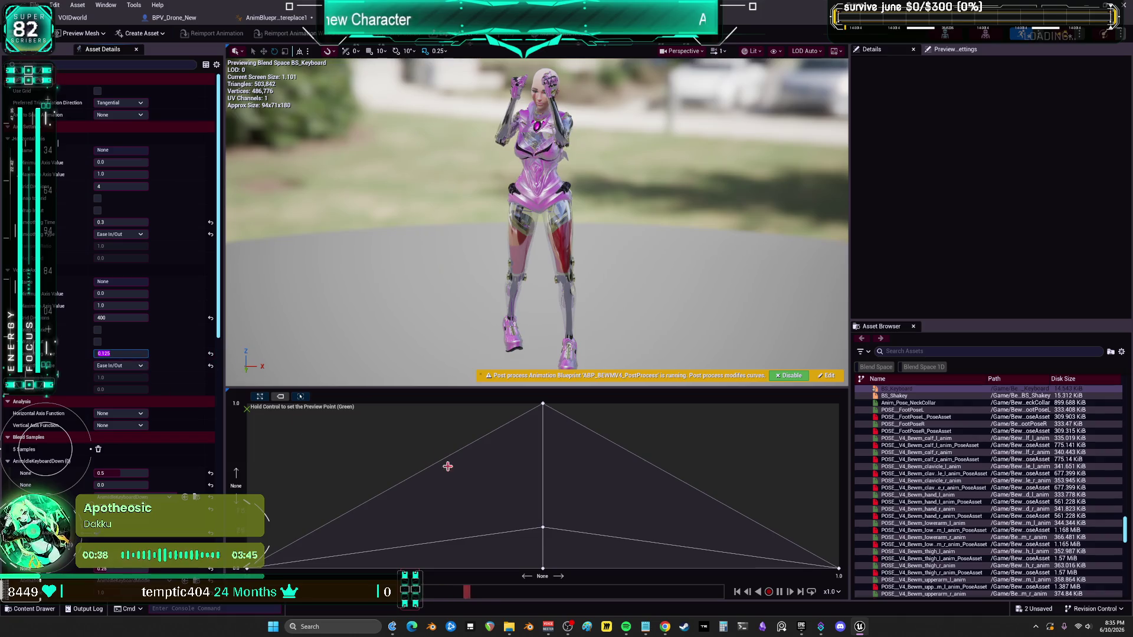
Step: Compare Linear and Spring Damper smoothing on the second axis, returning to Ease In/Out
key("ctrl")
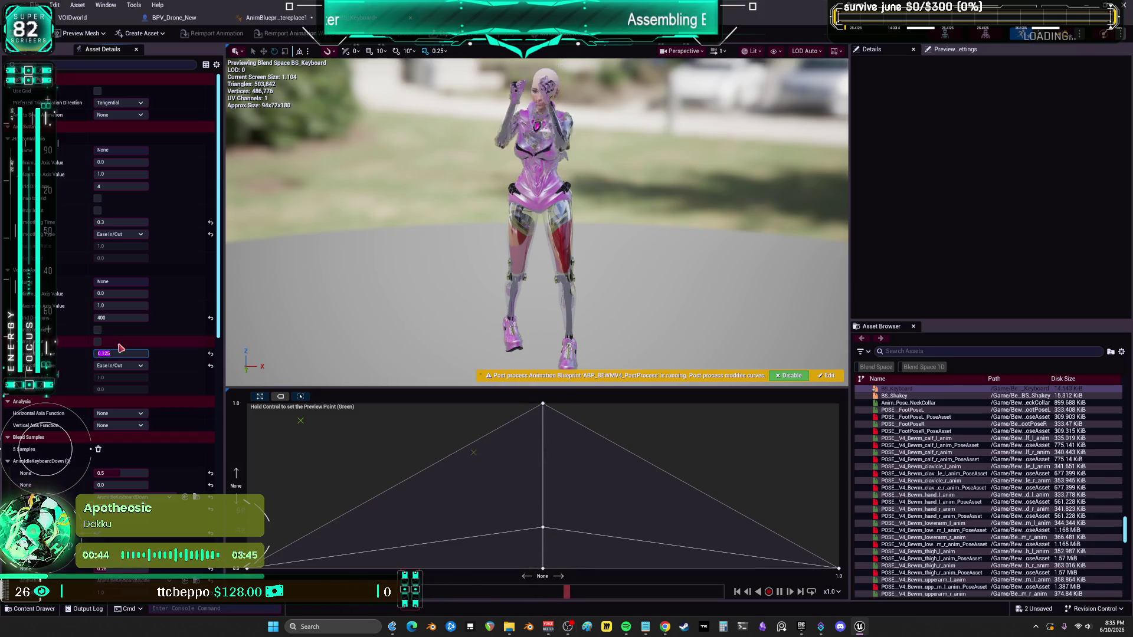
left_click(120, 366)
left_click(118, 386)
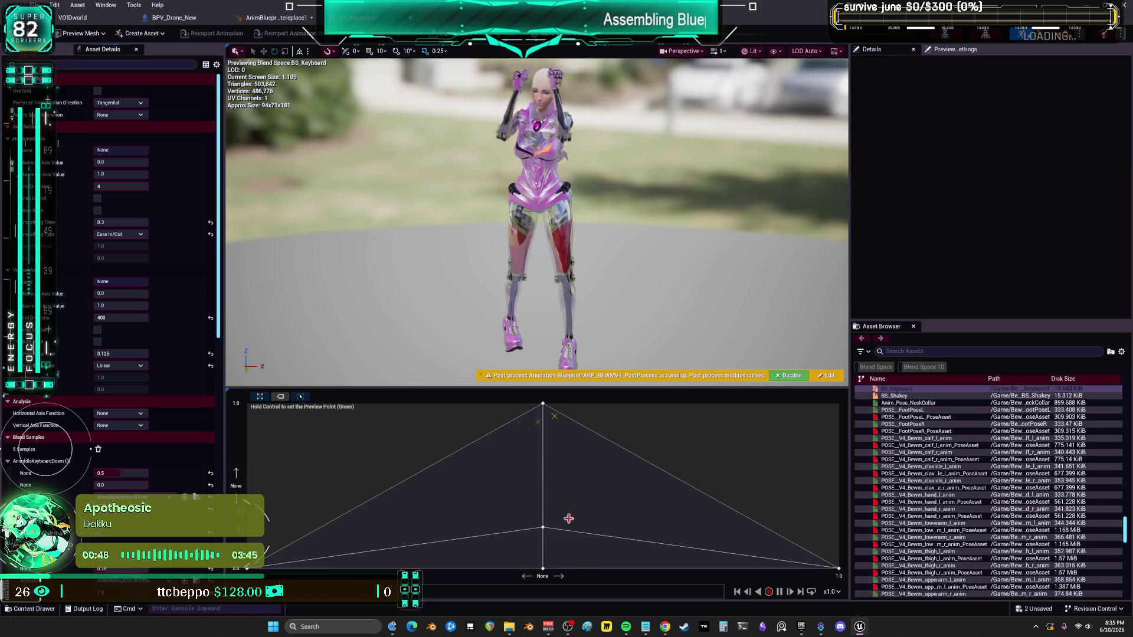
left_click(120, 365)
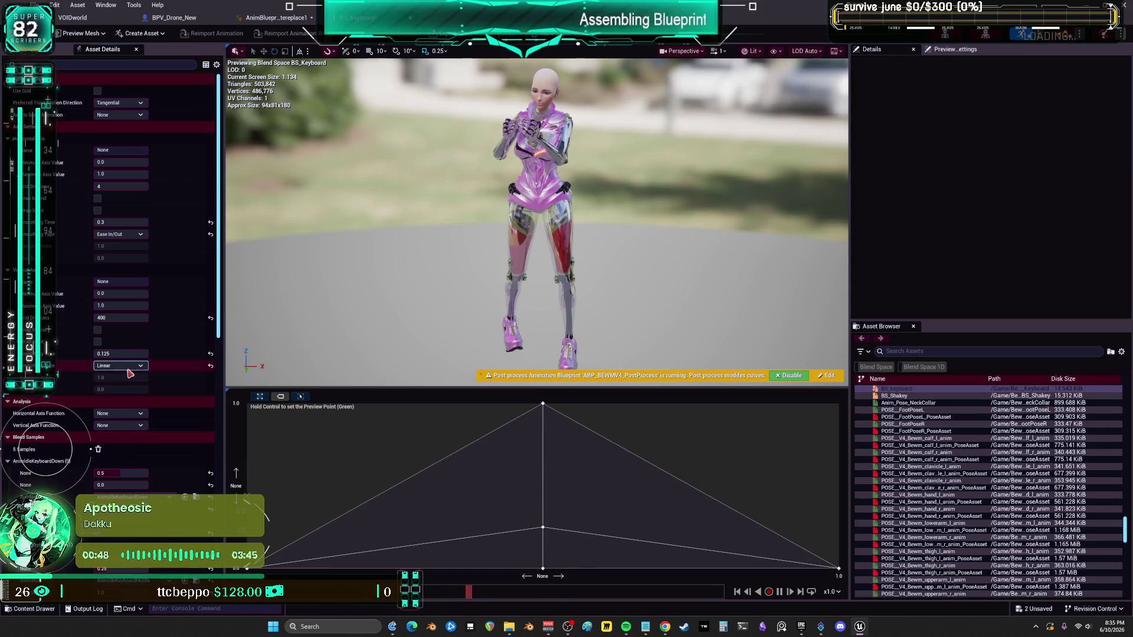
left_click(119, 416)
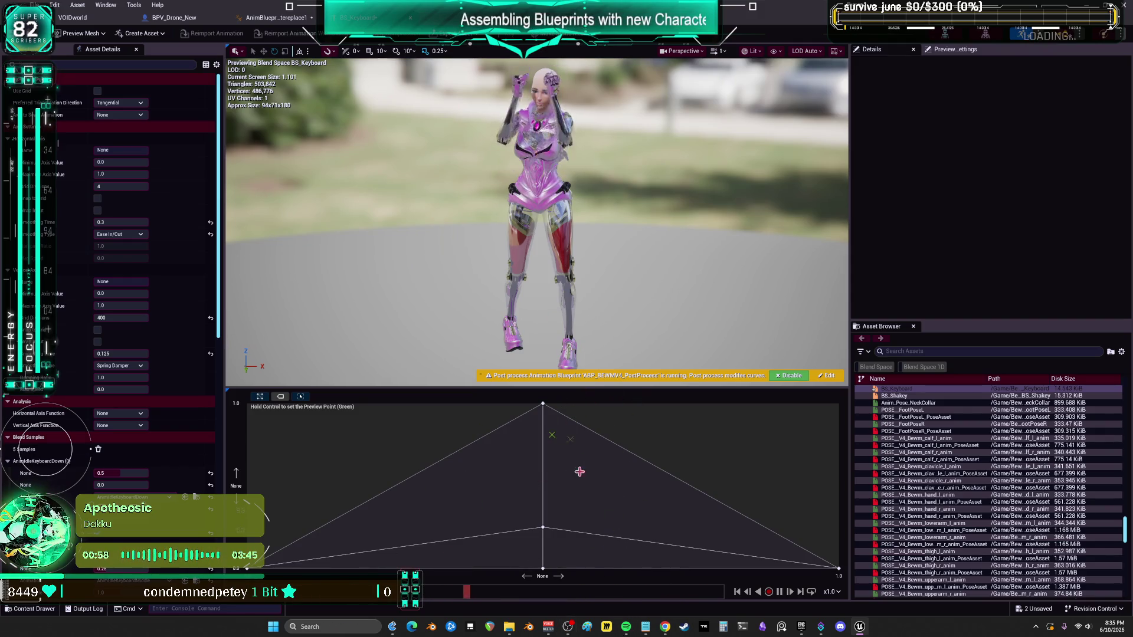
mouse_move(639, 618)
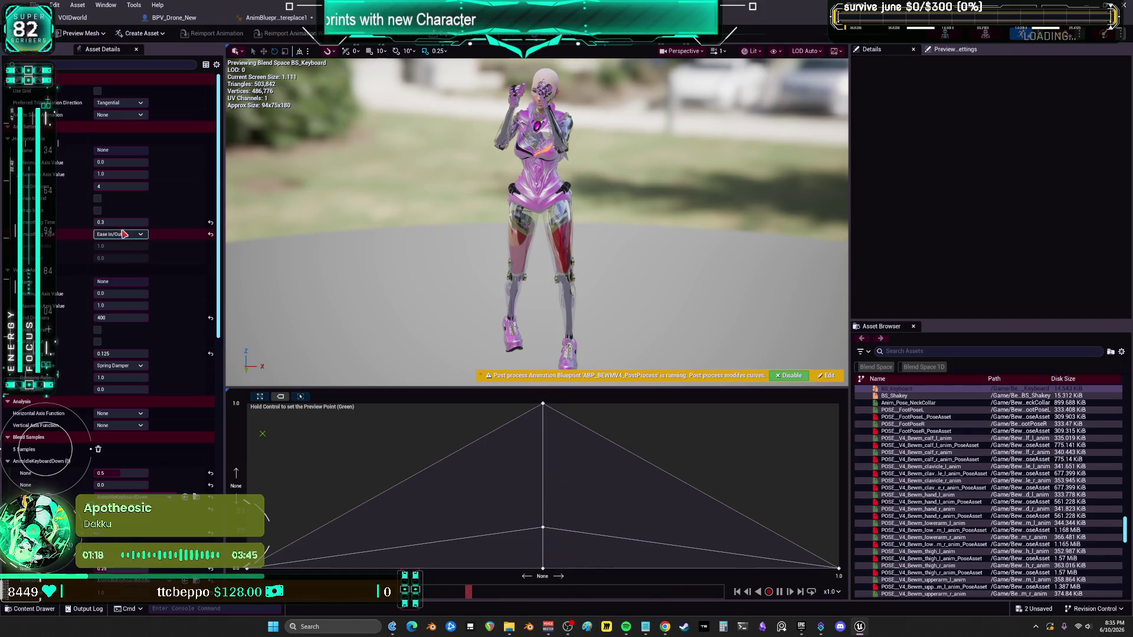
left_click(125, 367)
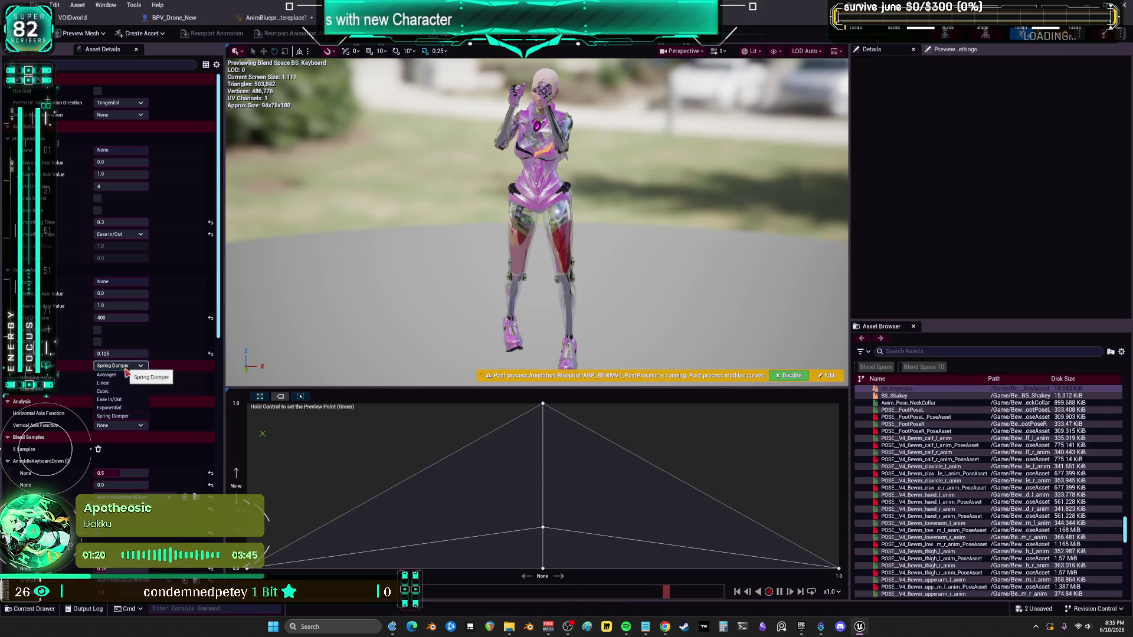
left_click(109, 399)
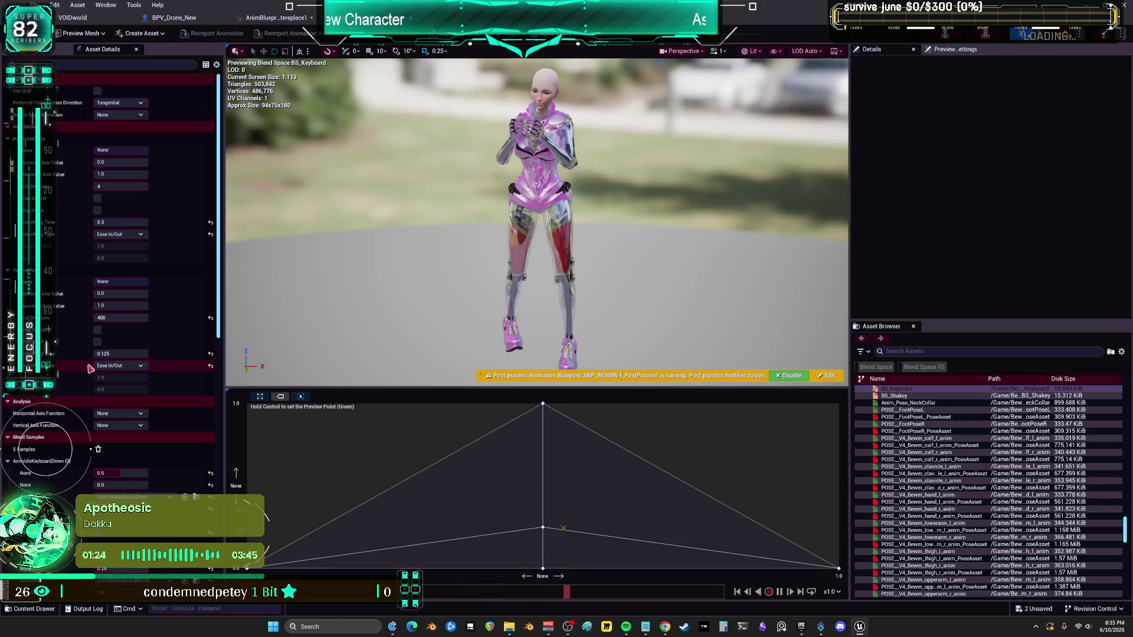
Step: Set the second axis smoothing time to 0.5 and trial Cubic and Exponential before Ease In/Out
left_click(122, 354)
type("5")
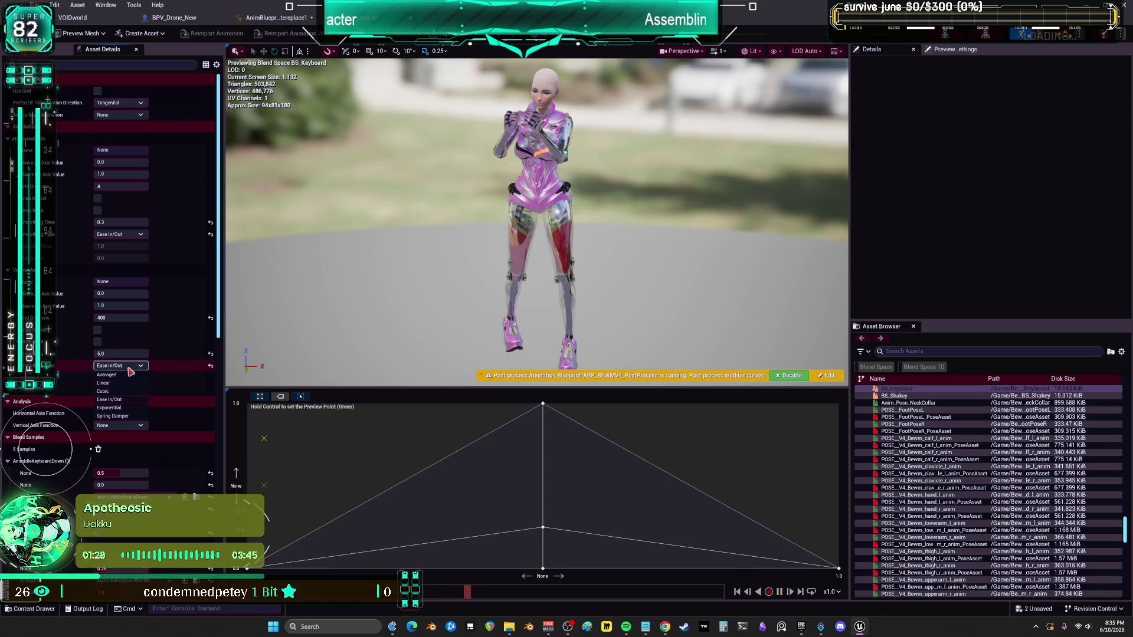
type("0.5")
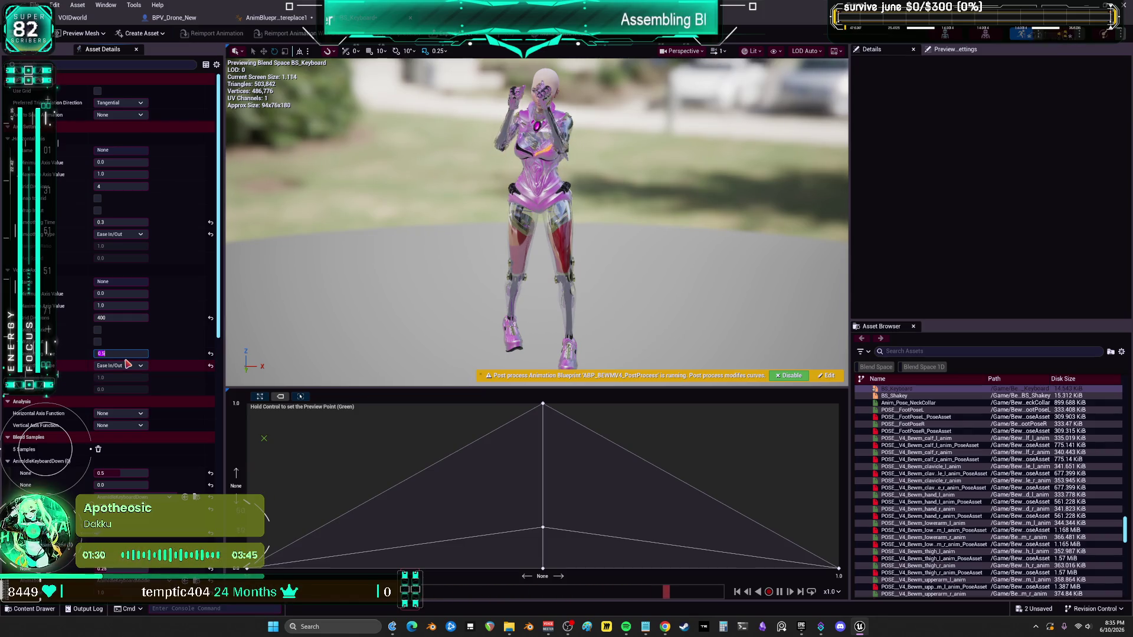
left_click(120, 366)
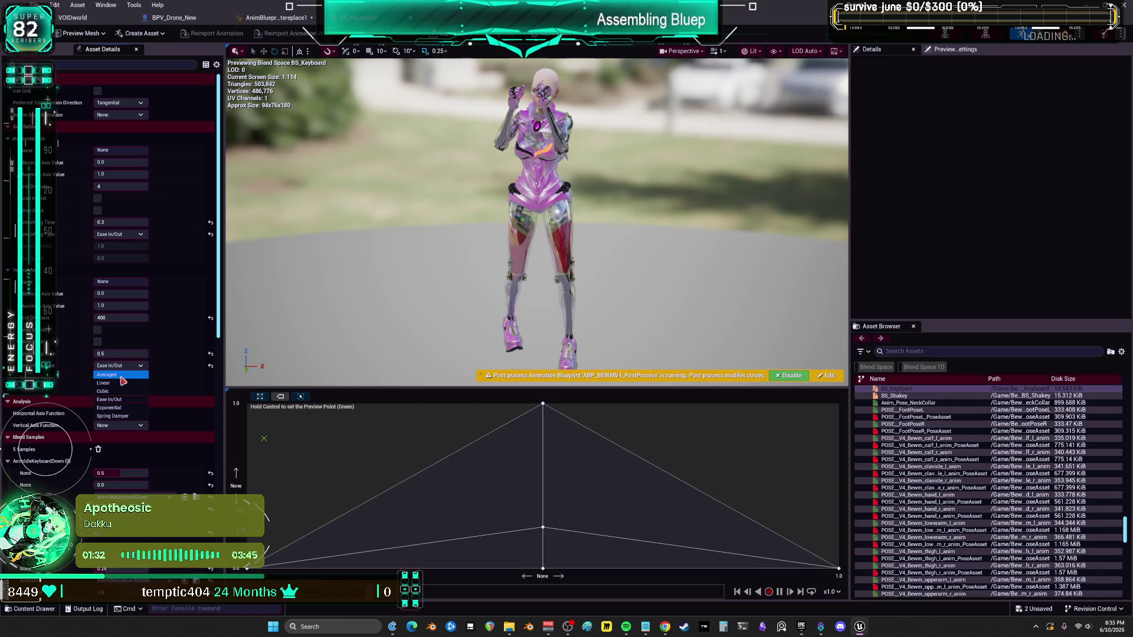
left_click(109, 391)
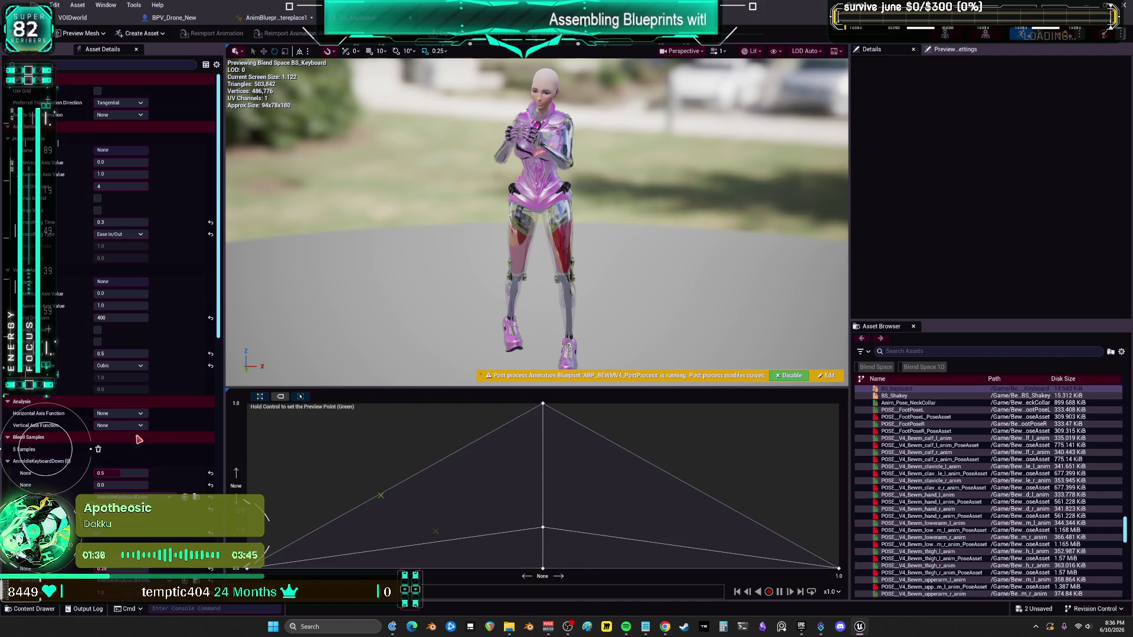
left_click(118, 365)
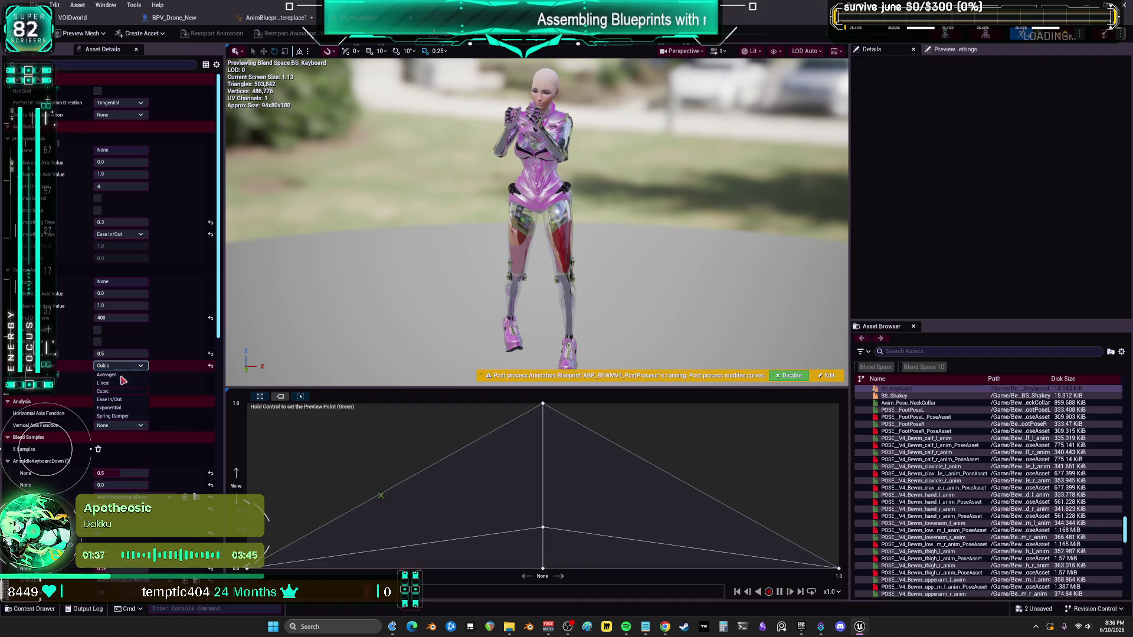
left_click(121, 409)
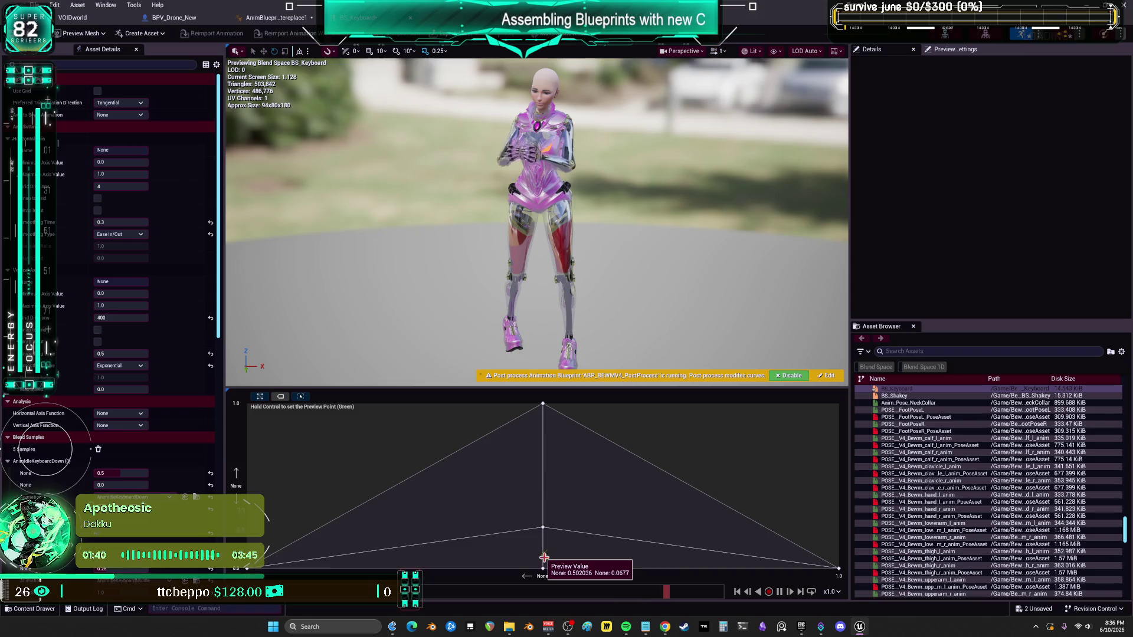
left_click(118, 366)
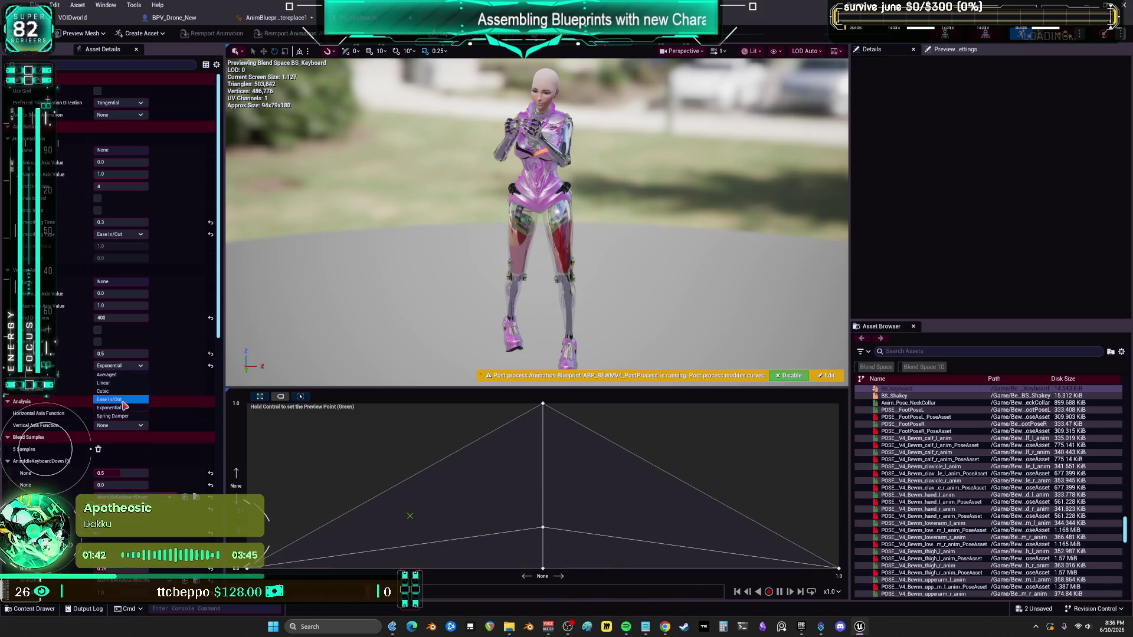
left_click(122, 401)
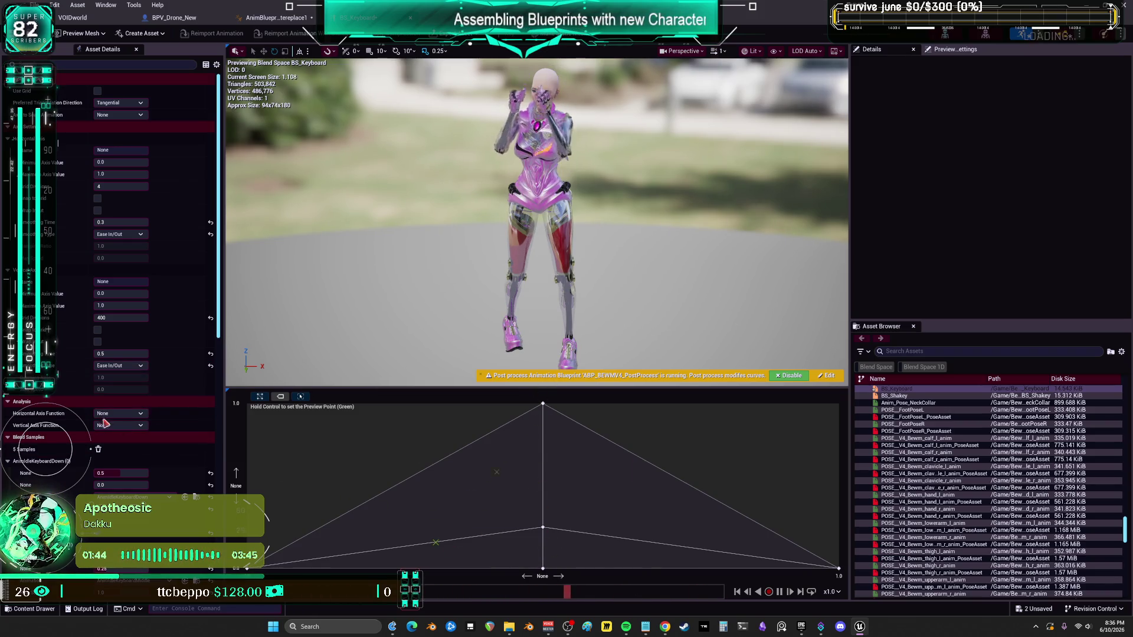
Step: Try 0.015 and 0.15 smoothing times, settle on 0.1, and return to the VOIDworld level editor
left_click(141, 353)
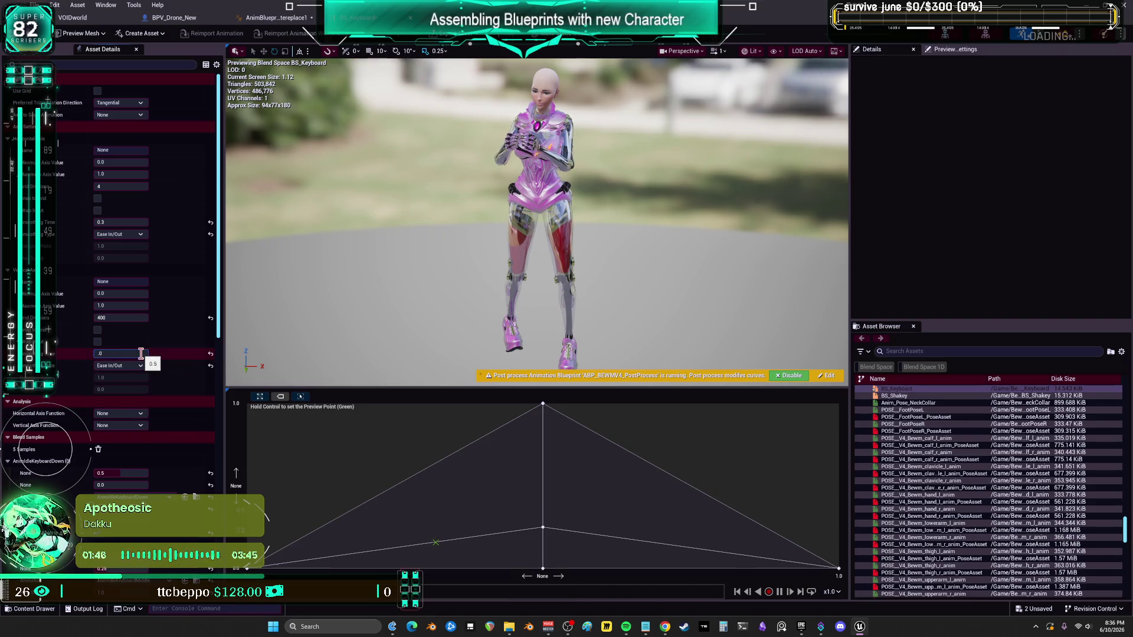
type(".015")
key("Return")
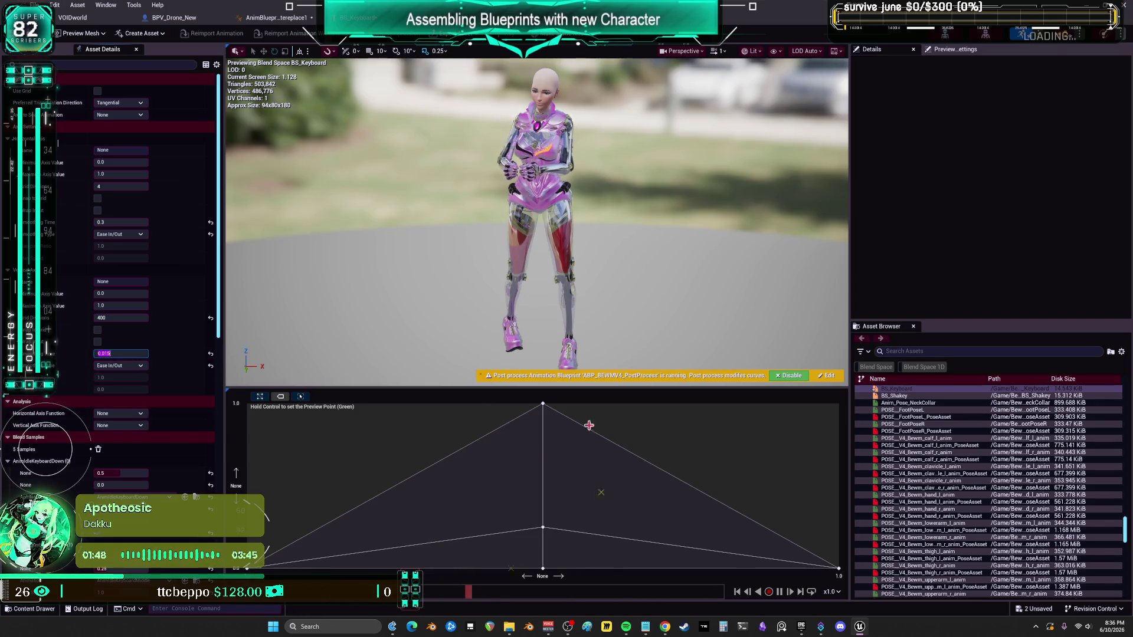
key("ctrl")
key("ctrl")
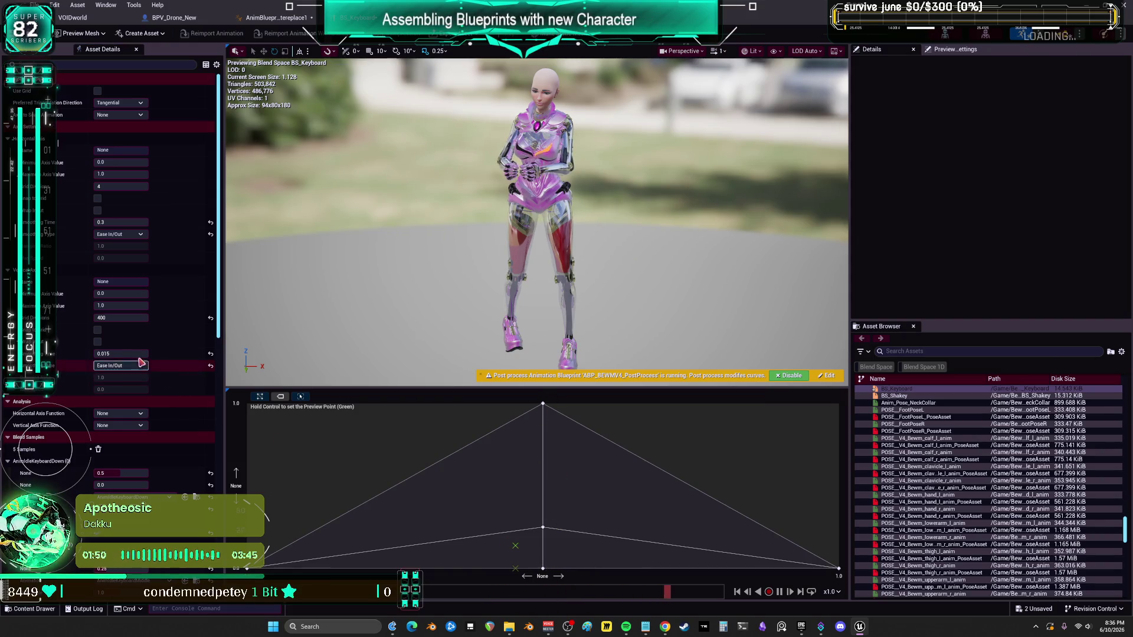
left_click(129, 354)
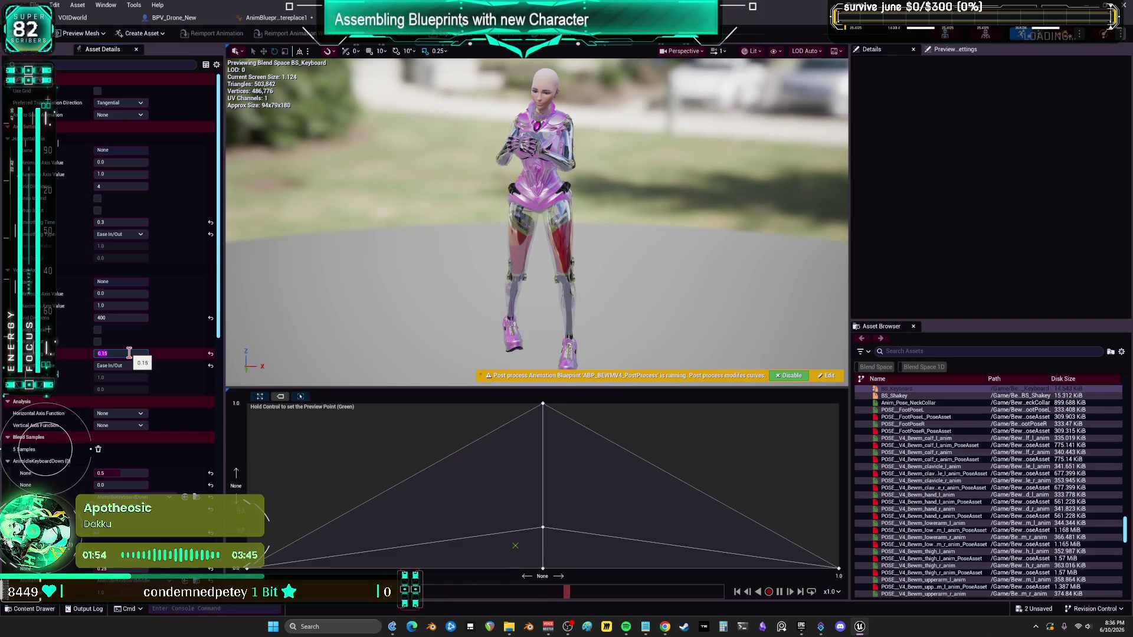
key("Return")
left_click(134, 357)
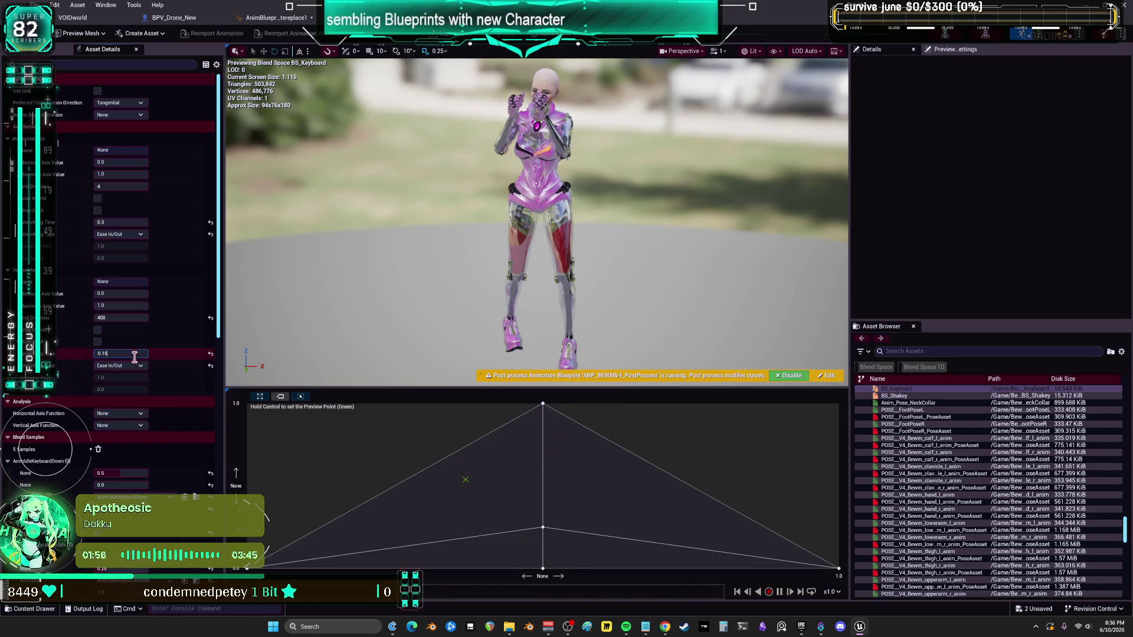
type(".015")
key("Return")
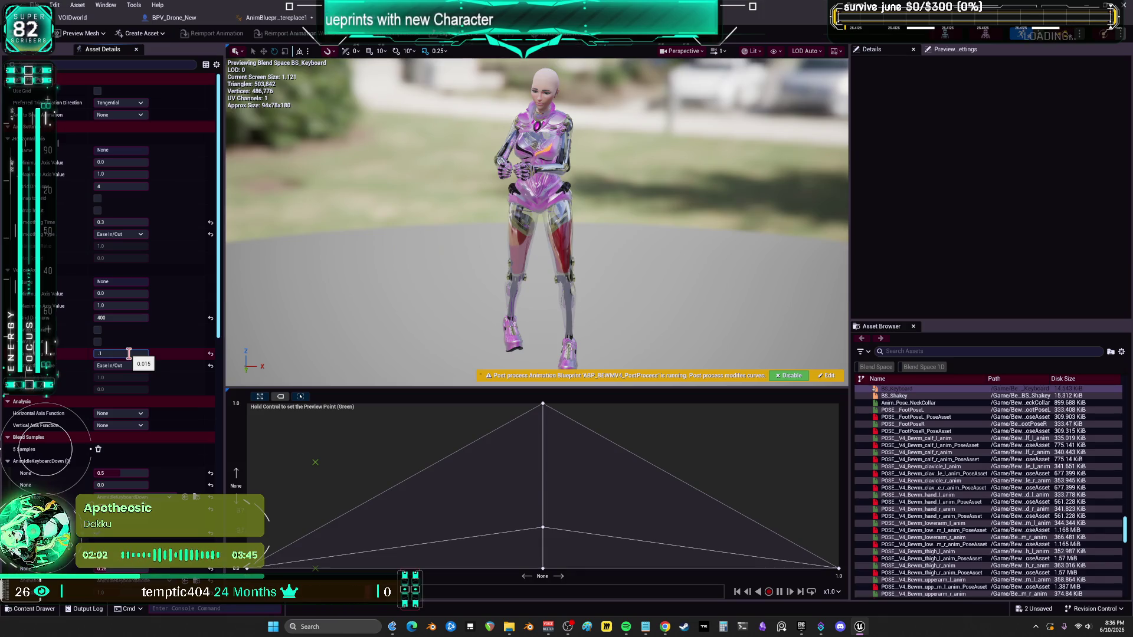
double_click(129, 353)
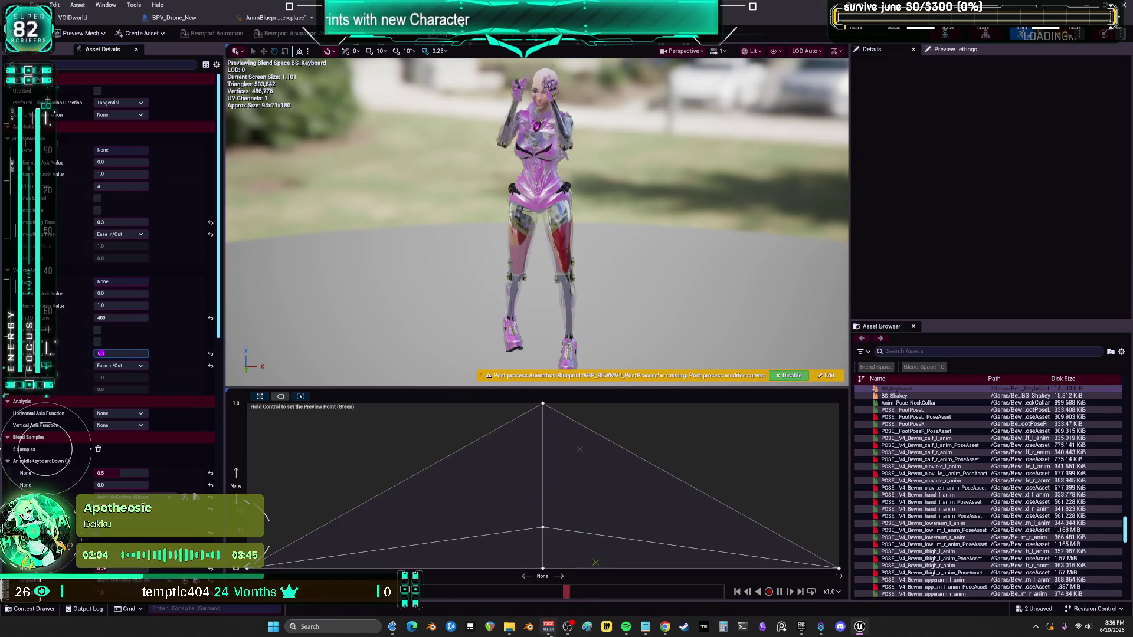
key("Return")
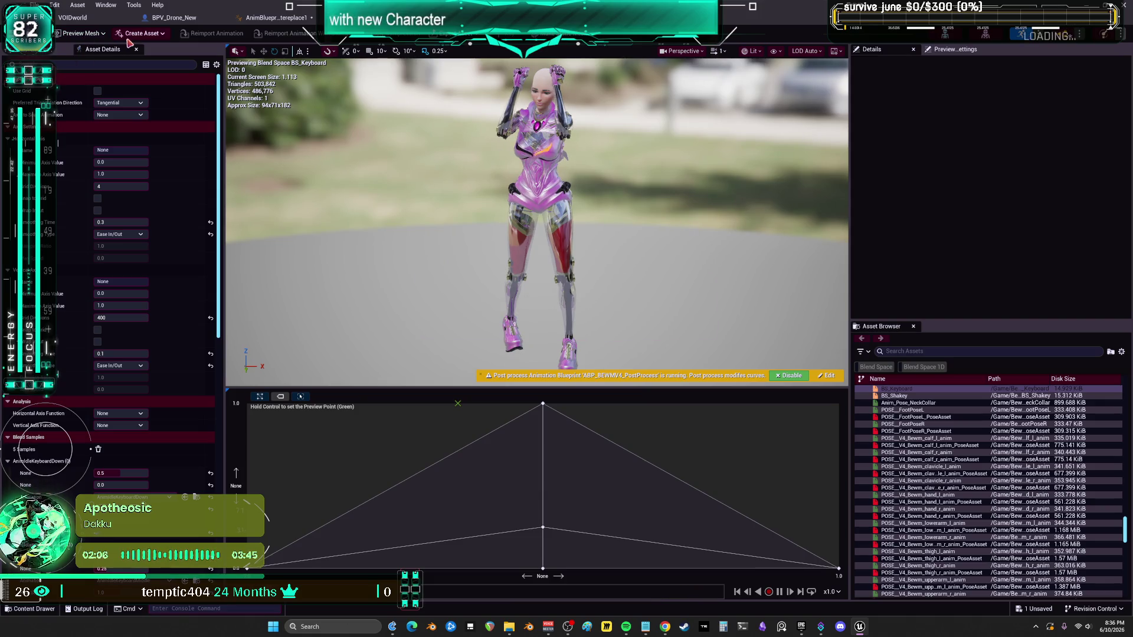
left_click(94, 20)
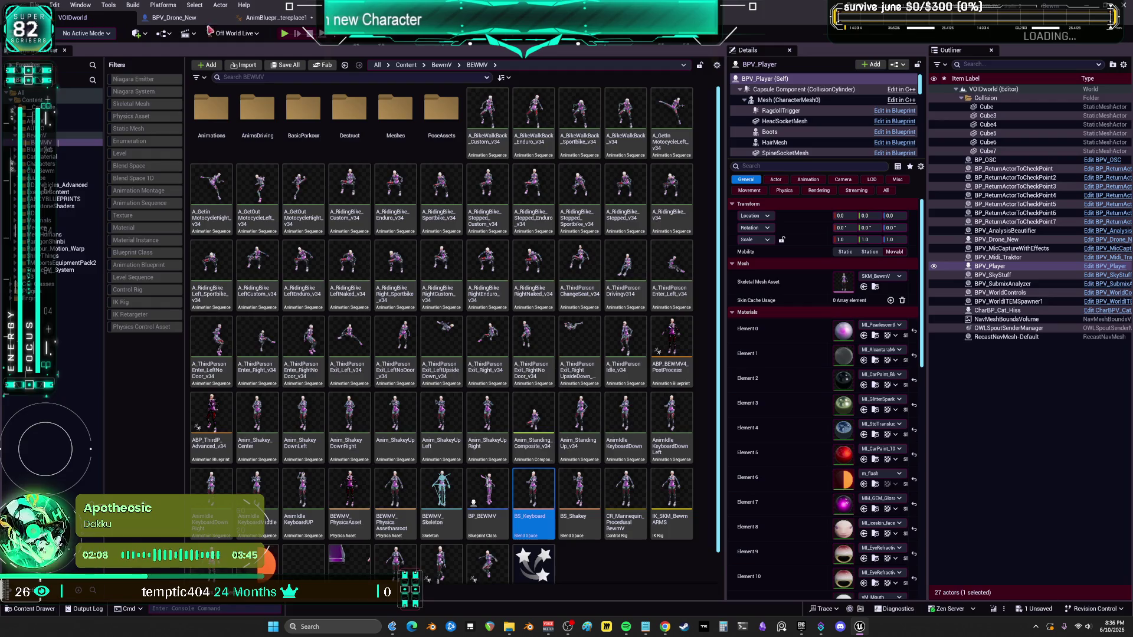
Step: Launch a standalone game preview and resize its window beside the level editor
left_click(285, 34)
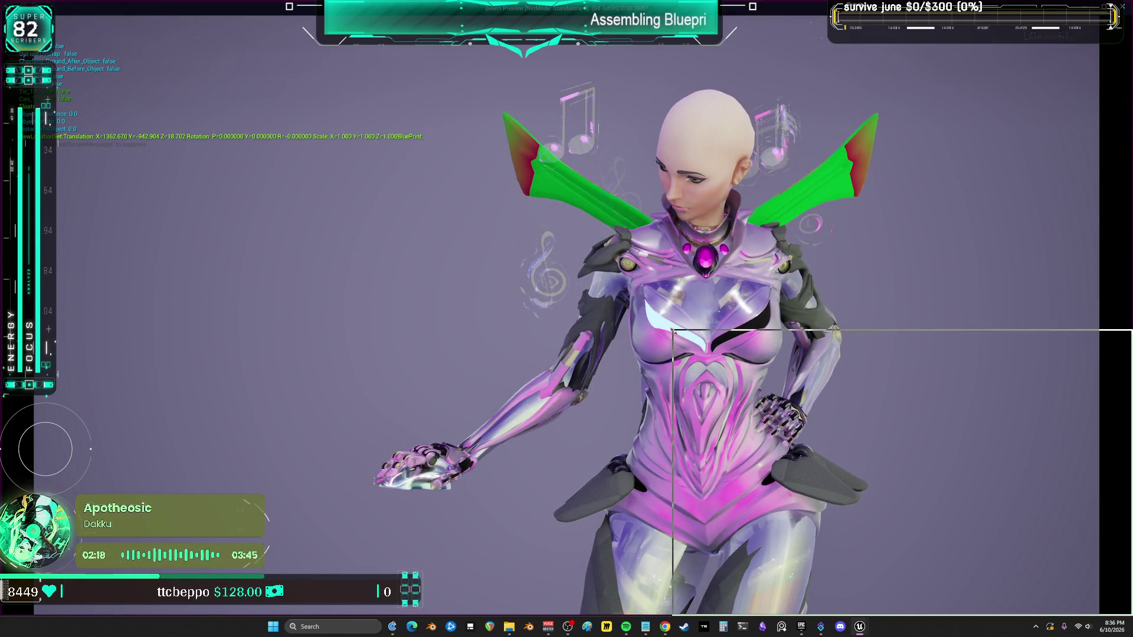
left_click_drag(817, 8, 818, 341)
mouse_move(674, 333)
left_mouse_down()
mouse_move(202, 177)
mouse_move(171, 126)
mouse_move(847, 127)
left_mouse_up()
left_click(860, 309)
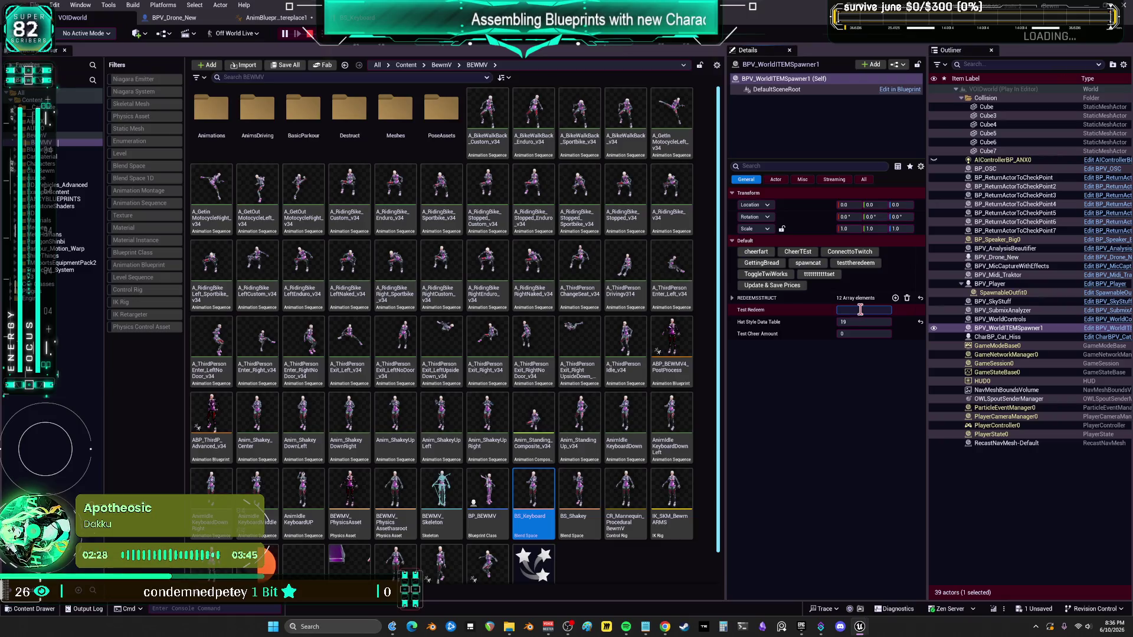
type("keyboard")
Step: Commit keyboard as the Test Redeem value, then stop the running play session
key("Return")
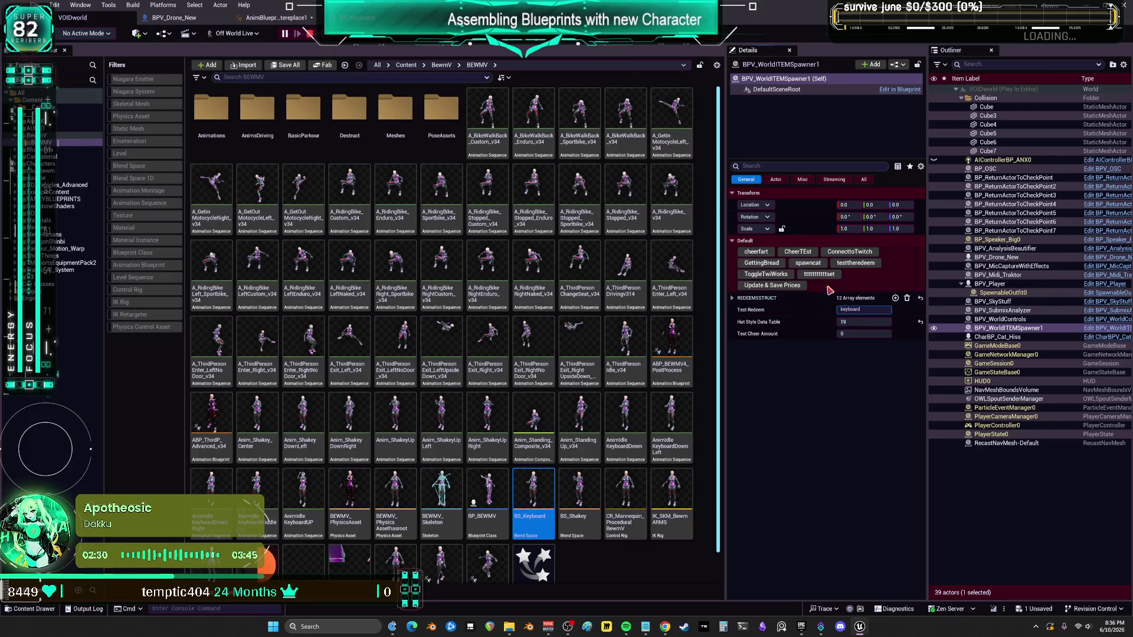
mouse_move(861, 628)
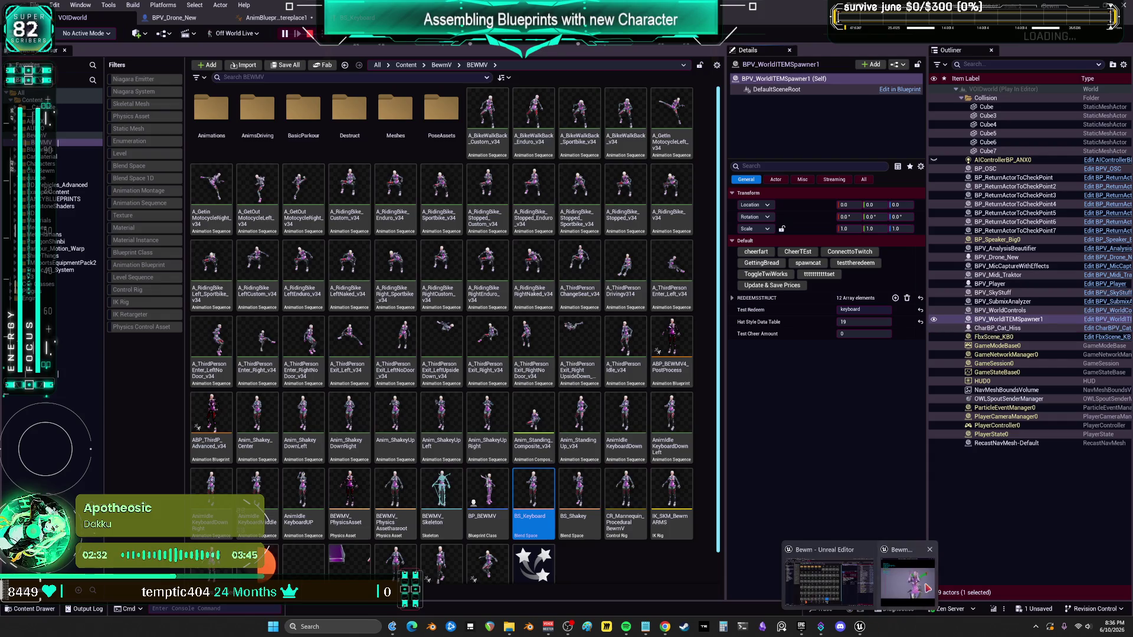
left_click(860, 581)
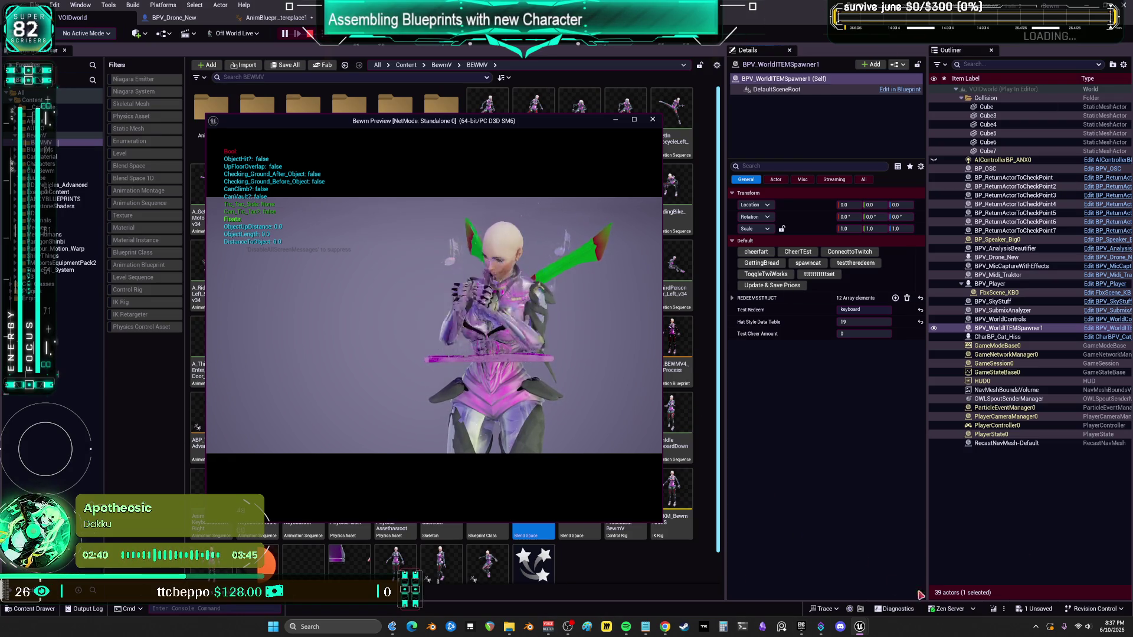
key("Escape")
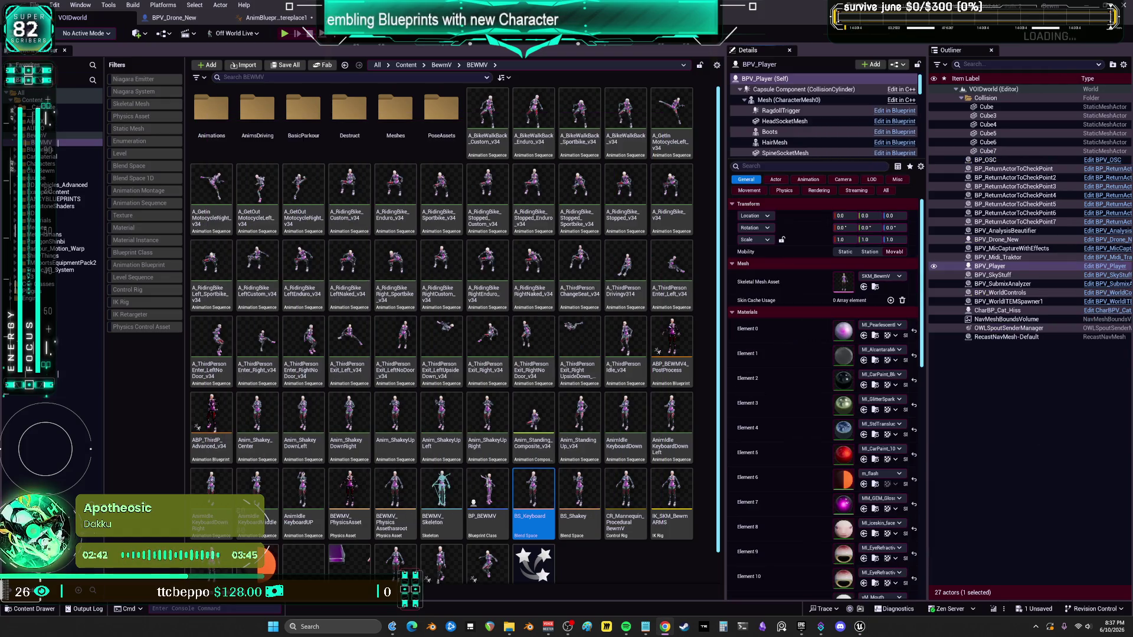
Step: Open BS_Keyboard and drag the centre and bottom-centre samples upward, entering 0.8 for one
left_click(527, 484)
double_click(527, 484)
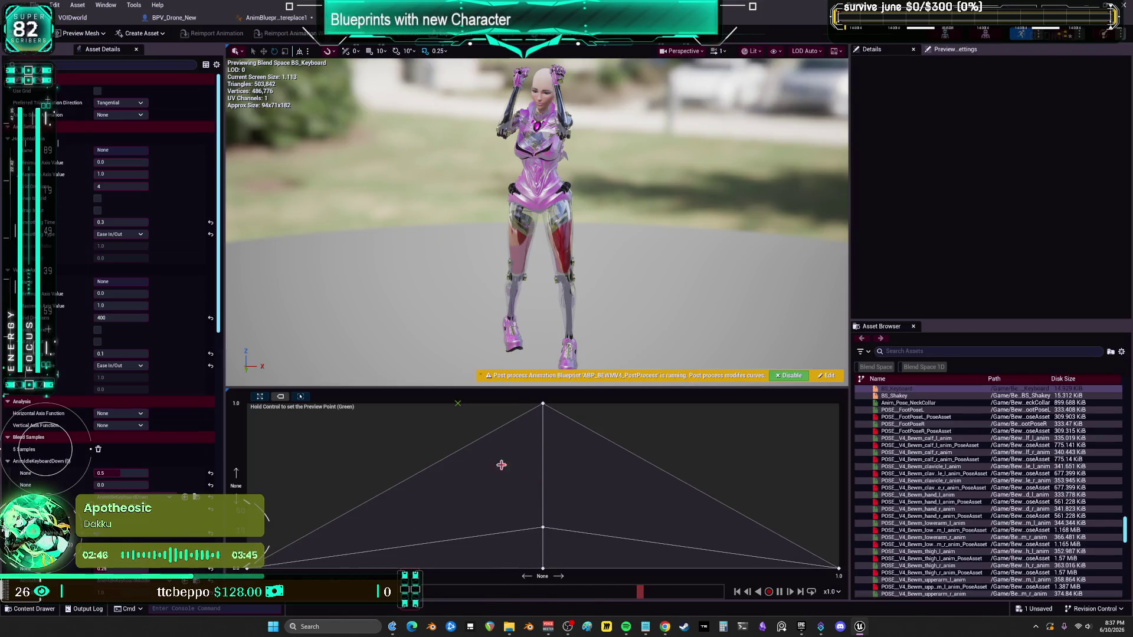
left_click_drag(545, 530, 543, 444)
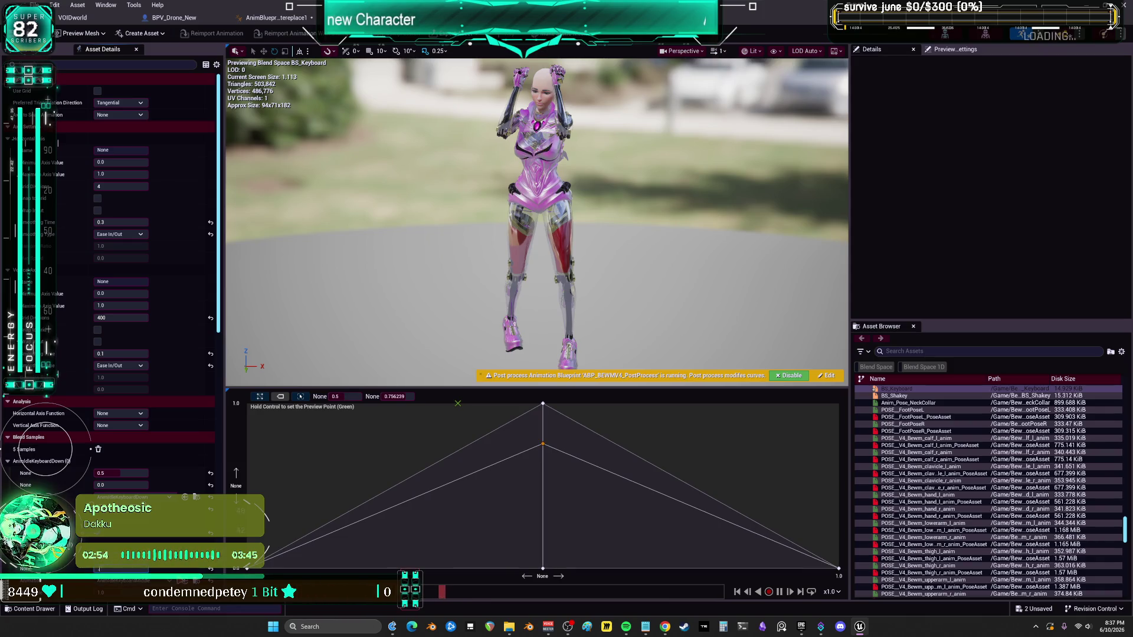
type("0.8")
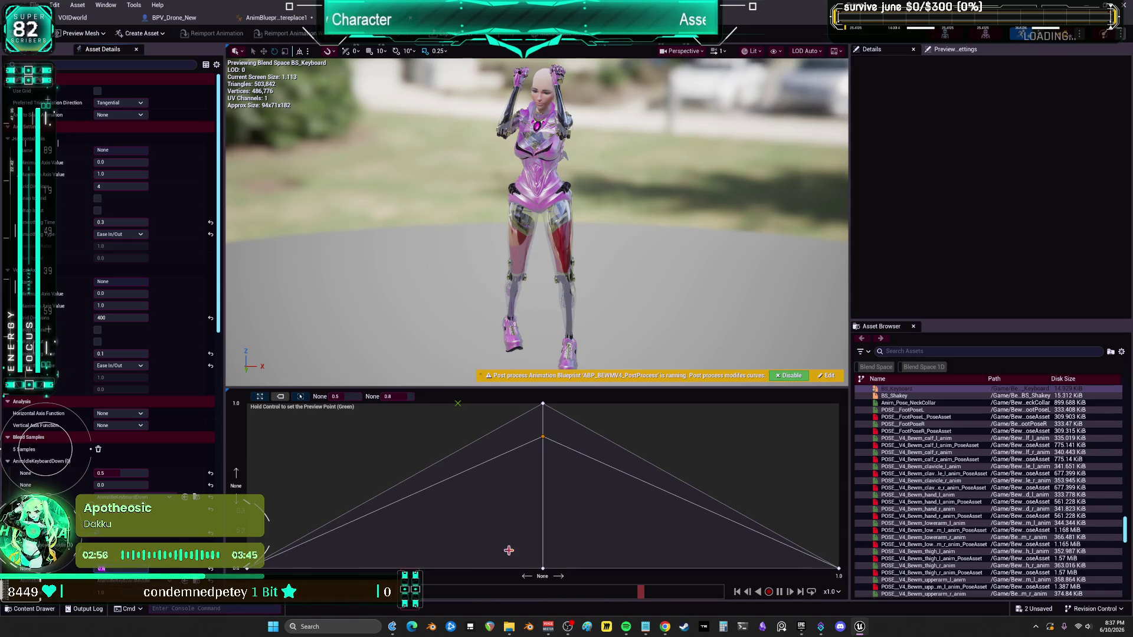
mouse_move(545, 568)
left_mouse_down()
mouse_move(587, 430)
mouse_move(574, 416)
left_mouse_up()
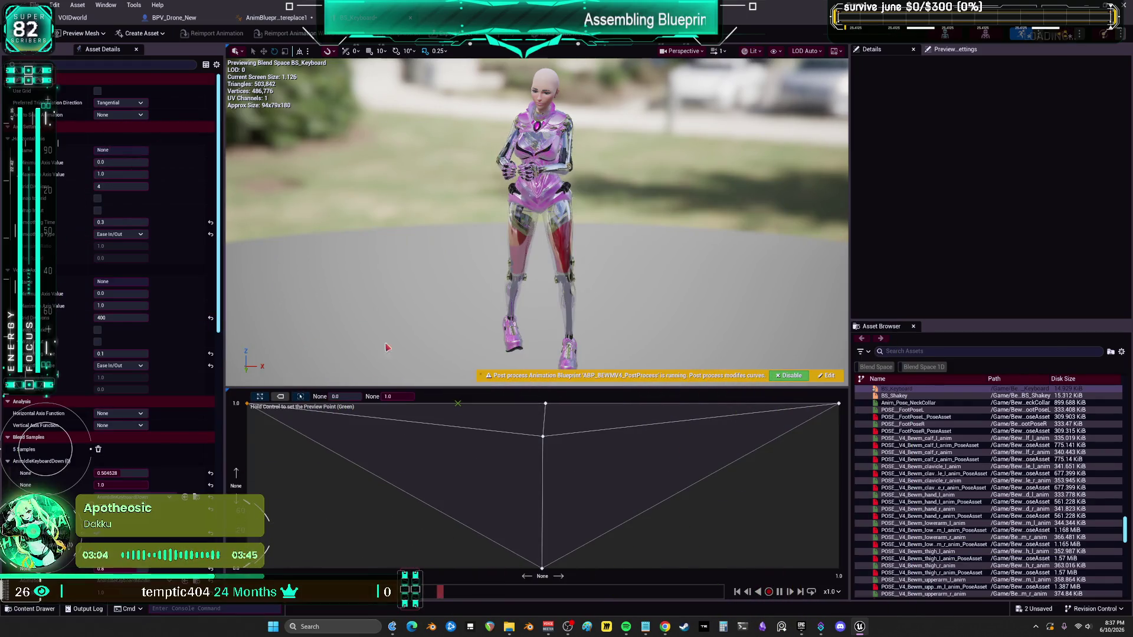
Step: Set the Down sample's horizontal value to 0.5 and the Middle sample's value to 0.8
scroll(135, 449, "down", 1)
left_click(121, 458)
type(".5")
key("Return")
scroll(162, 489, "down", 3)
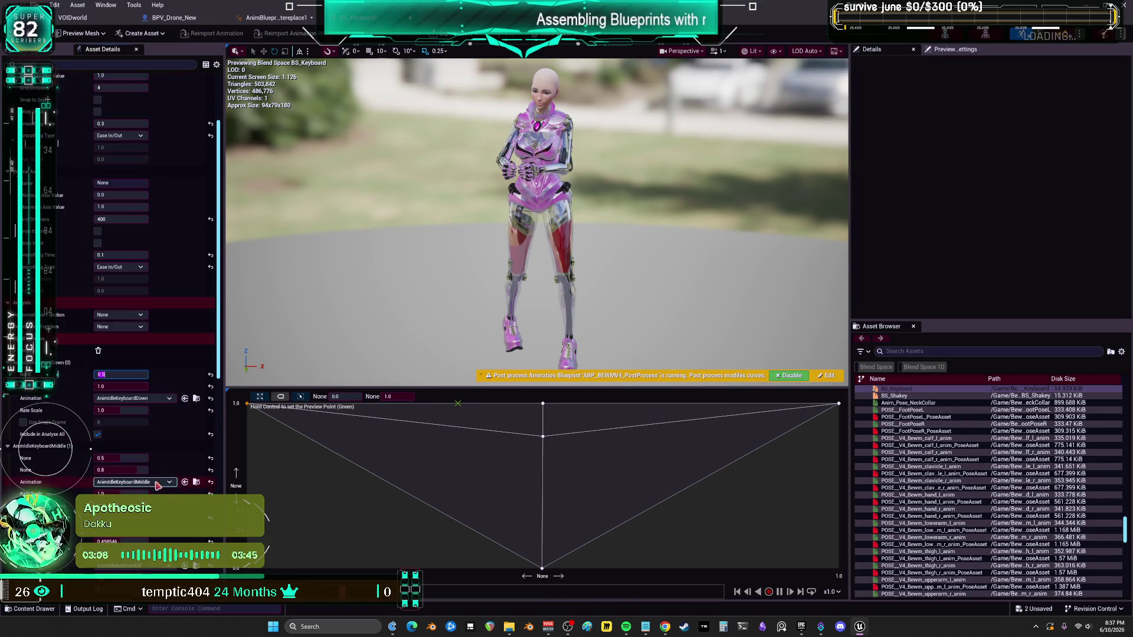
type(".8")
key("Return")
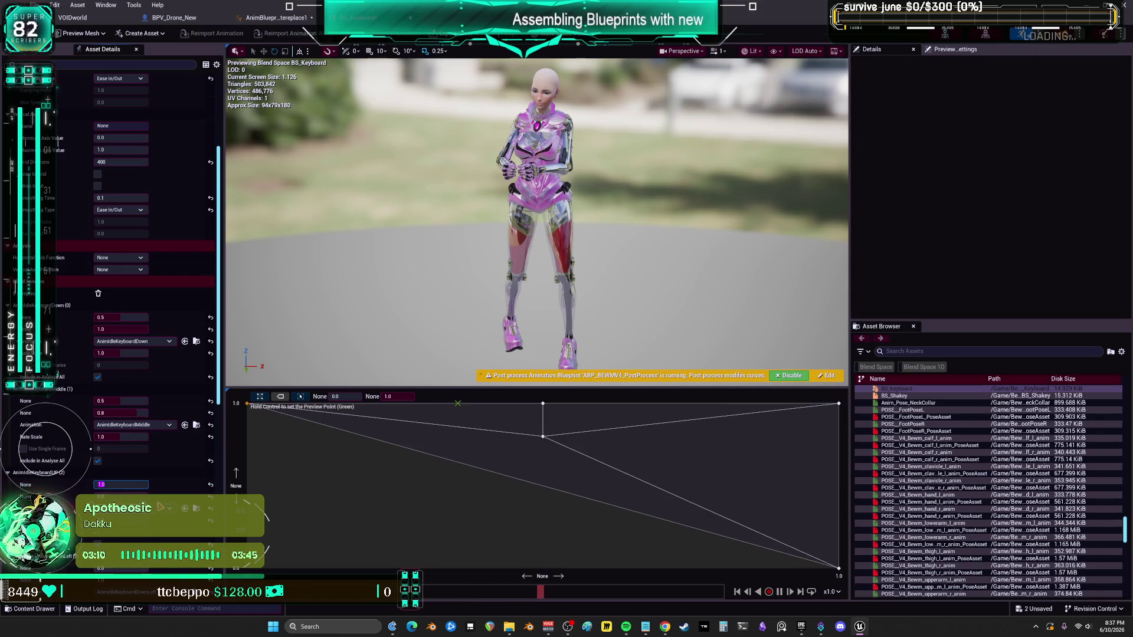
Step: Set the UP sample's horizontal value to 0.5, undoing a stray sample move
scroll(140, 468, "down", 4)
left_click(121, 414)
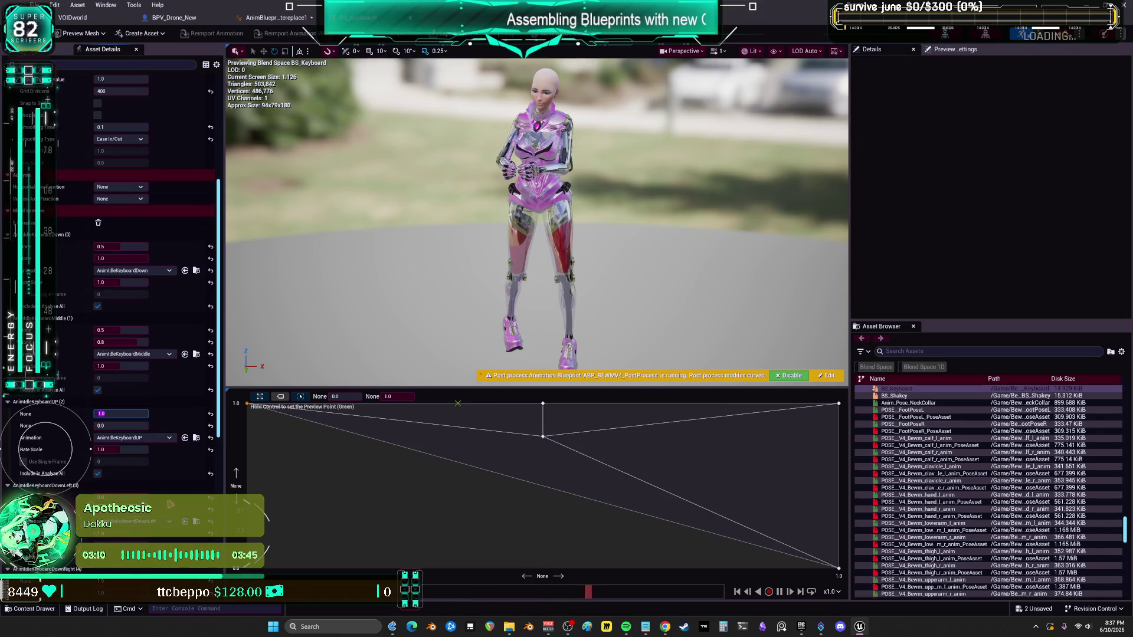
key("Return")
left_click(118, 417)
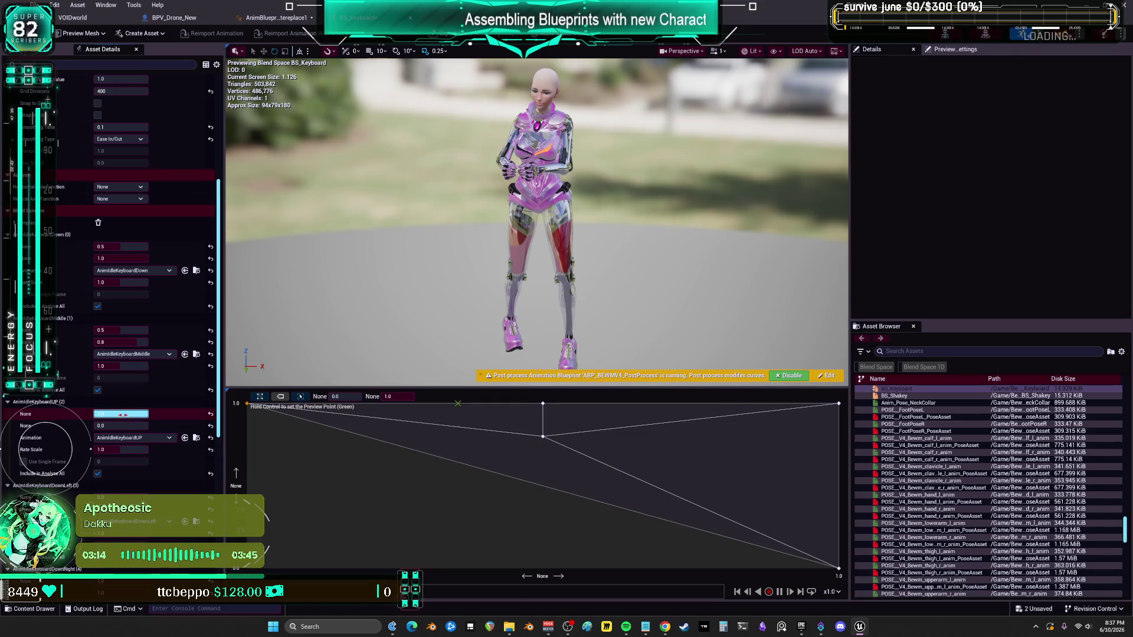
key("ctrl+z")
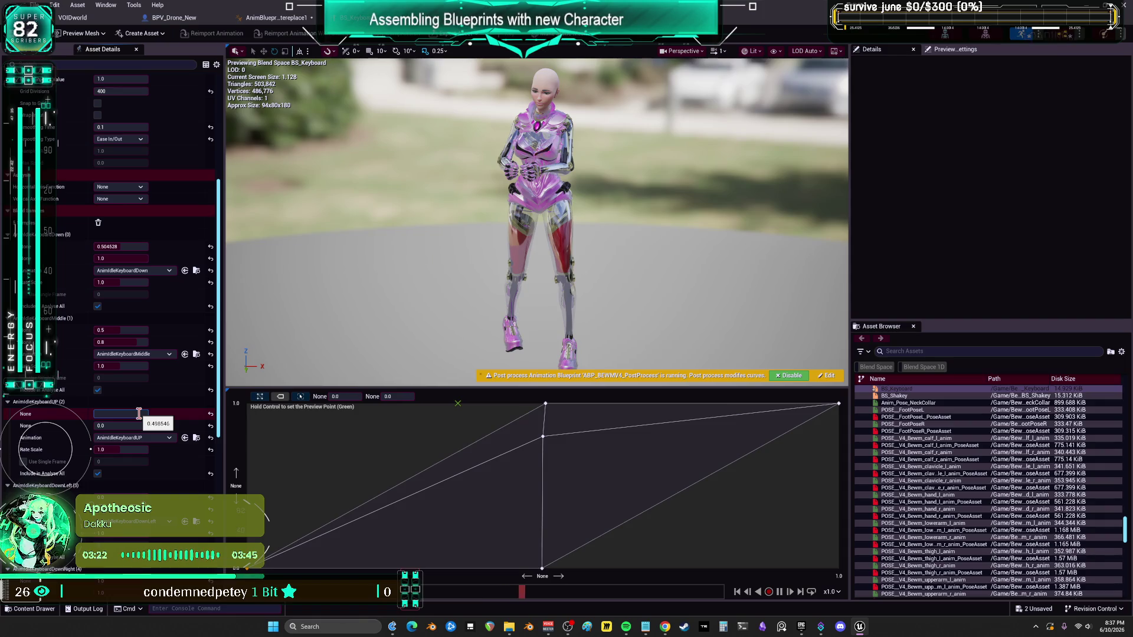
type("0.5")
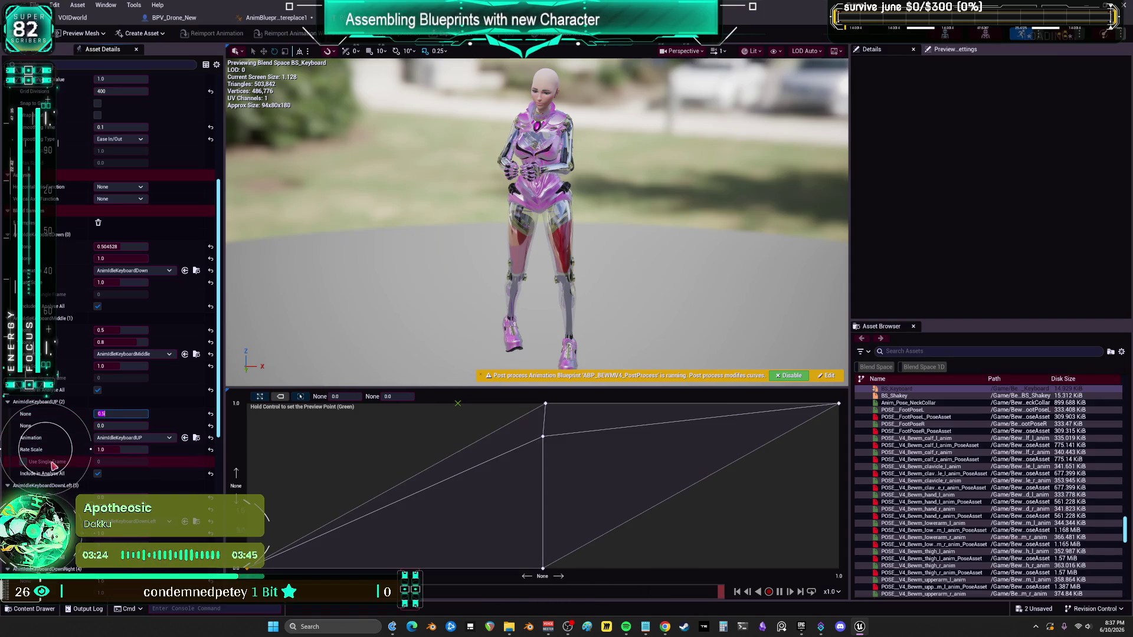
key("Return")
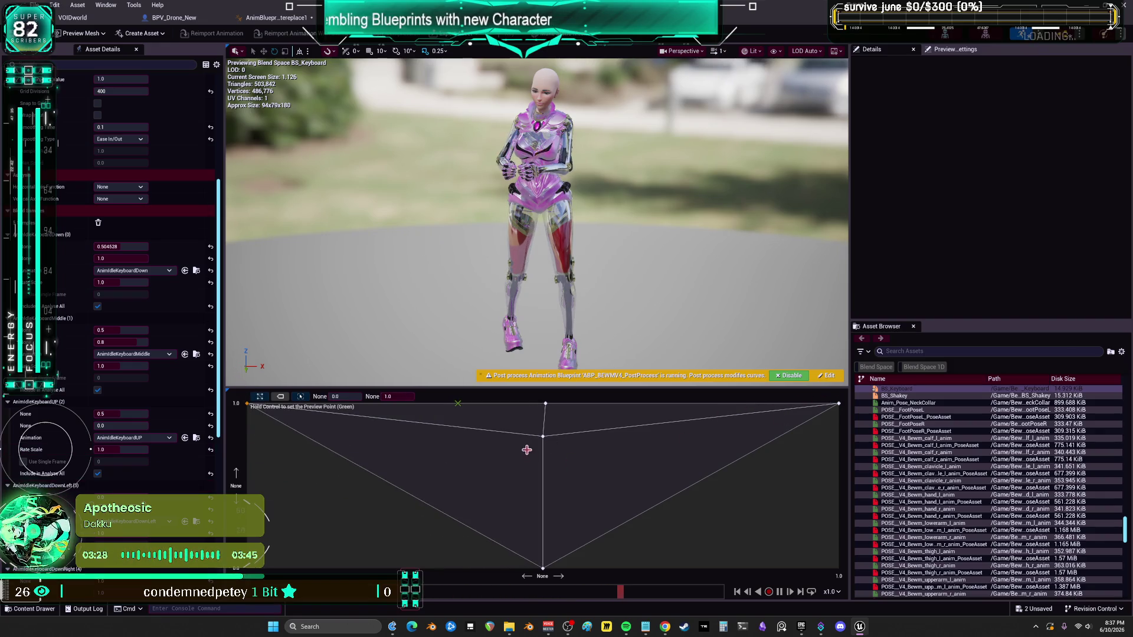
scroll(171, 527, "down", 4)
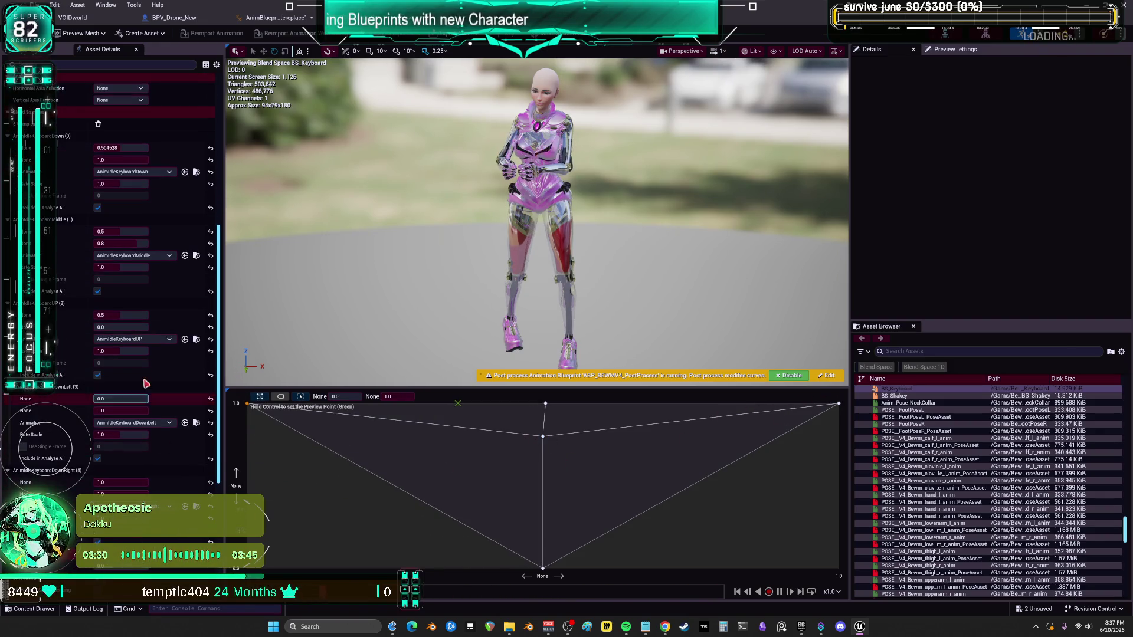
scroll(144, 267, "up", 2)
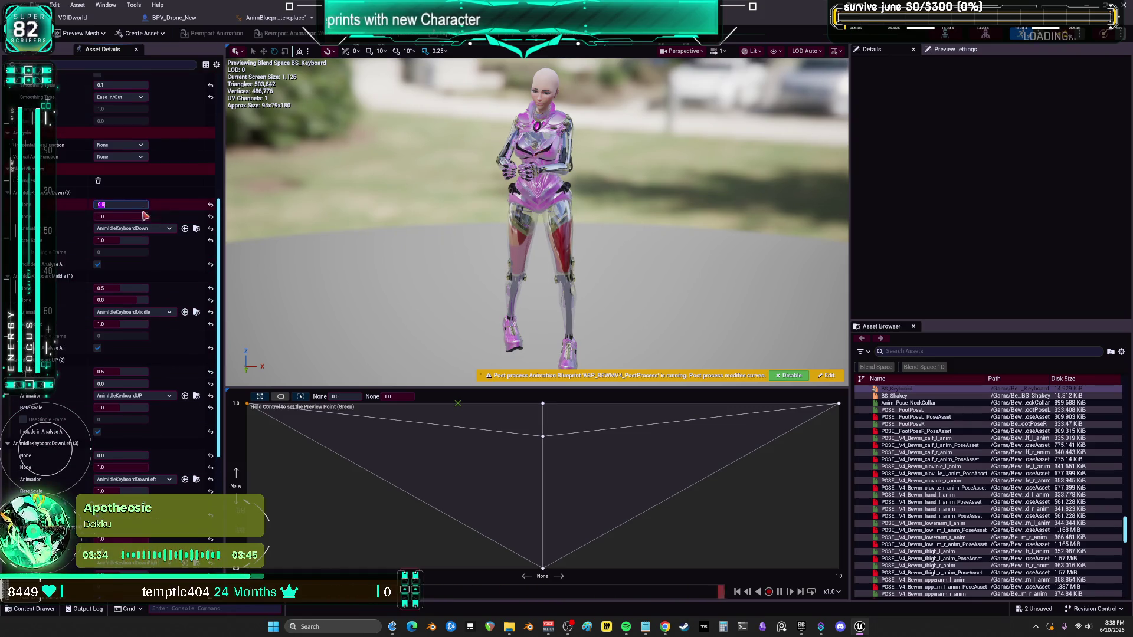
scroll(141, 209, "up", 1)
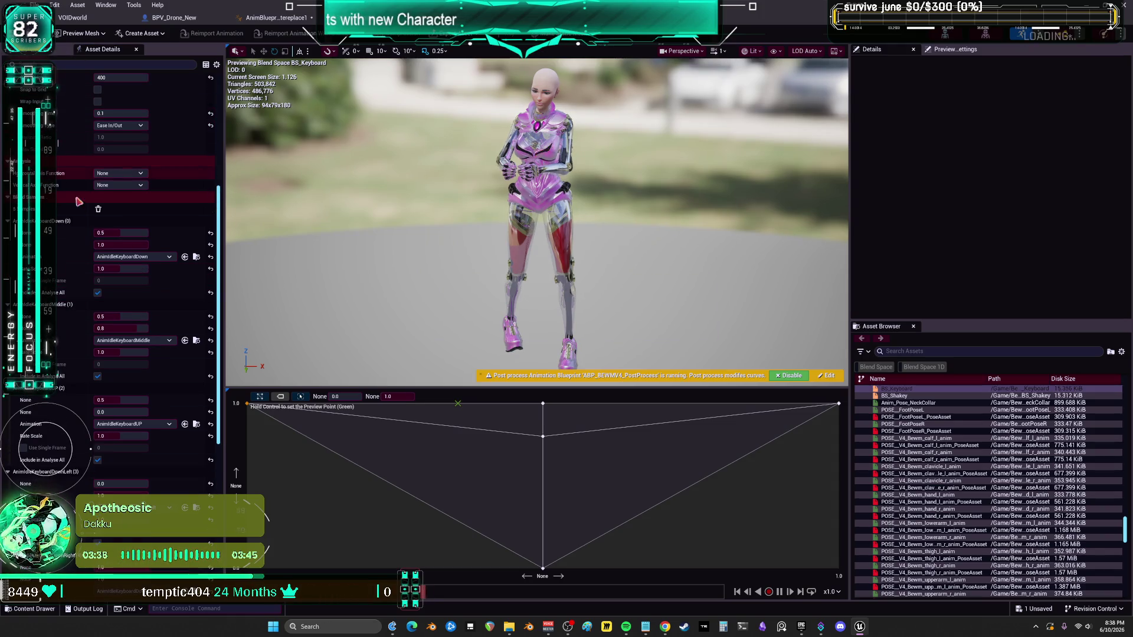
Step: Return to the main level editor and start a play session to test the character
left_click(381, 50)
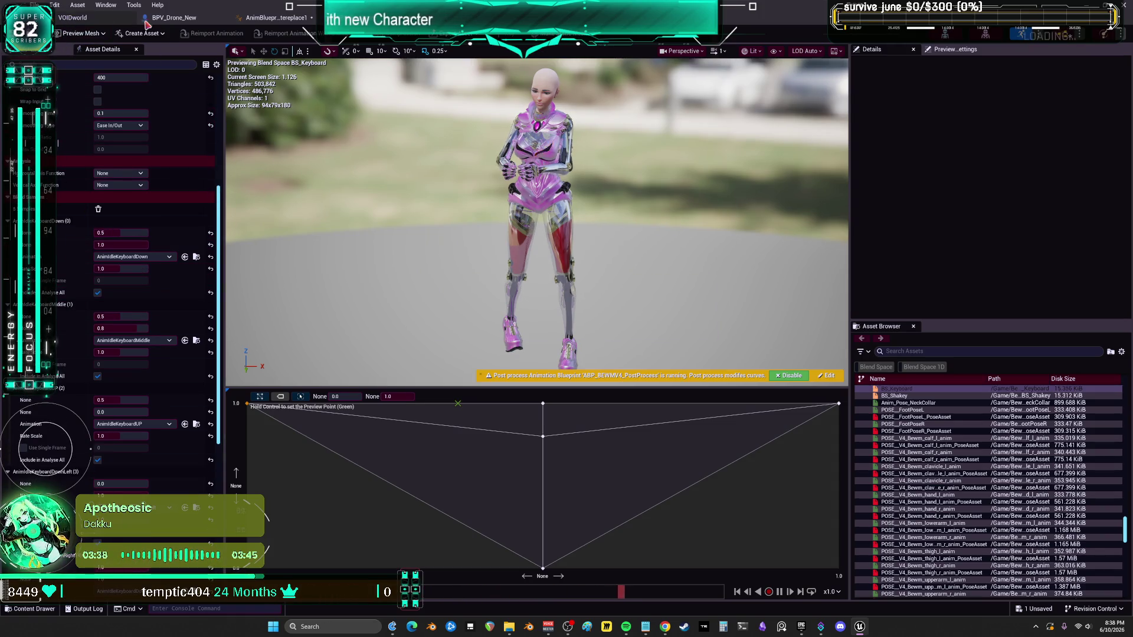
left_click(87, 19)
left_click(284, 34)
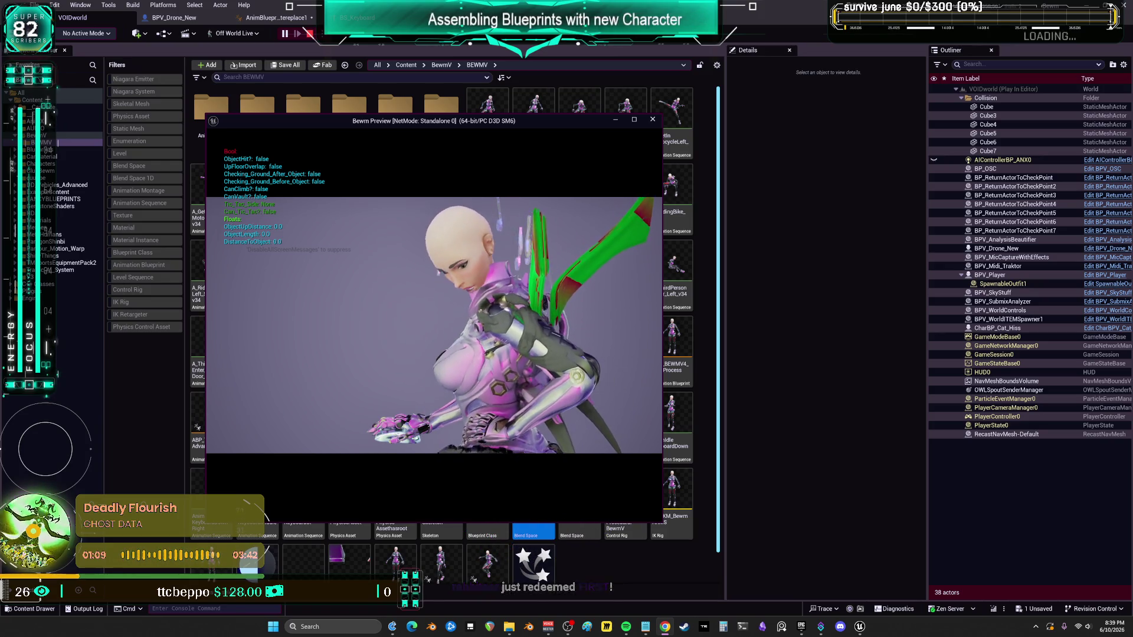
left_click(653, 120)
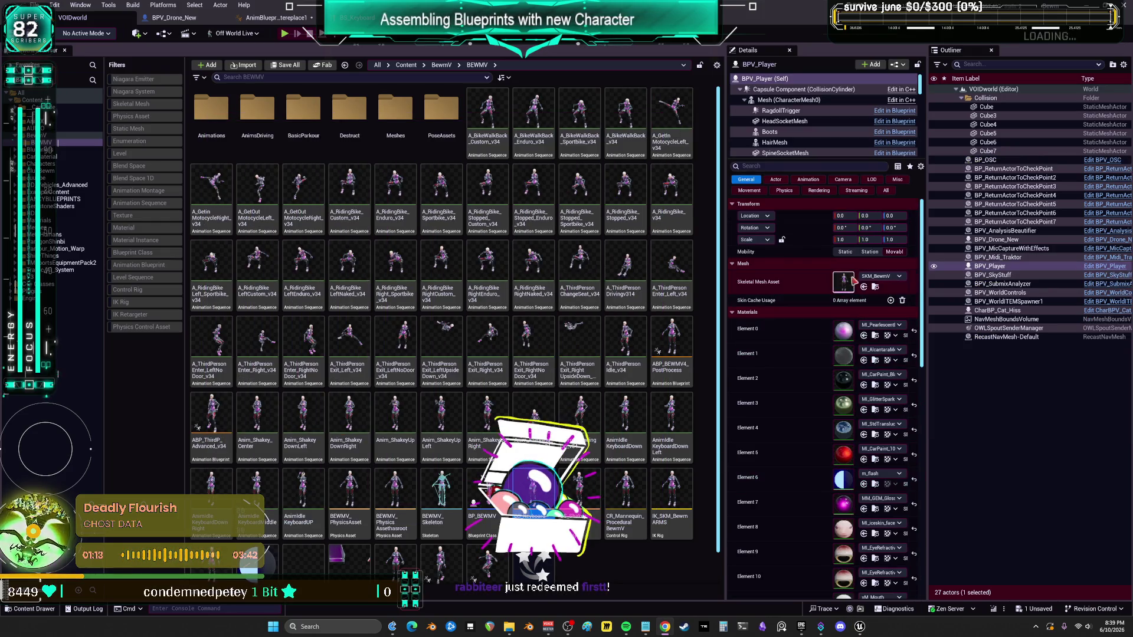
left_click(1102, 266)
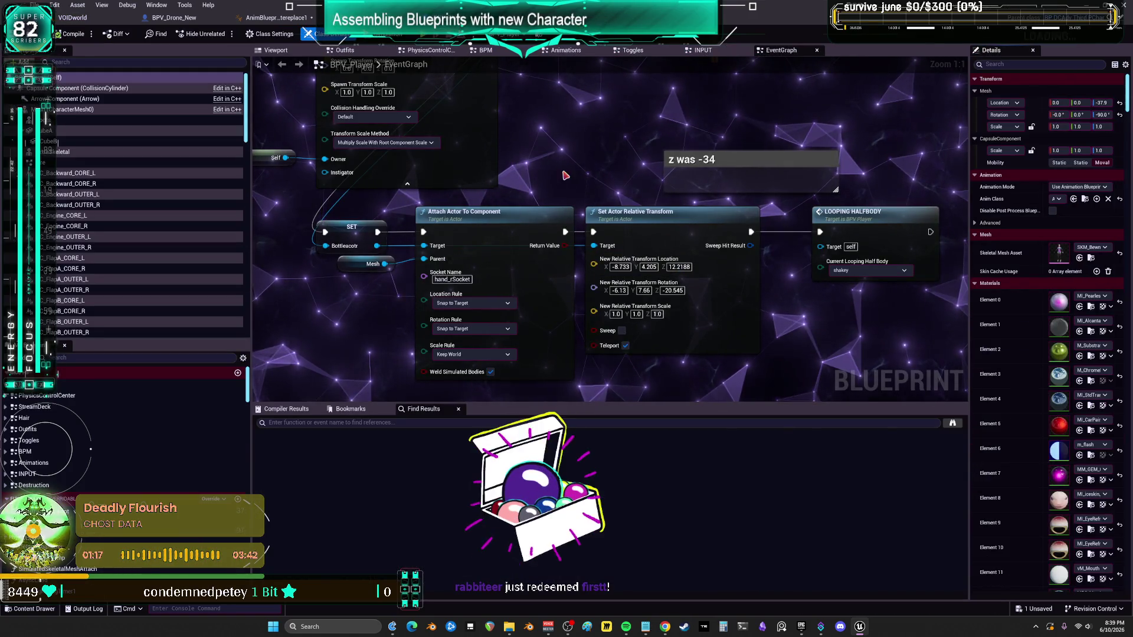
left_click_drag(570, 168, 589, 238)
scroll(589, 237, "down", 4)
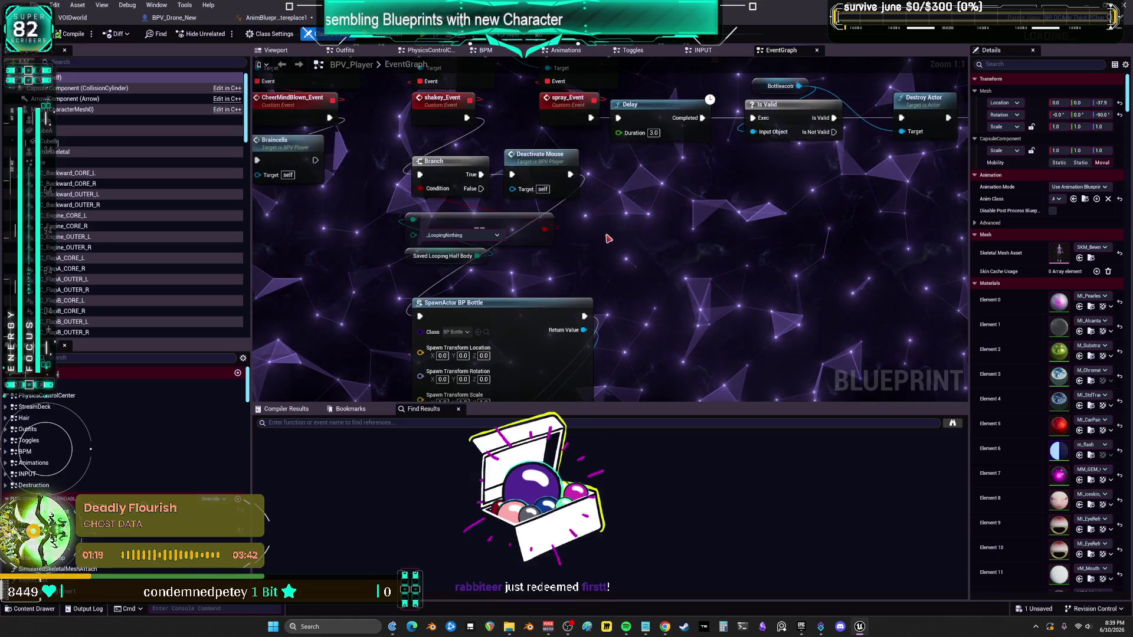
scroll(524, 212, "down", 2)
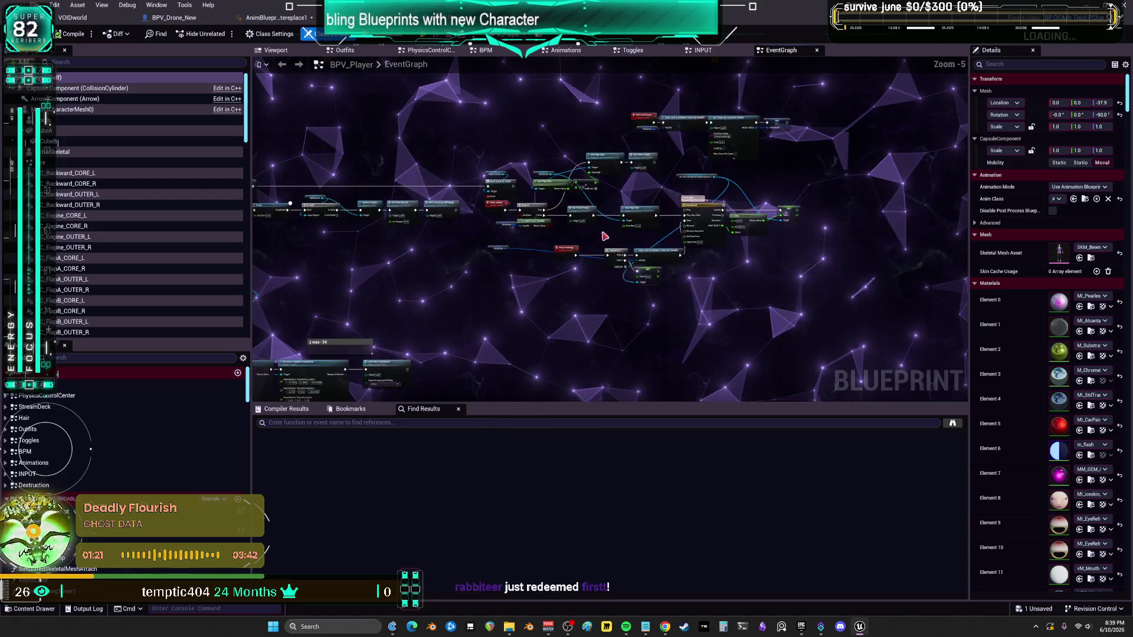
scroll(617, 229, "up", 4)
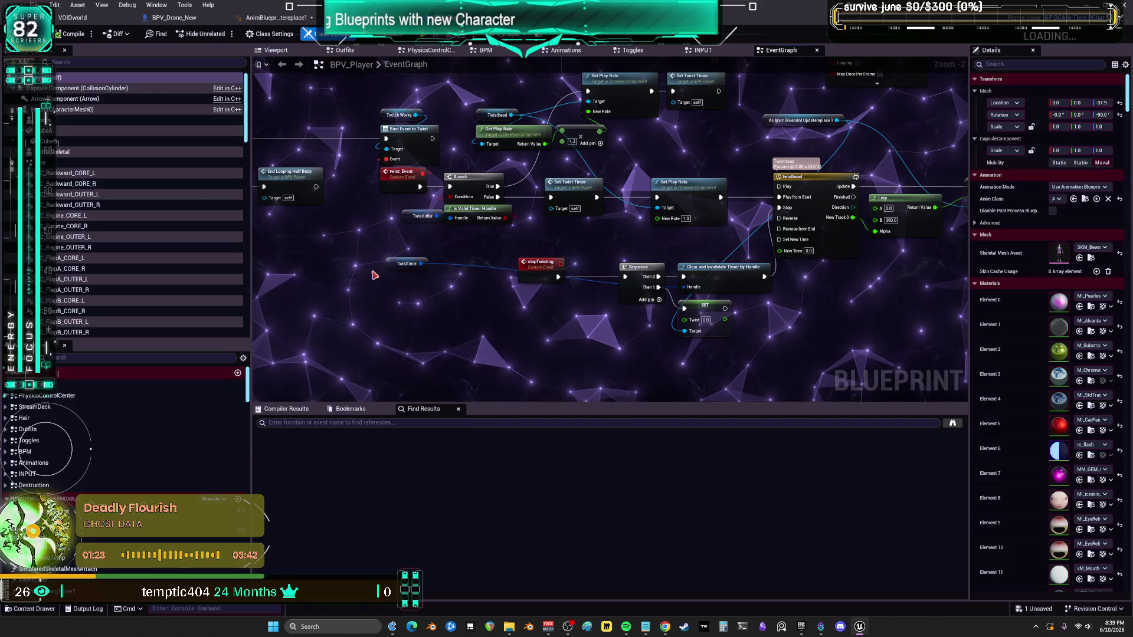
mouse_move(358, 264)
left_mouse_down()
mouse_move(329, 271)
mouse_move(468, 233)
mouse_move(391, 329)
mouse_move(707, 327)
left_mouse_up()
mouse_move(406, 279)
left_mouse_down()
mouse_move(461, 302)
mouse_move(366, 272)
left_mouse_up()
type("keyboard")
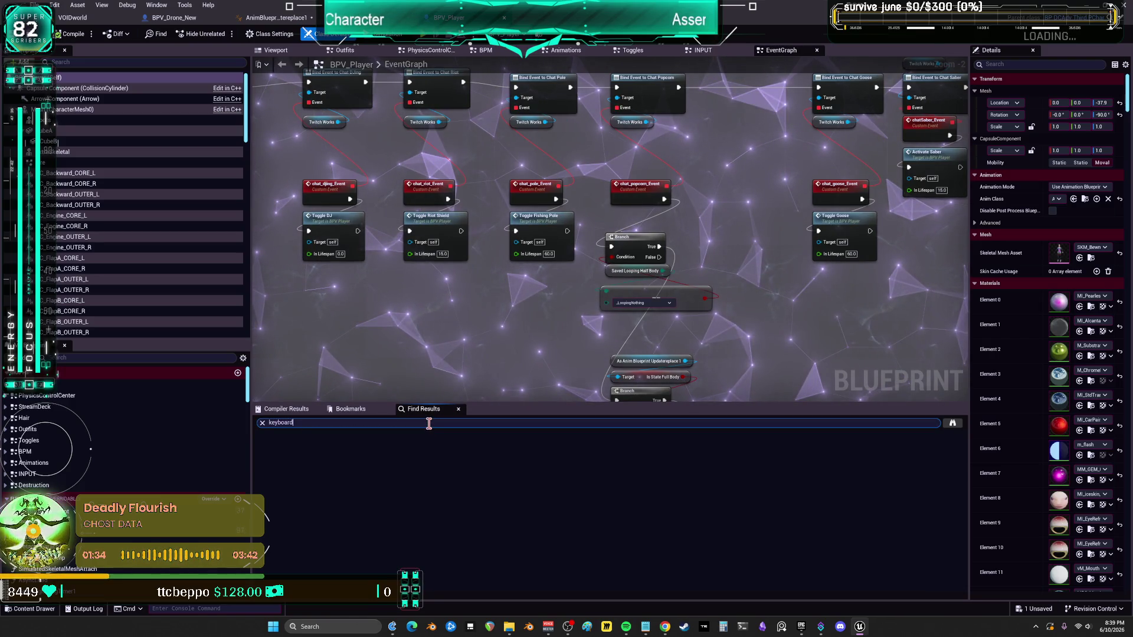
key("Return")
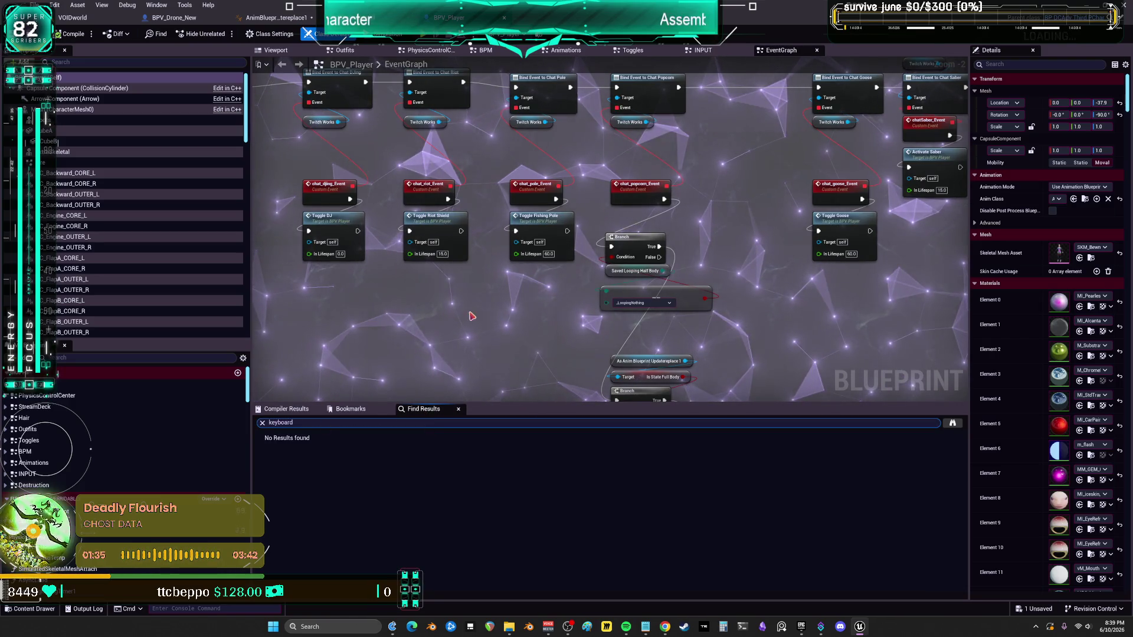
left_click(72, 17)
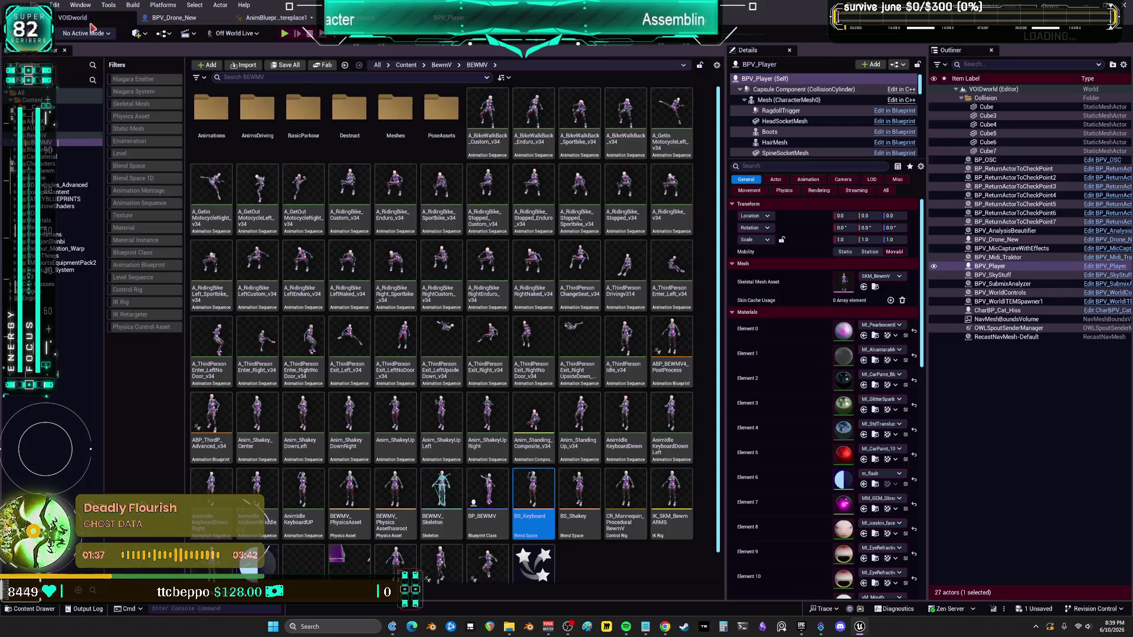
Step: Open the BPV_WorldITEMSpawner Blueprint's Twitch graph
left_click(1115, 303)
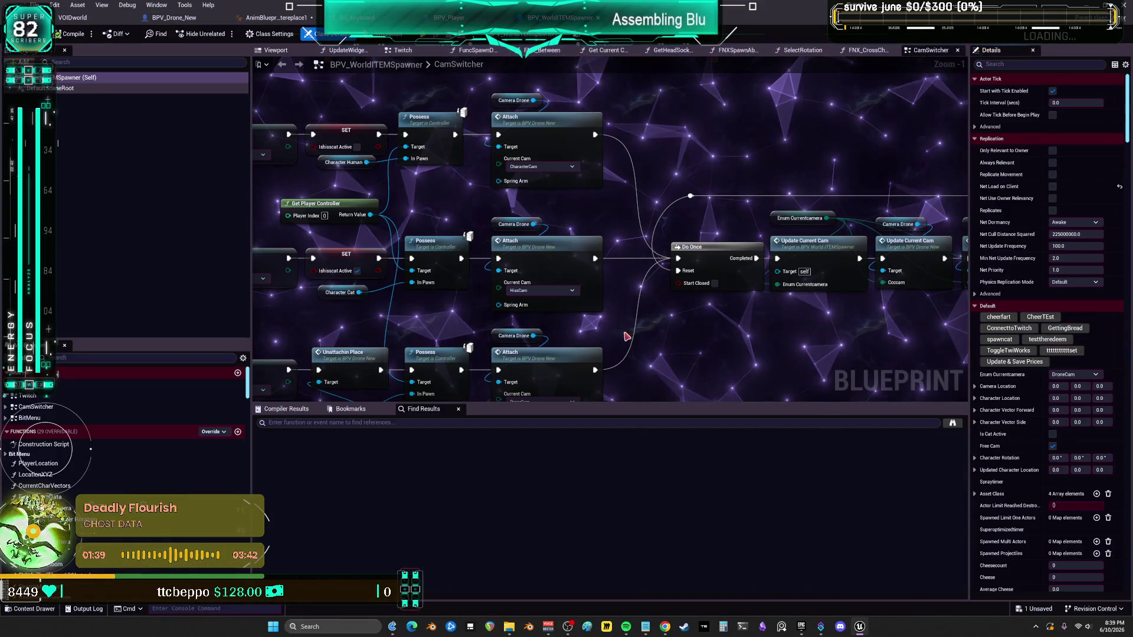
scroll(627, 334, "down", 3)
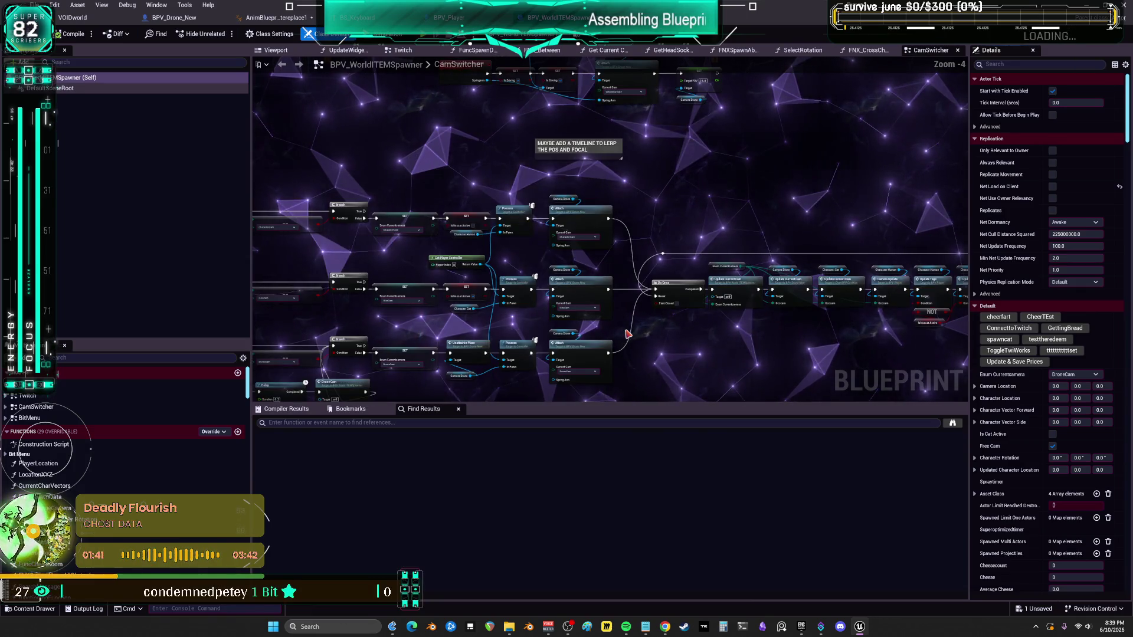
double_click(27, 396)
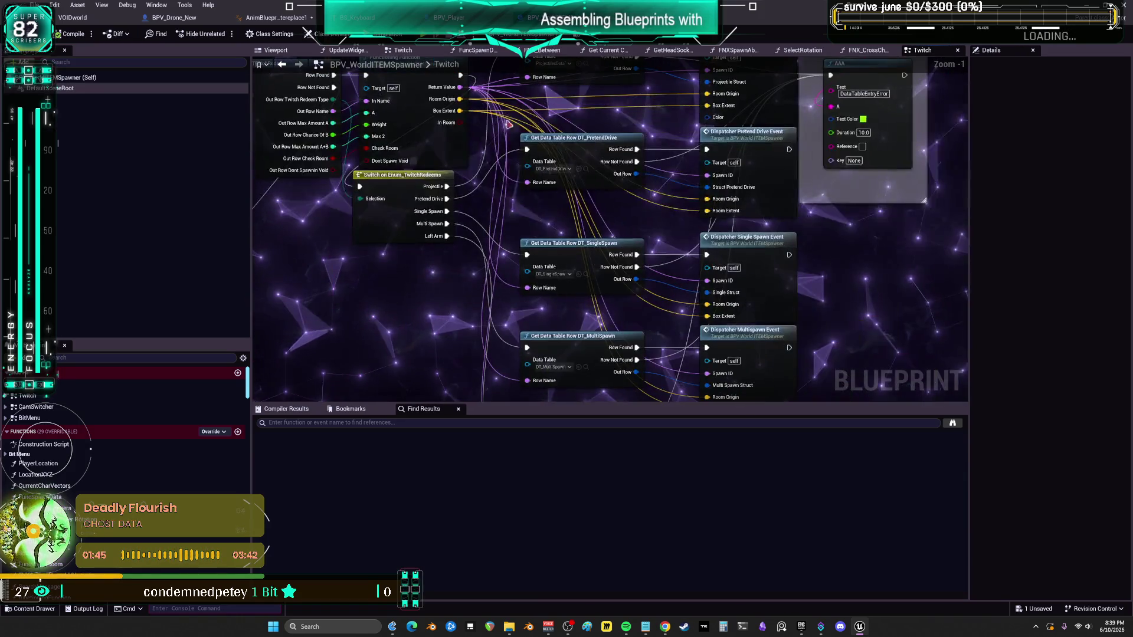
Step: Open DT_SingleSpawn and view the keyboard row's values and its spawned actor asset
left_click(585, 275)
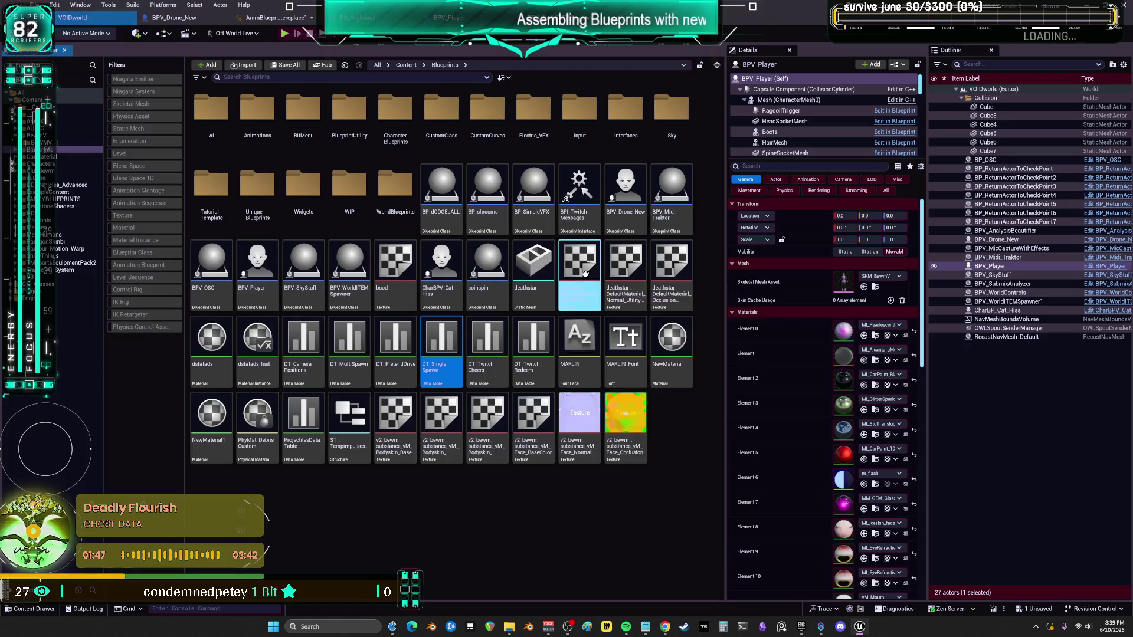
double_click(444, 343)
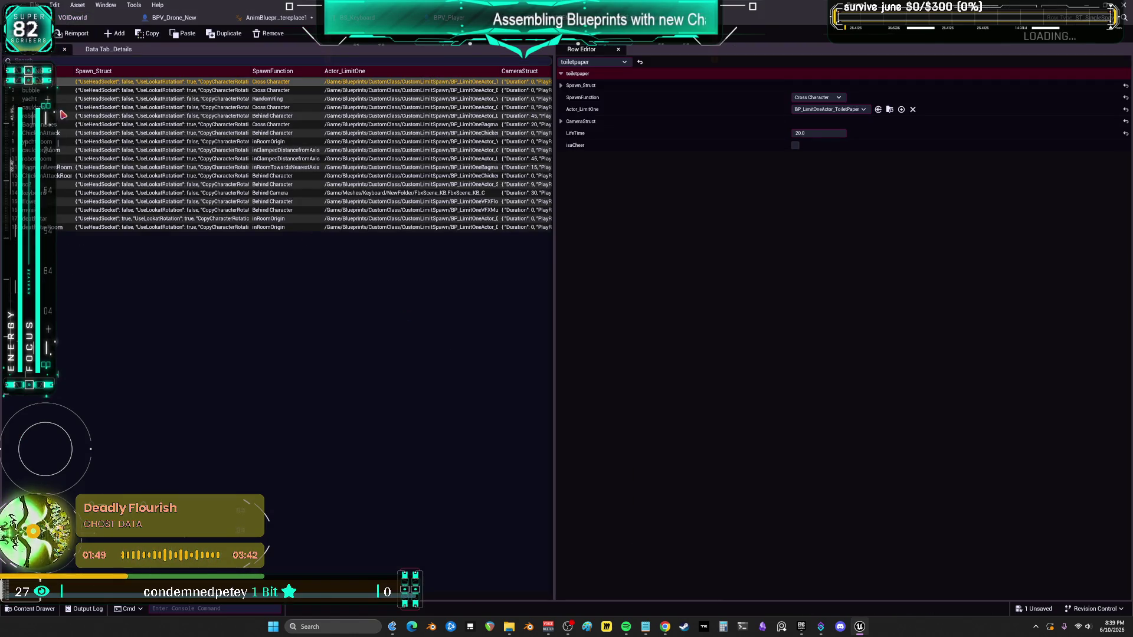
left_click(277, 192)
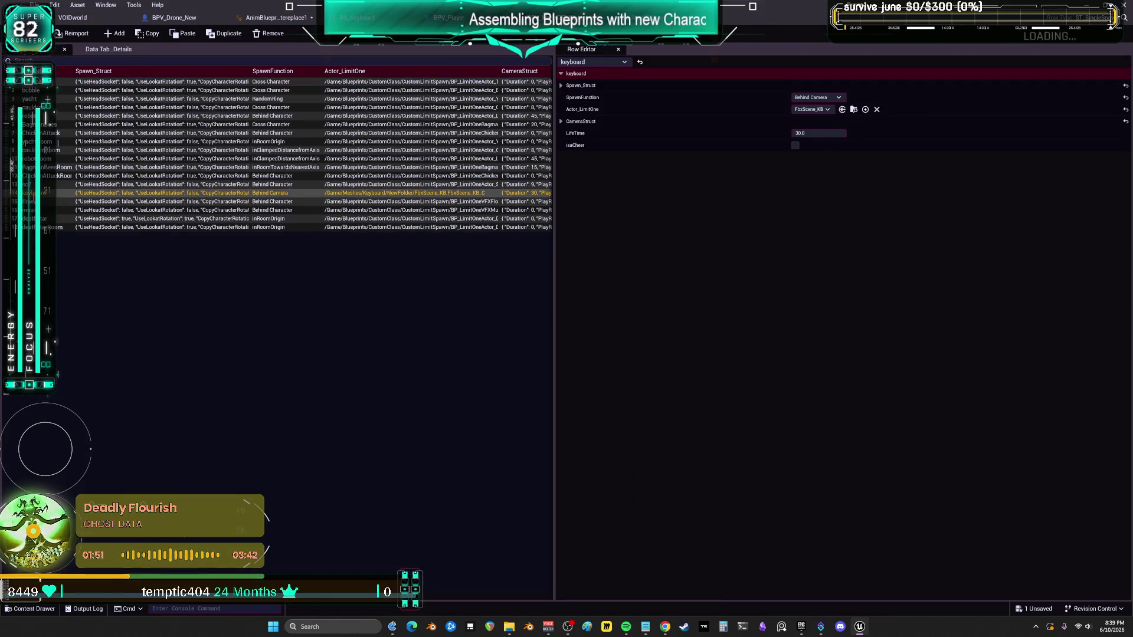
left_click(855, 111)
Step: In FbxScene_KB, set Set Actor Relative Transform's Location Y to 25 and play-test it
double_click(211, 139)
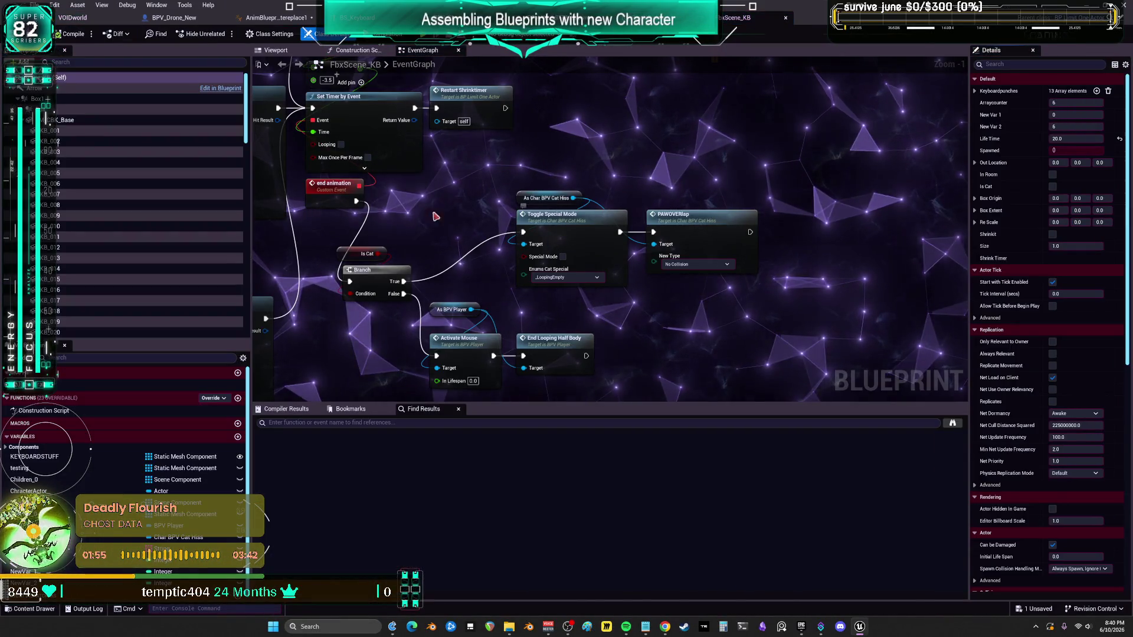
left_click_drag(436, 205, 723, 295)
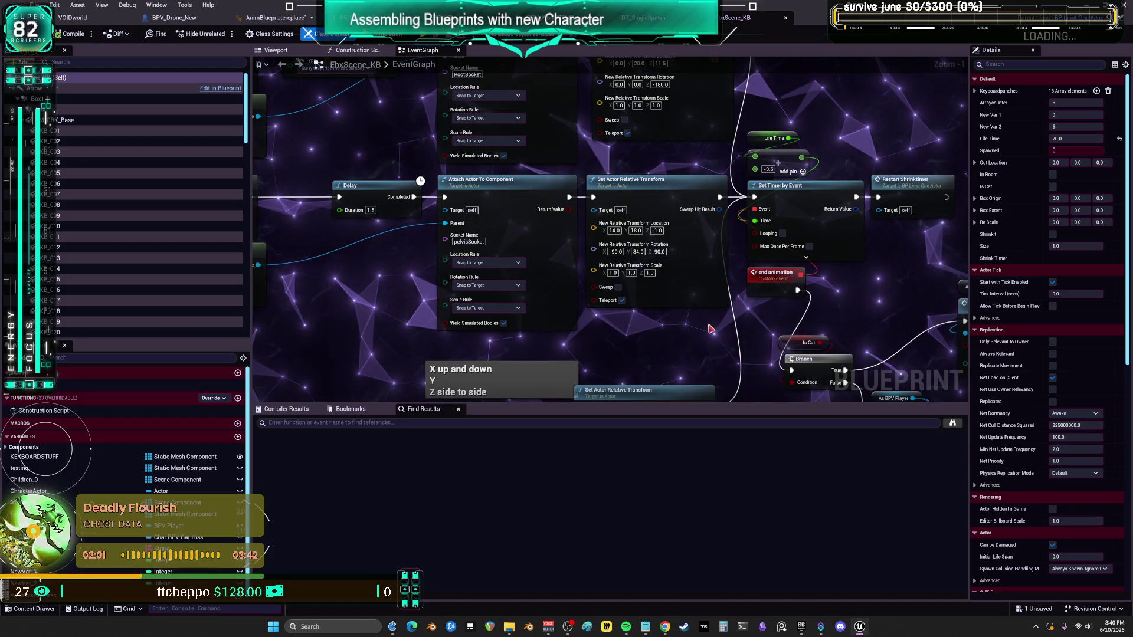
scroll(664, 201, "down", 2)
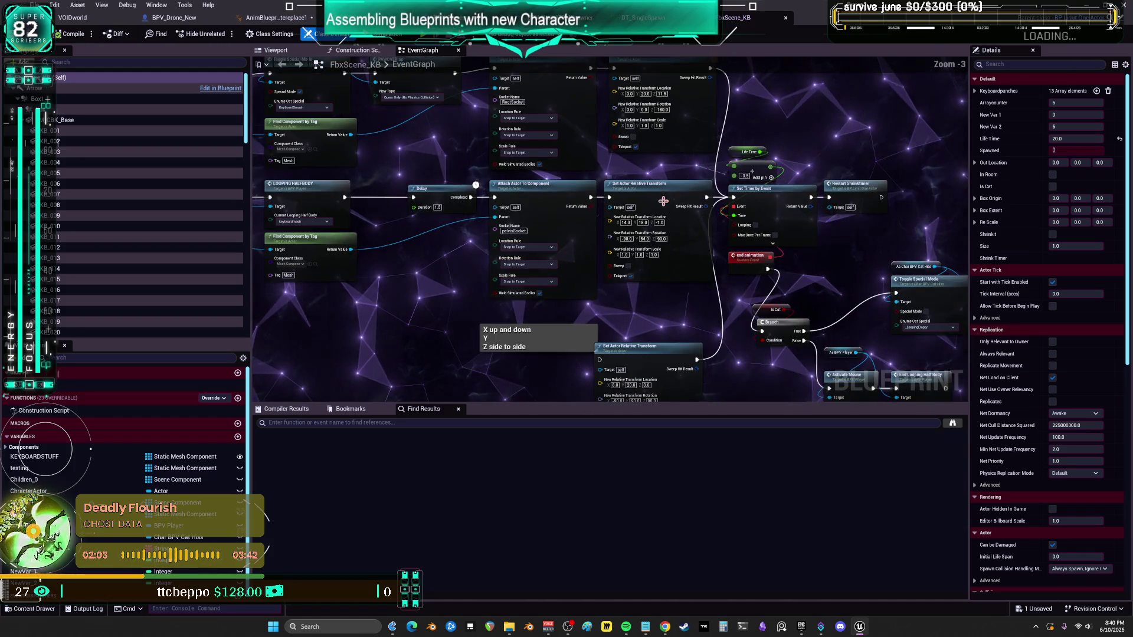
mouse_move(669, 183)
left_mouse_down()
mouse_move(873, 173)
mouse_move(611, 281)
left_mouse_up()
scroll(873, 173, "up", 3)
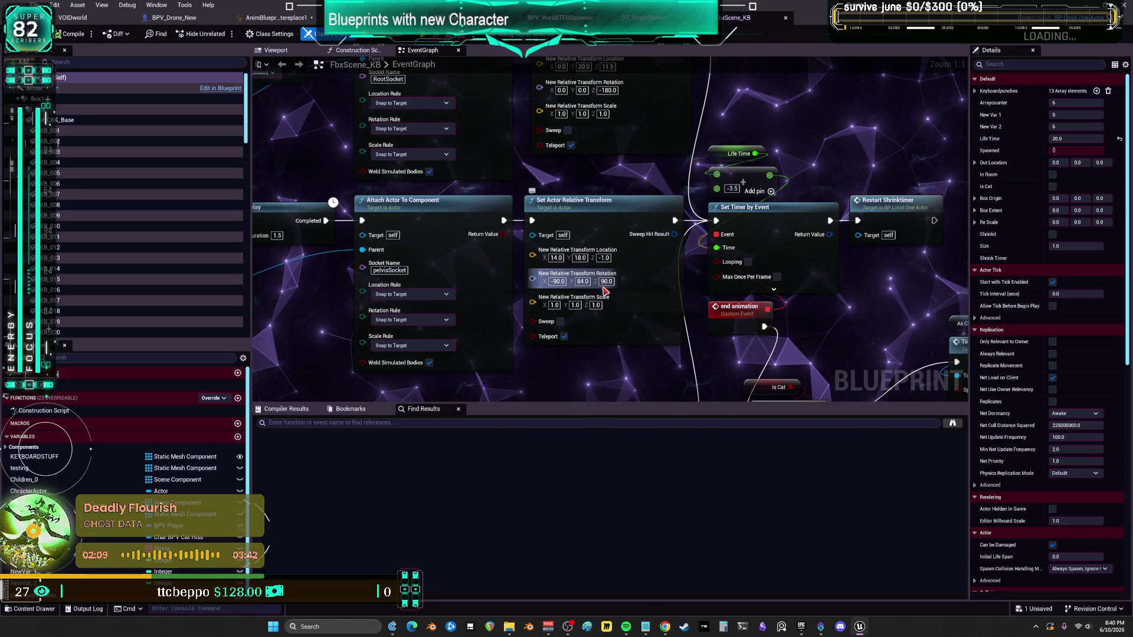
left_click(580, 258)
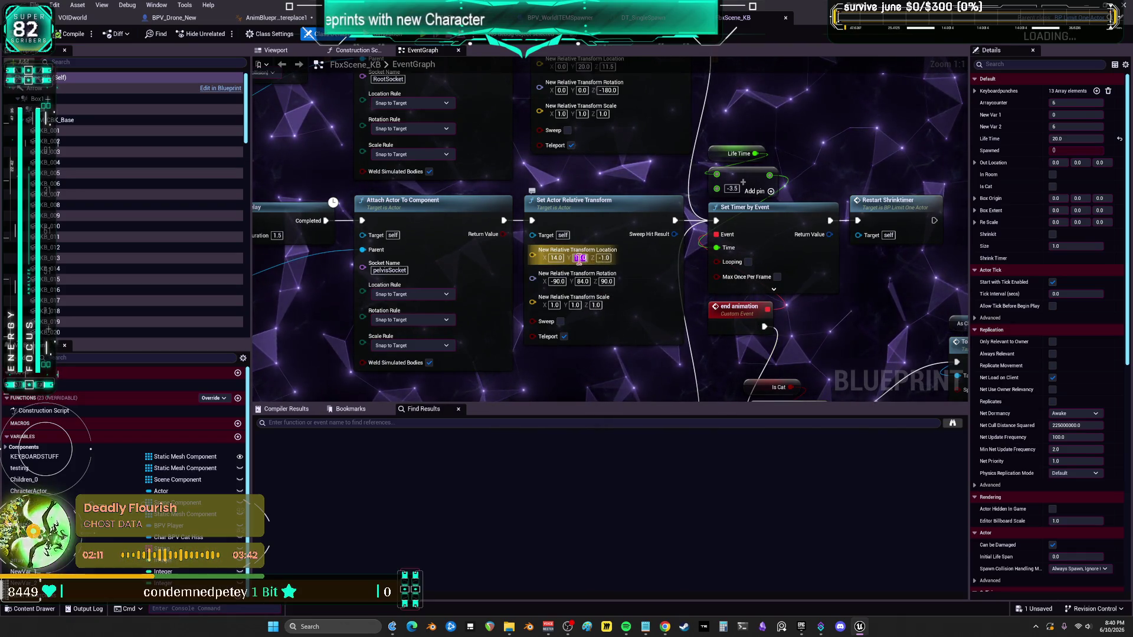
type("25")
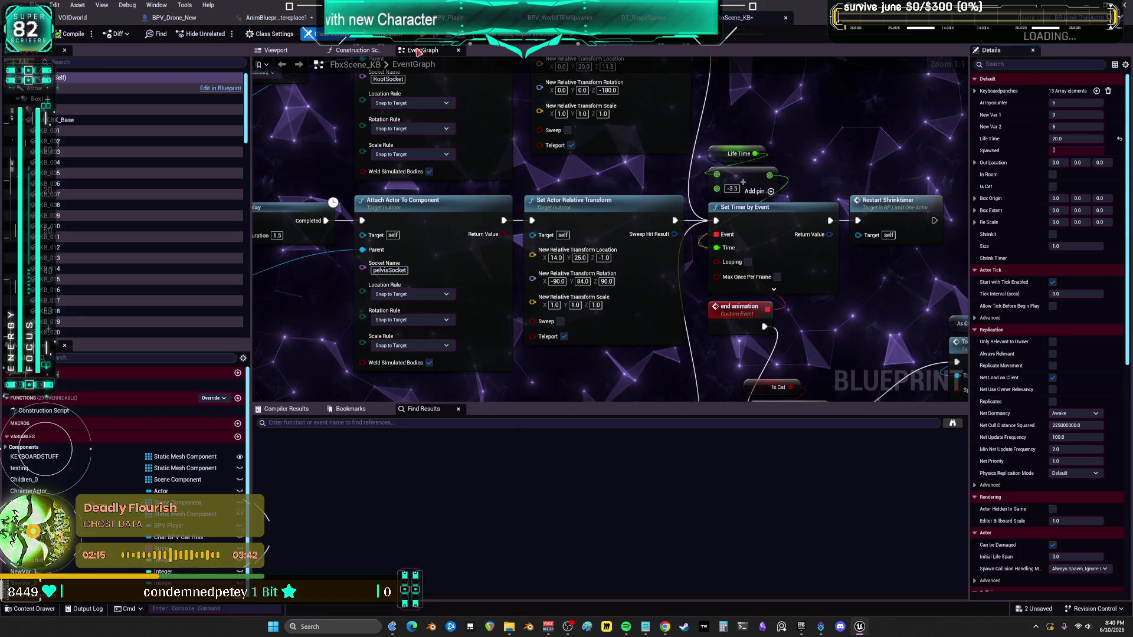
key("alt+p")
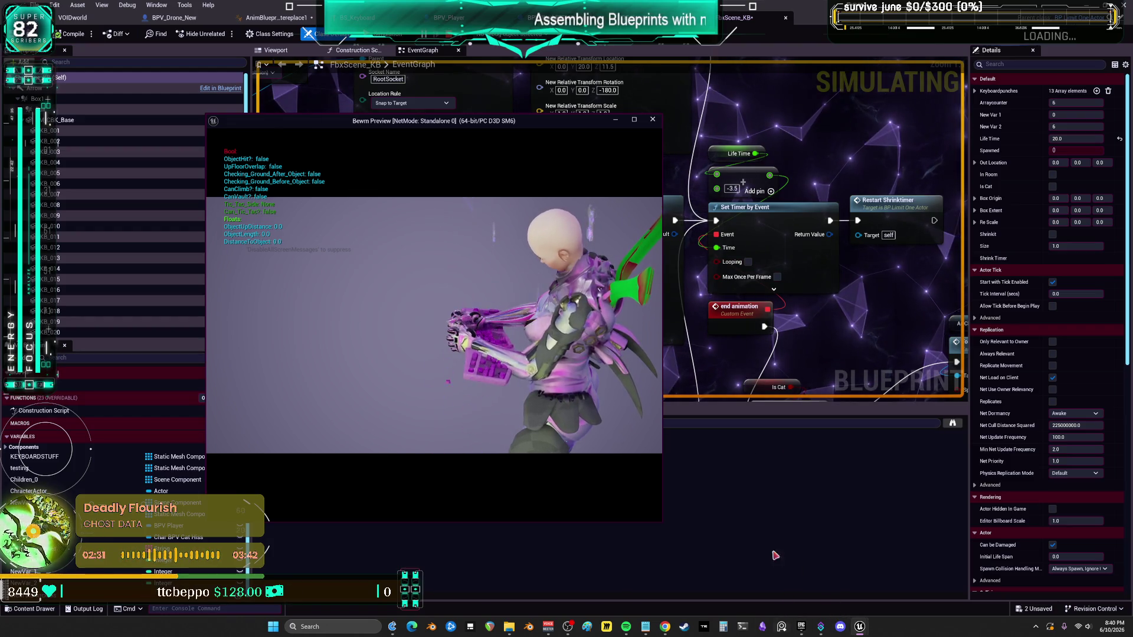
Step: Stop play, set FbxScene_KB's relative location to X 10, Y 30, and play-test
key("Escape")
left_click(580, 258)
type("30")
key("Return")
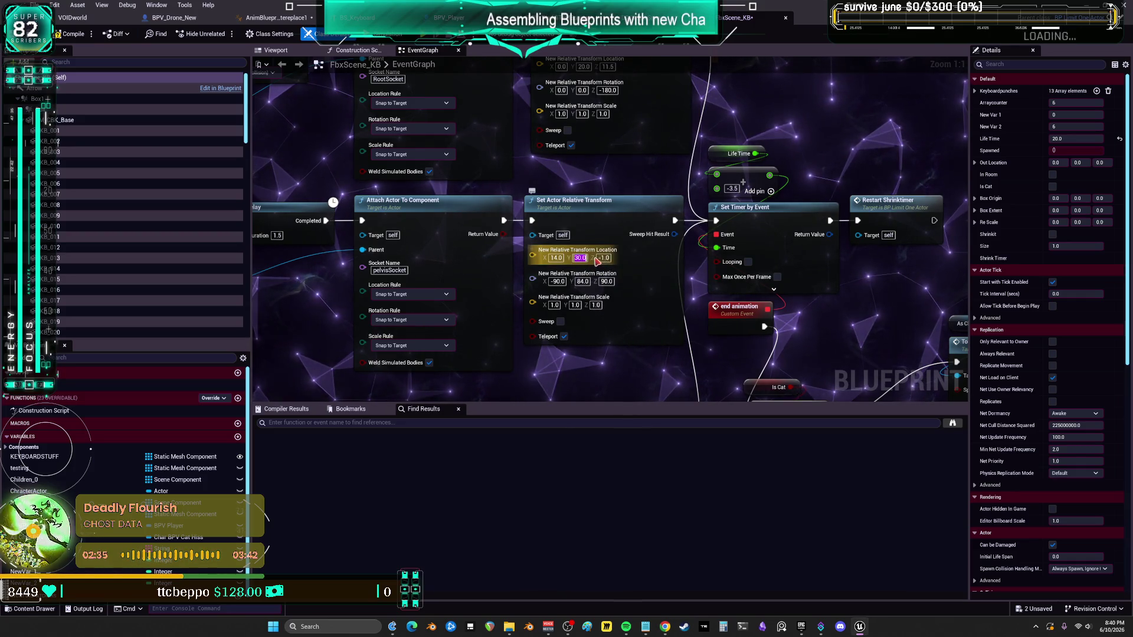
left_click(556, 258)
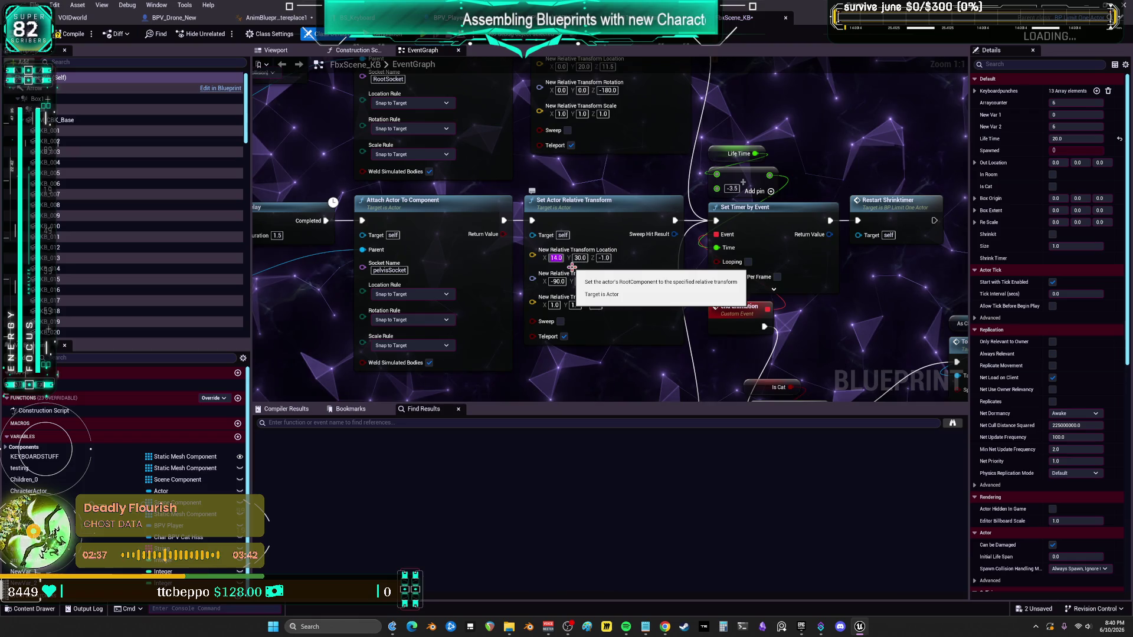
type("10")
key("Return")
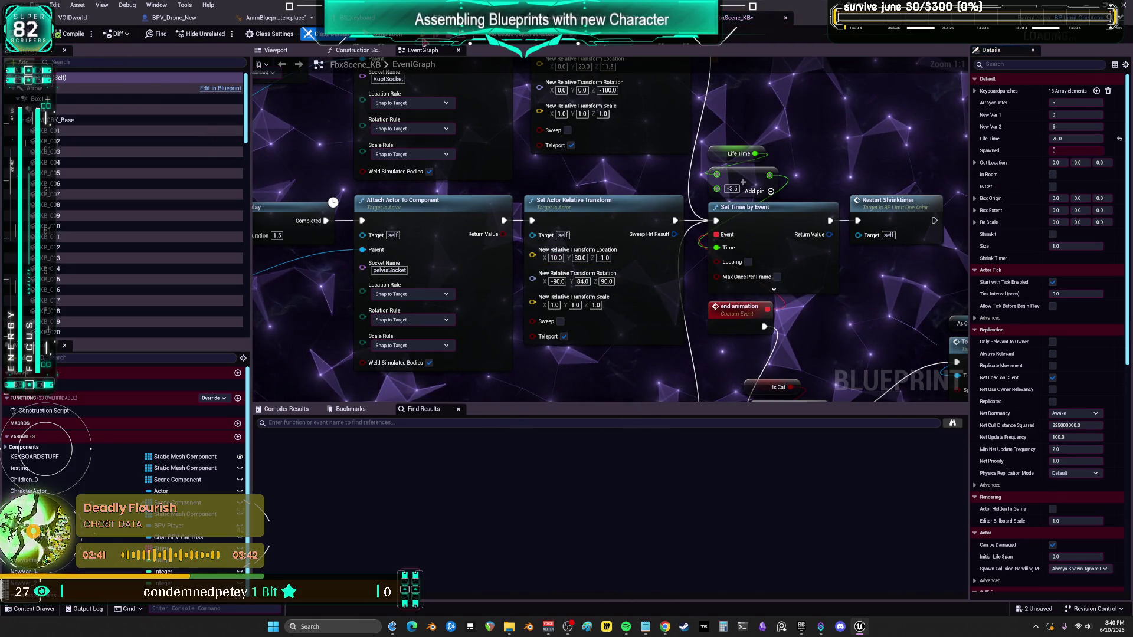
key("alt+p")
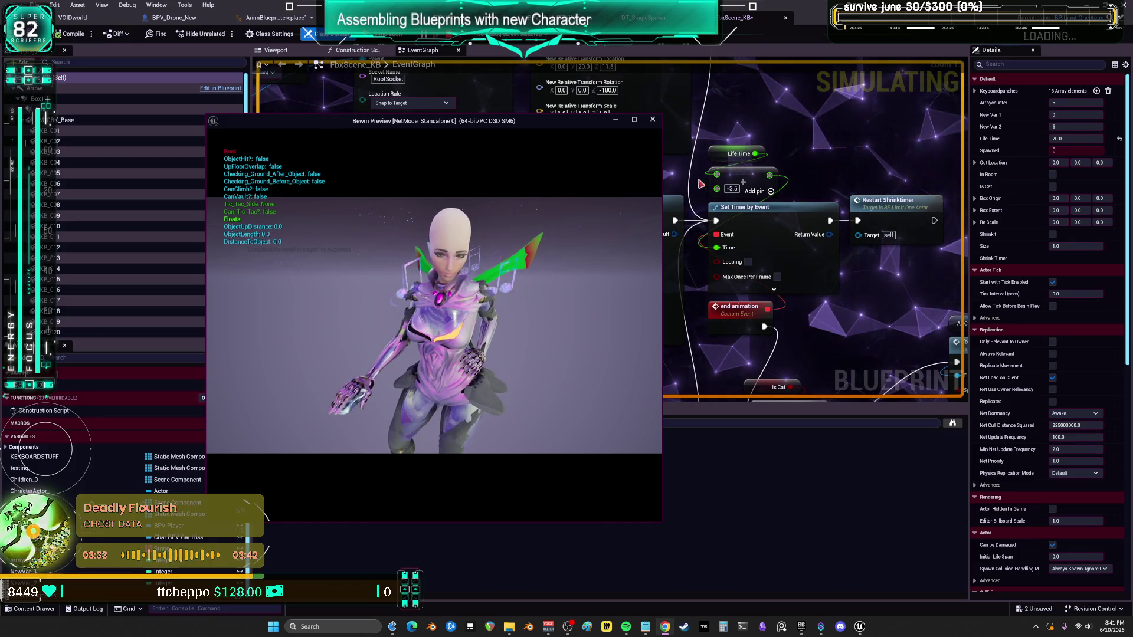
Step: Change the relative location Y to 40 and return to the VOIDworld level
left_click(672, 189)
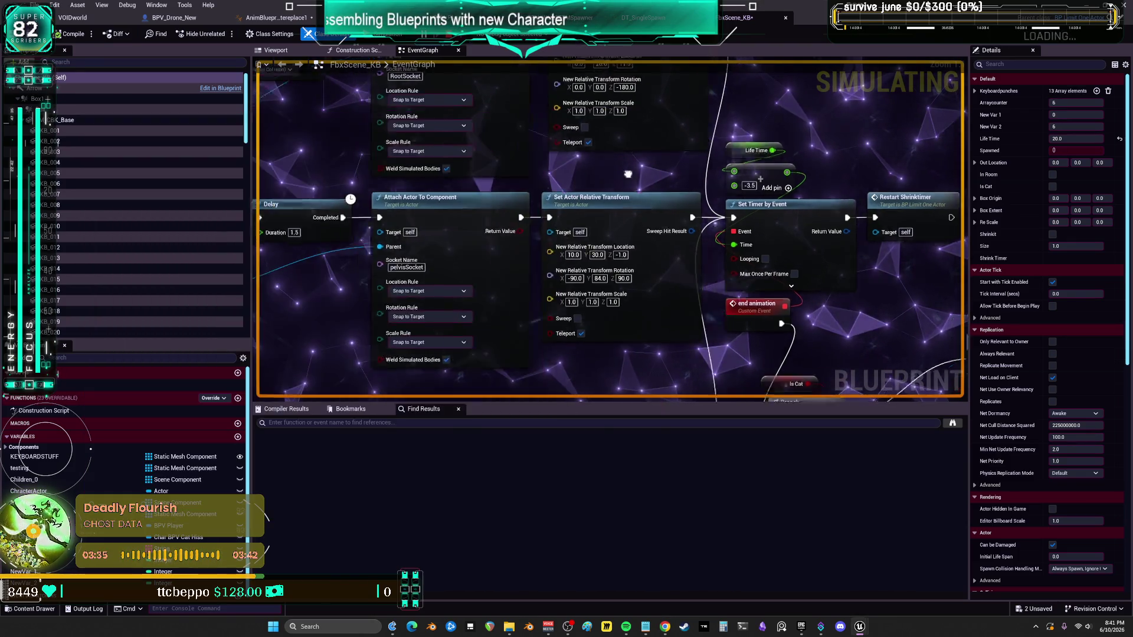
left_click(641, 233)
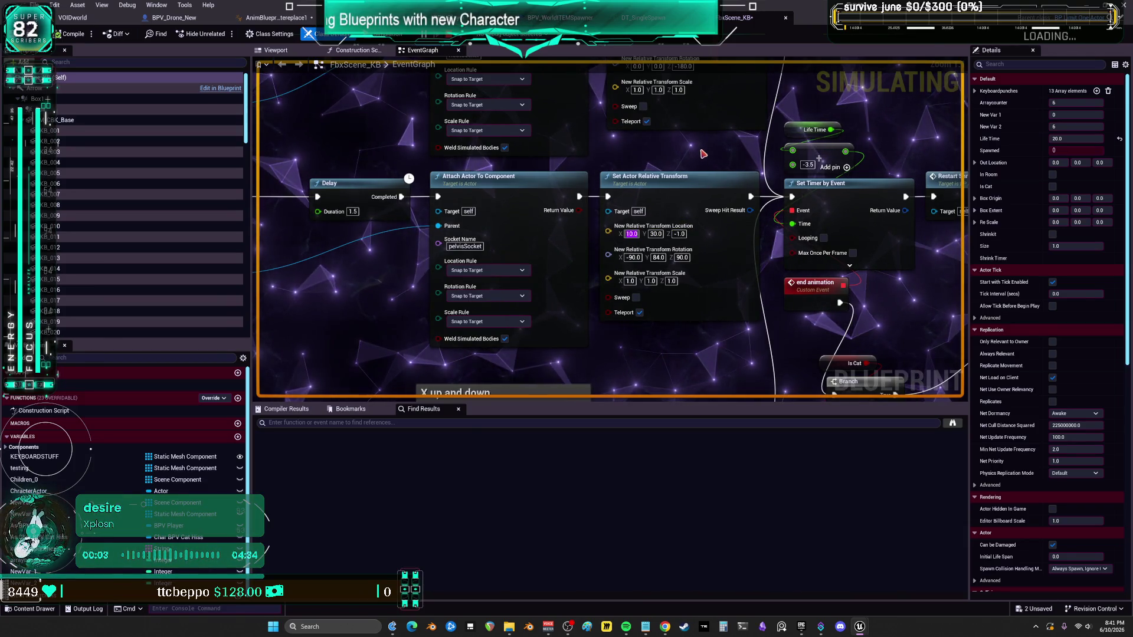
key("Tab")
type("40")
key("Return")
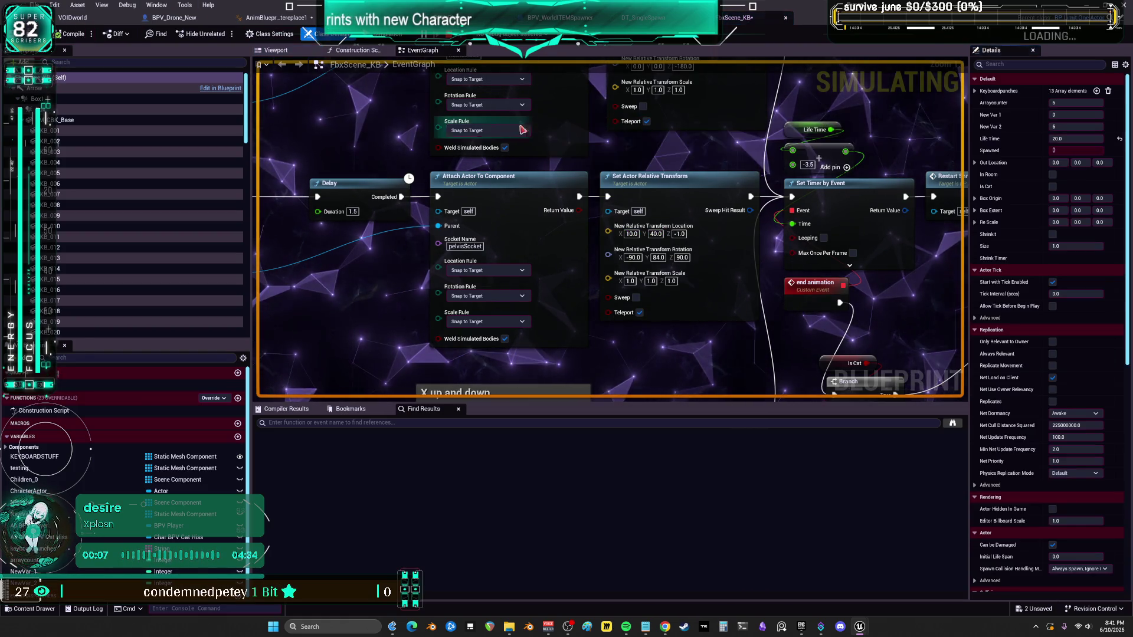
left_click(72, 17)
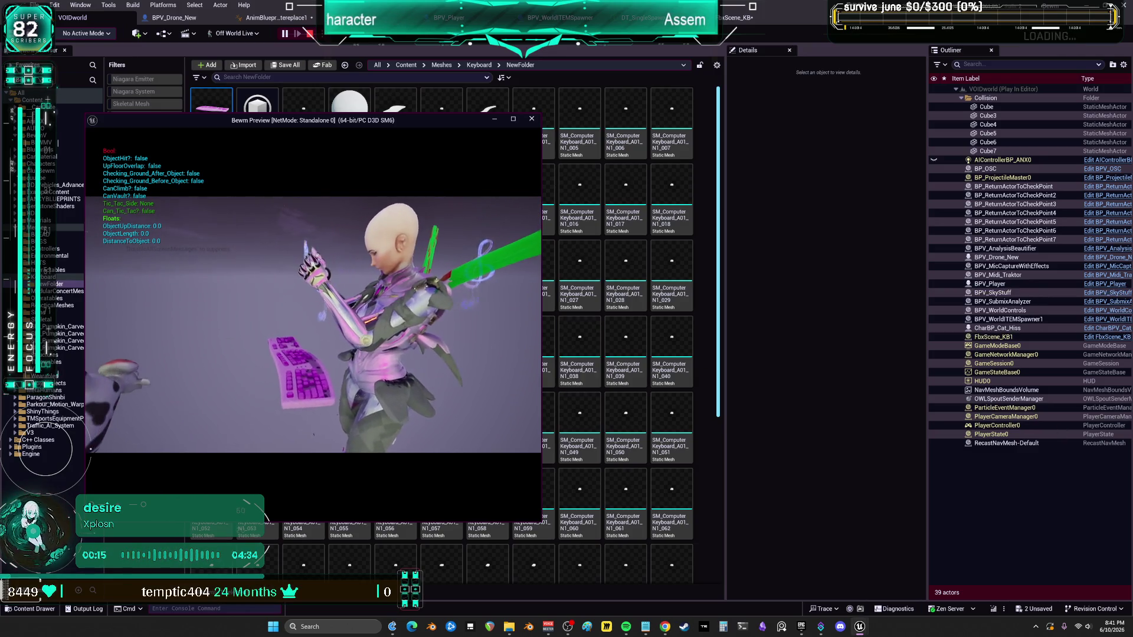
Step: Stop play, move FbxScene_KB to X 9, Y 34 in its blueprint, and play-test again
key("Escape")
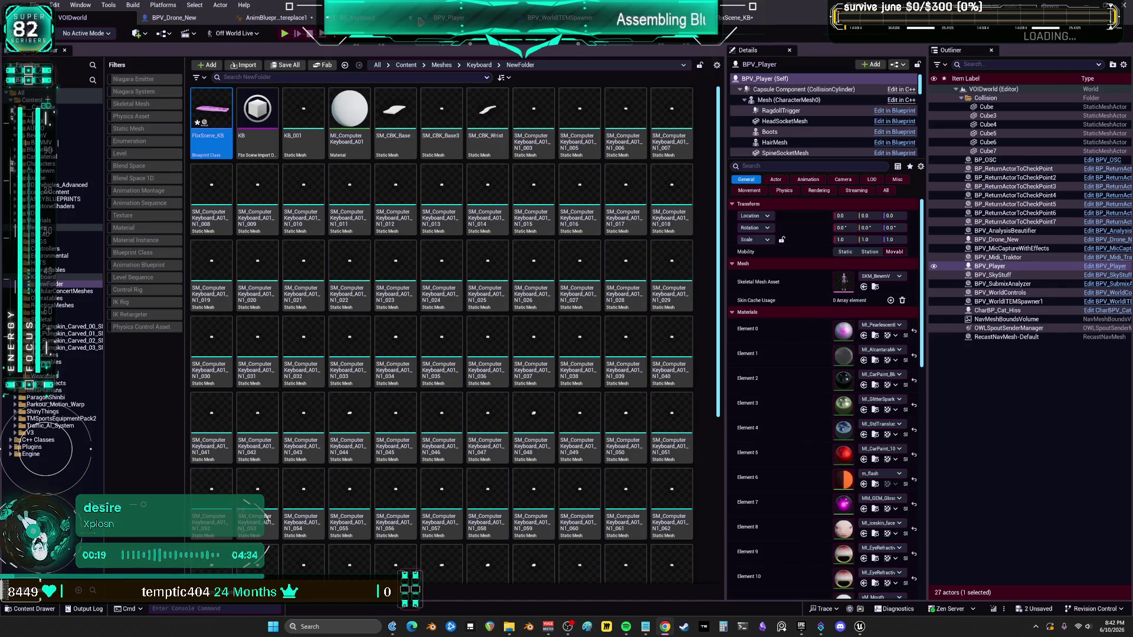
left_click(735, 17)
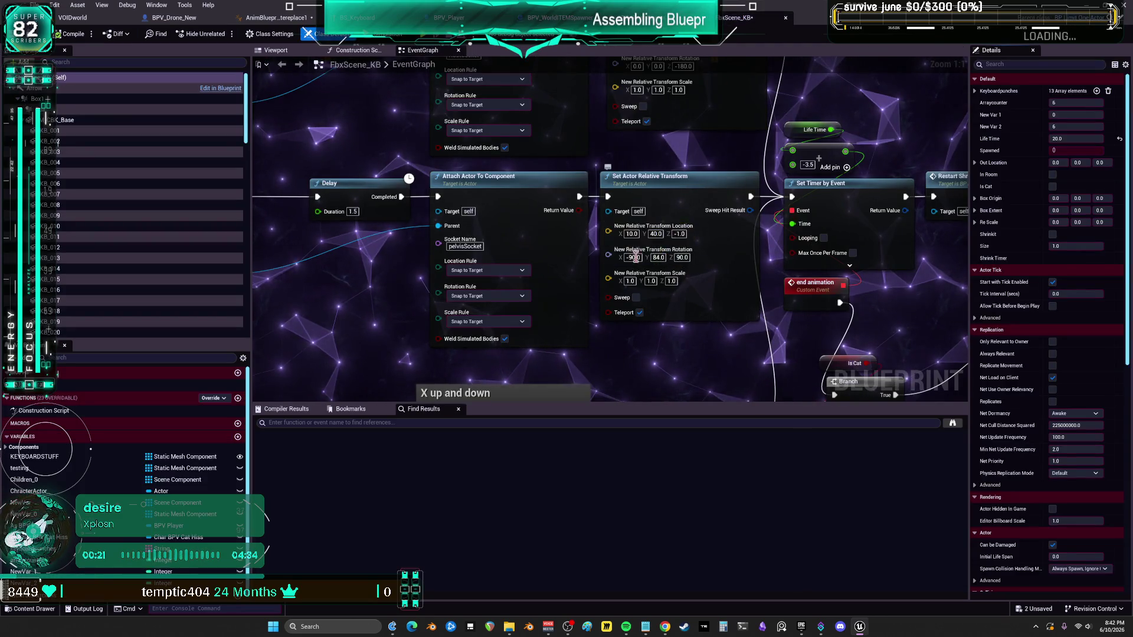
left_click(655, 233)
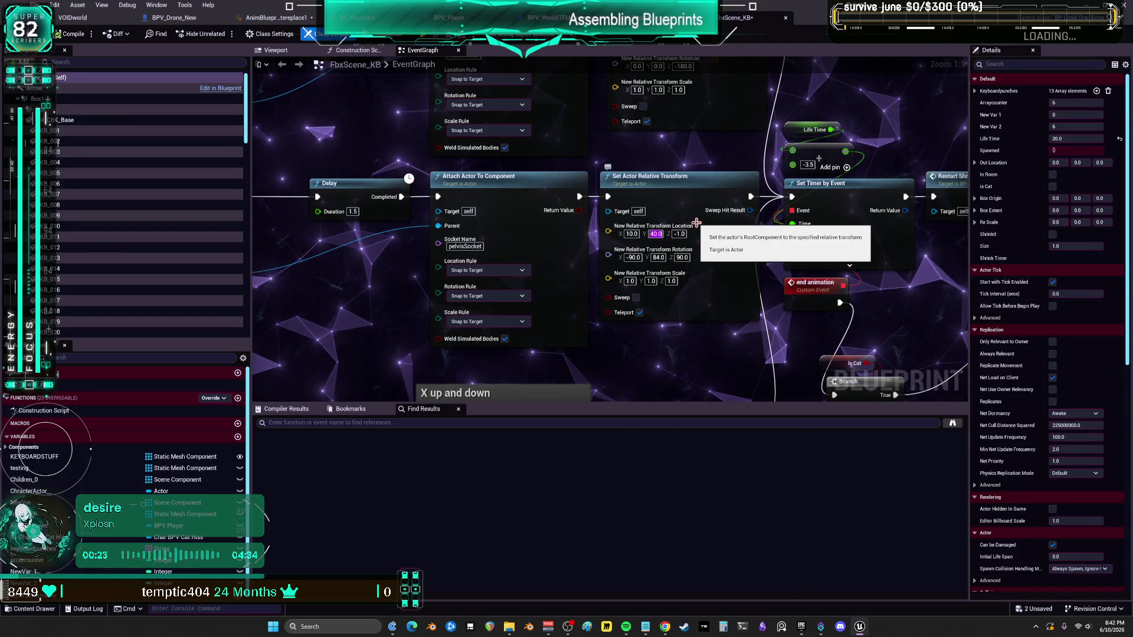
type("34")
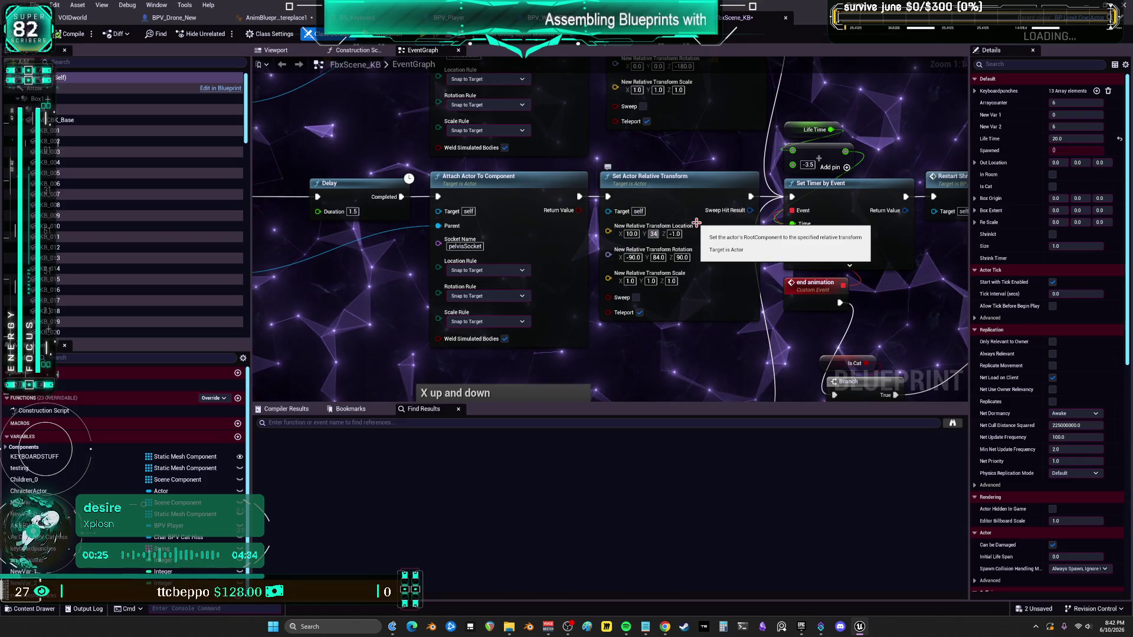
key("Return")
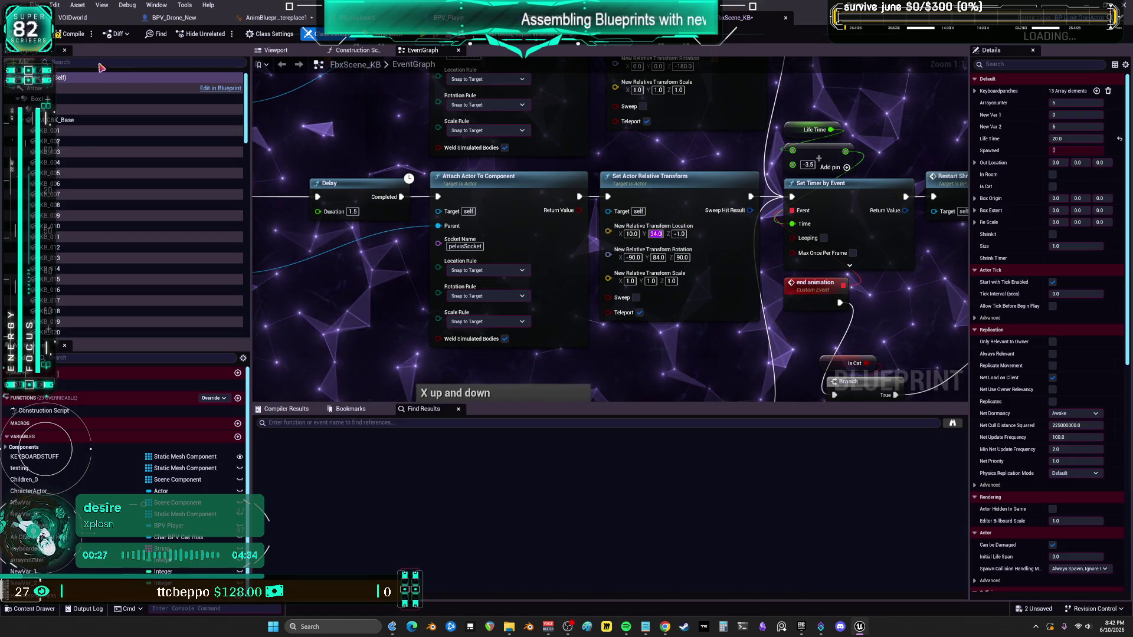
left_click(634, 234)
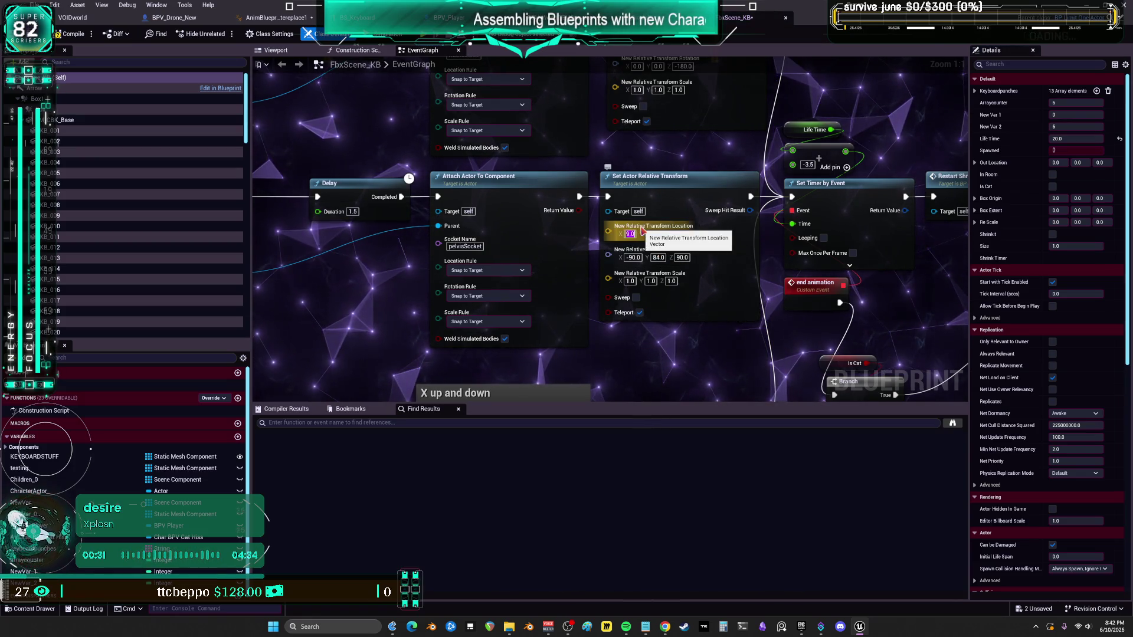
key("Return")
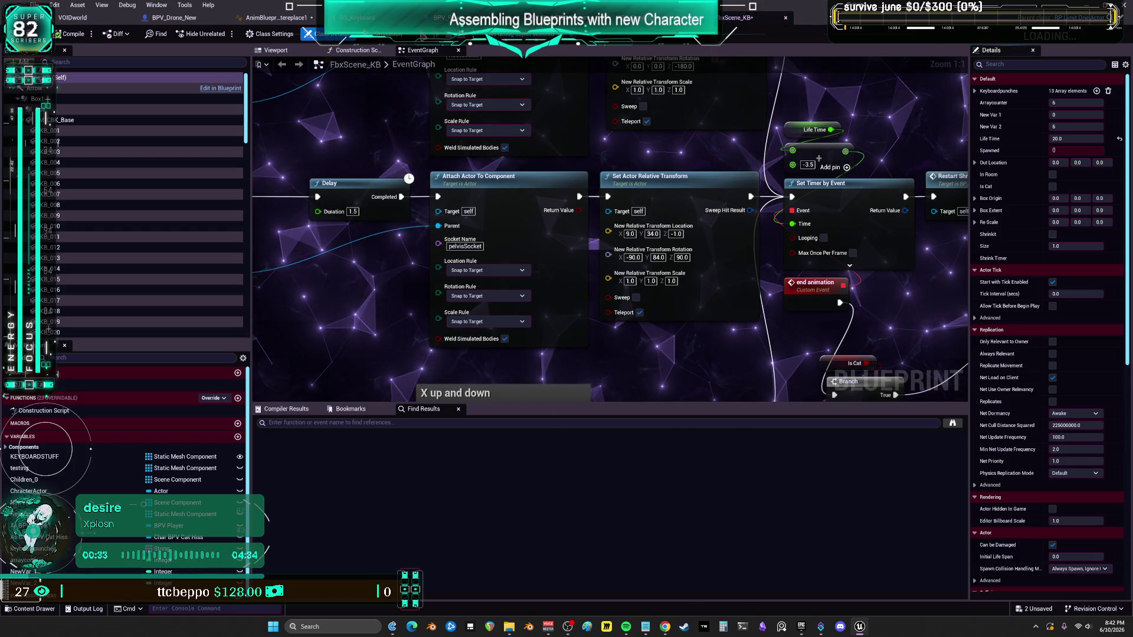
key("alt+p")
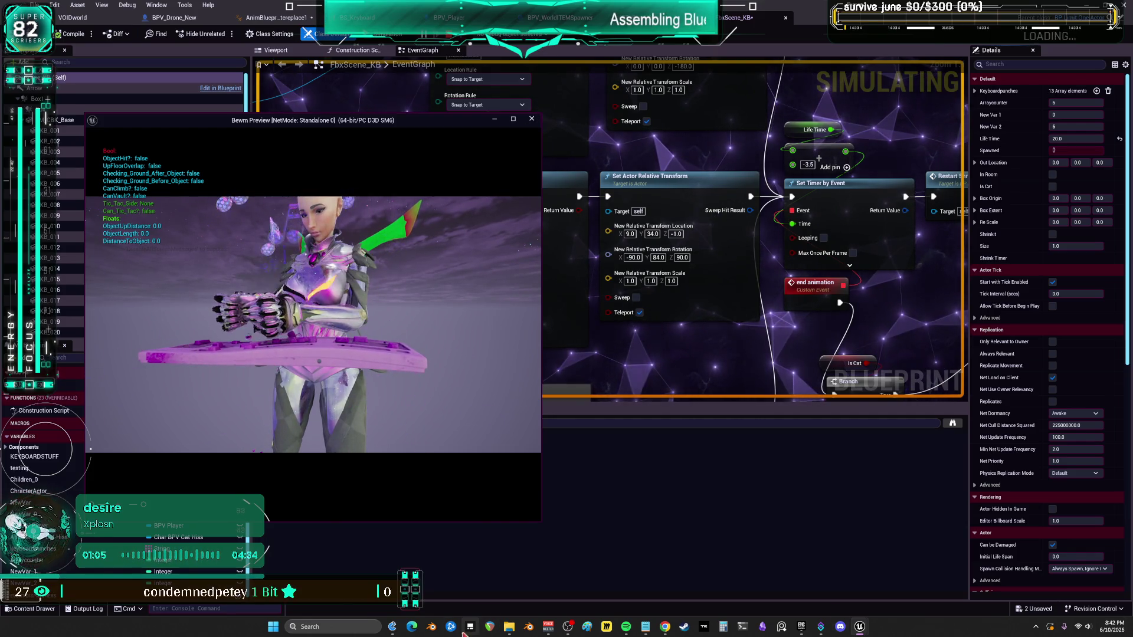
Step: Stop play, enter 10.5 for relative location X, and start another play session
key("Escape")
left_click(629, 233)
type("10.5")
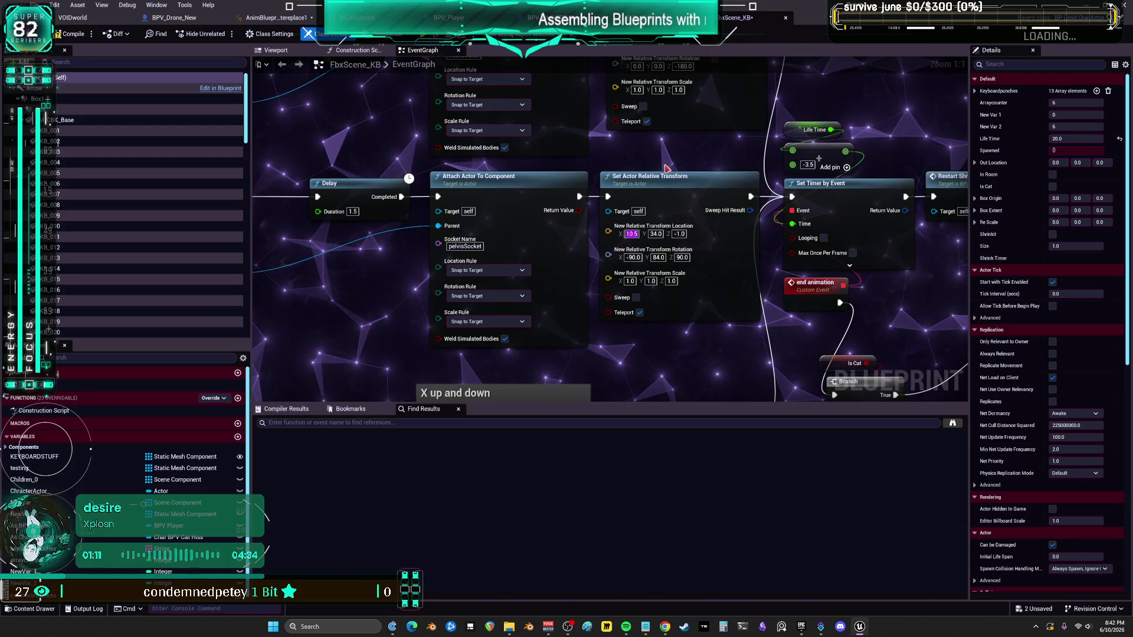
left_click(656, 257)
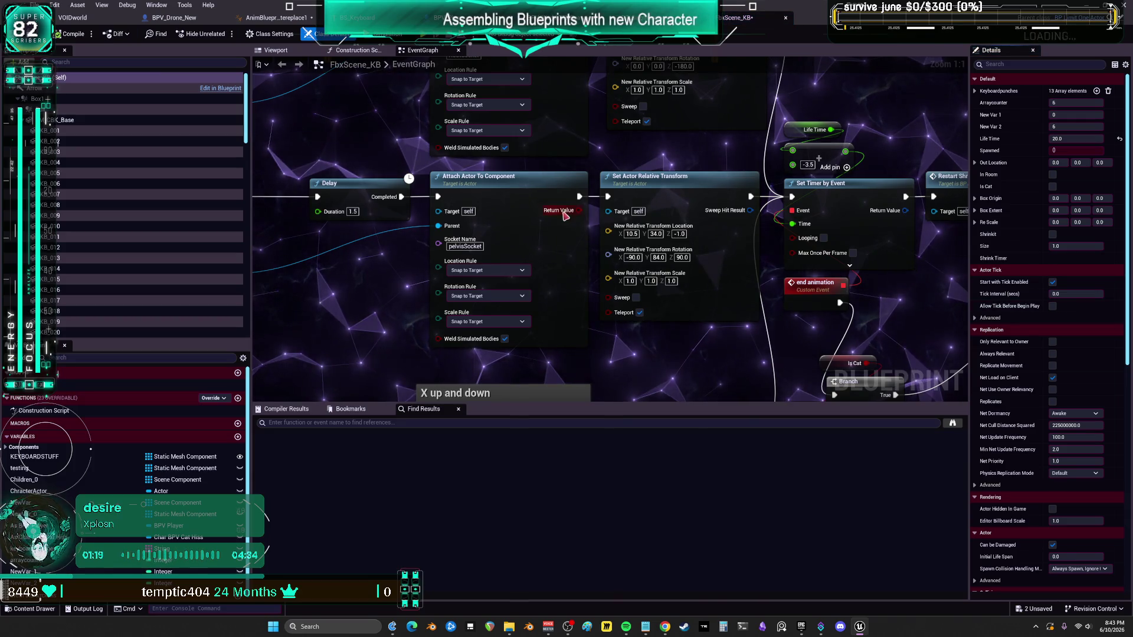
left_click(424, 34)
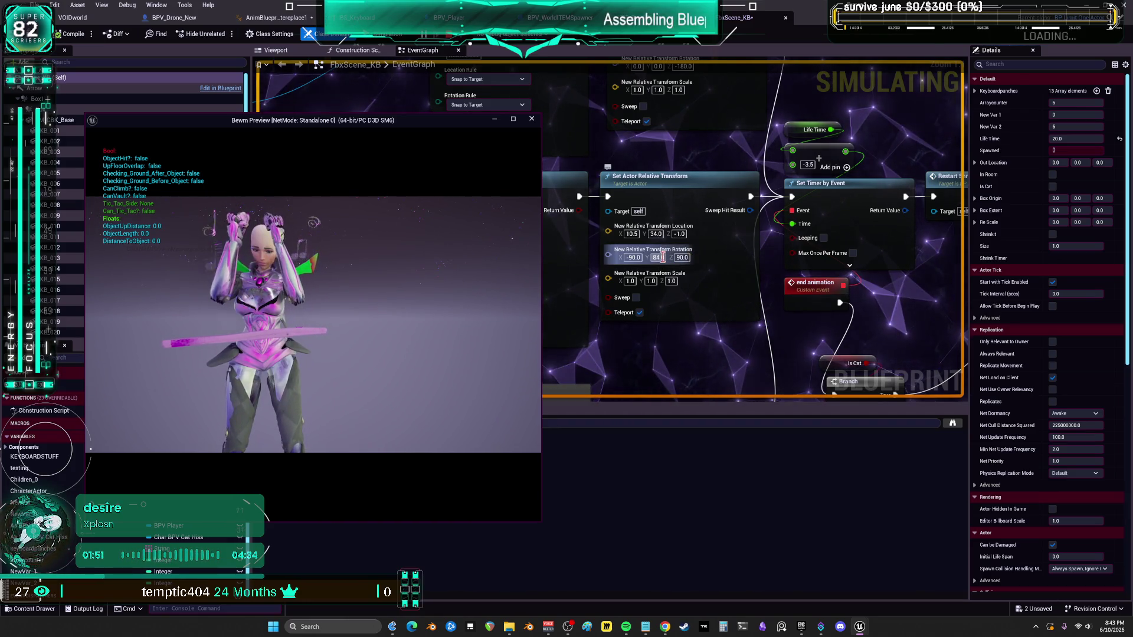
Step: Set the relative rotation Y to 89, compile the blueprint, and go back to VOIDworld
key("Escape")
mouse_move(656, 258)
left_mouse_down()
mouse_move(673, 259)
mouse_move(638, 234)
left_mouse_up()
key("Return")
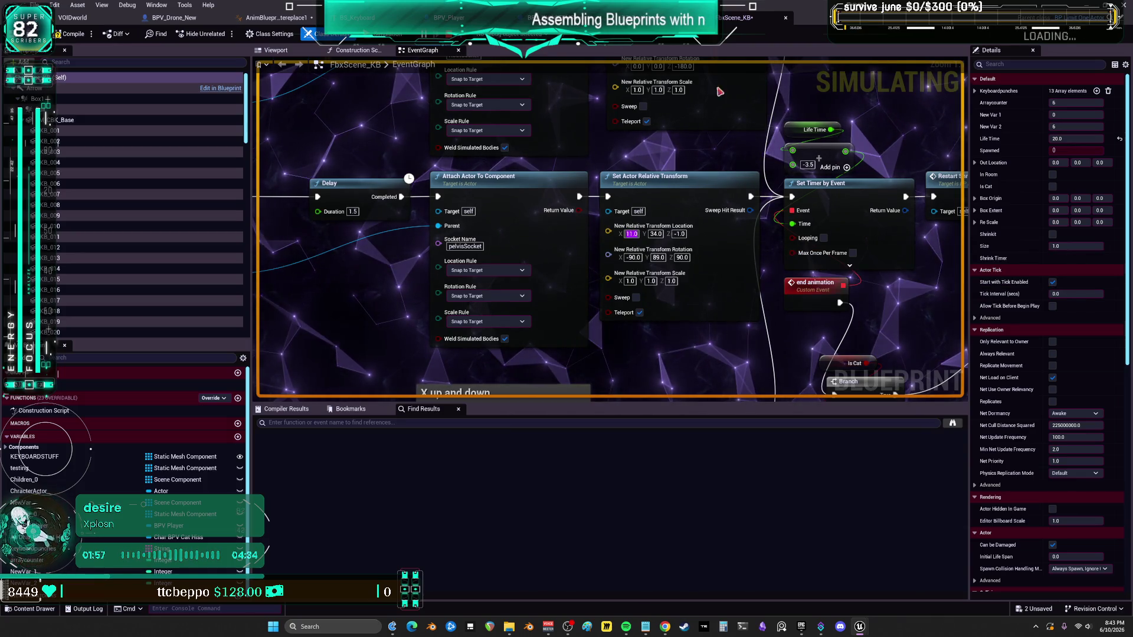
left_click(73, 34)
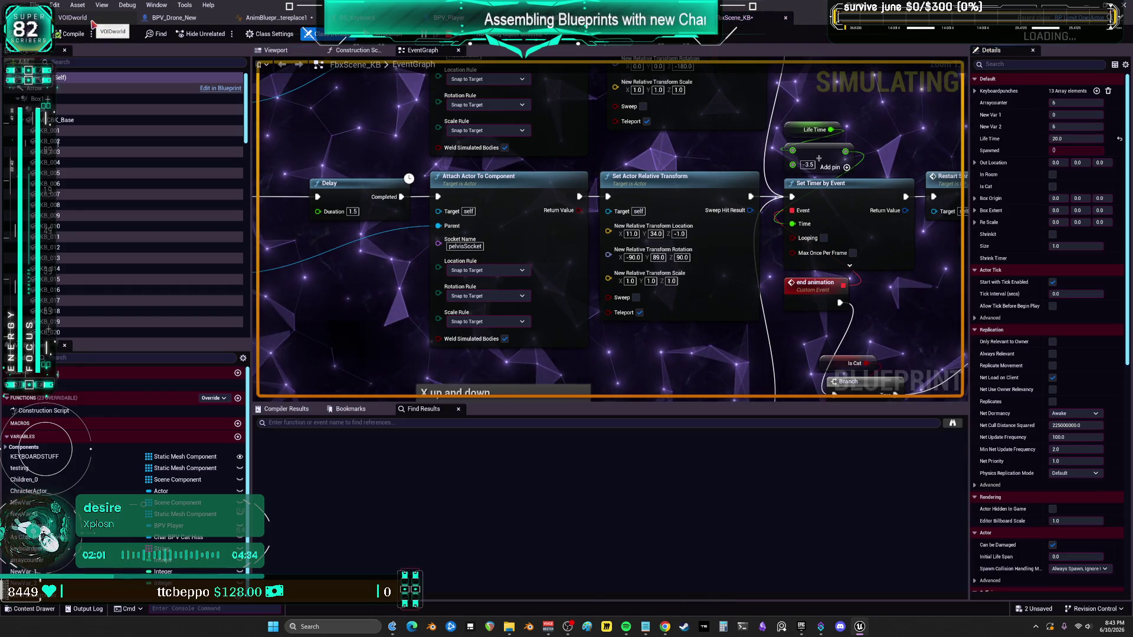
left_click(62, 20)
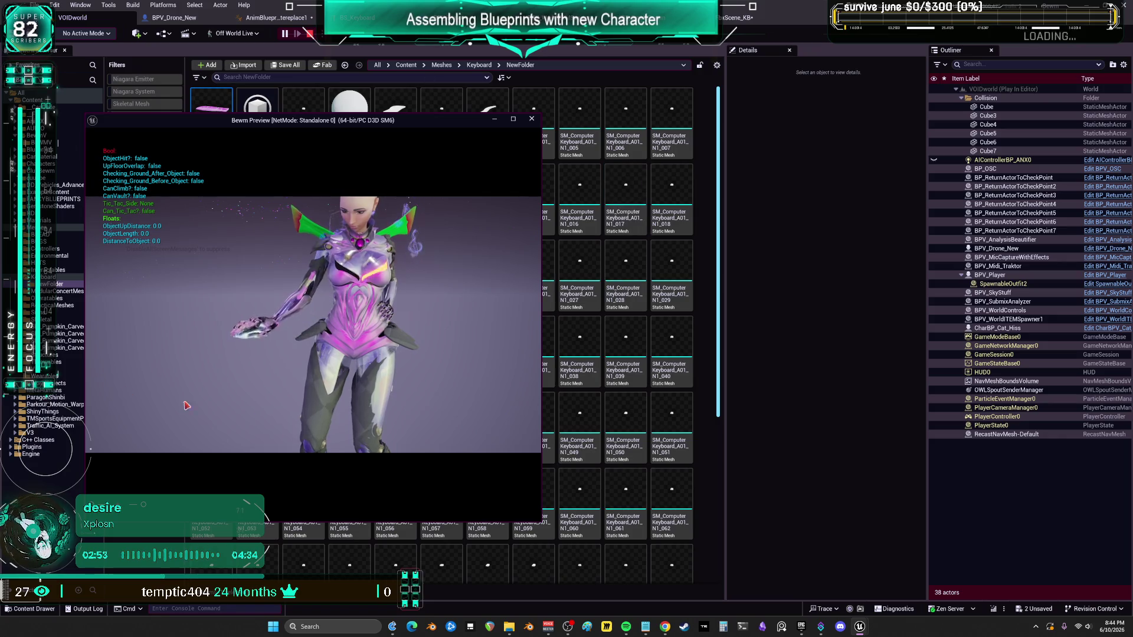
Step: Stop the game preview and save all unsaved packages
mouse_move(637, 294)
left_click(532, 119)
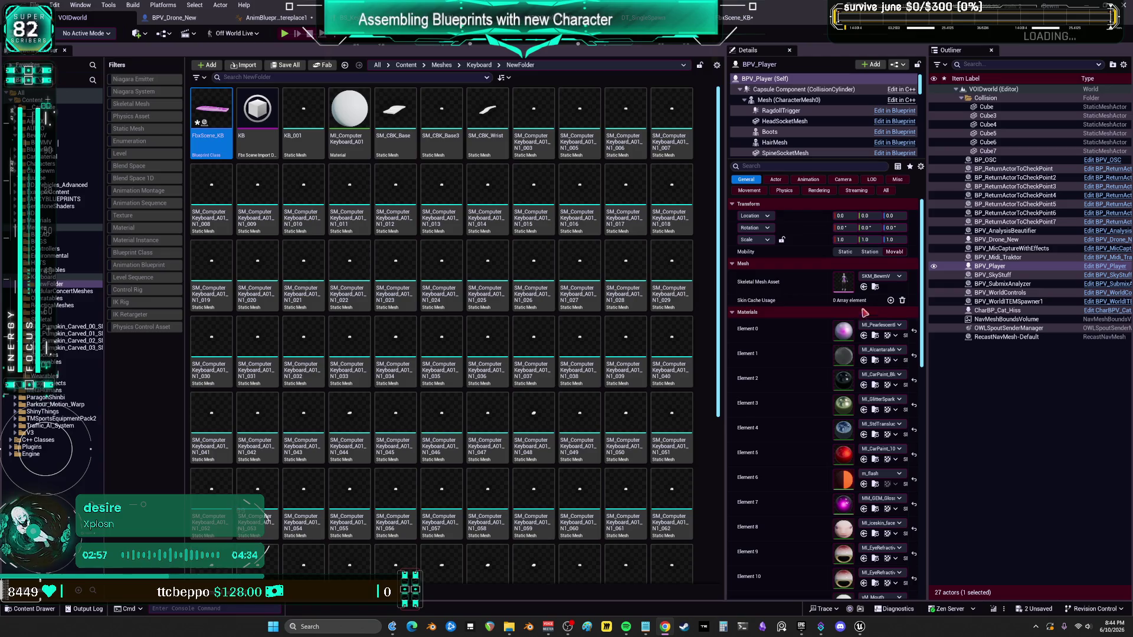
left_click(35, 4)
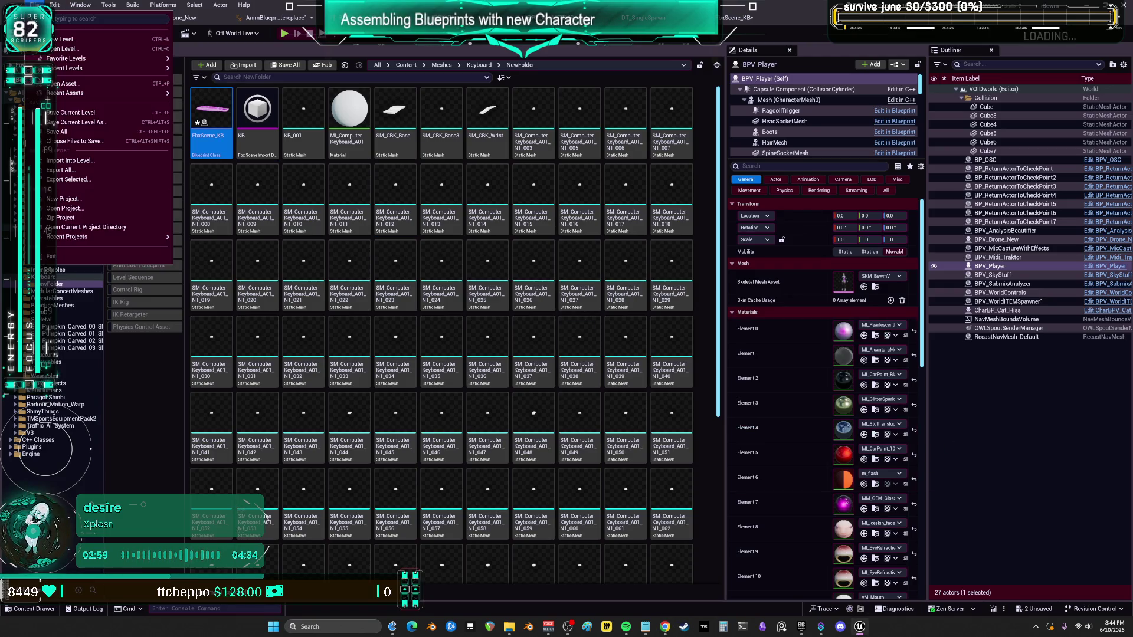
left_click(58, 132)
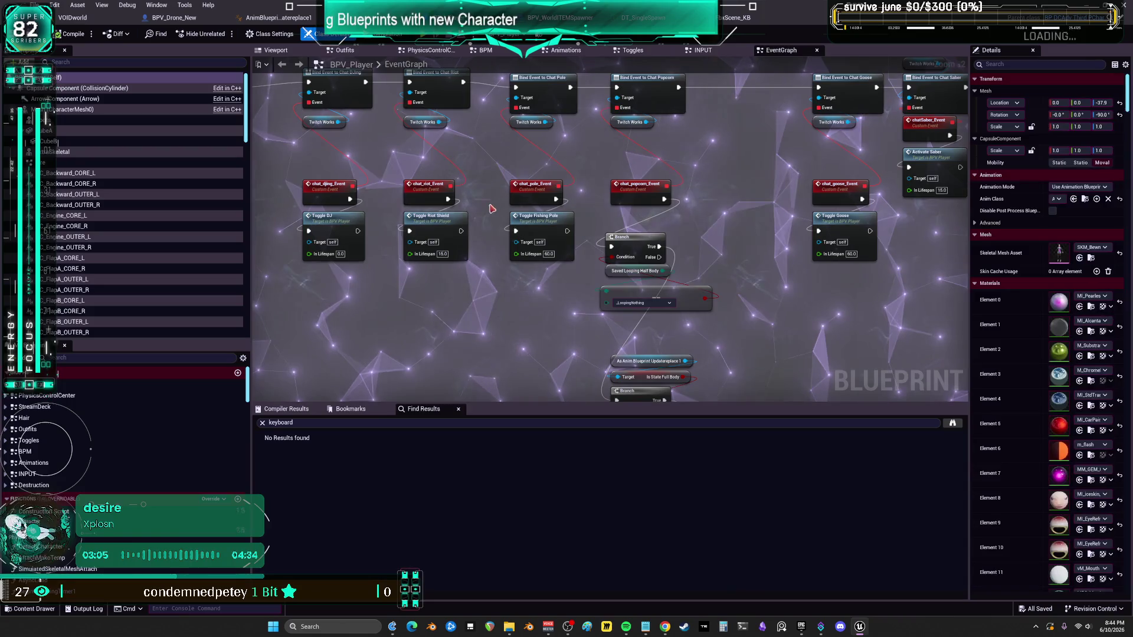
Step: Open BPV_Player's event graph and rearrange its two Set Timer by Function Name nodes
left_click(1104, 266)
mouse_move(667, 206)
left_mouse_down()
mouse_move(661, 149)
mouse_move(576, 16)
left_mouse_up()
left_click_drag(815, 333, 537, 256)
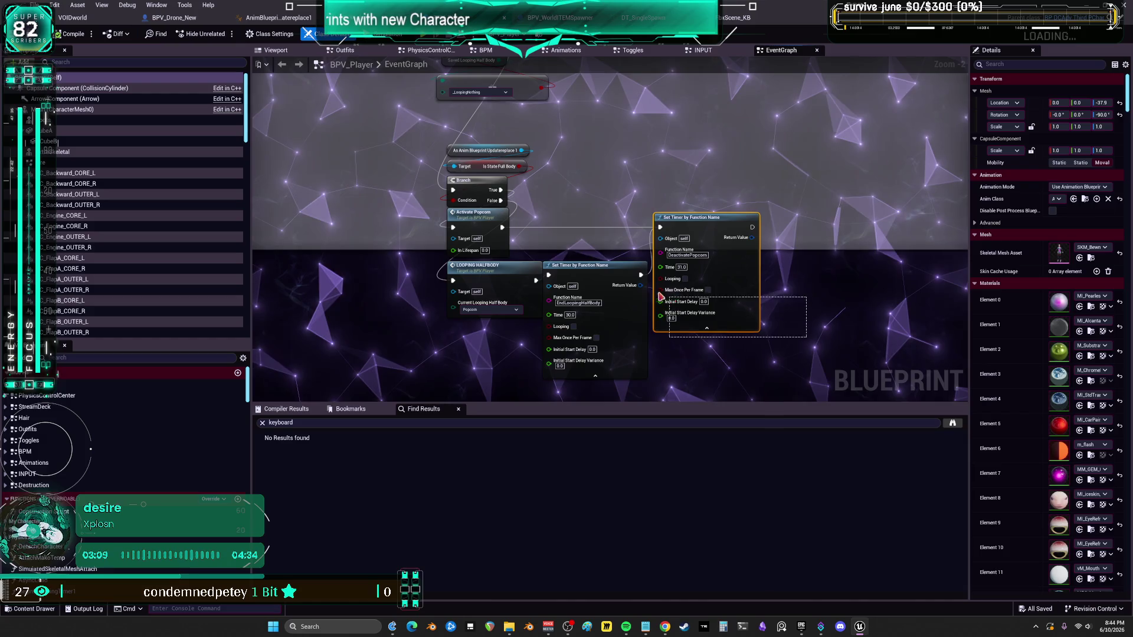
left_click_drag(709, 217, 724, 217)
mouse_move(816, 332)
left_mouse_down()
mouse_move(774, 301)
mouse_move(757, 544)
left_mouse_up()
left_click_drag(790, 264, 229, 244)
left_click_drag(670, 236, 584, 190)
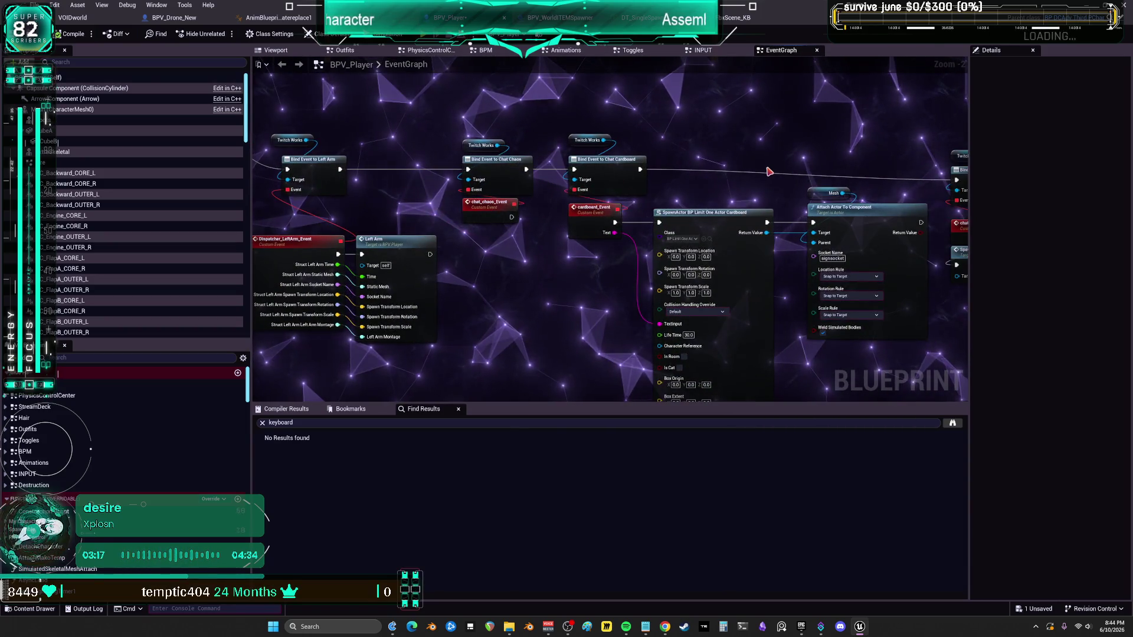
Step: Review the Delay, Is Valid and SpawnActor nodes, then open the BP_Bottle Blueprint
scroll(769, 171, "down", 4)
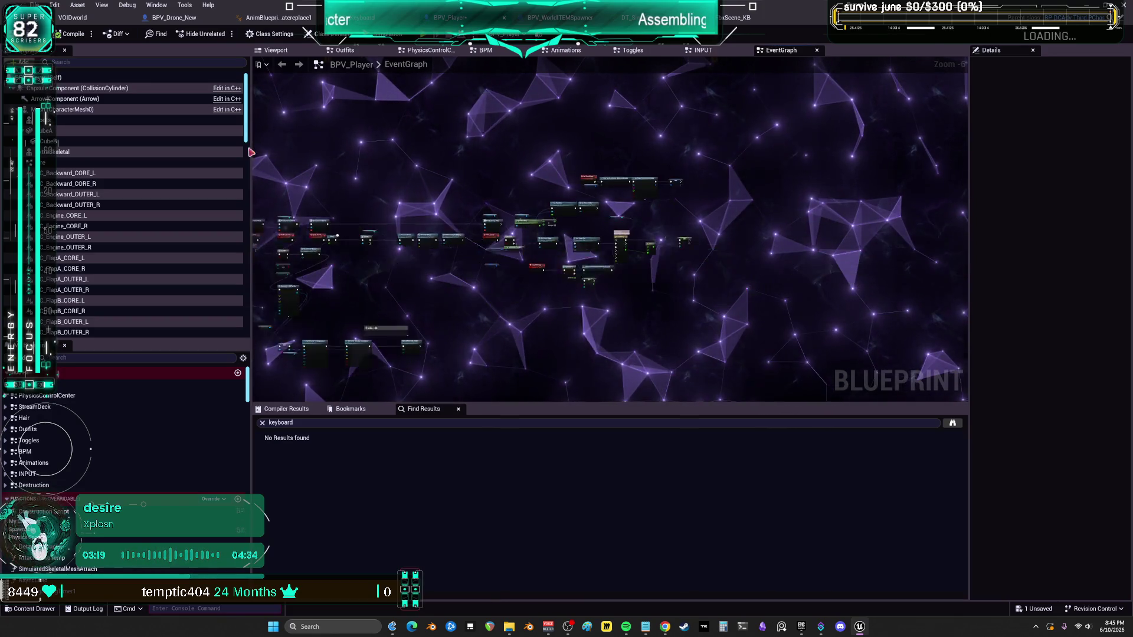
scroll(512, 183, "up", 2)
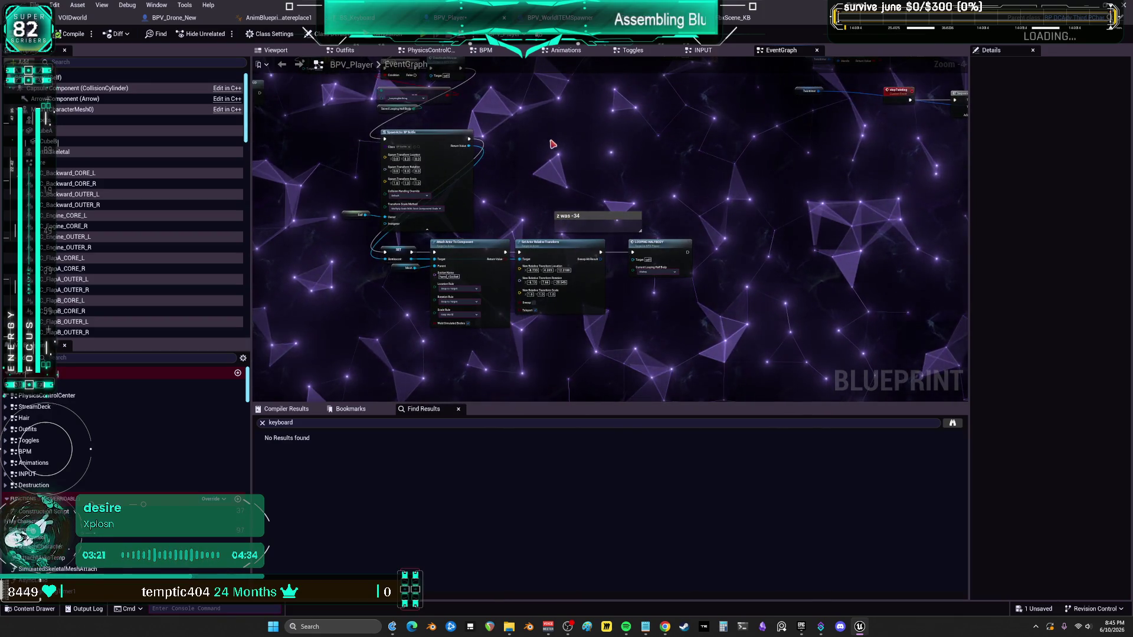
left_click_drag(551, 148, 586, 285)
scroll(577, 260, "up", 2)
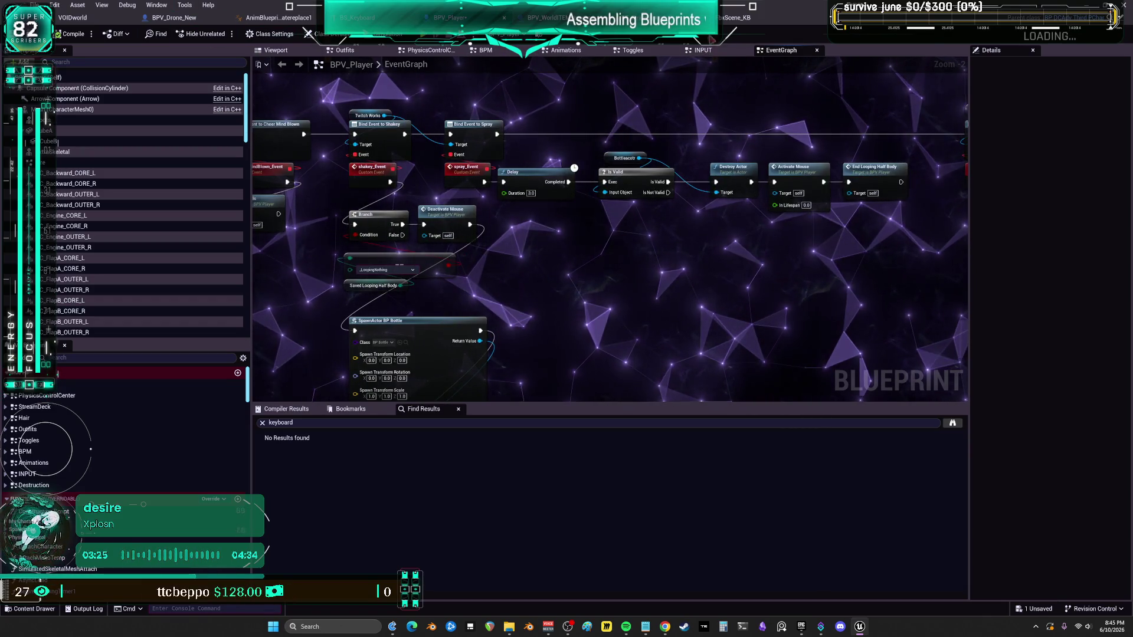
mouse_move(581, 166)
left_mouse_down()
mouse_move(549, 144)
mouse_move(559, 245)
mouse_move(549, 167)
mouse_move(523, 165)
left_mouse_up()
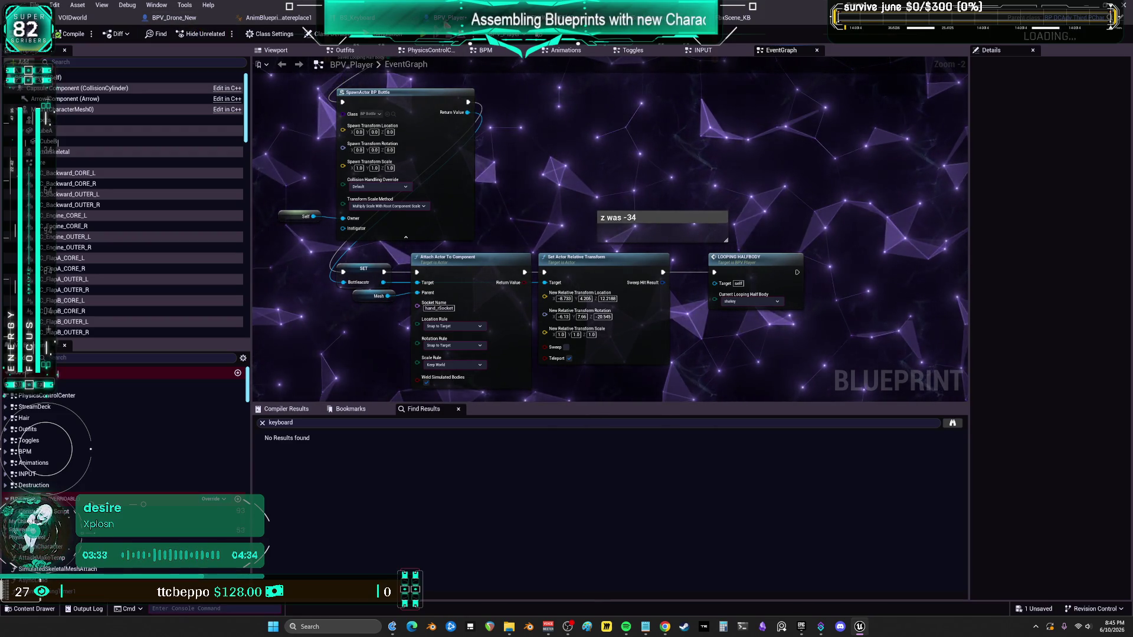
left_click(393, 114)
double_click(355, 115)
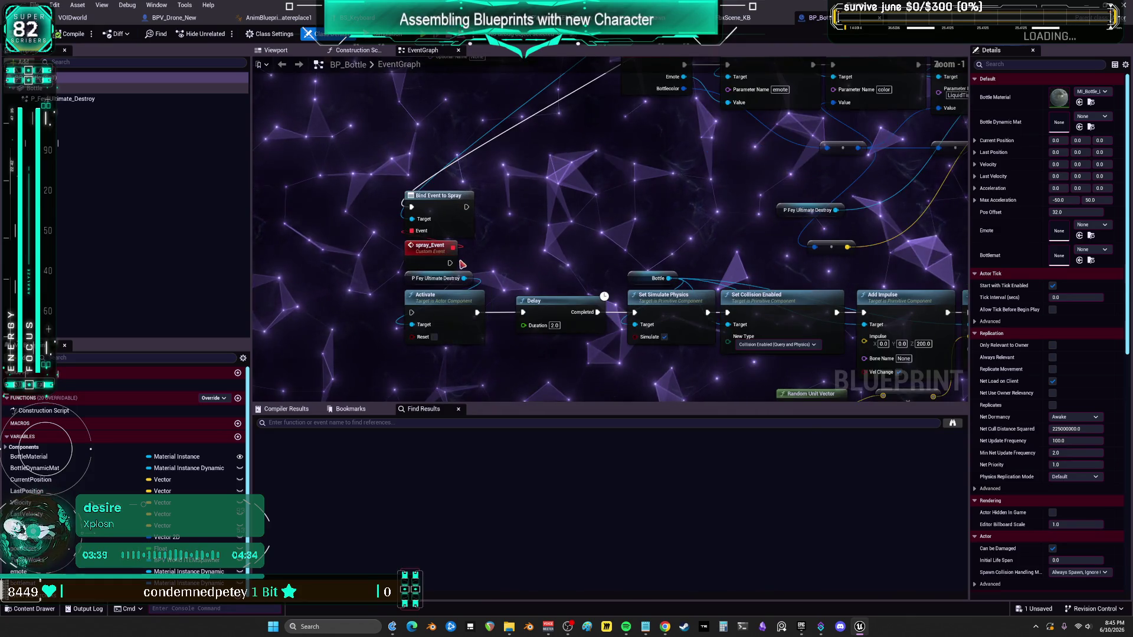
Step: Review BP_Bottle's dynamic material, impulse, Cast To BPV_Player and velocity calculation nodes
scroll(595, 238, "up", 2)
left_click_drag(595, 239, 555, 465)
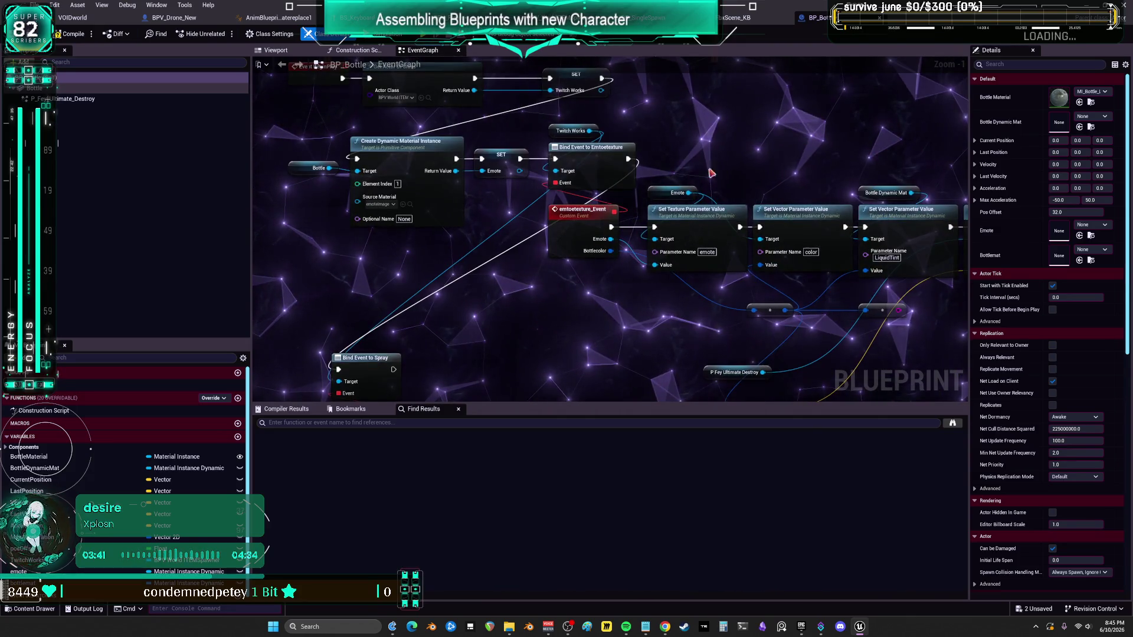
left_click_drag(744, 260, 546, 102)
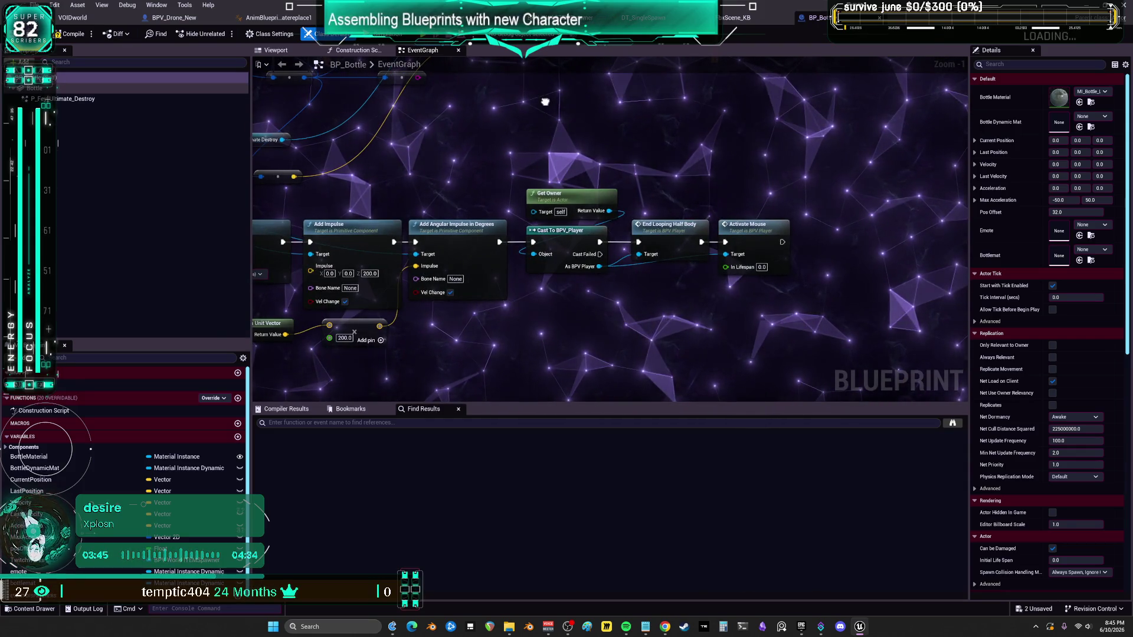
scroll(747, 310, "down", 3)
left_click_drag(747, 310, 635, 428)
scroll(638, 263, "up", 3)
left_click_drag(639, 264, 632, 253)
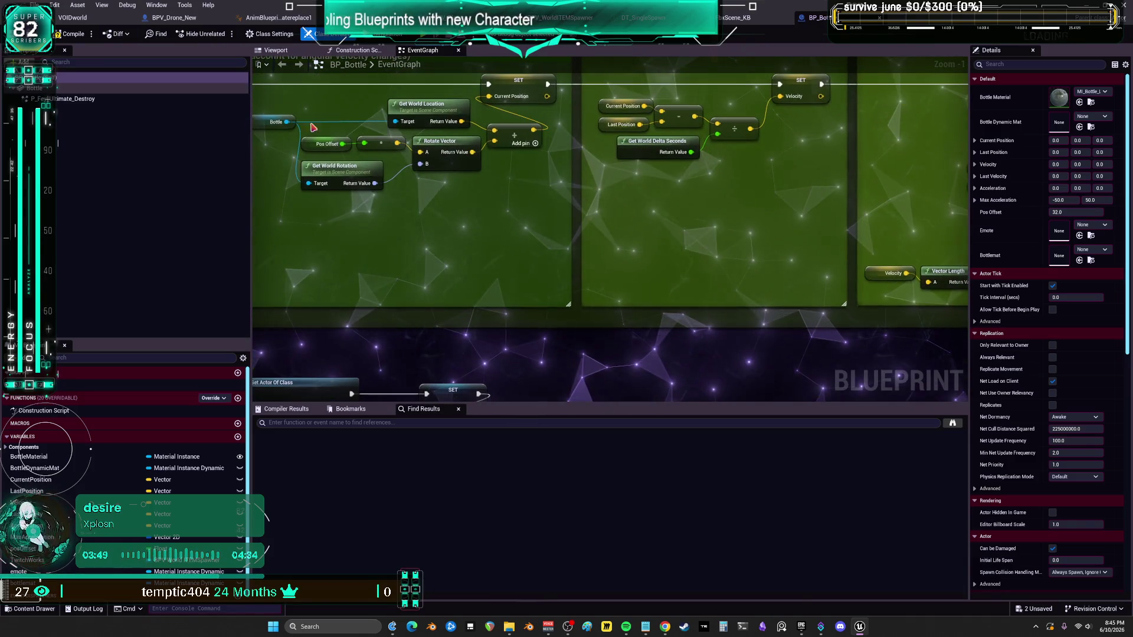
Step: Save all modified packages and launch the Bewm play preview
left_click(34, 4)
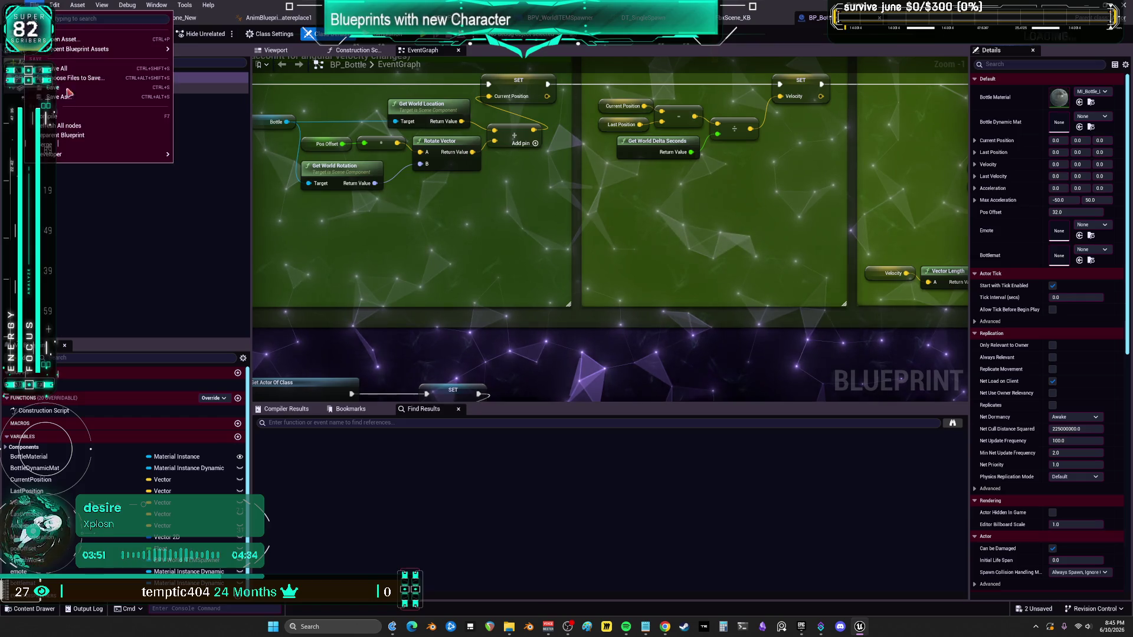
left_click(83, 69)
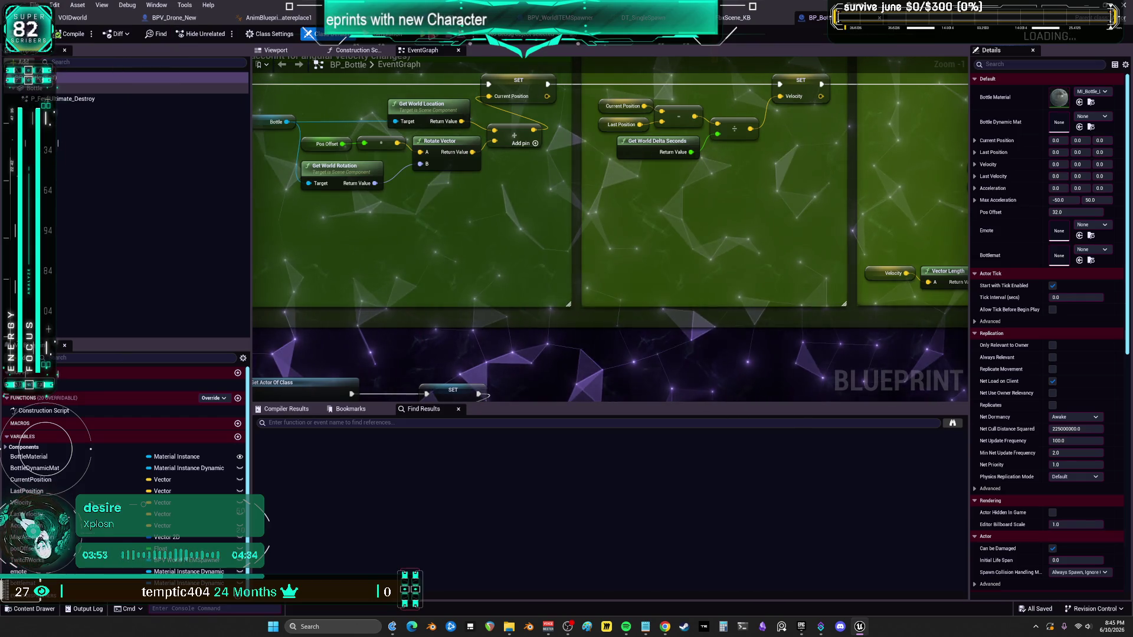
left_click(425, 36)
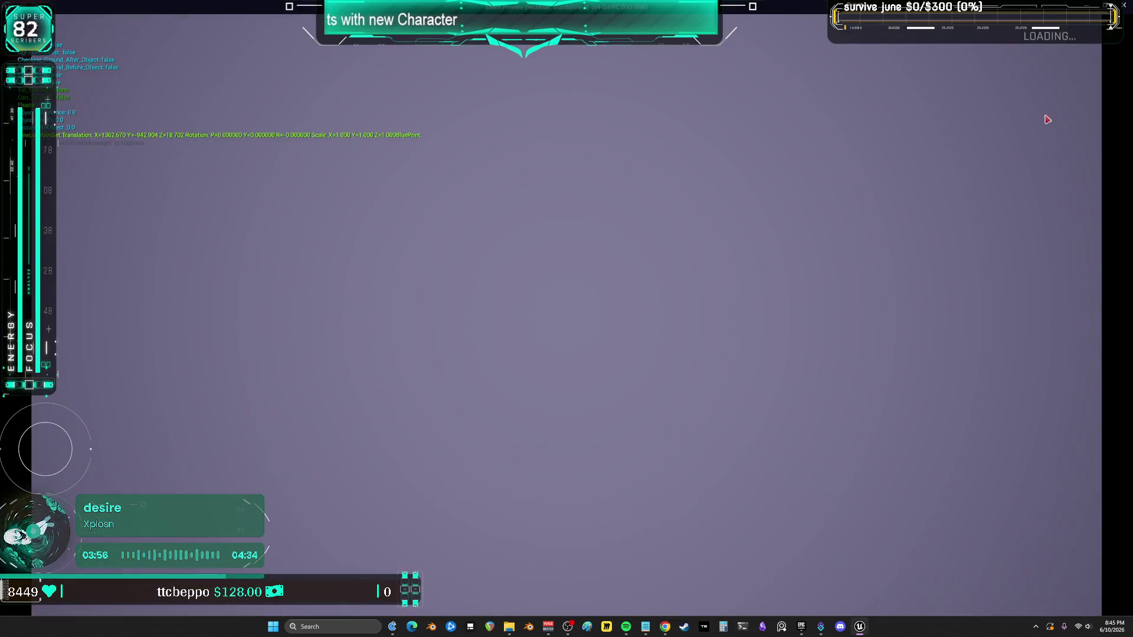
Step: Maximize the Bewm Preview window to watch the character, then end the session
left_click(512, 118)
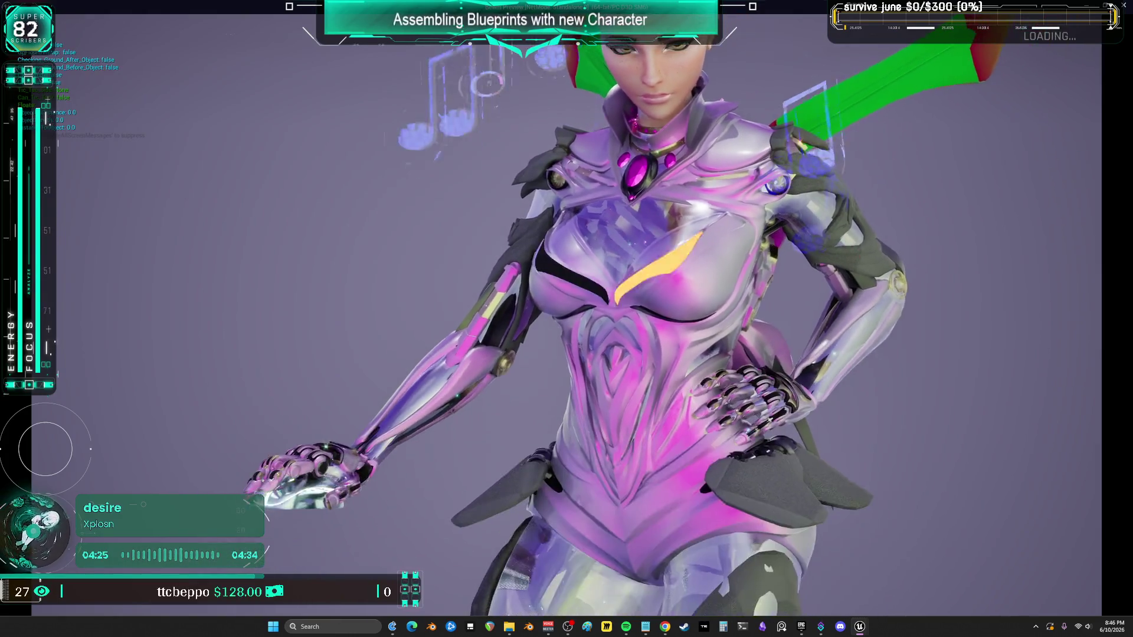
key("Escape")
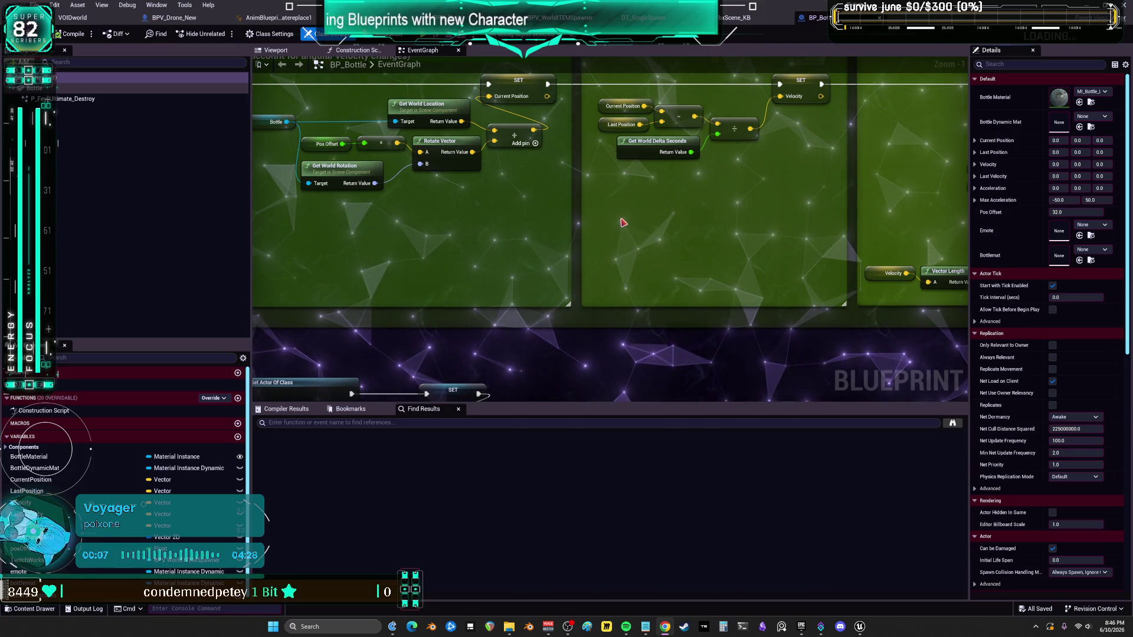
Step: Zoom out over the FbxScene_KB event graph, then move to the animation blueprint's keyboardSmash state
left_click(735, 17)
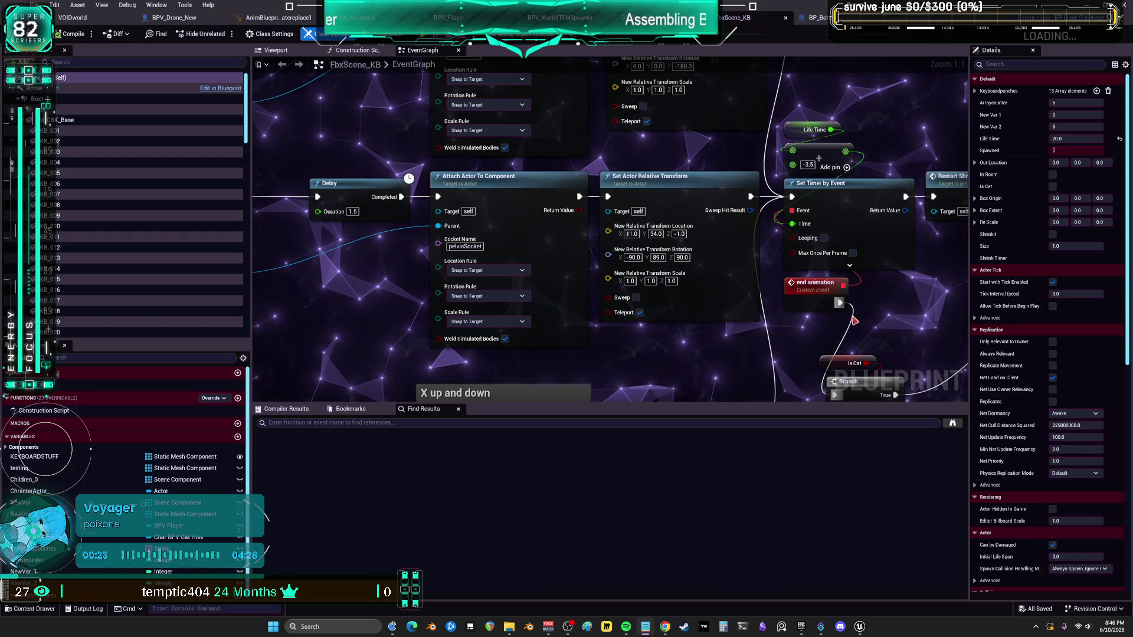
scroll(452, 253, "down", 4)
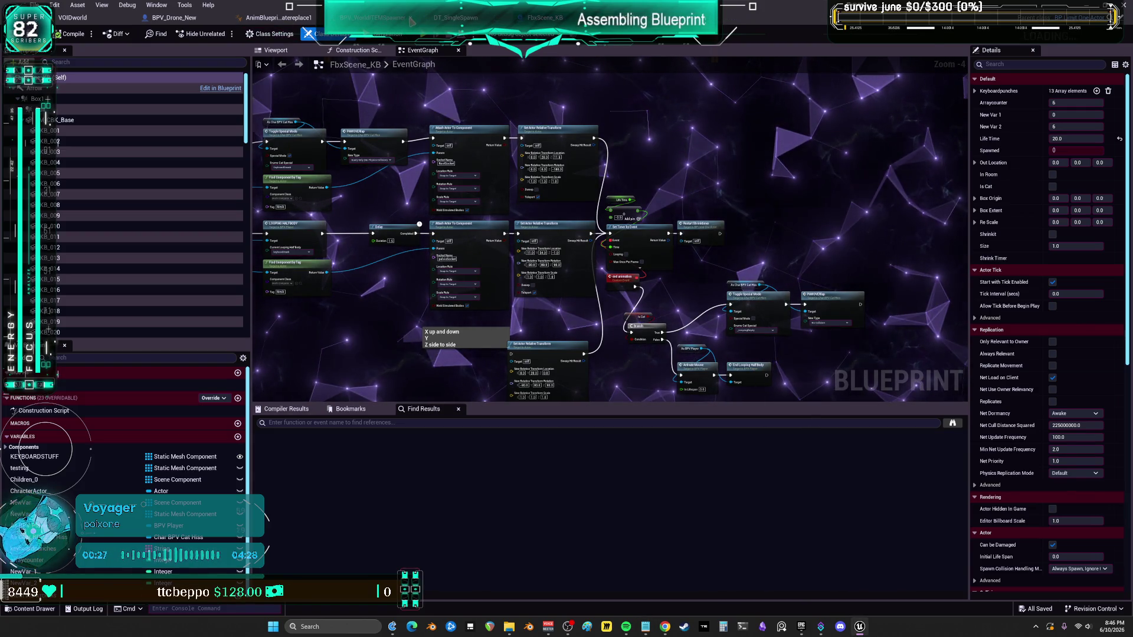
left_click(277, 18)
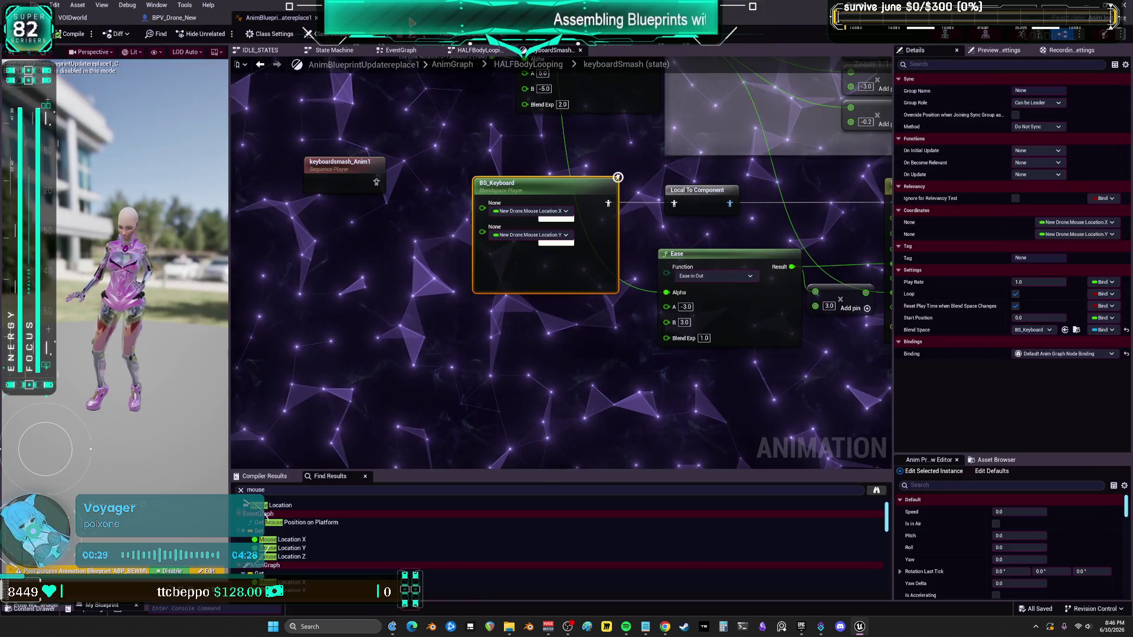
Step: Box-select and delete a group of nodes in the keyboardSmash state graph
scroll(322, 368, "down", 4)
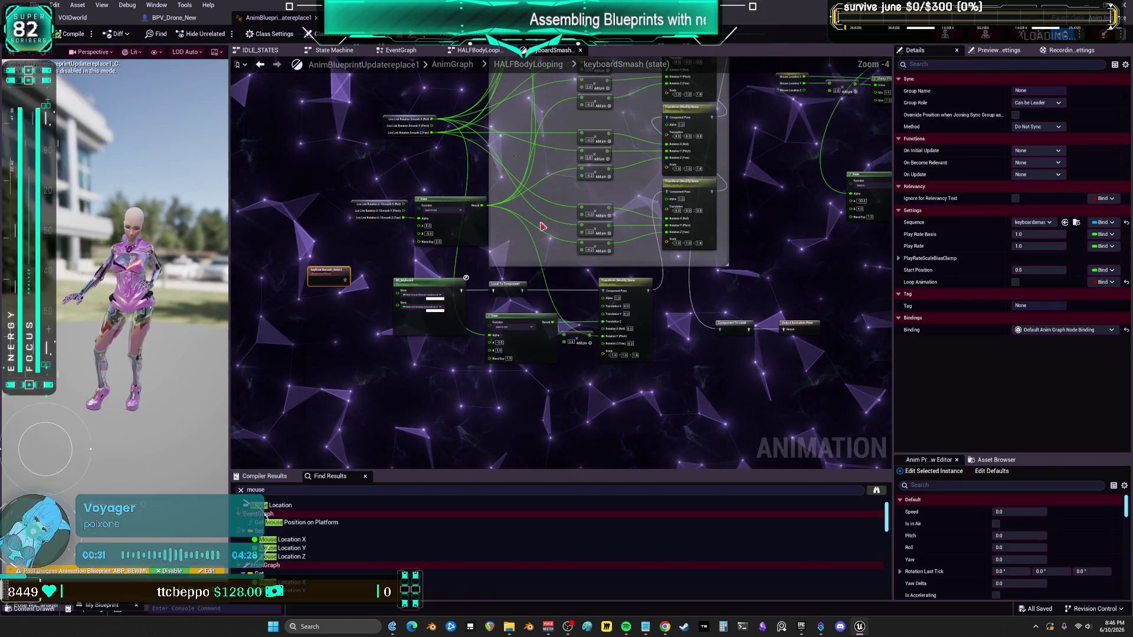
left_click(787, 159)
scroll(787, 158, "down", 4)
left_click_drag(774, 348, 549, 142)
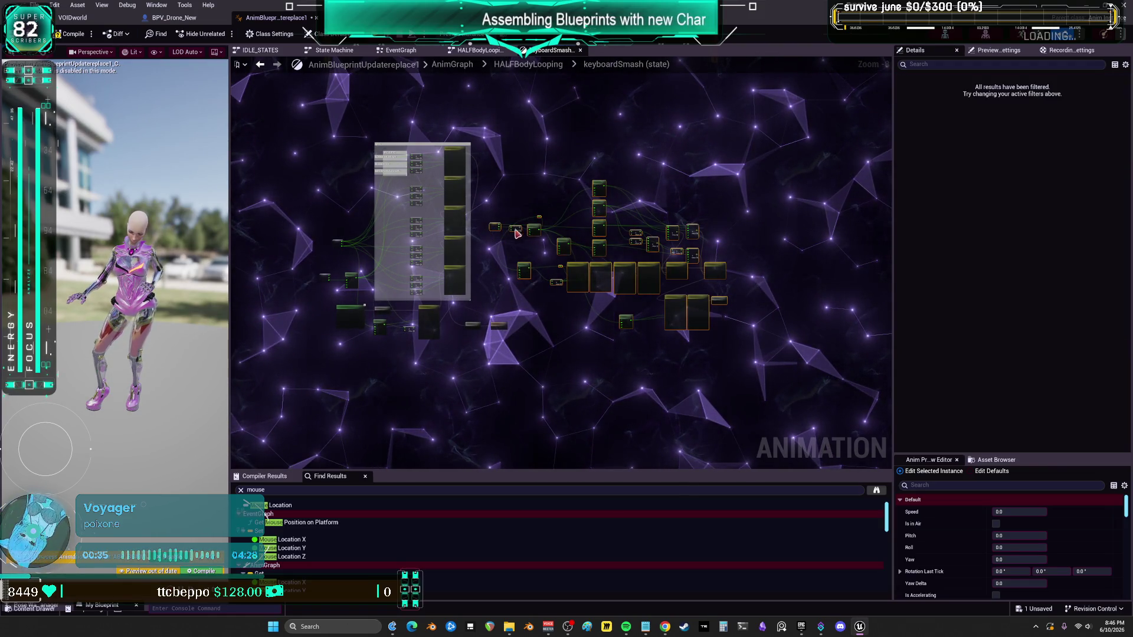
key("Delete")
scroll(505, 219, "up", 4)
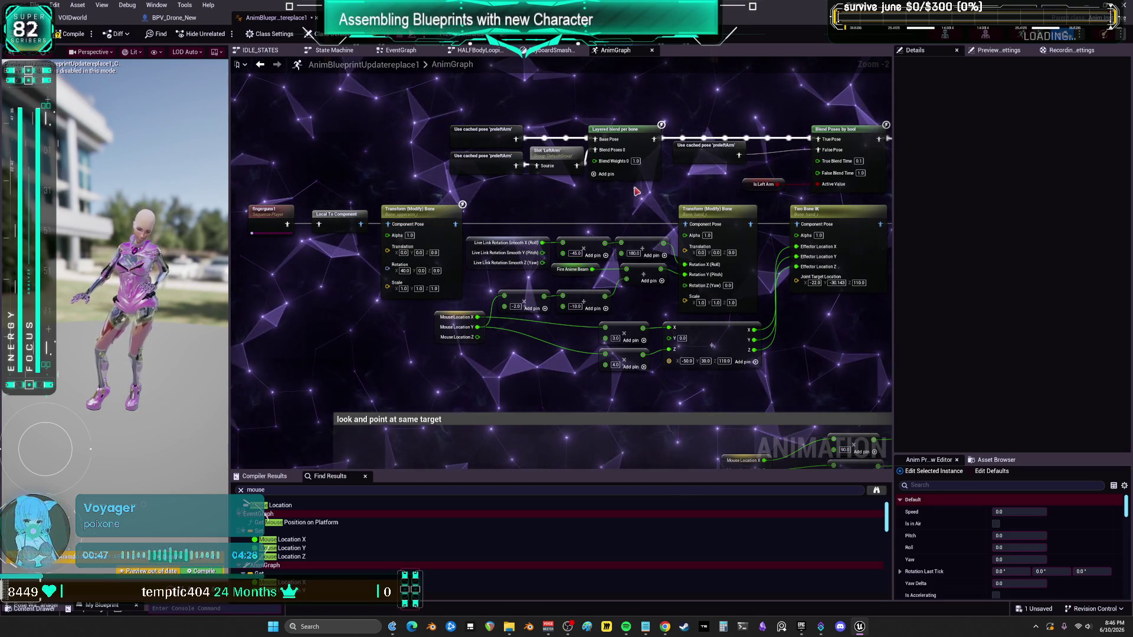
scroll(648, 193, "down", 1)
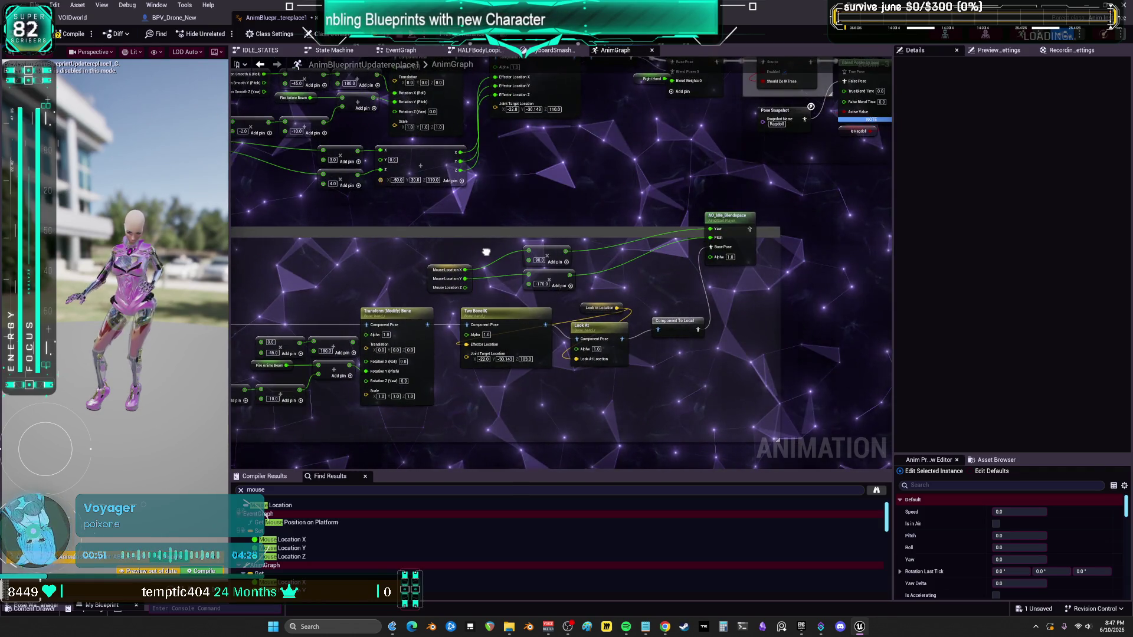
left_click_drag(737, 224, 746, 251)
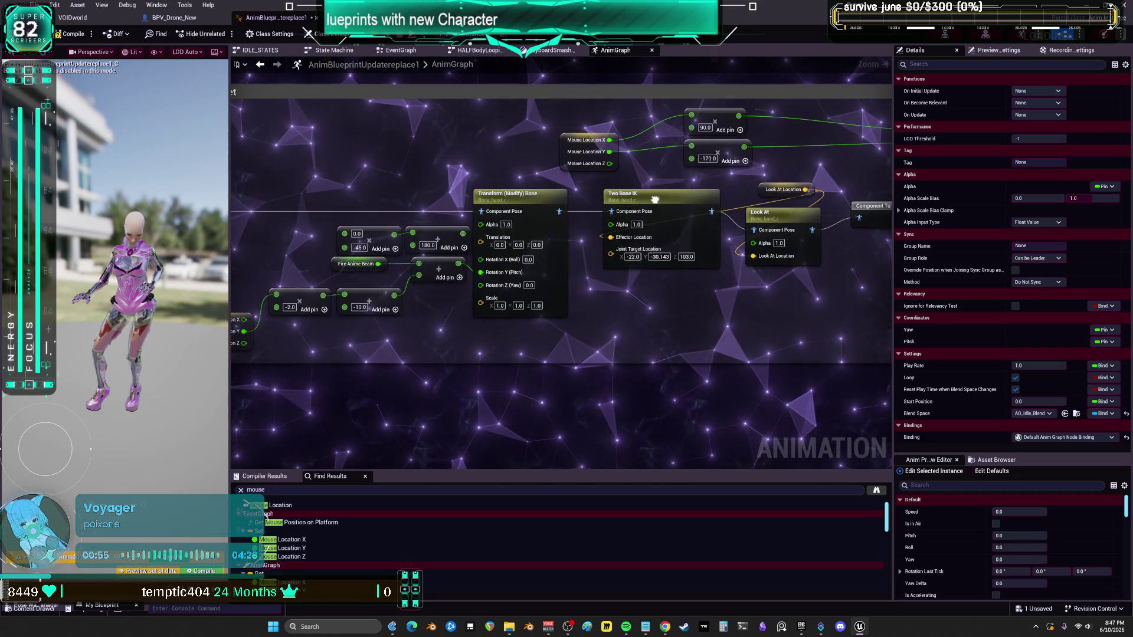
left_click_drag(890, 189, 551, 223)
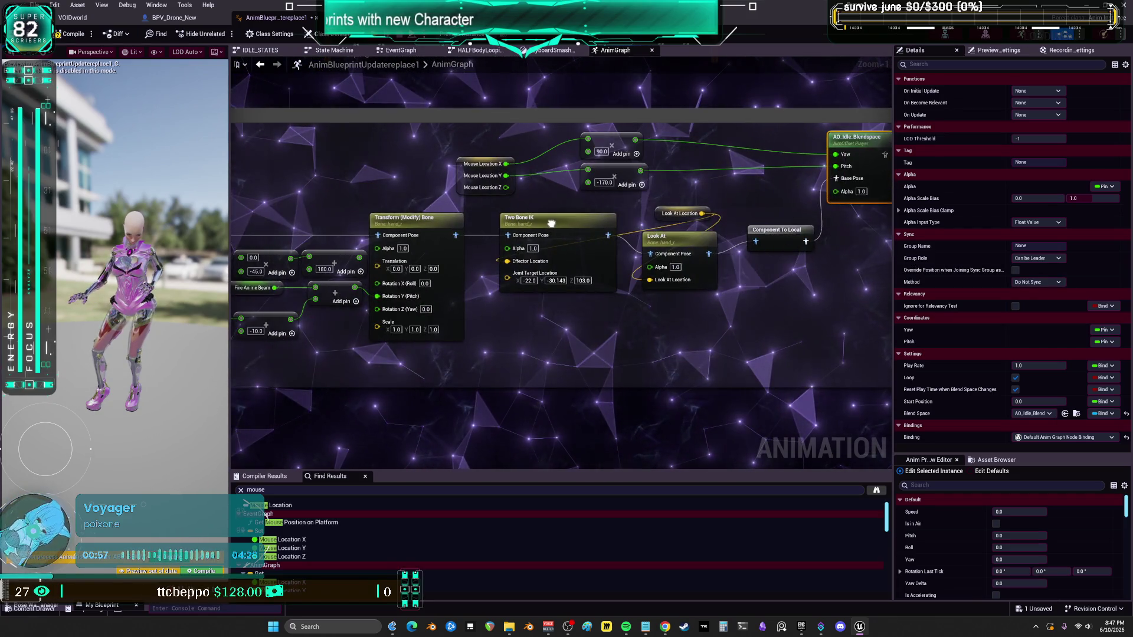
mouse_move(613, 193)
left_mouse_down()
mouse_move(594, 319)
mouse_move(605, 308)
left_mouse_up()
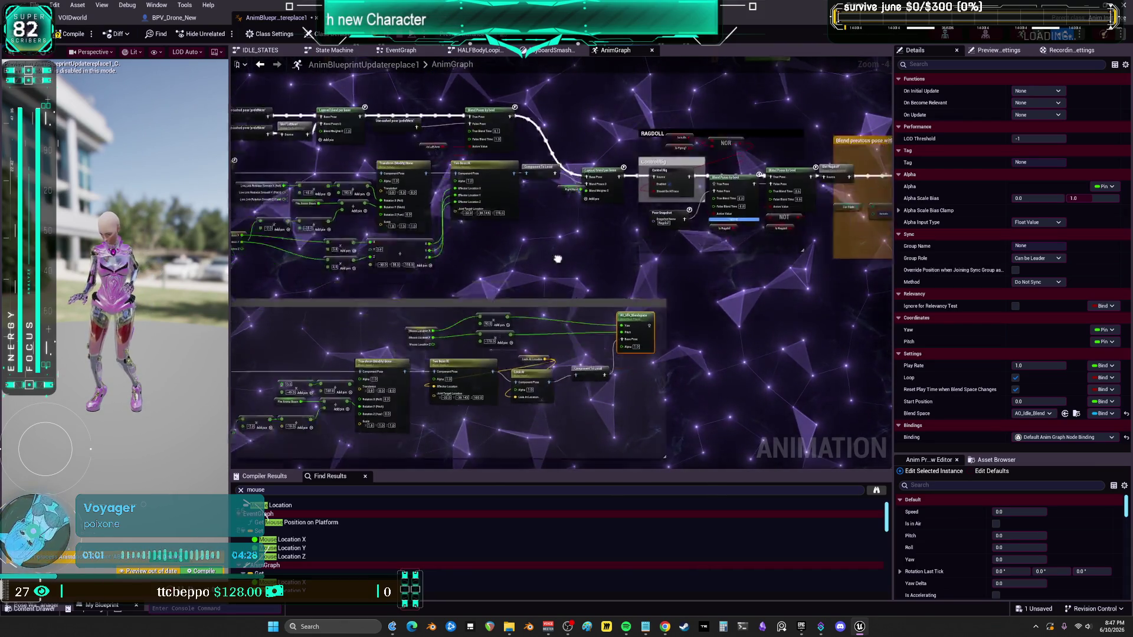
left_click_drag(549, 271, 664, 158)
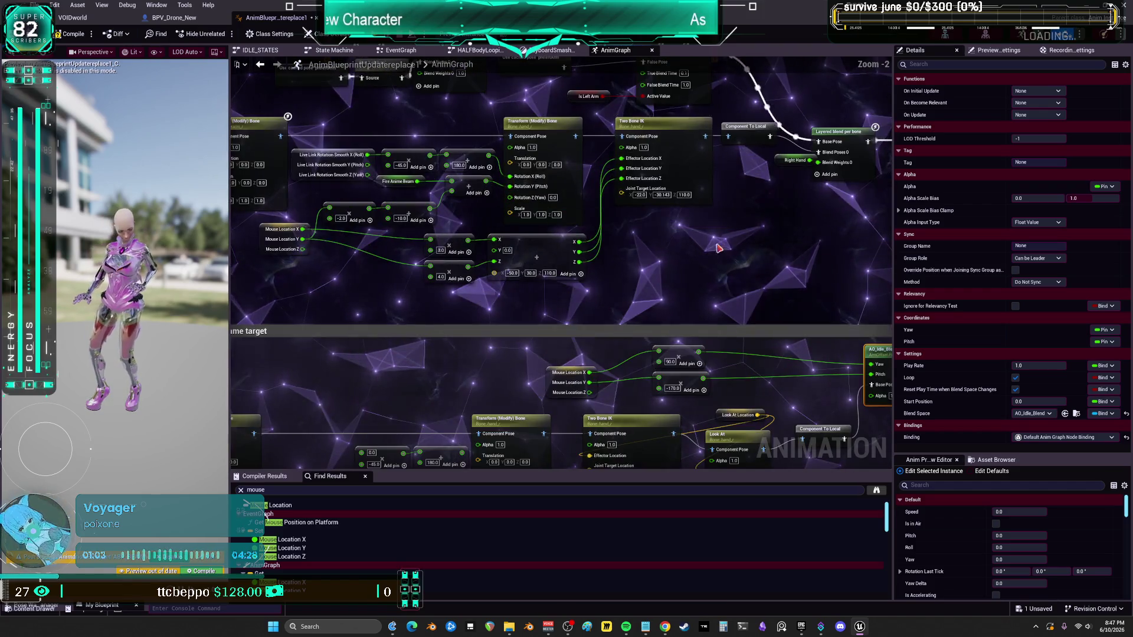
left_click_drag(703, 255, 552, 279)
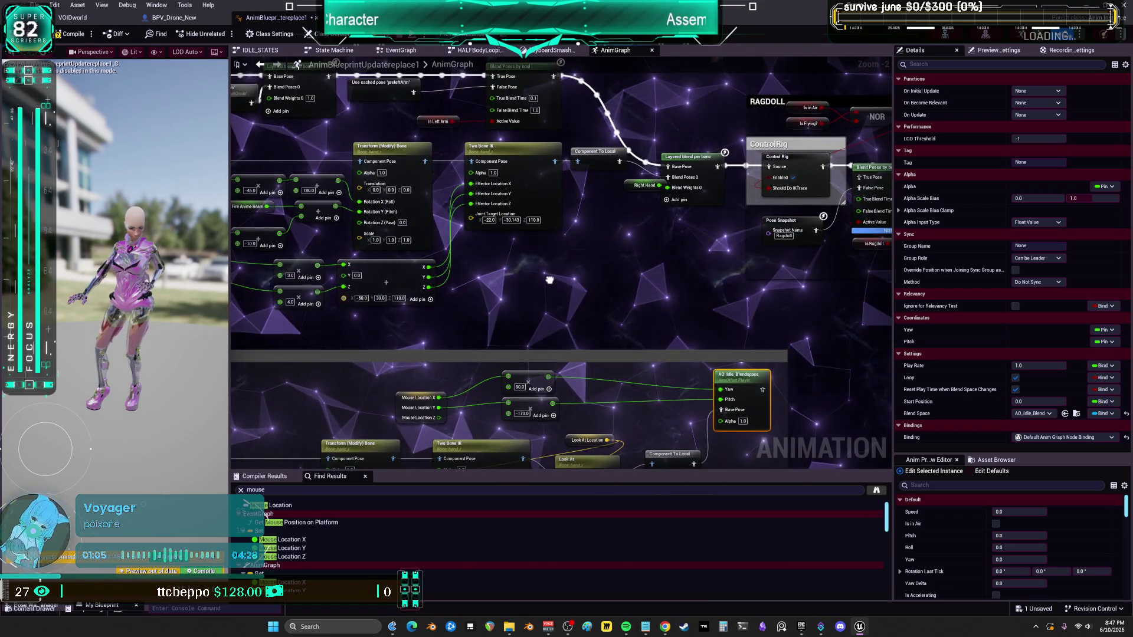
scroll(550, 282, "down", 1)
scroll(657, 236, "down", 1)
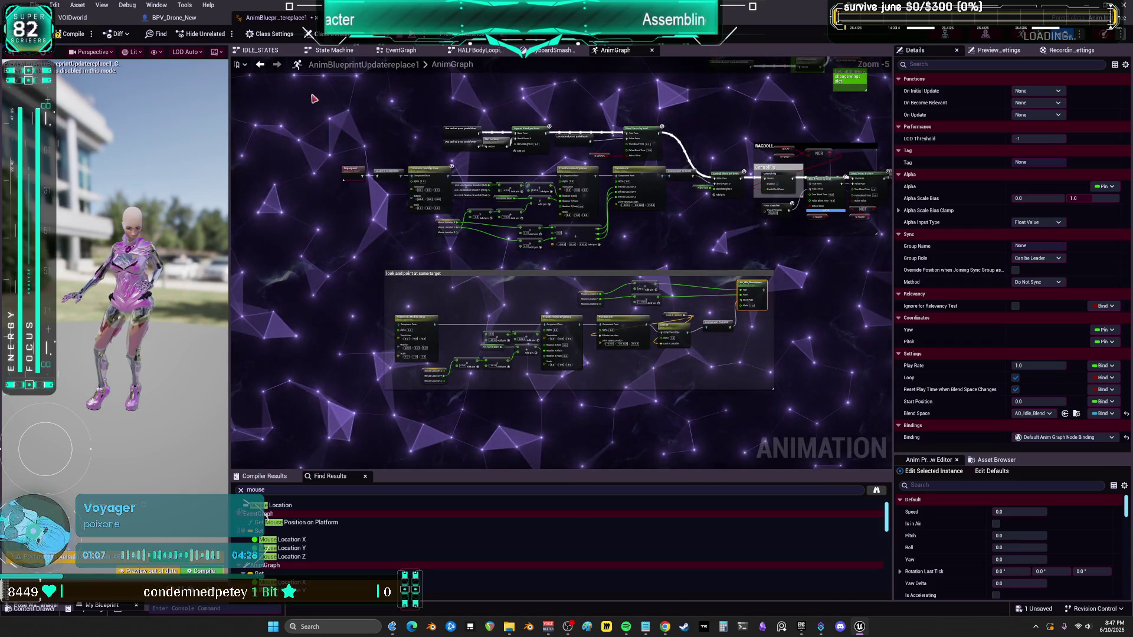
left_click_drag(716, 376, 717, 376)
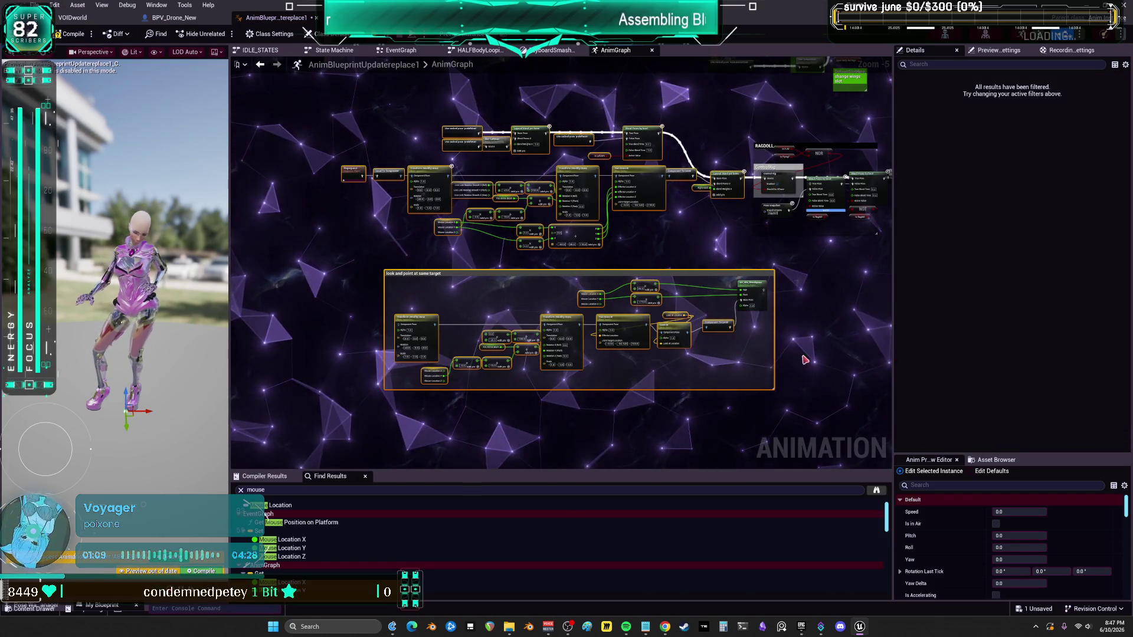
left_click_drag(827, 258, 724, 268)
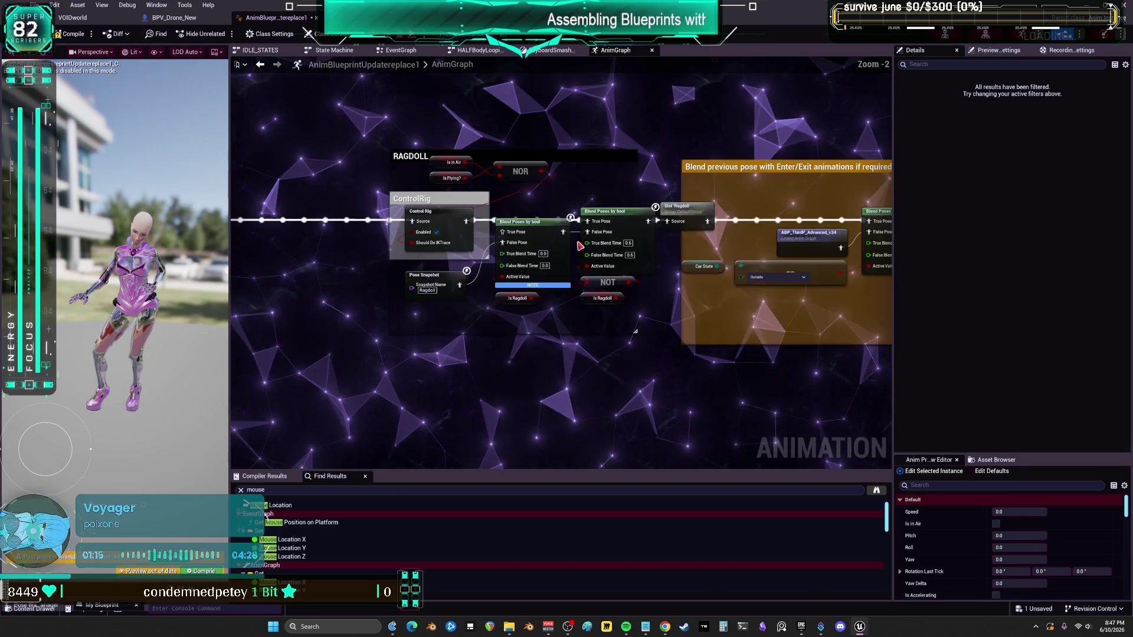
left_click_drag(567, 183, 477, 166)
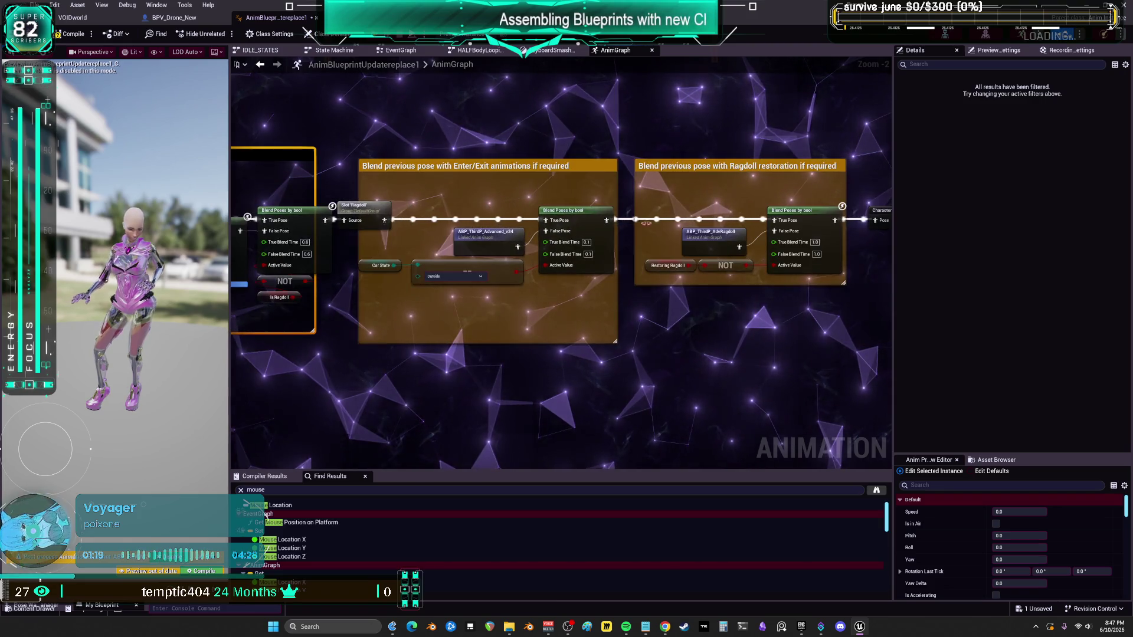
left_click_drag(613, 176, 579, 277)
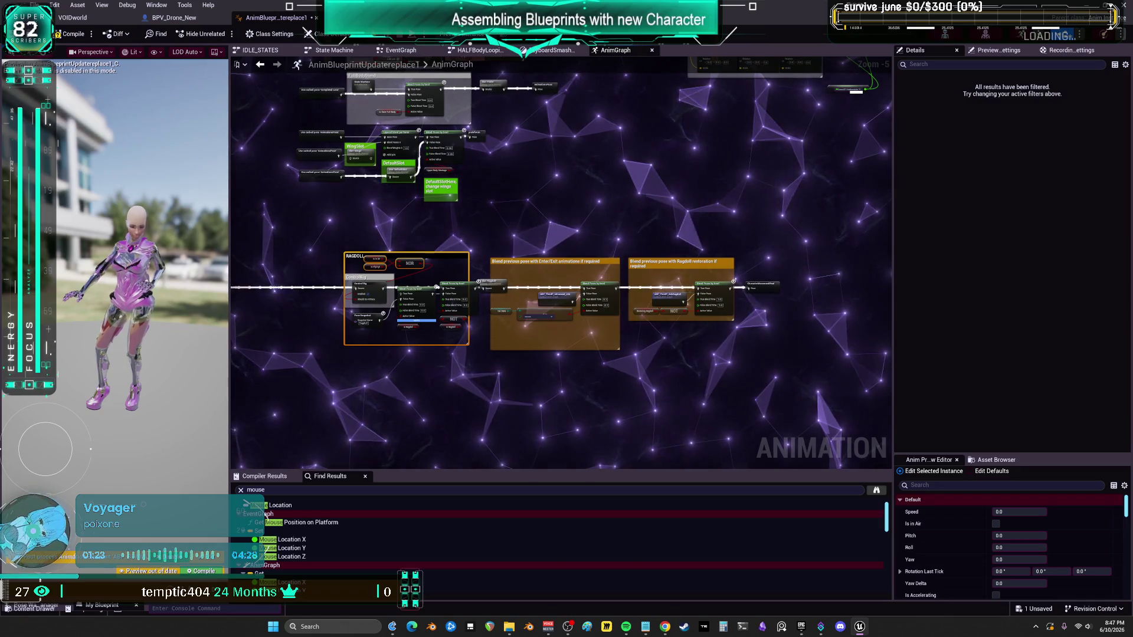
scroll(398, 200, "up", 4)
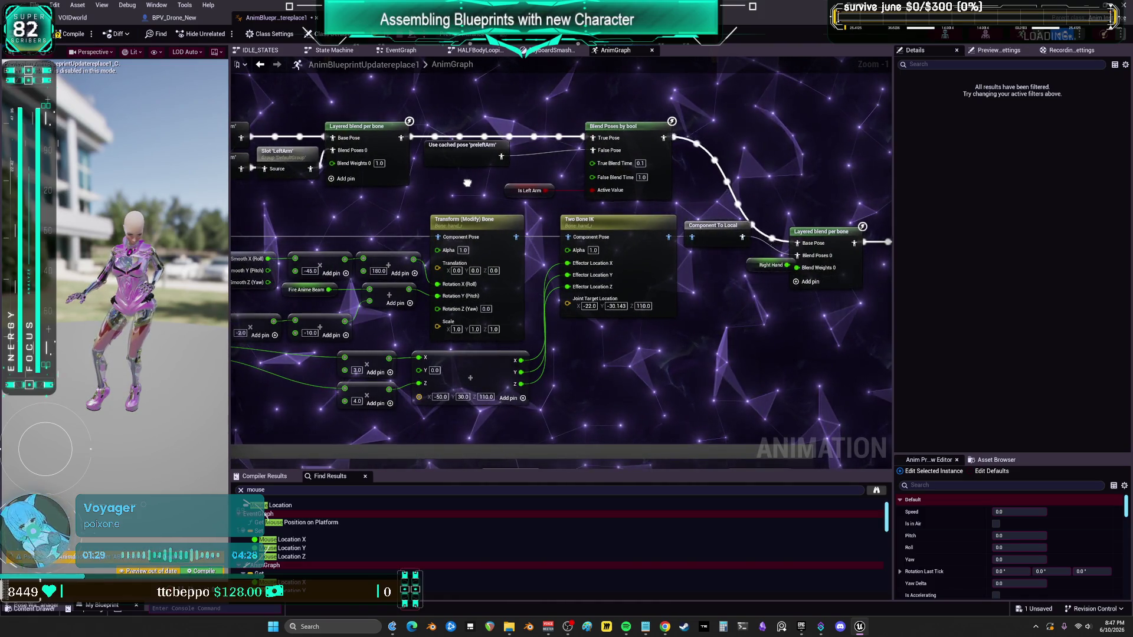
scroll(416, 210, "down", 1)
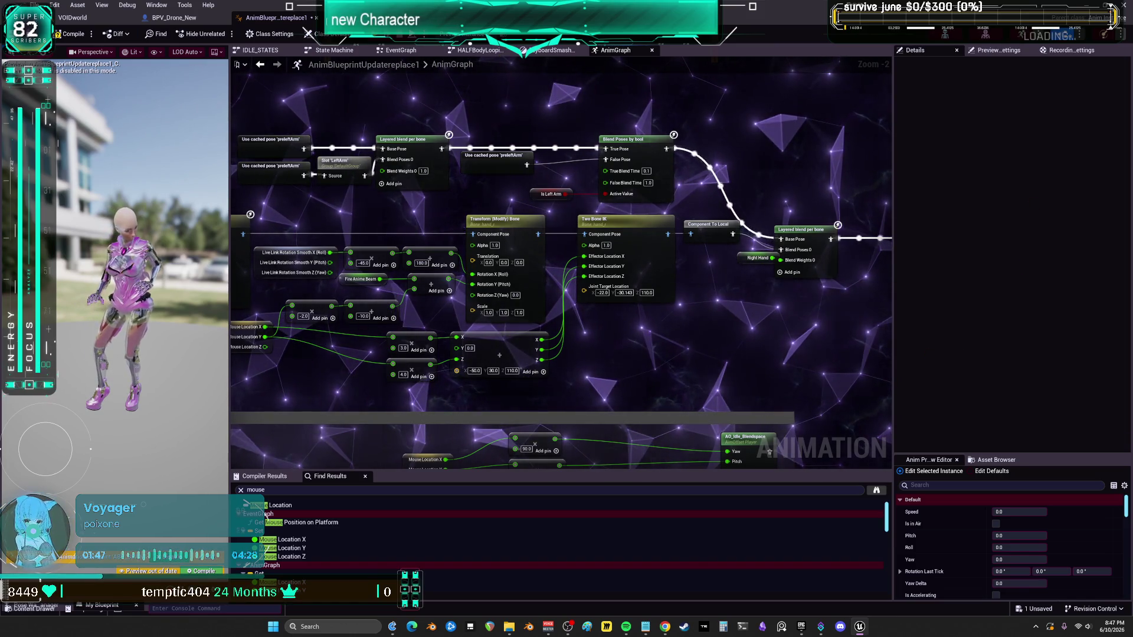
scroll(663, 272, "down", 4)
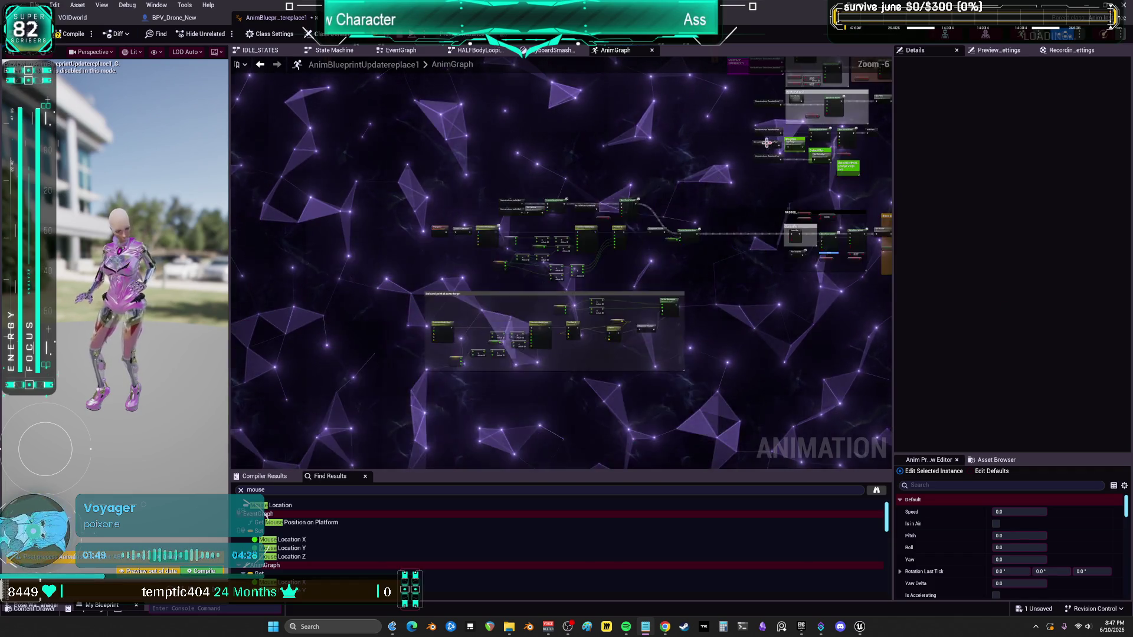
scroll(614, 268, "up", 5)
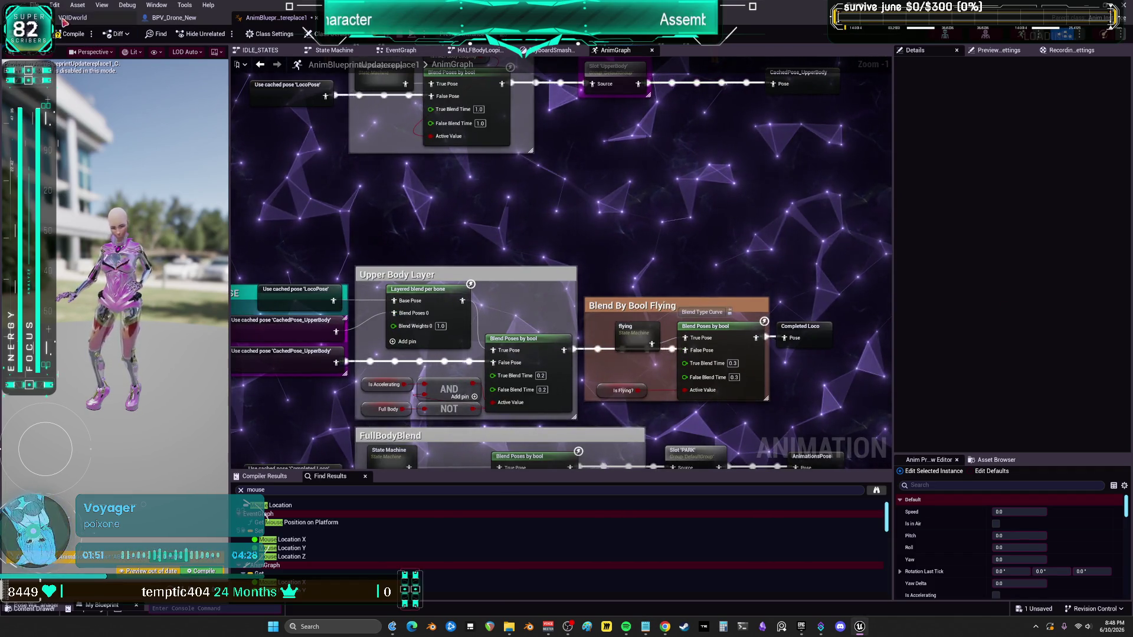
left_click(36, 5)
left_click(78, 87)
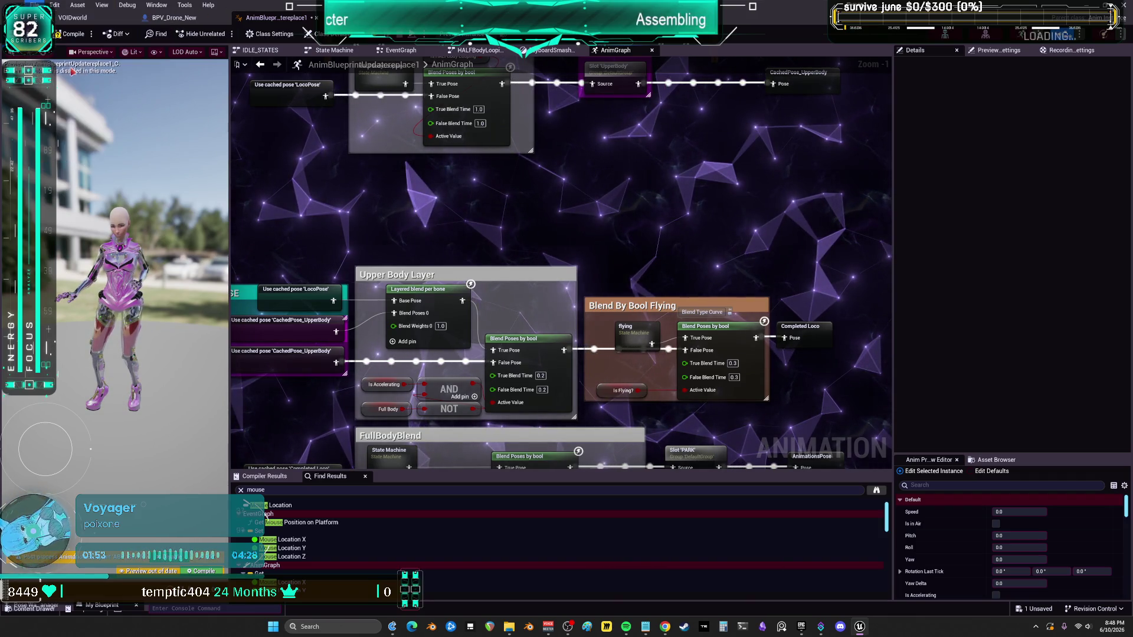
Step: Open TestLevel from the Content root using the Level filter, and play it
left_click(86, 19)
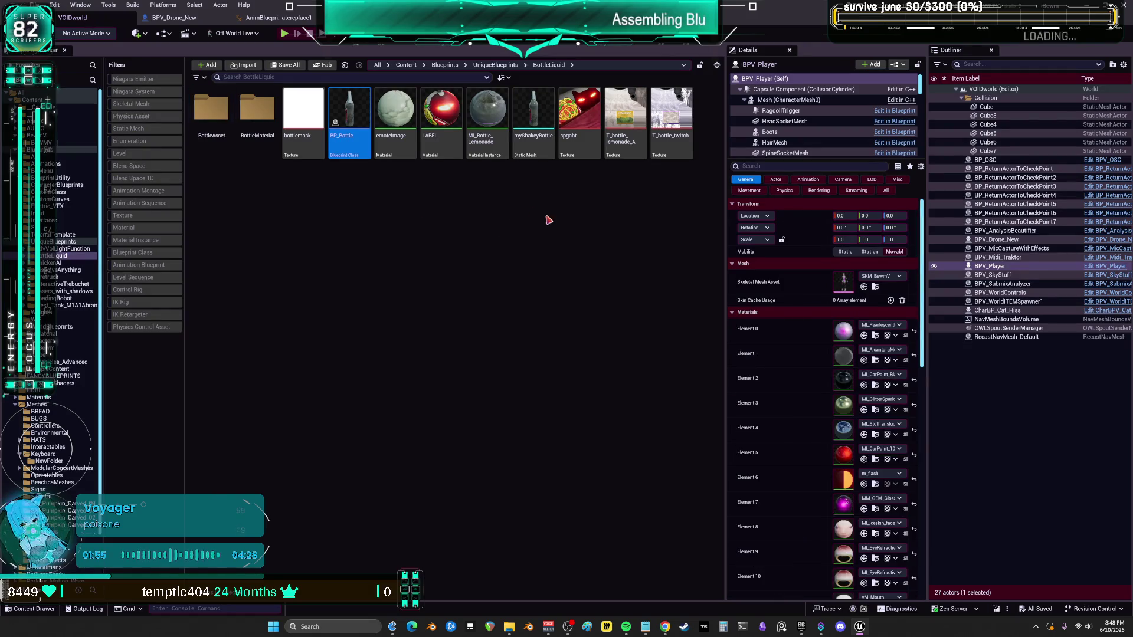
left_click(406, 65)
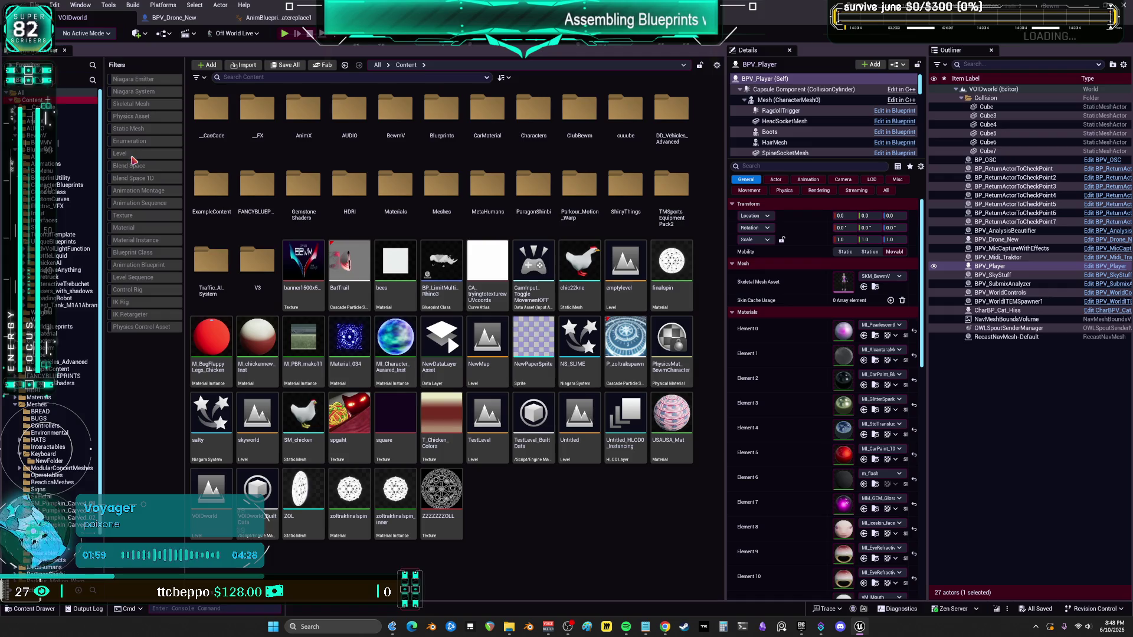
left_click(131, 155)
double_click(686, 262)
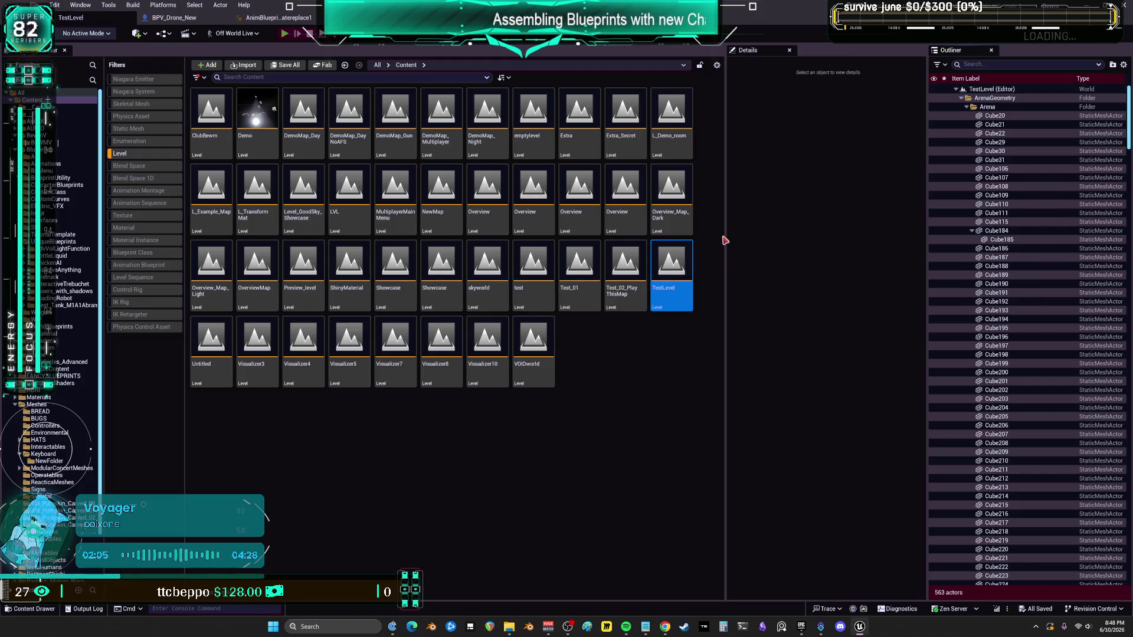
key("alt+p")
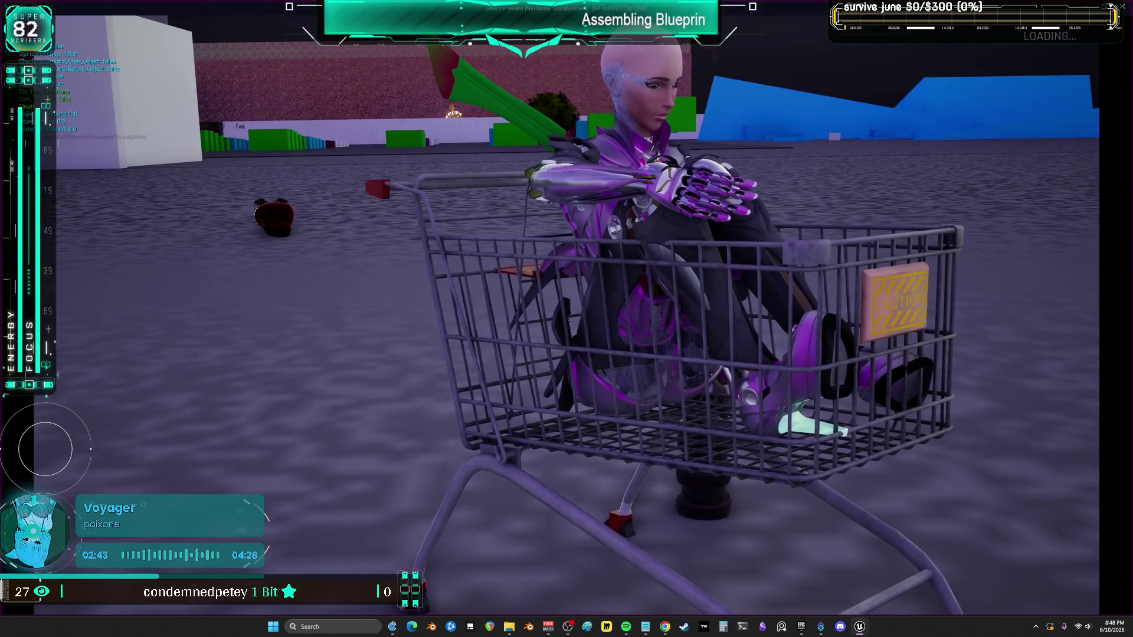
key("alt+Tab")
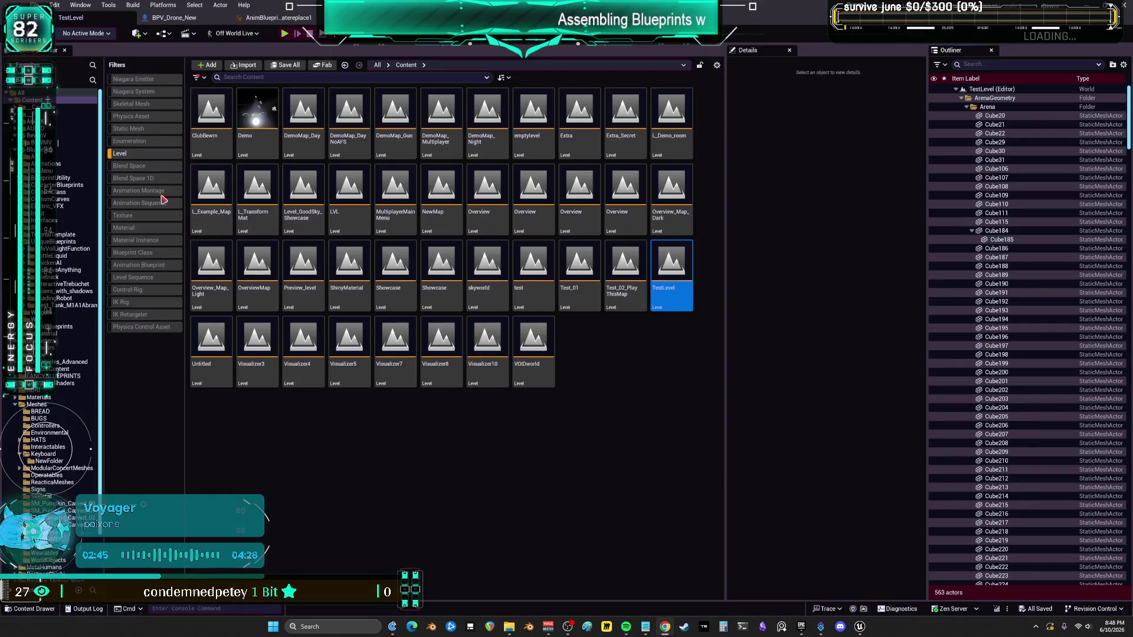
left_click(157, 155)
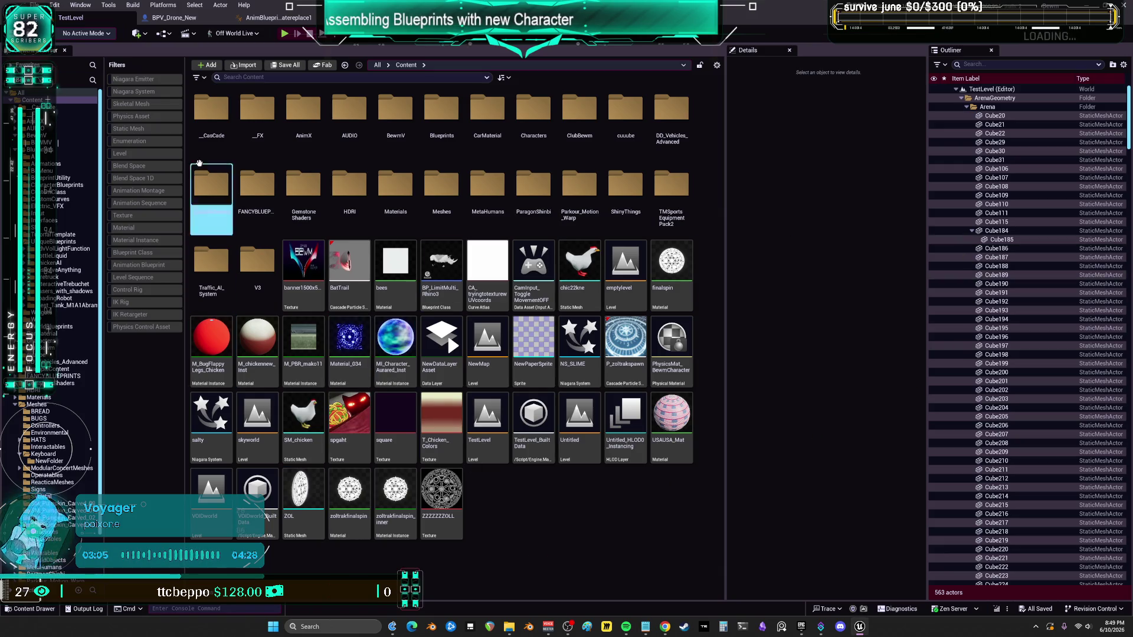
Step: Return to the animation blueprint's AnimGraph and zoom in on the UpperBody slot area
left_click(277, 18)
scroll(502, 346, "up", 3)
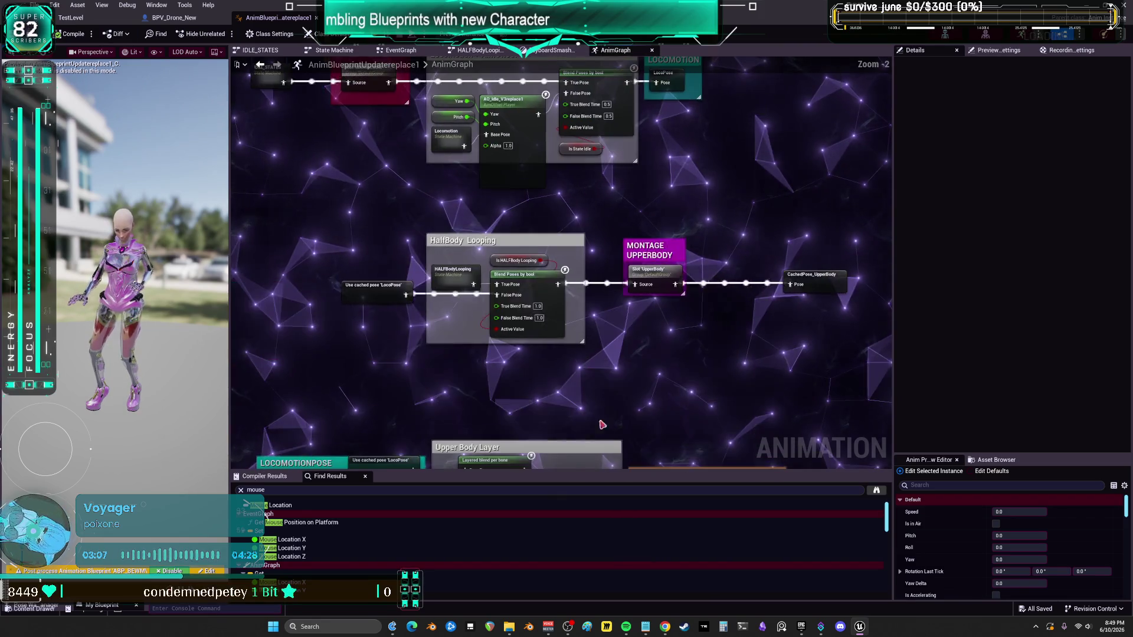
Step: Frame the wings and DefaultSlot nodes and select the Layered blend per bone node to view its details
left_click_drag(501, 345, 528, 347)
scroll(529, 347, "down", 5)
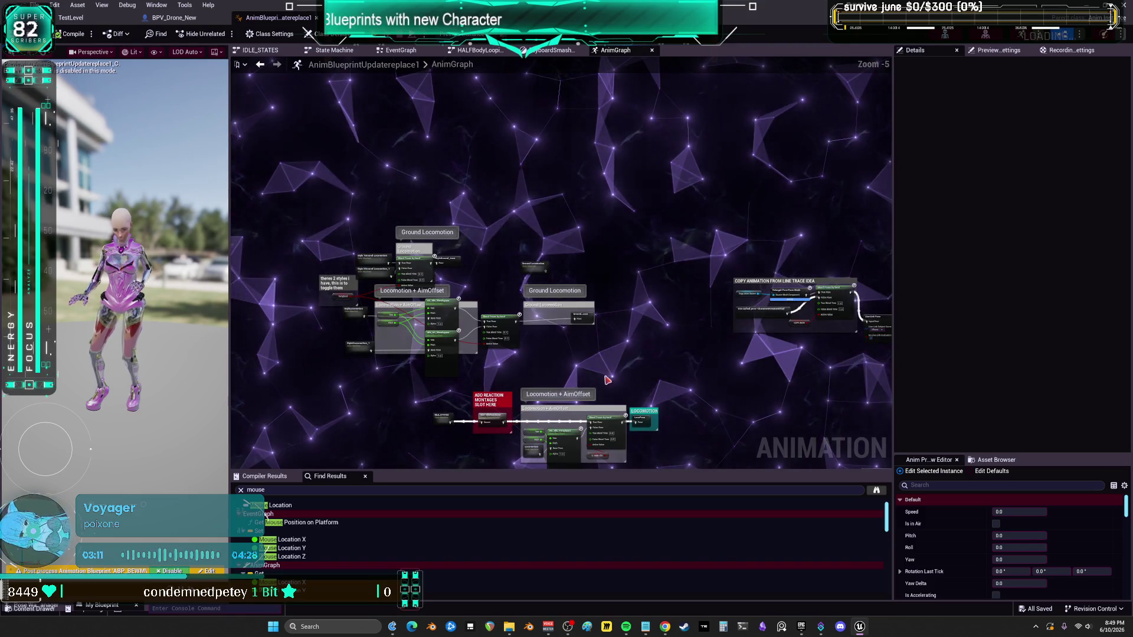
scroll(604, 335, "up", 6)
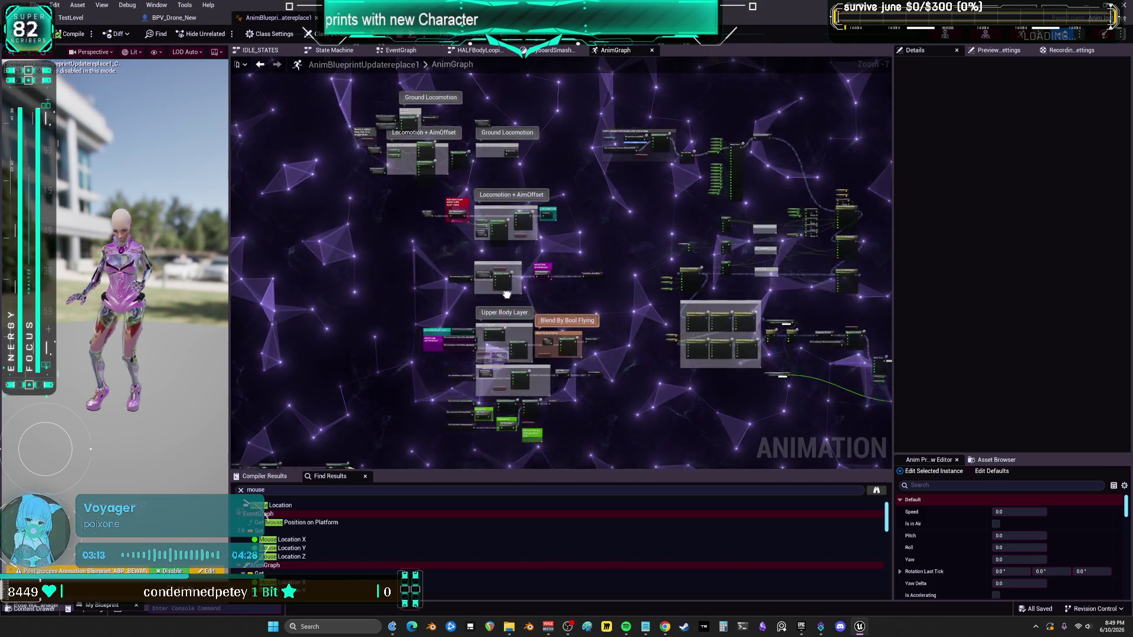
left_click_drag(604, 336, 562, 200)
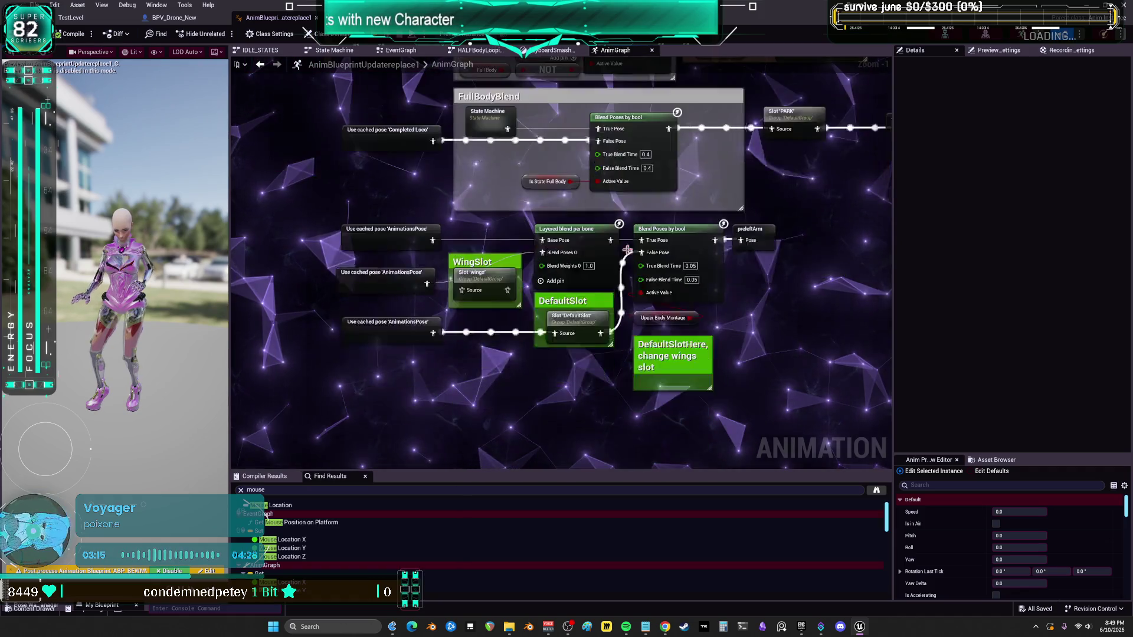
scroll(472, 254, "up", 1)
mouse_move(472, 250)
left_mouse_down()
mouse_move(562, 250)
mouse_move(543, 282)
left_mouse_up()
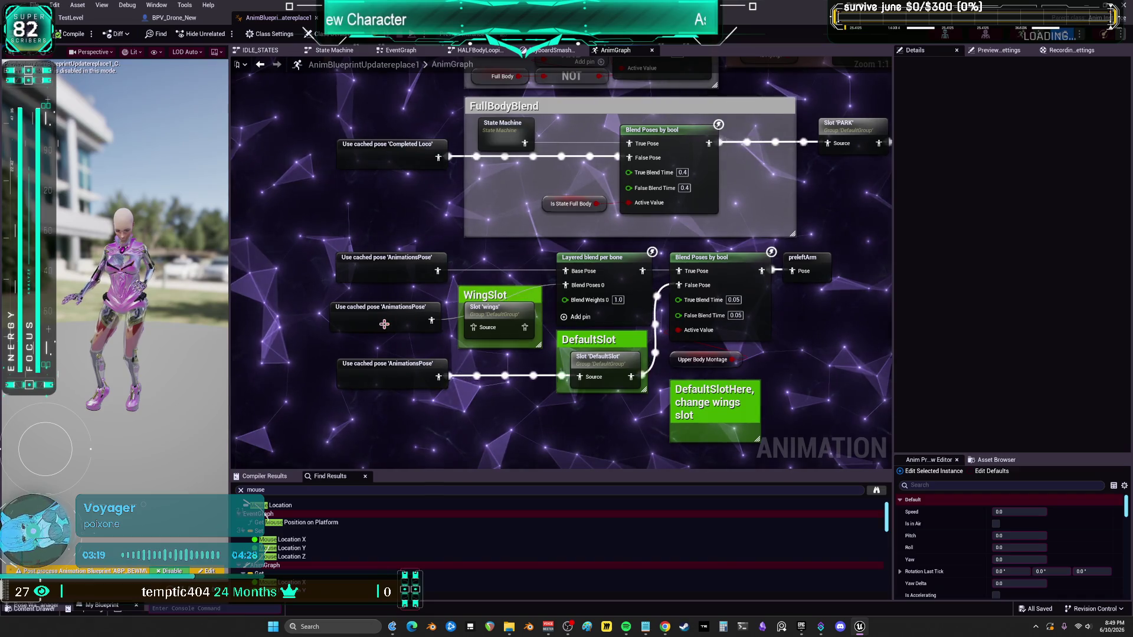
left_click_drag(415, 276, 509, 248)
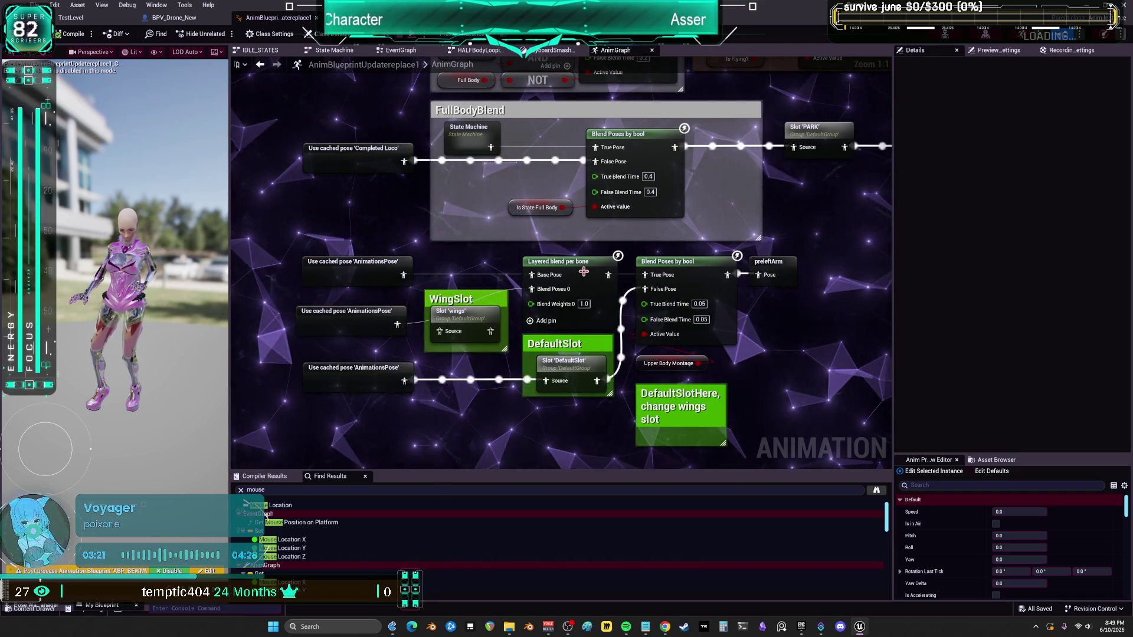
left_click(609, 262)
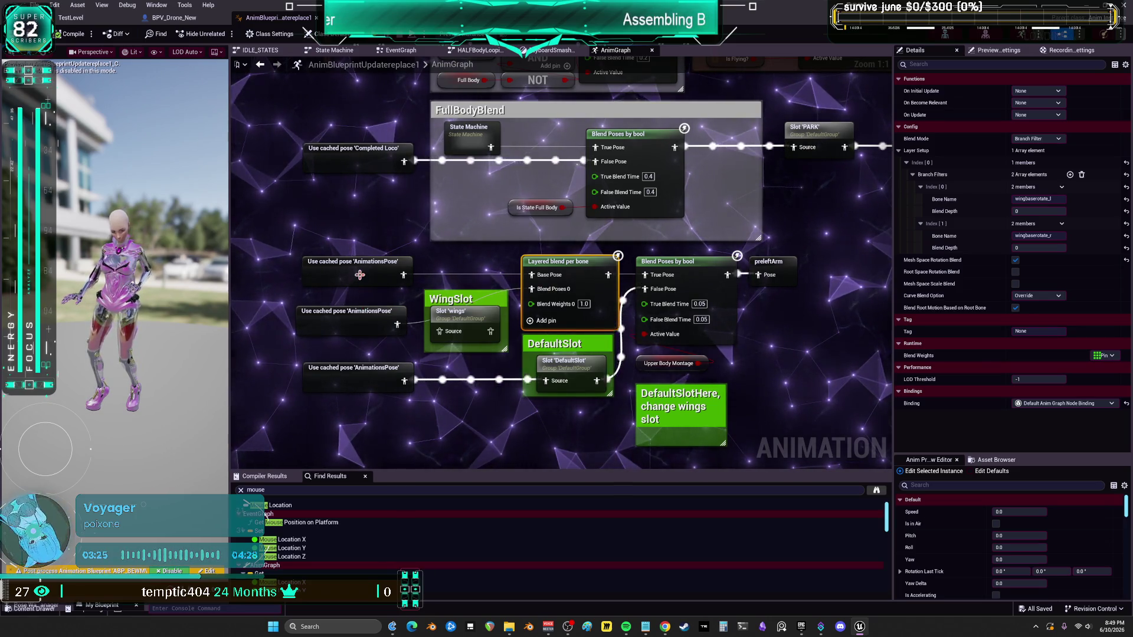
mouse_move(359, 275)
left_mouse_down()
mouse_move(419, 343)
mouse_move(414, 318)
left_mouse_up()
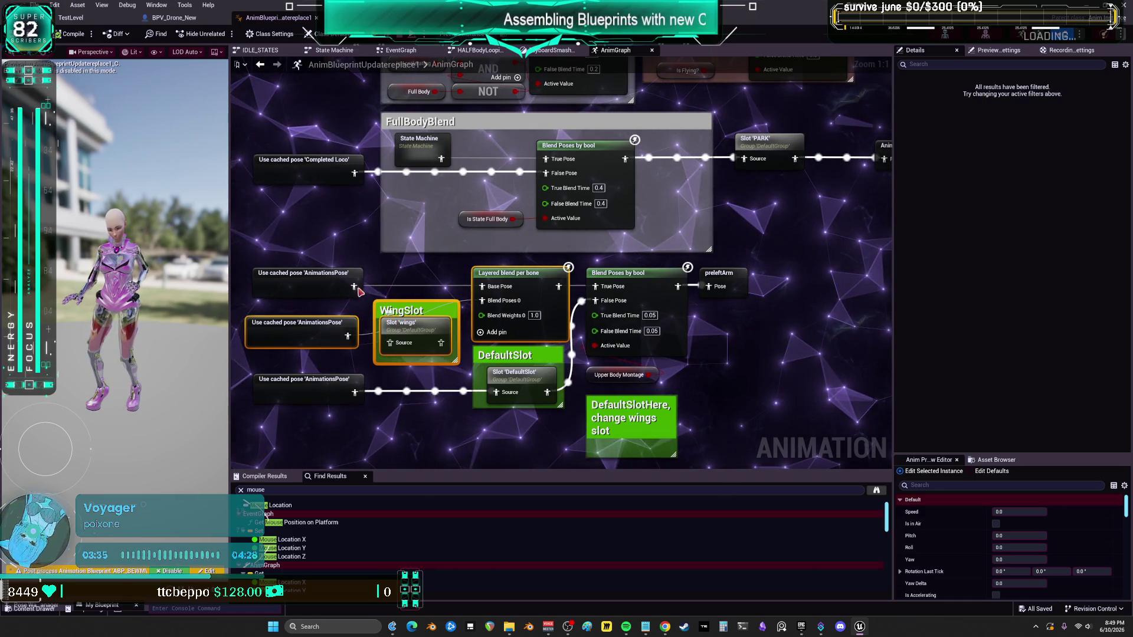
Step: Delete the WingSlot branch nodes and wire AnimationsPose straight into the blend's True Pose
key("Delete")
left_click_drag(586, 289, 595, 286)
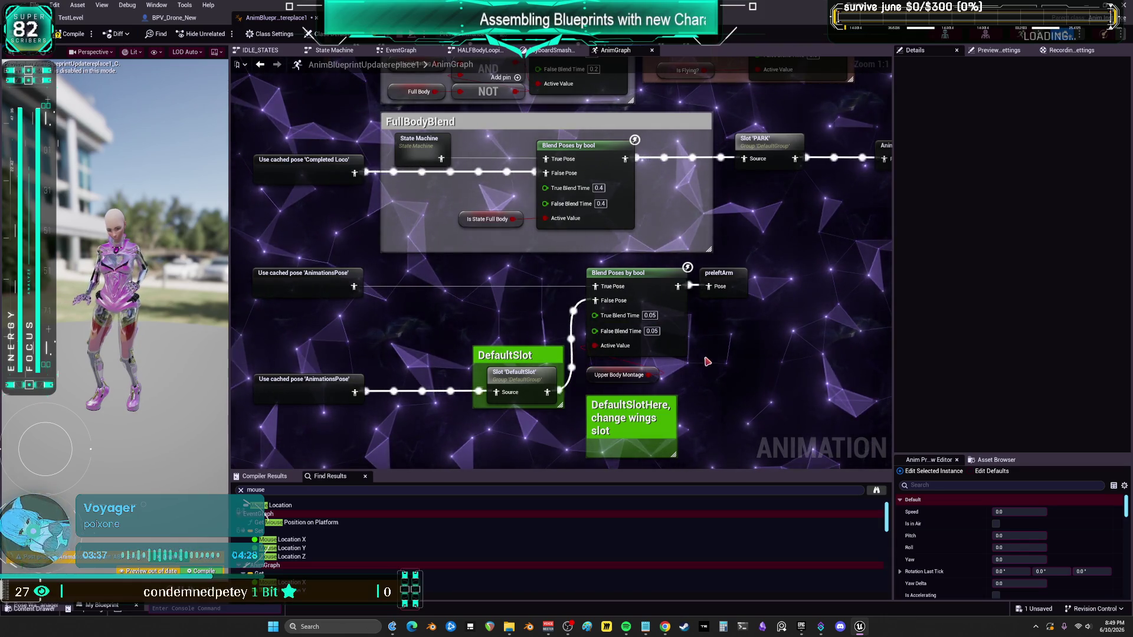
left_click(177, 22)
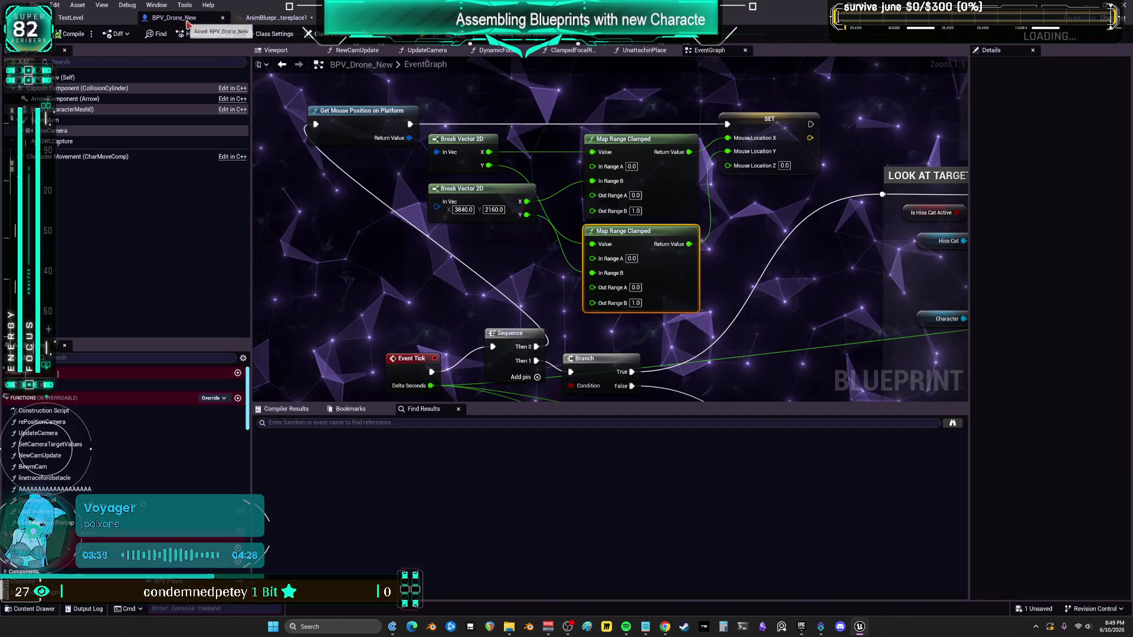
type("wi")
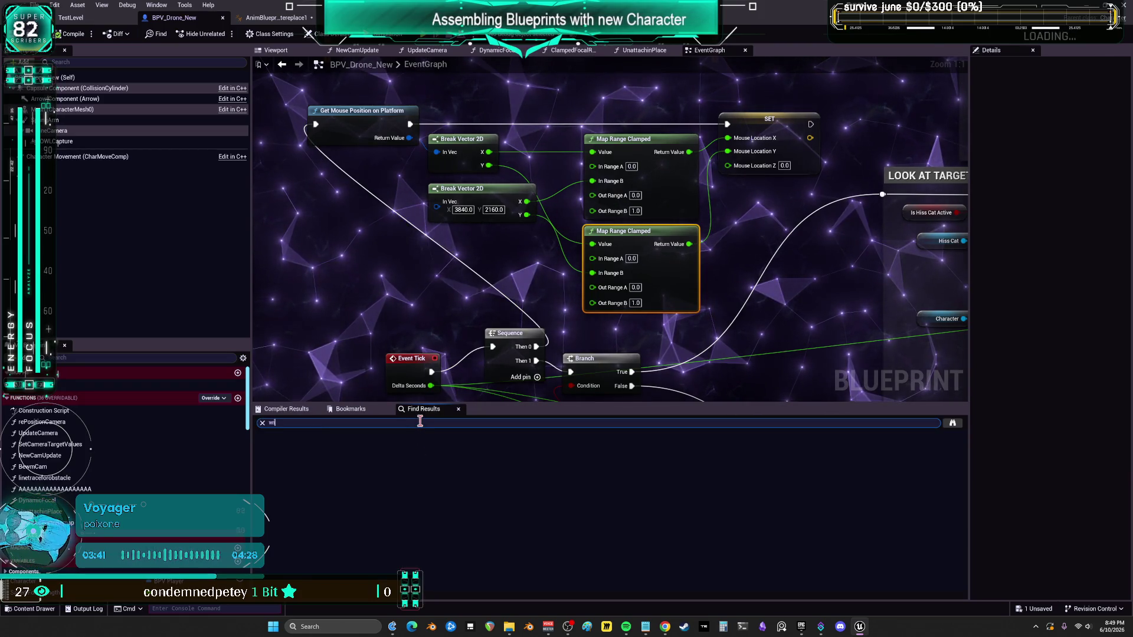
key("Return")
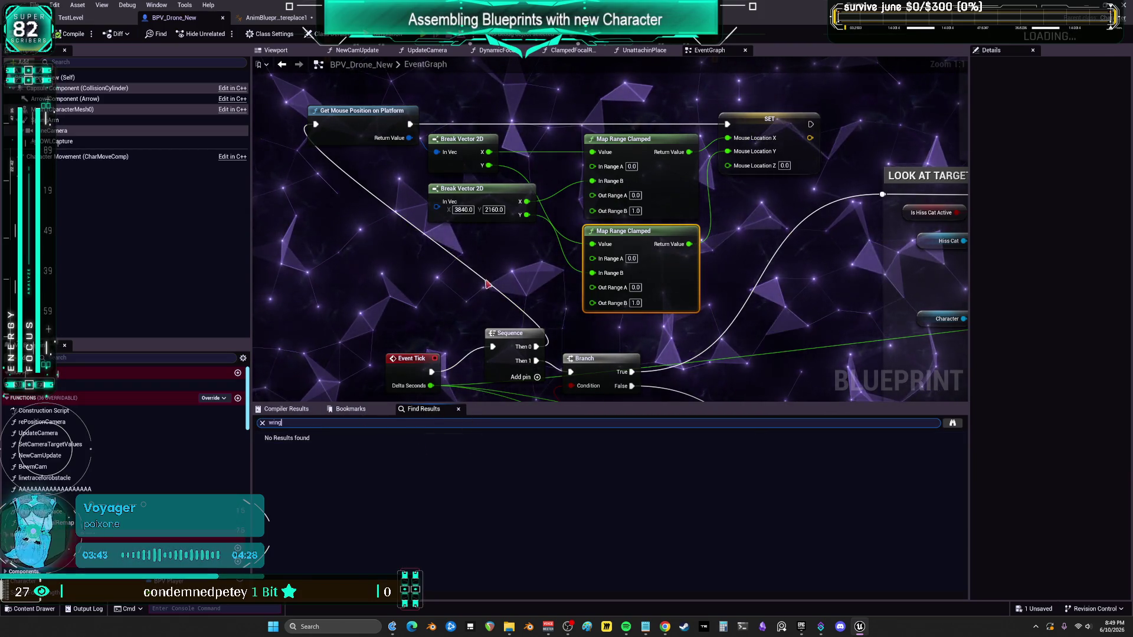
scroll(485, 288, "down", 3)
left_click(290, 19)
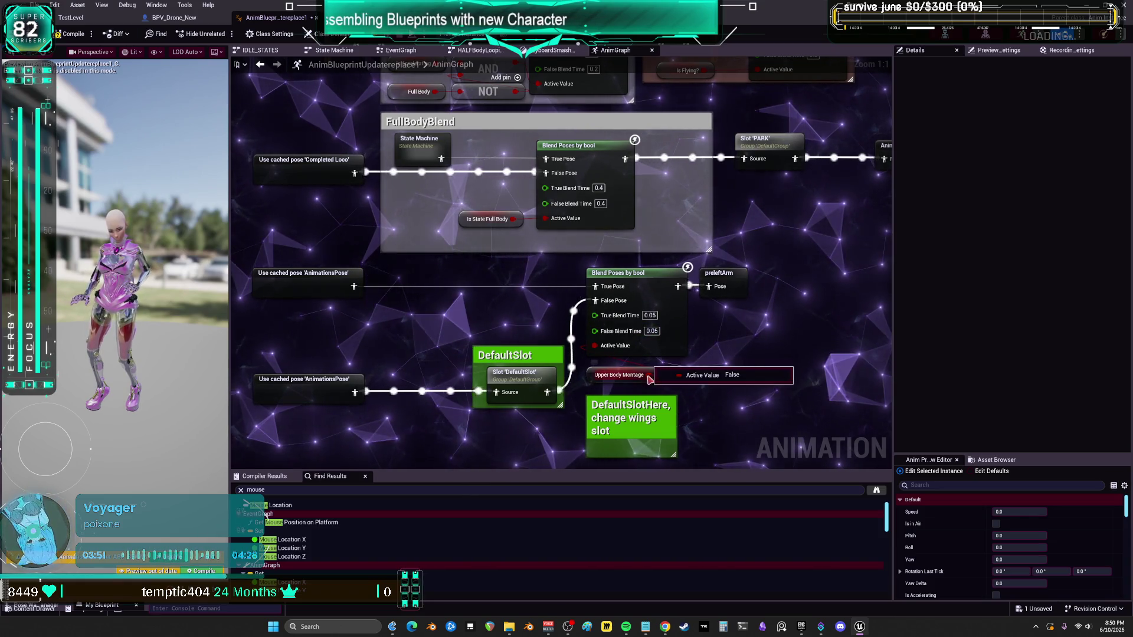
Step: Pan to the Upper Body Layer and LOCOMOTIONPOSE groups, nudging the flying state machine up
scroll(722, 393, "down", 2)
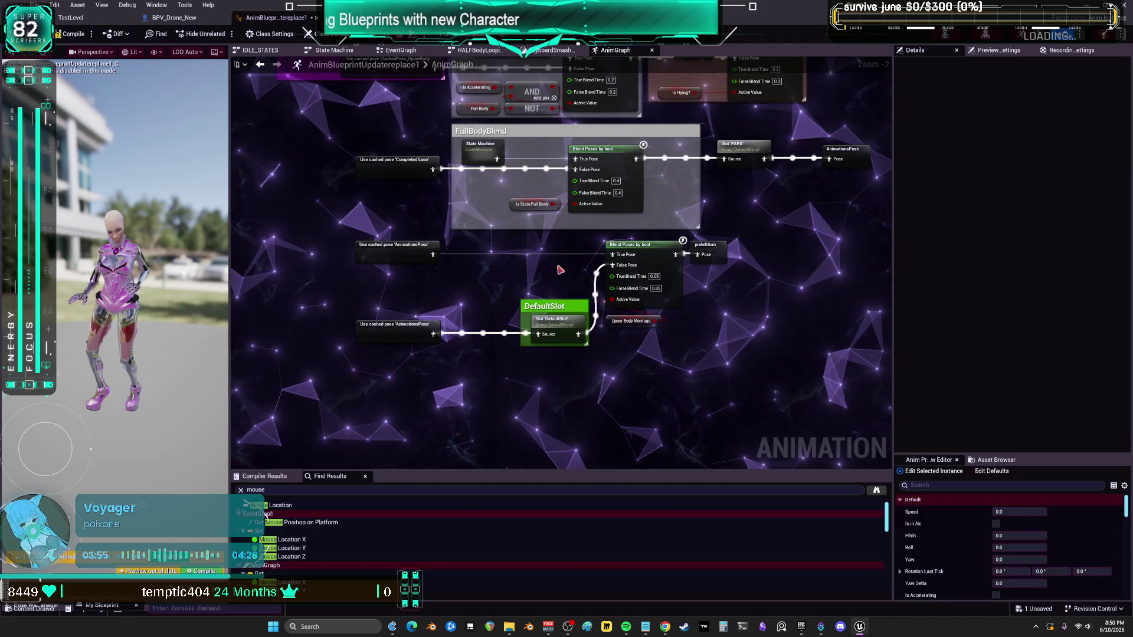
left_click_drag(629, 207, 557, 296)
left_click_drag(615, 266, 600, 299)
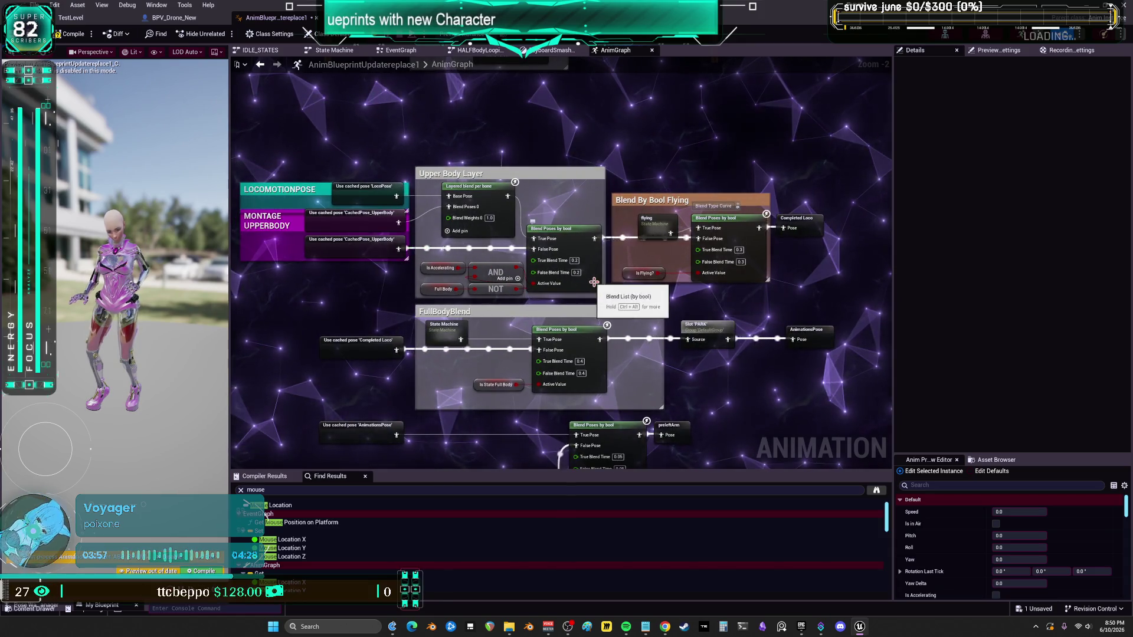
mouse_move(656, 223)
left_mouse_down()
mouse_move(656, 213)
mouse_move(647, 339)
mouse_move(625, 331)
left_mouse_up()
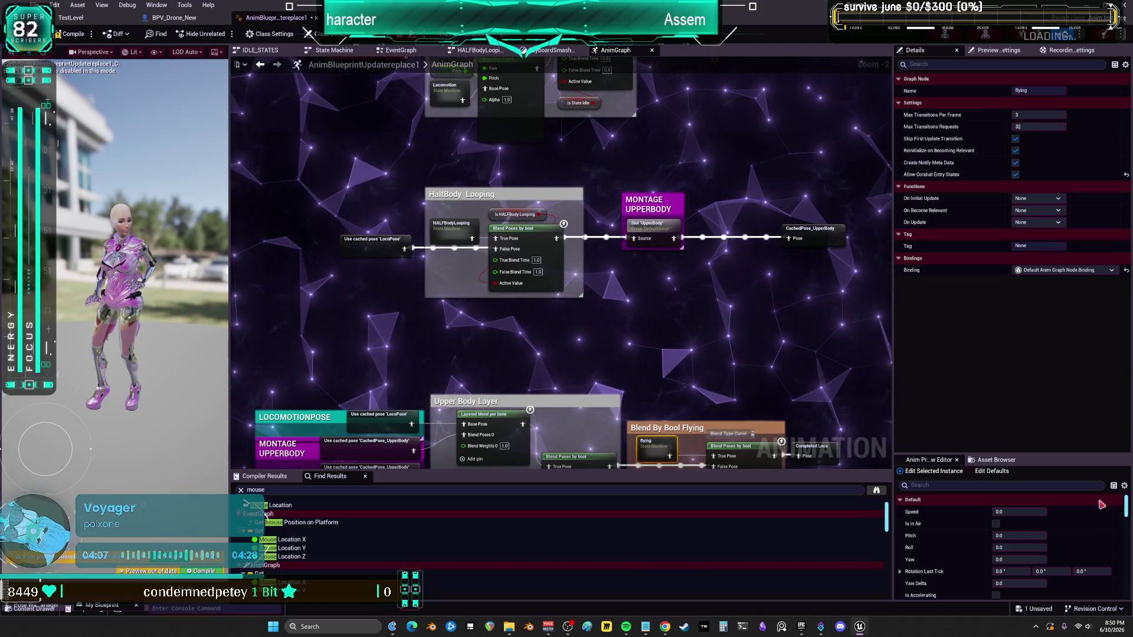
Step: Pan up to the FullBodyBlend group and DefaultSlot branch, then undo the accidental node move
left_click_drag(677, 395, 672, 213)
scroll(531, 265, "up", 2)
left_click_drag(531, 401, 538, 255)
left_click(549, 259)
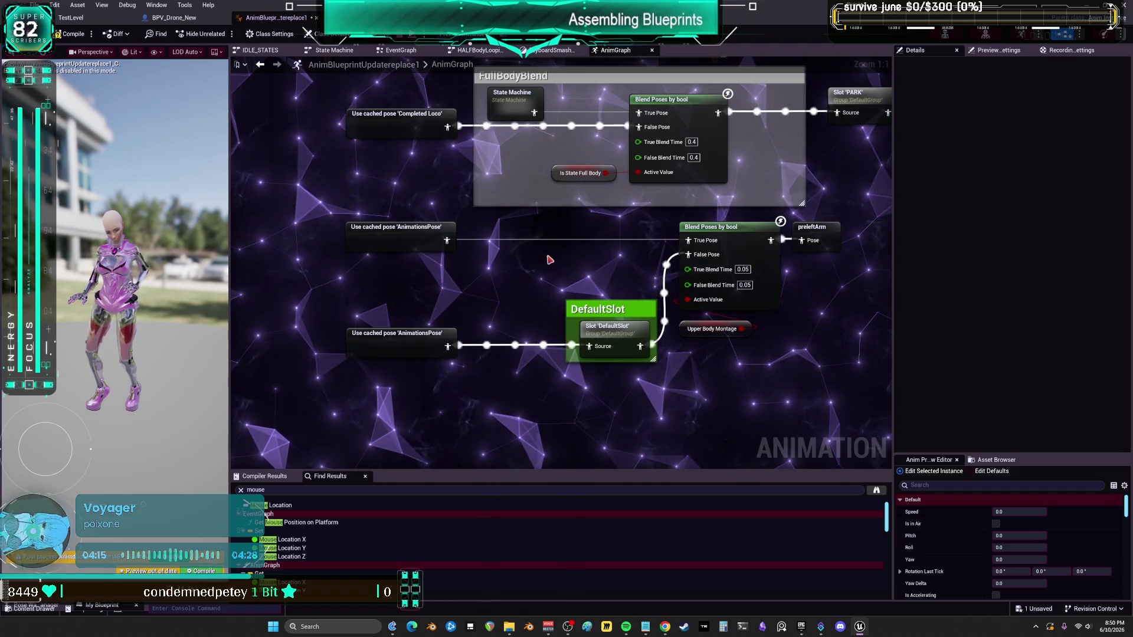
left_click_drag(558, 266, 548, 268)
key("ctrl+z")
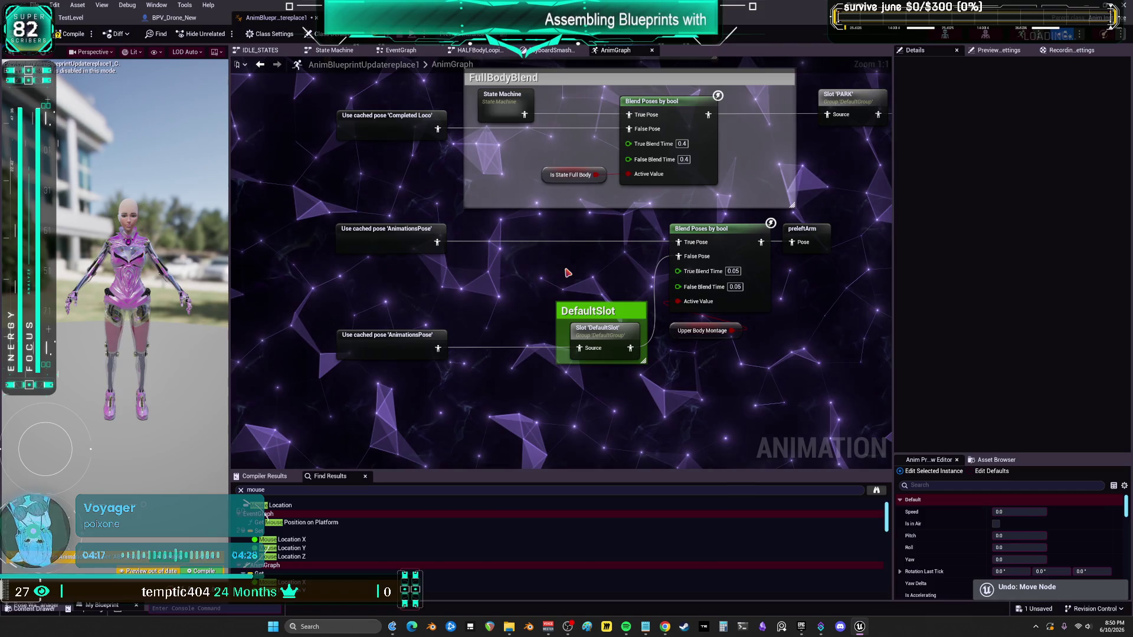
Step: Undo back to restore the WingSlot nodes and wire Slot 'wings' into Blend Poses 0
key("ctrl+z")
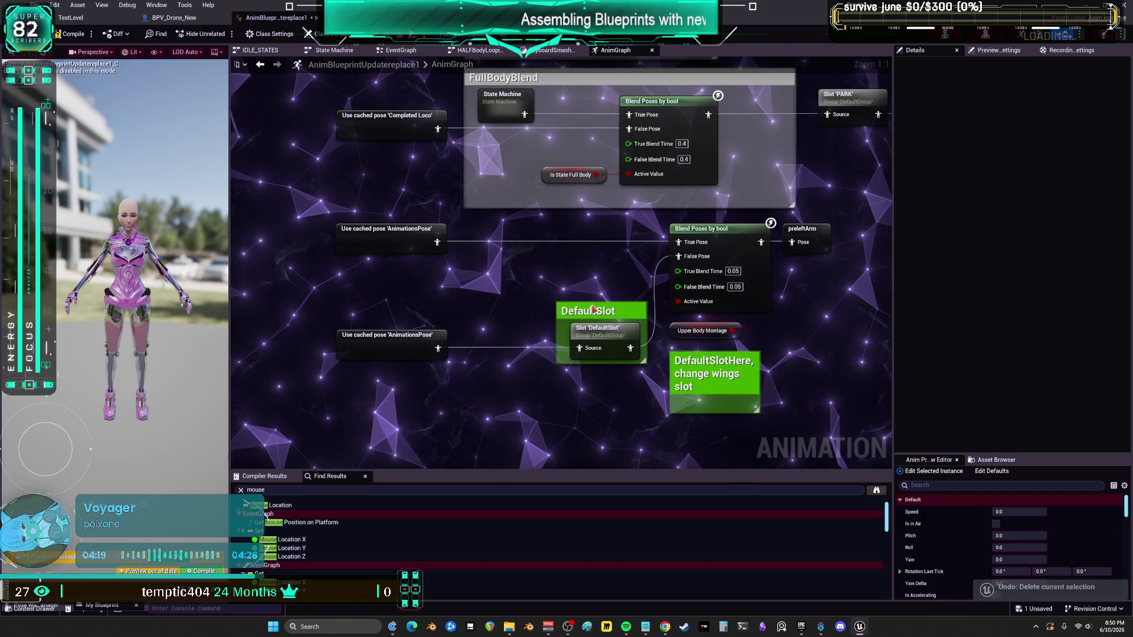
key("ctrl+z")
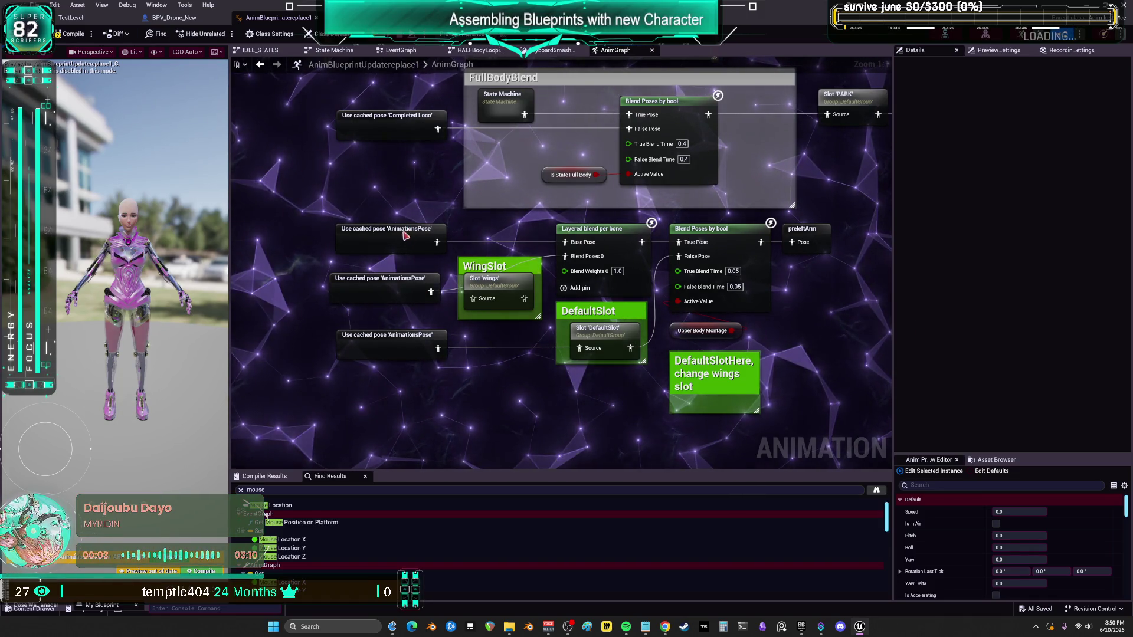
left_click_drag(406, 236, 399, 235)
left_click(507, 301)
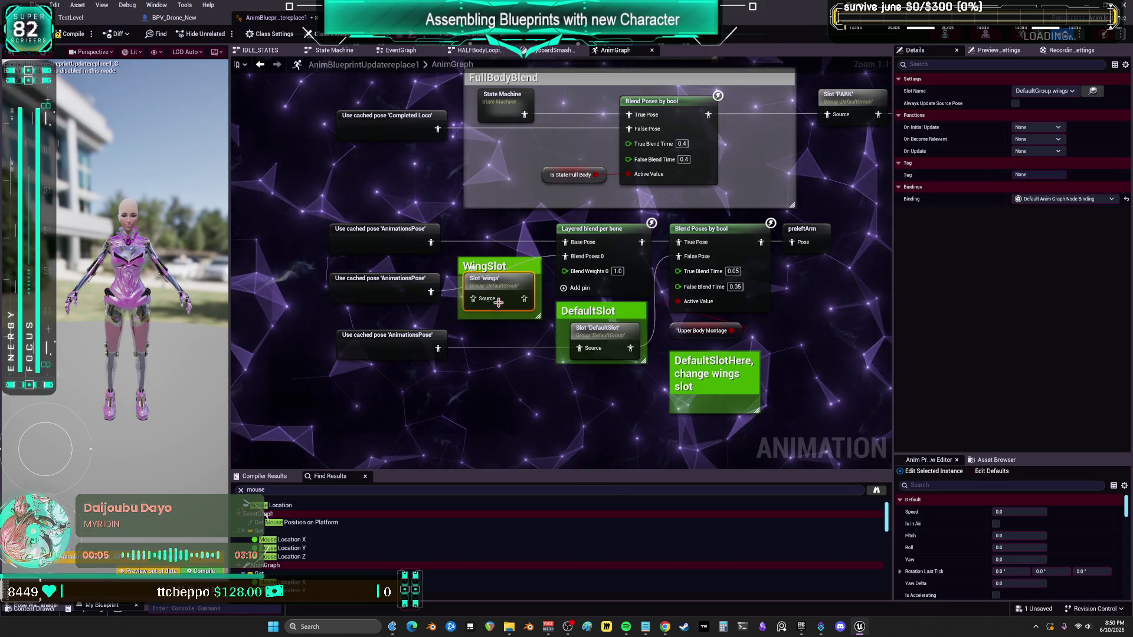
left_click_drag(523, 306, 562, 269)
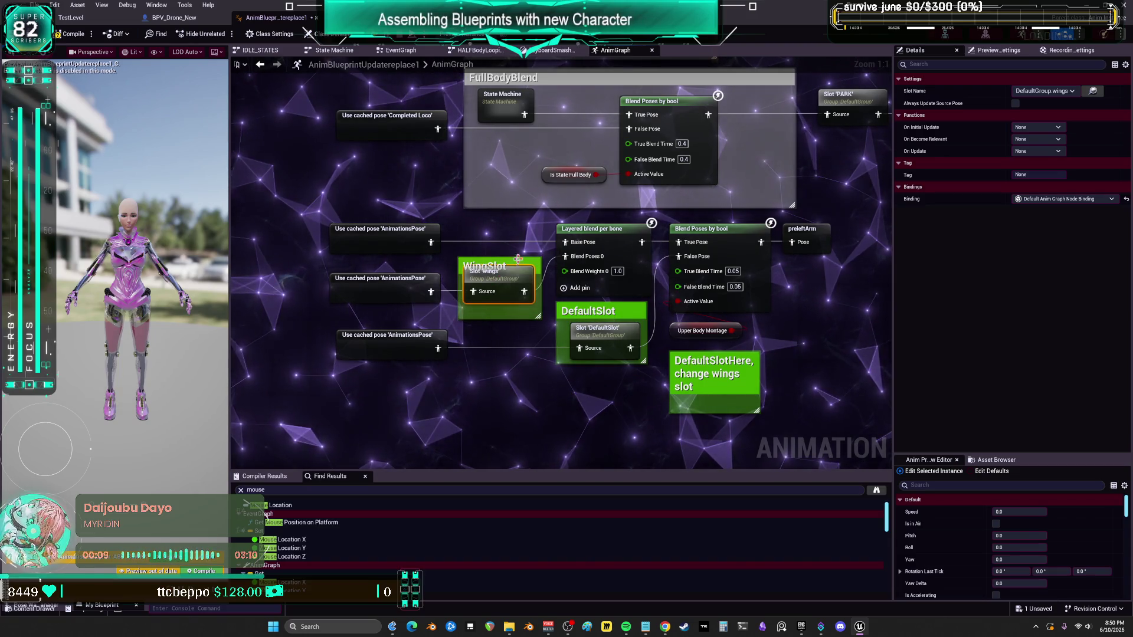
left_click(510, 380)
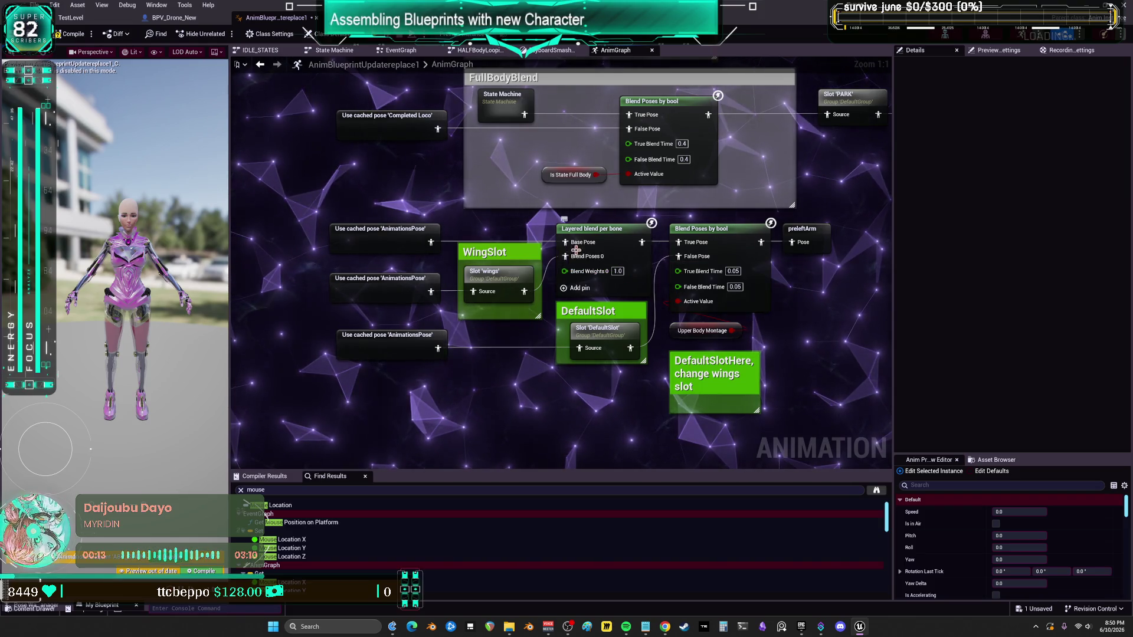
Step: Review the Layered blend per bone's wingbaserotate bone filters unchanged, then switch to the skeleton
left_click(613, 234)
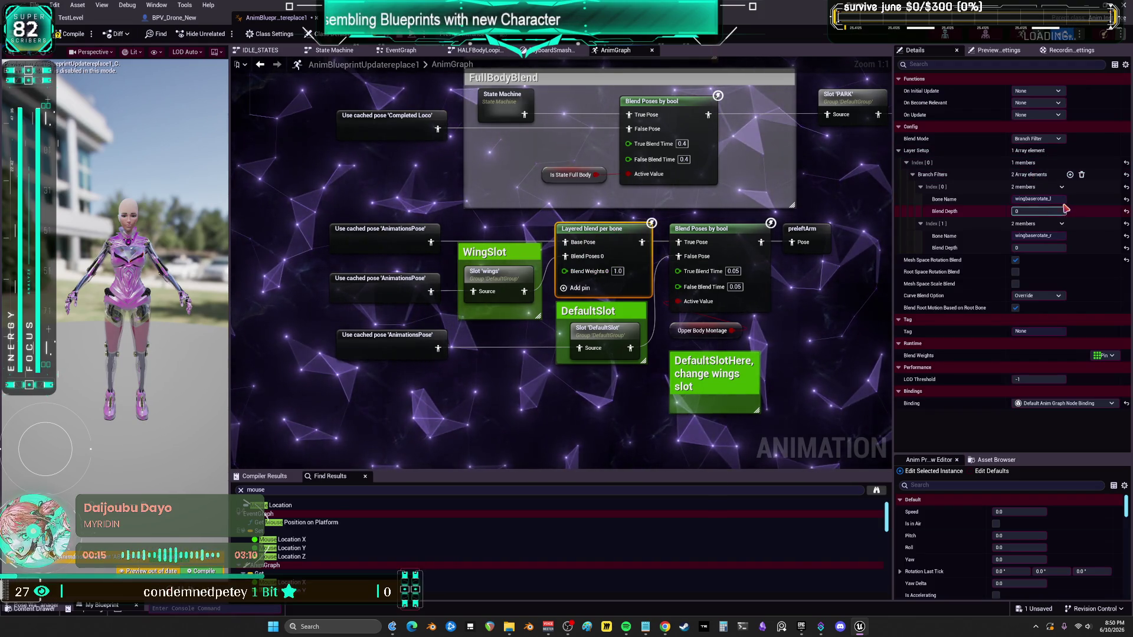
left_click(1057, 236)
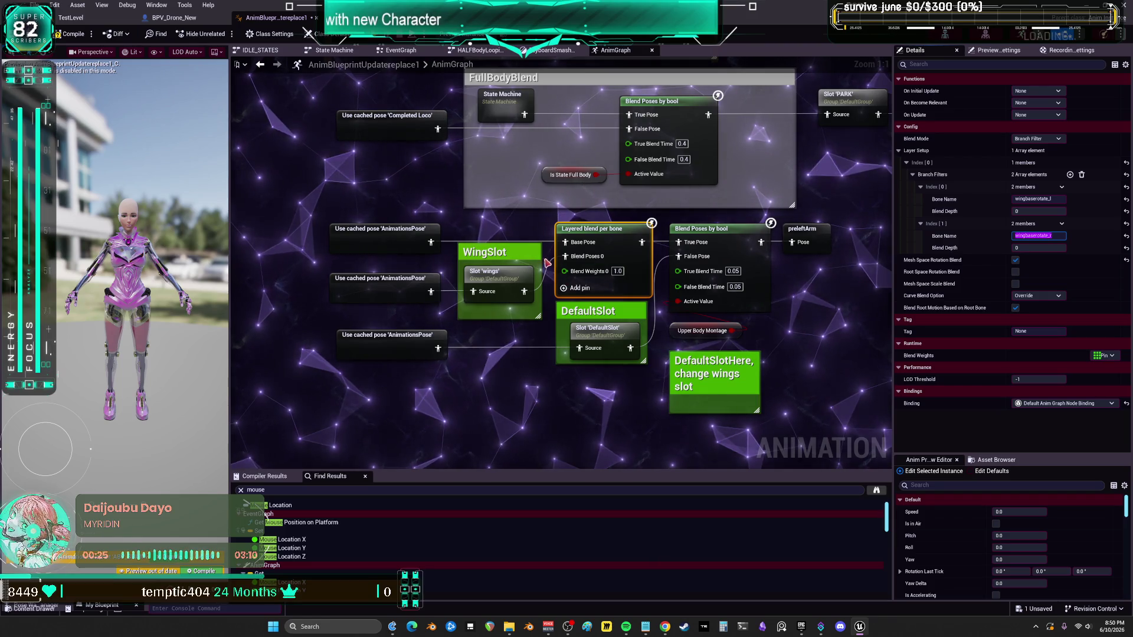
key("Return")
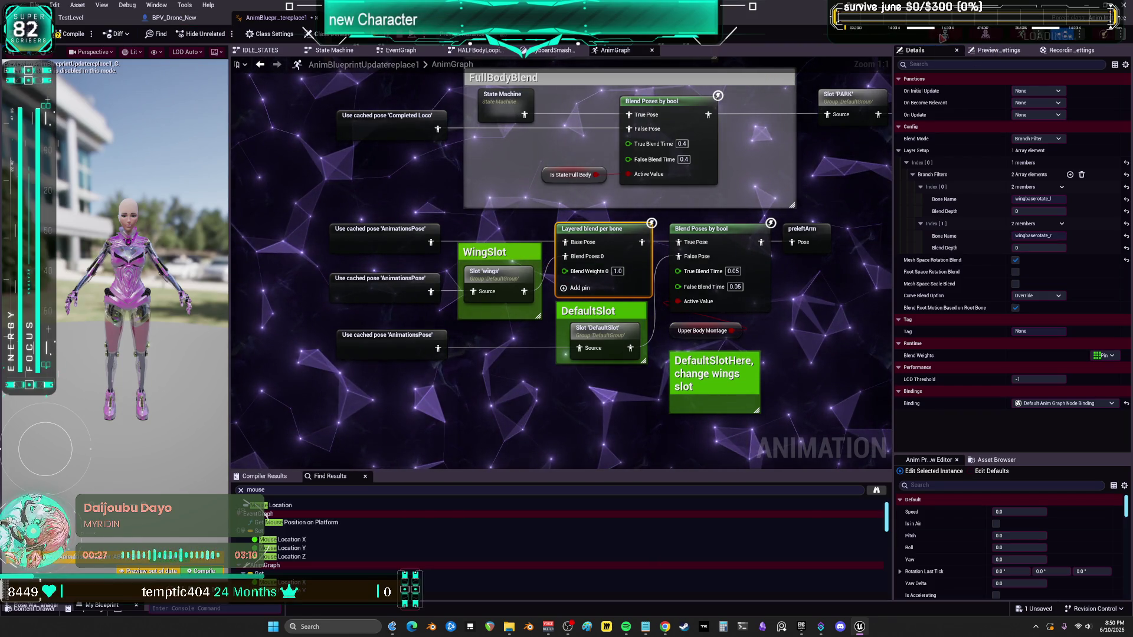
key("alt+Tab")
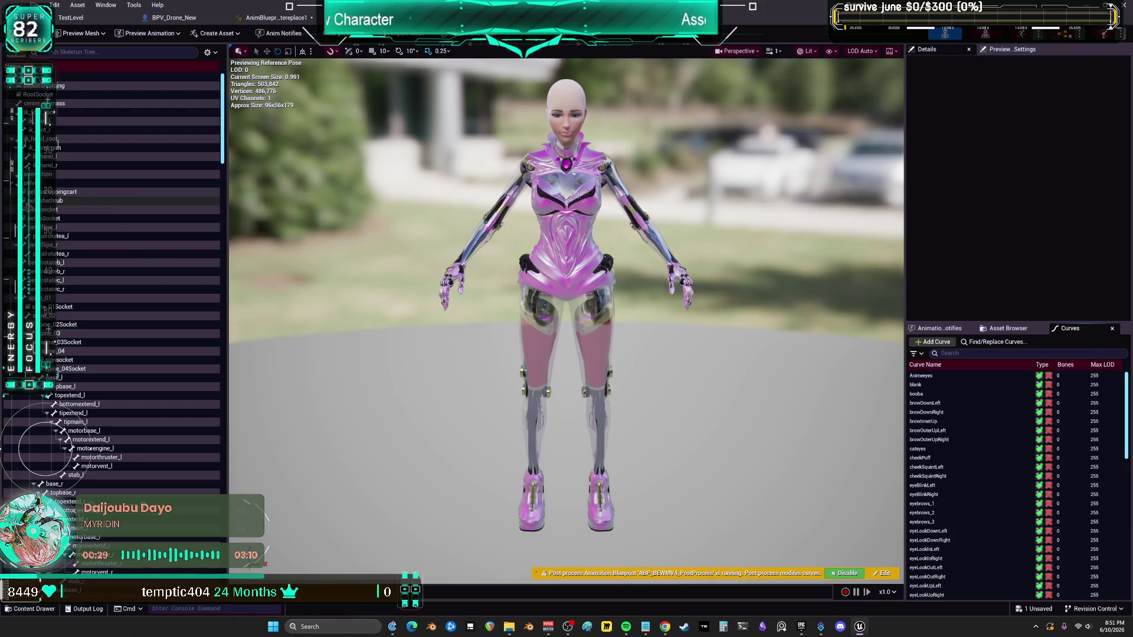
Step: Scroll down the Skeleton Tree past base_r toward the wing bones
scroll(77, 437, "down", 3)
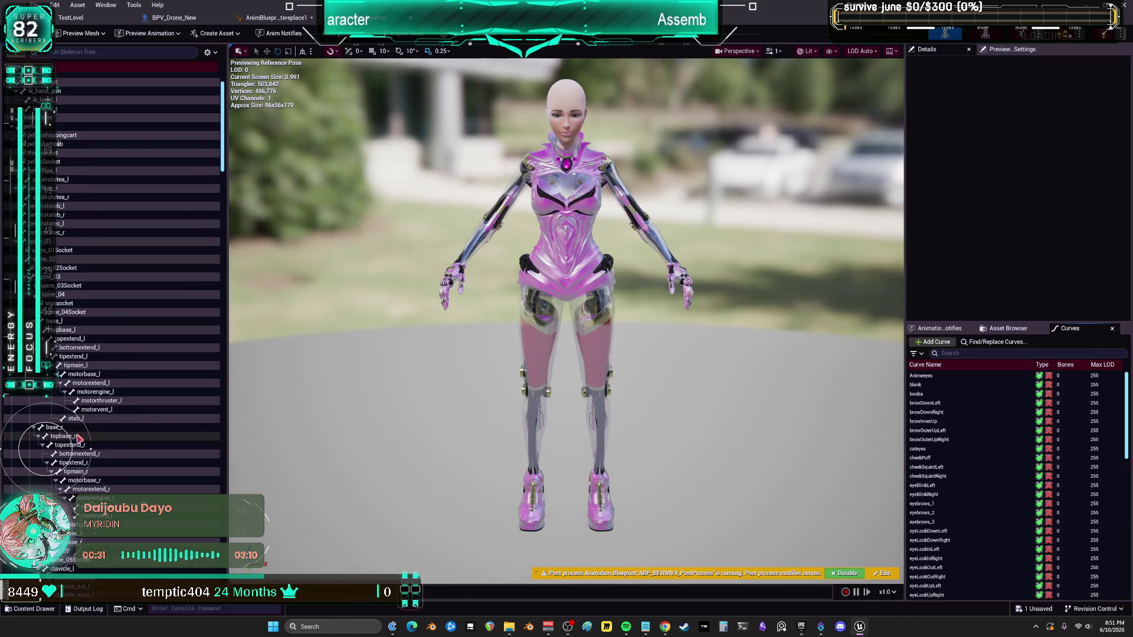
scroll(114, 423, "down", 1)
left_click(56, 414)
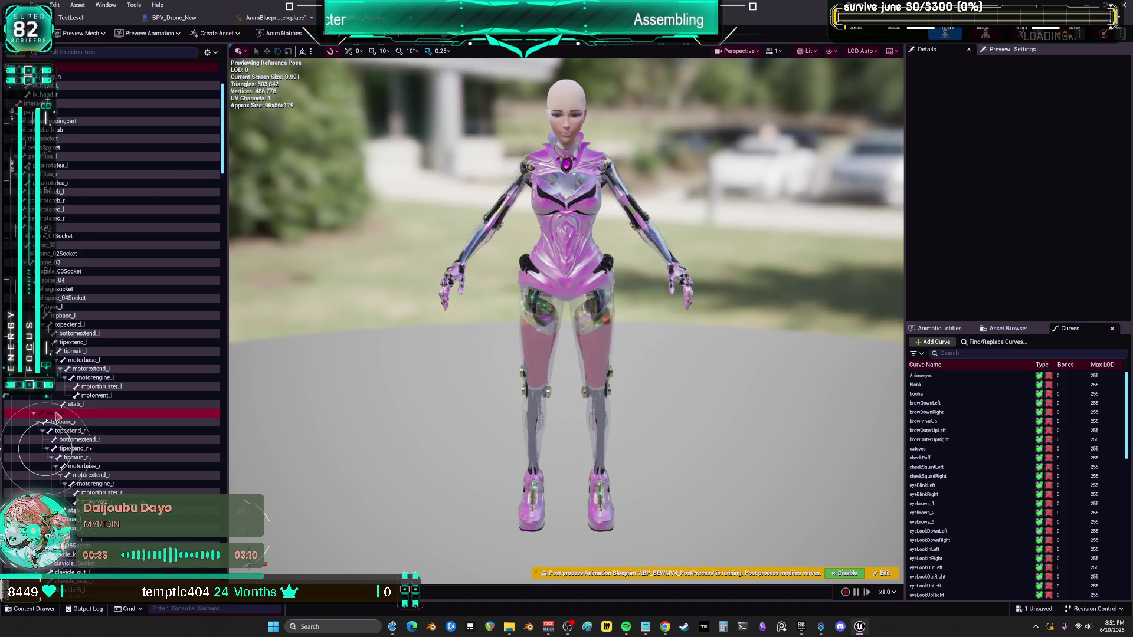
scroll(137, 425, "down", 8)
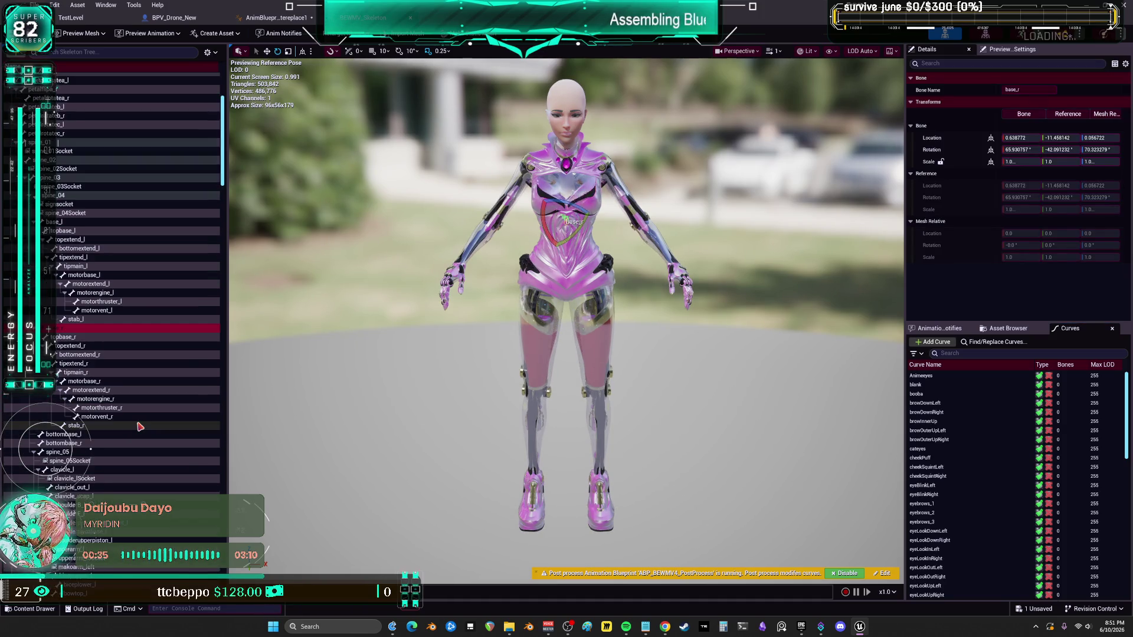
scroll(137, 425, "down", 1)
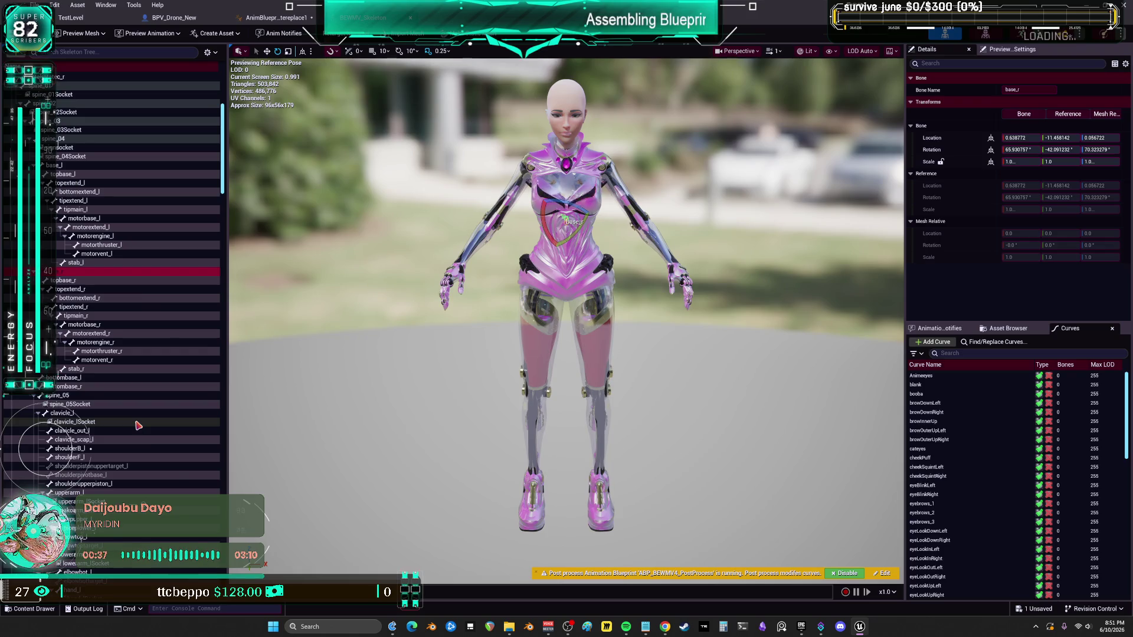
scroll(137, 425, "down", 4)
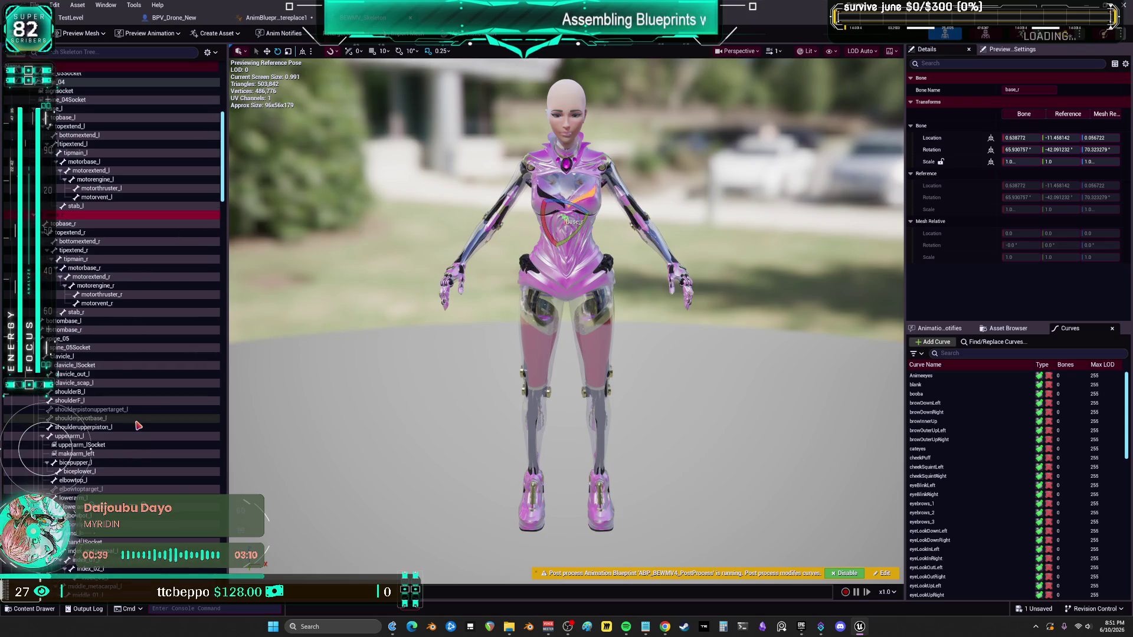
scroll(138, 425, "down", 20)
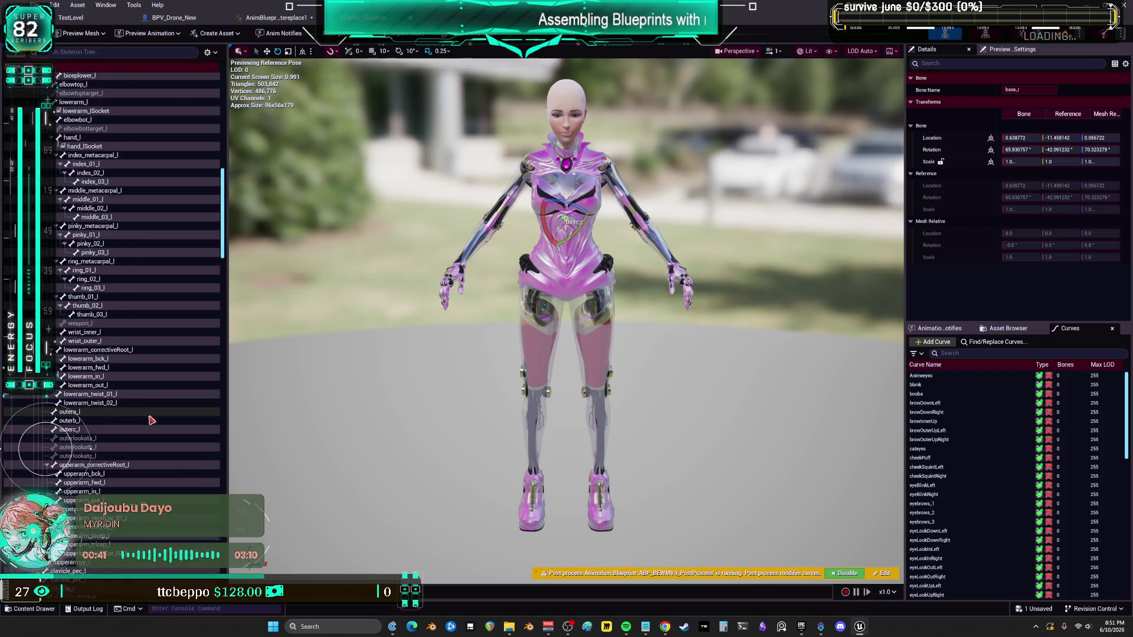
scroll(153, 419, "down", 5)
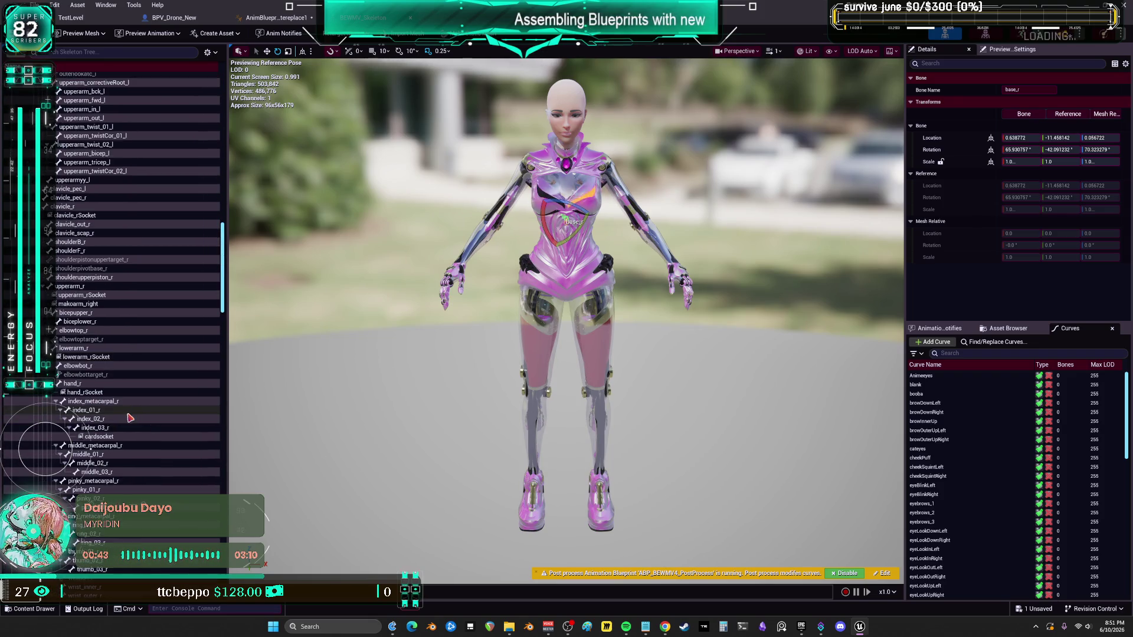
scroll(85, 330, "down", 10)
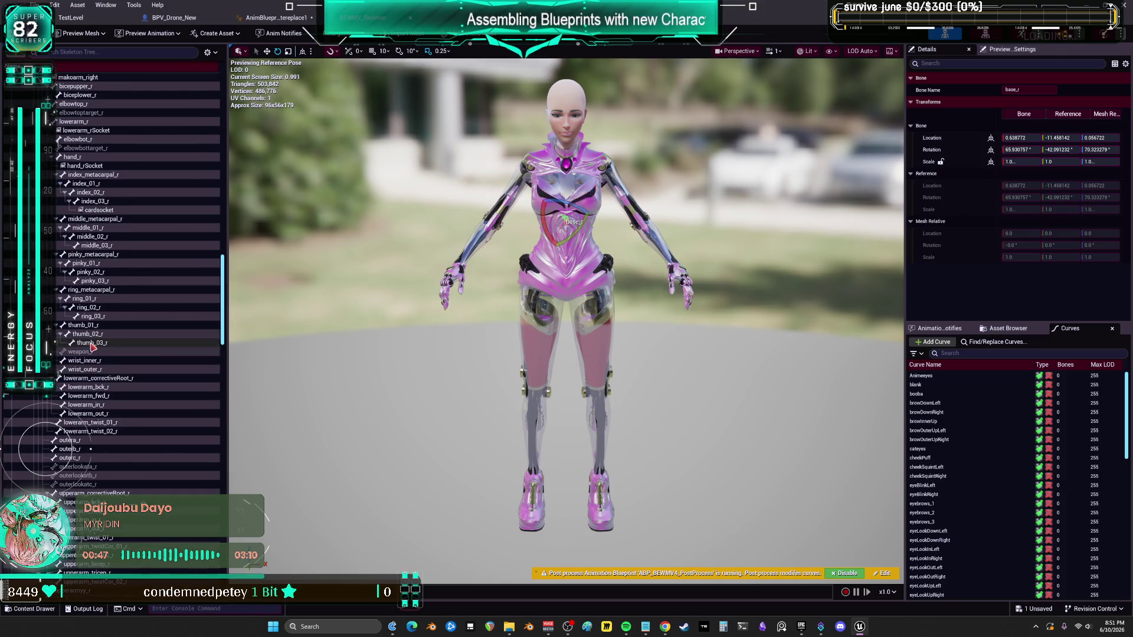
scroll(93, 350, "down", 3)
scroll(94, 349, "down", 20)
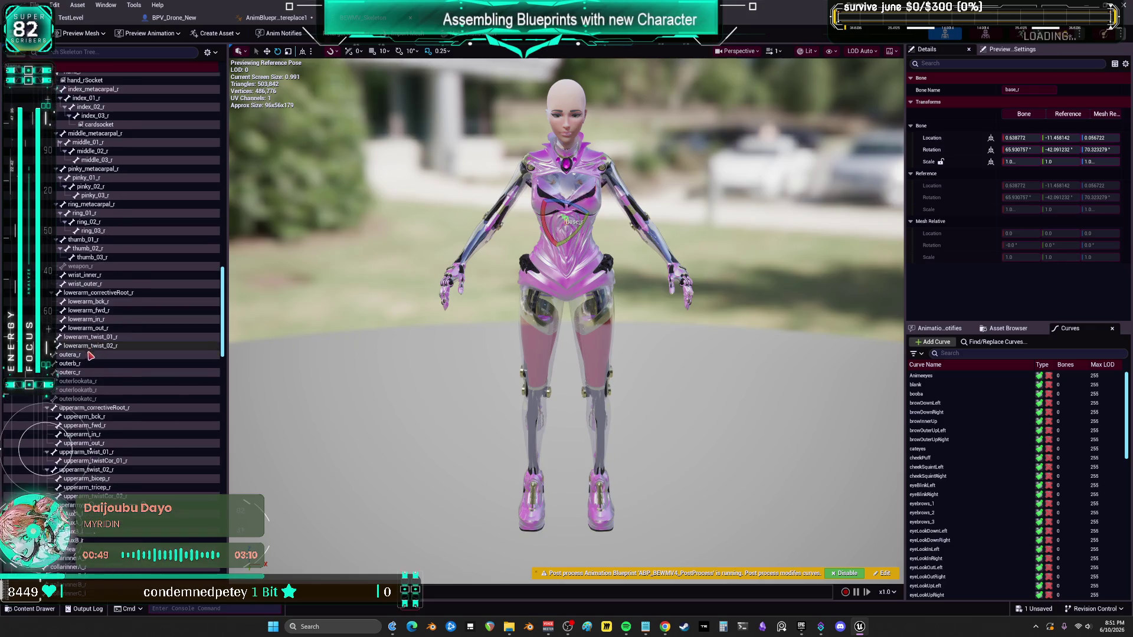
scroll(126, 352, "down", 8)
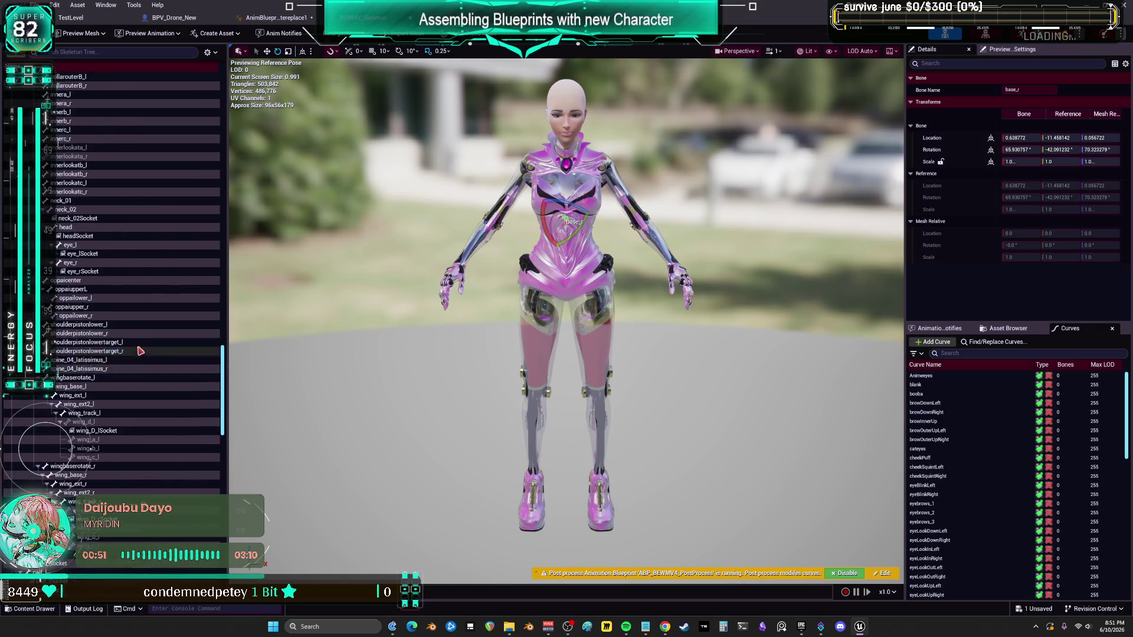
Step: Select and inspect the wingbaserotate_l bone, then return to the AnimGraph
left_click(72, 250)
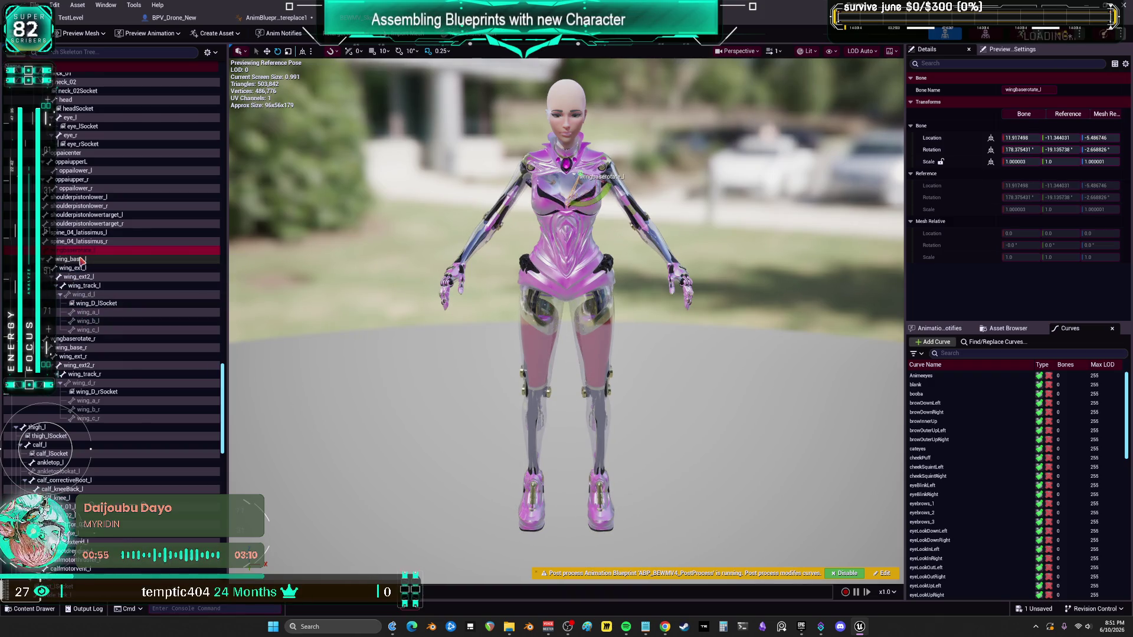
right_click(81, 259)
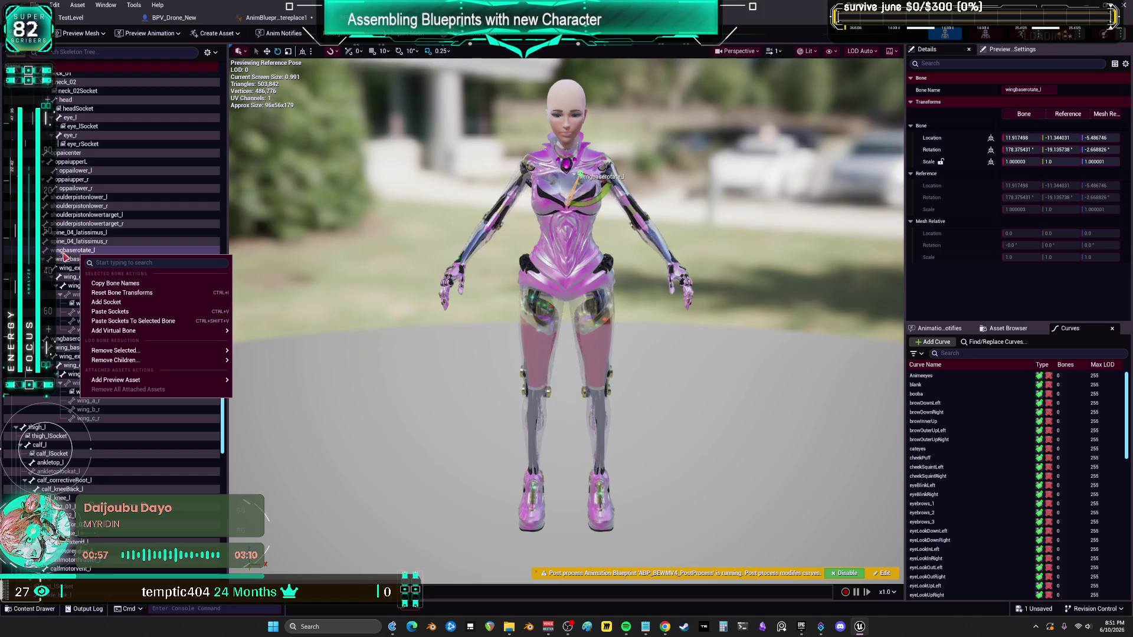
key("Escape")
left_click(274, 18)
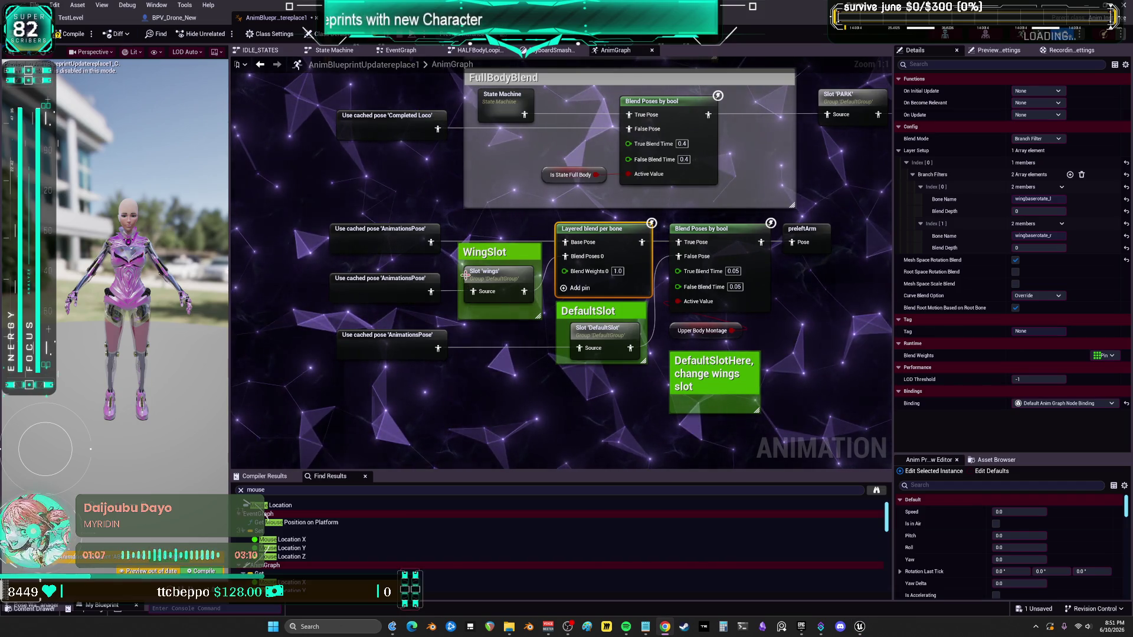
Step: Add a new State Machine node left of the wing slot nodes named WingsAnims
scroll(465, 308, "down", 1)
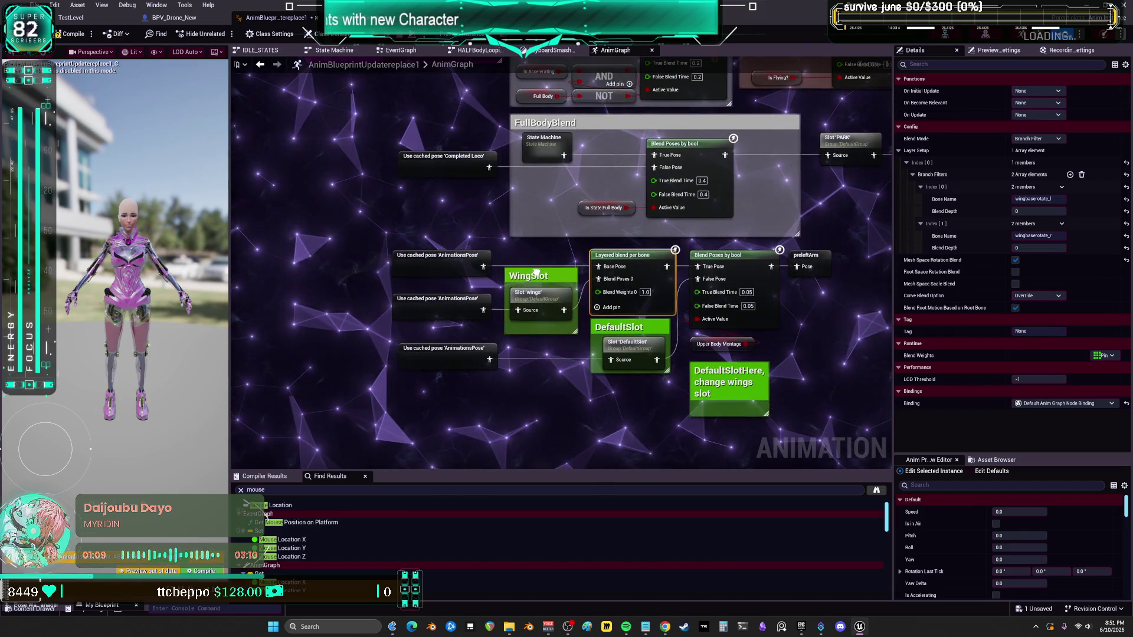
left_click_drag(379, 381, 492, 360)
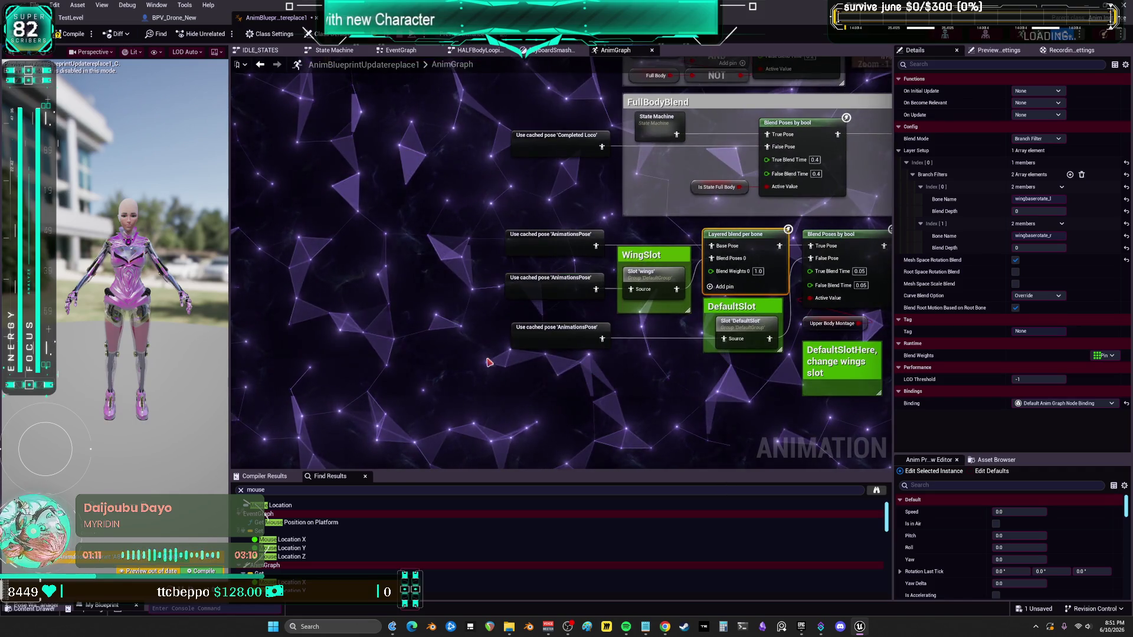
right_click(364, 355)
type("state")
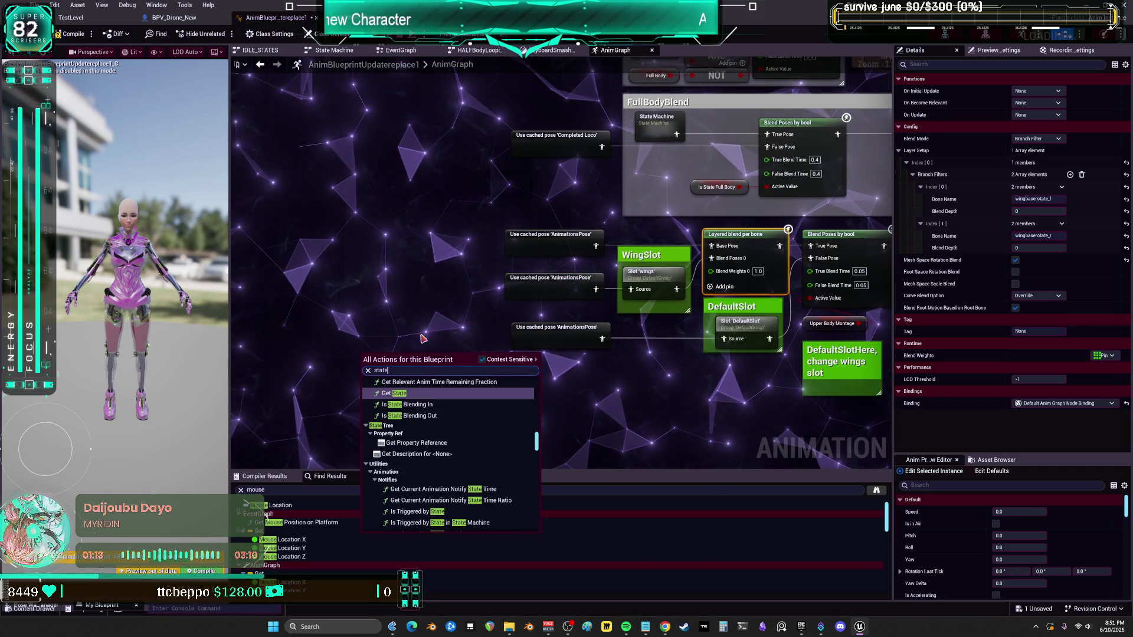
type(" ma")
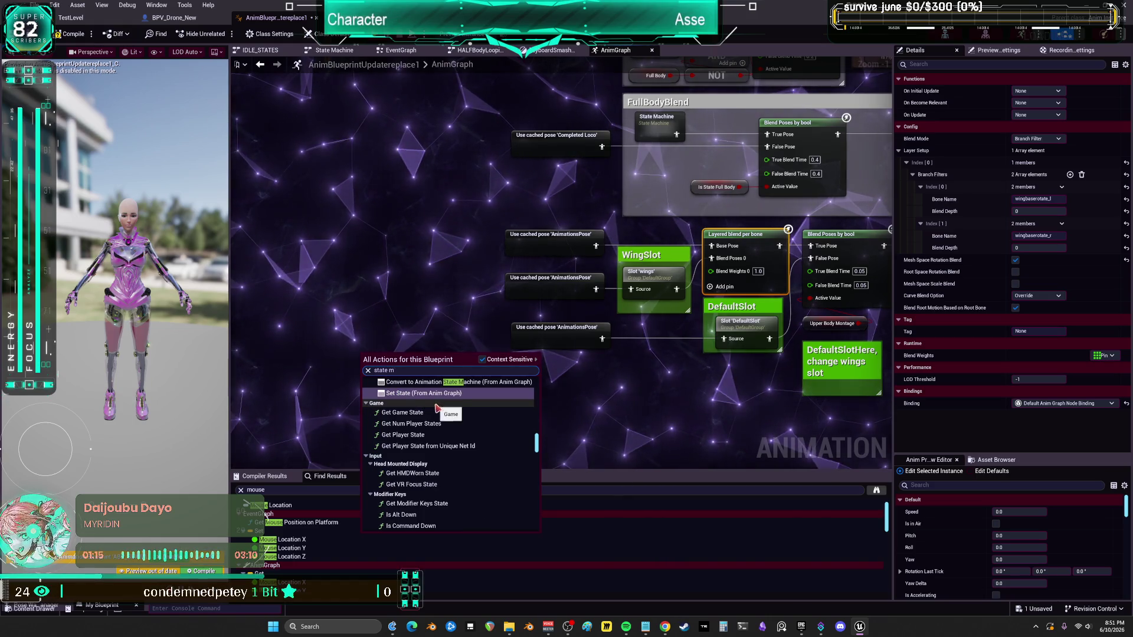
left_click(430, 390)
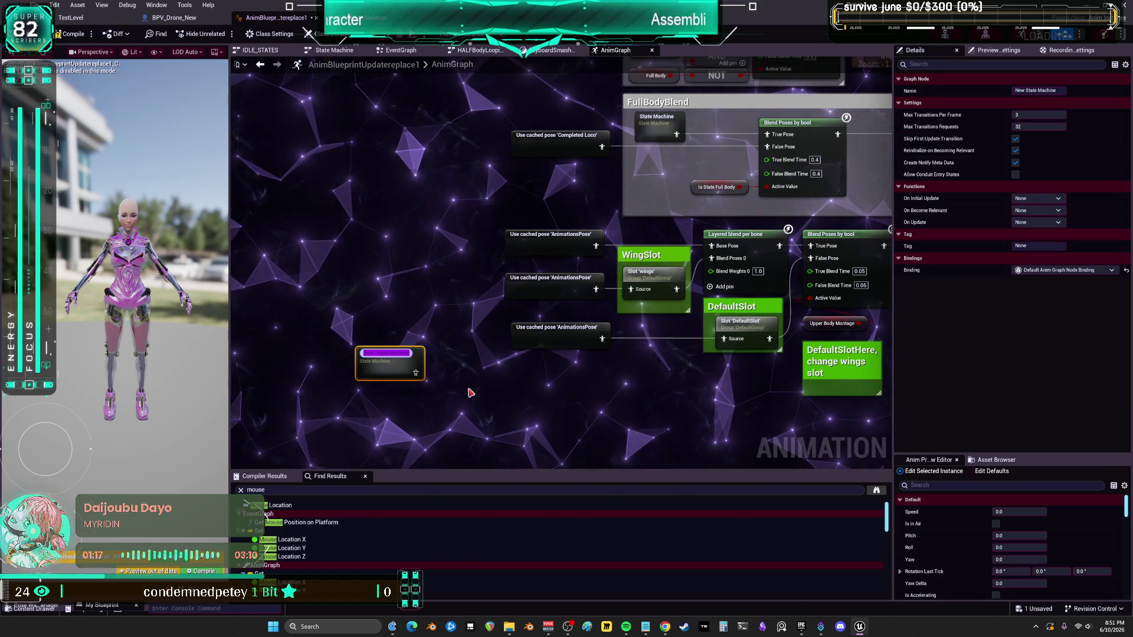
type("Wings")
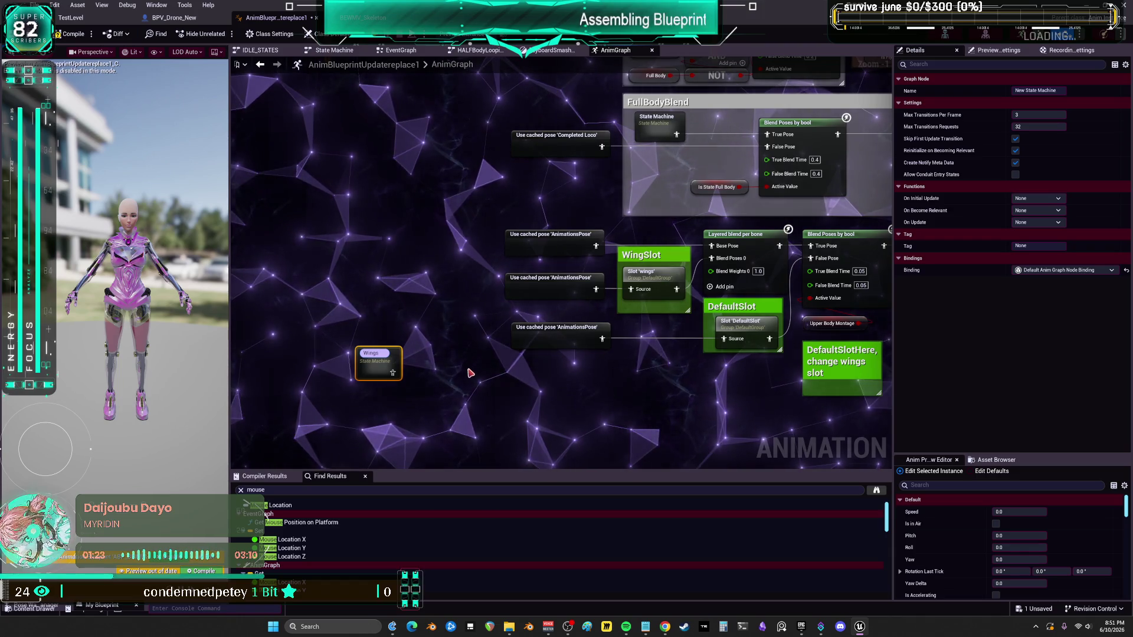
type("Anims")
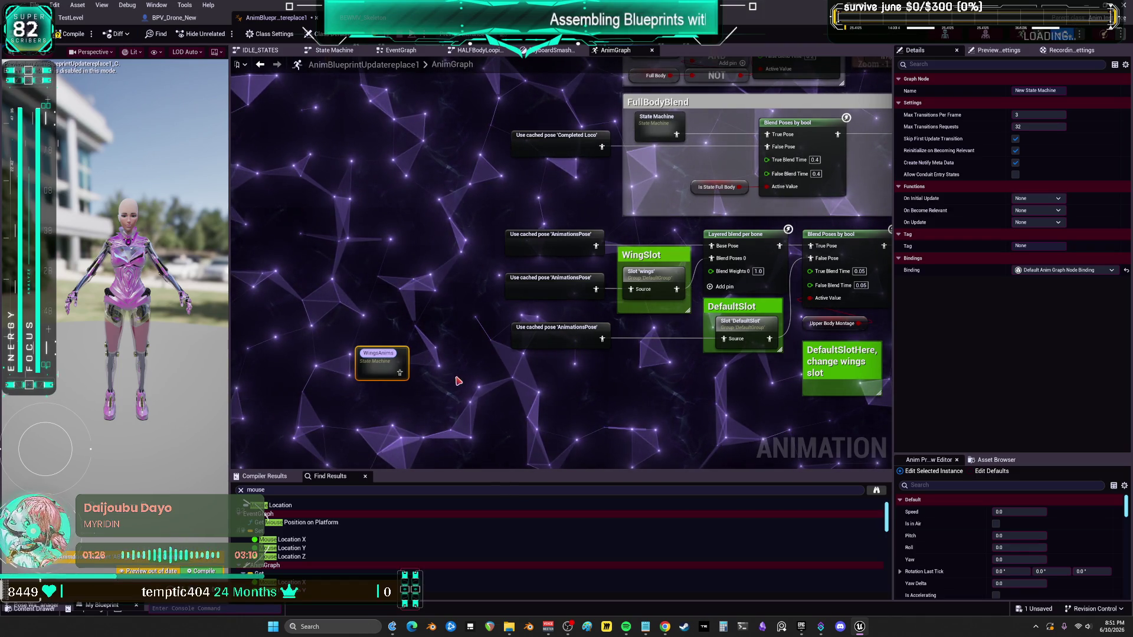
key("Return")
Step: Place an AnimationsPose cached pose beside WingsAnims, move the pair left, and select both
scroll(484, 322, "up", 2)
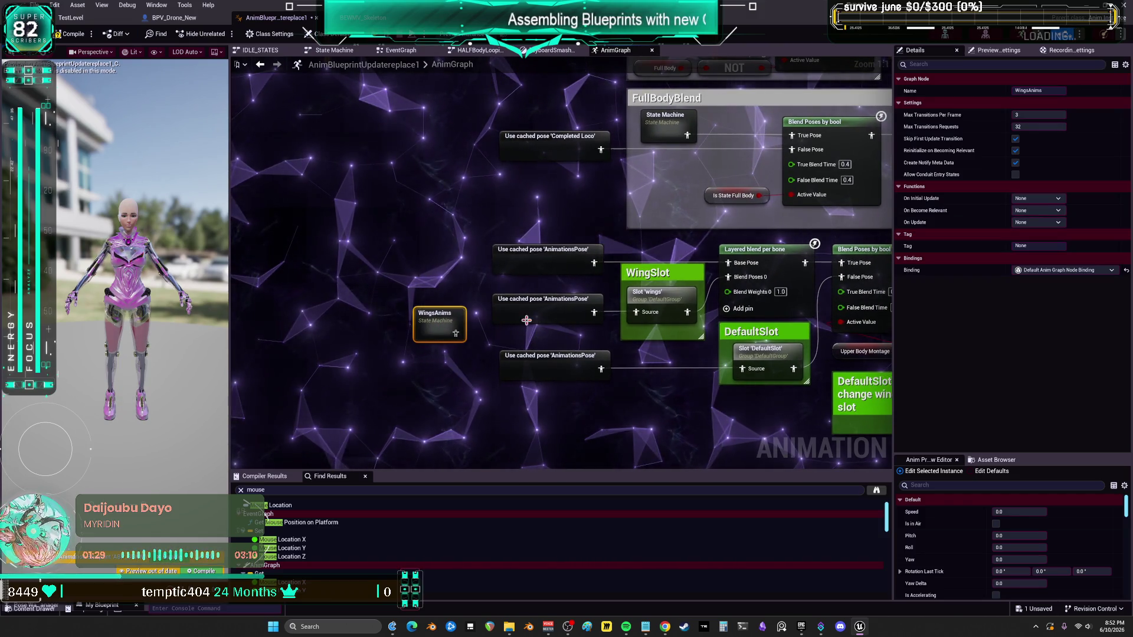
mouse_move(526, 321)
left_mouse_down()
mouse_move(460, 320)
mouse_move(602, 326)
left_mouse_up()
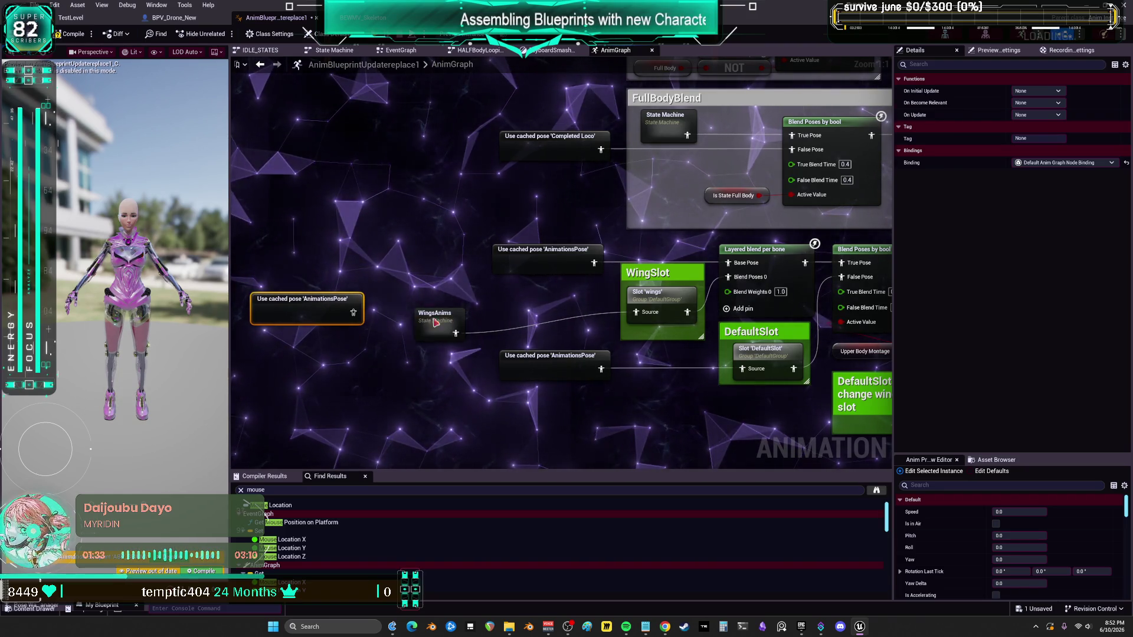
left_click_drag(432, 324, 532, 308)
left_click_drag(300, 307, 446, 308)
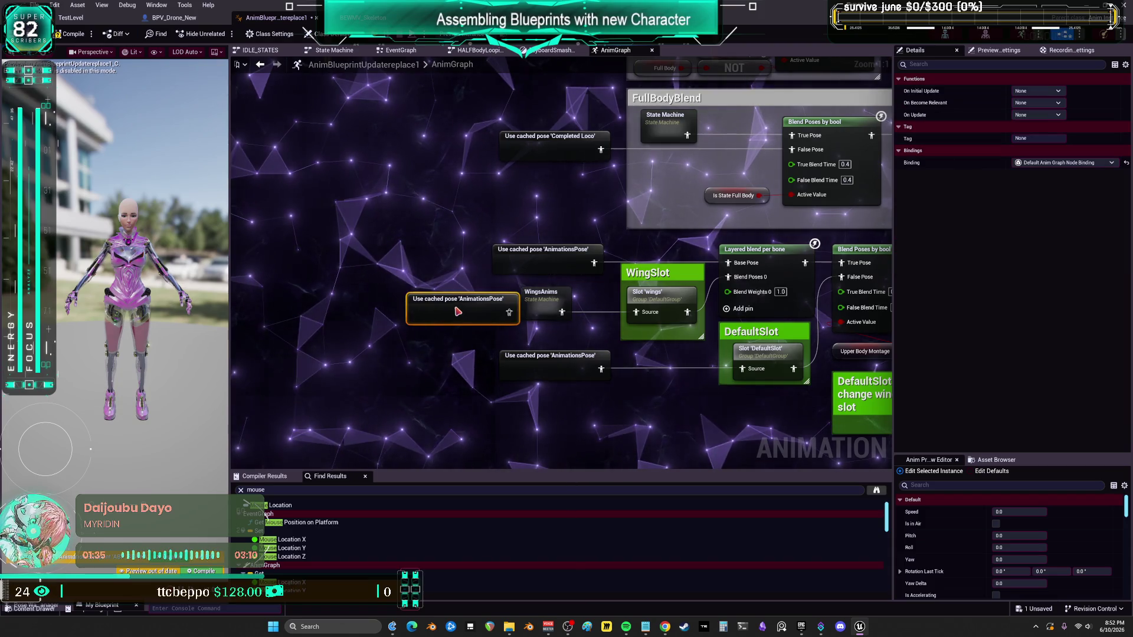
left_click_drag(669, 266, 532, 270)
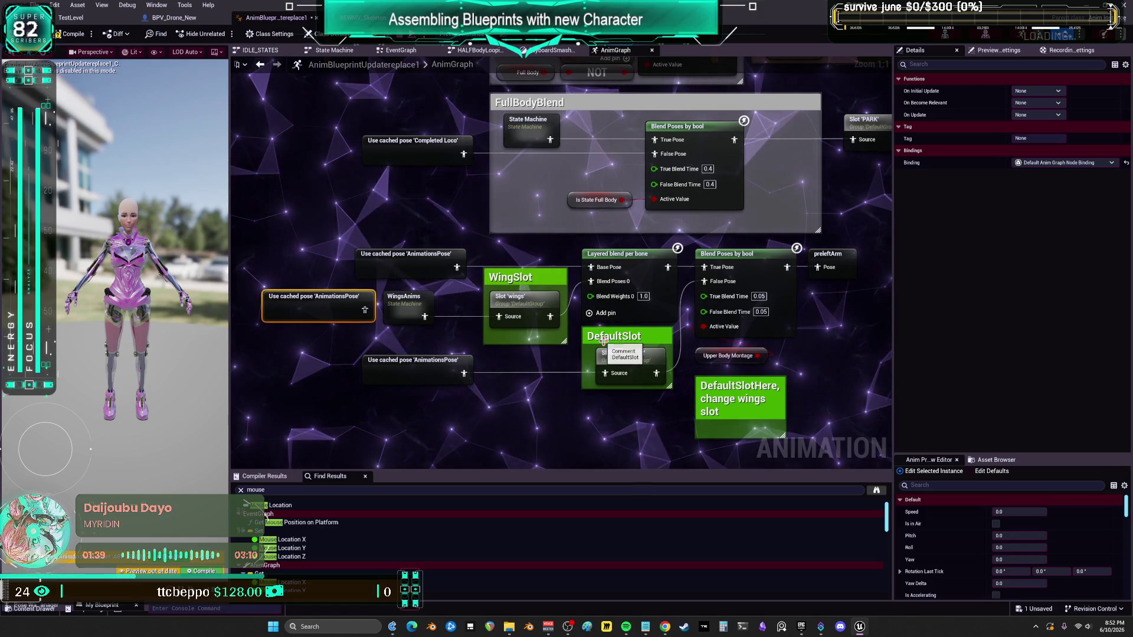
mouse_move(448, 315)
left_mouse_down()
mouse_move(555, 291)
mouse_move(415, 316)
left_mouse_up()
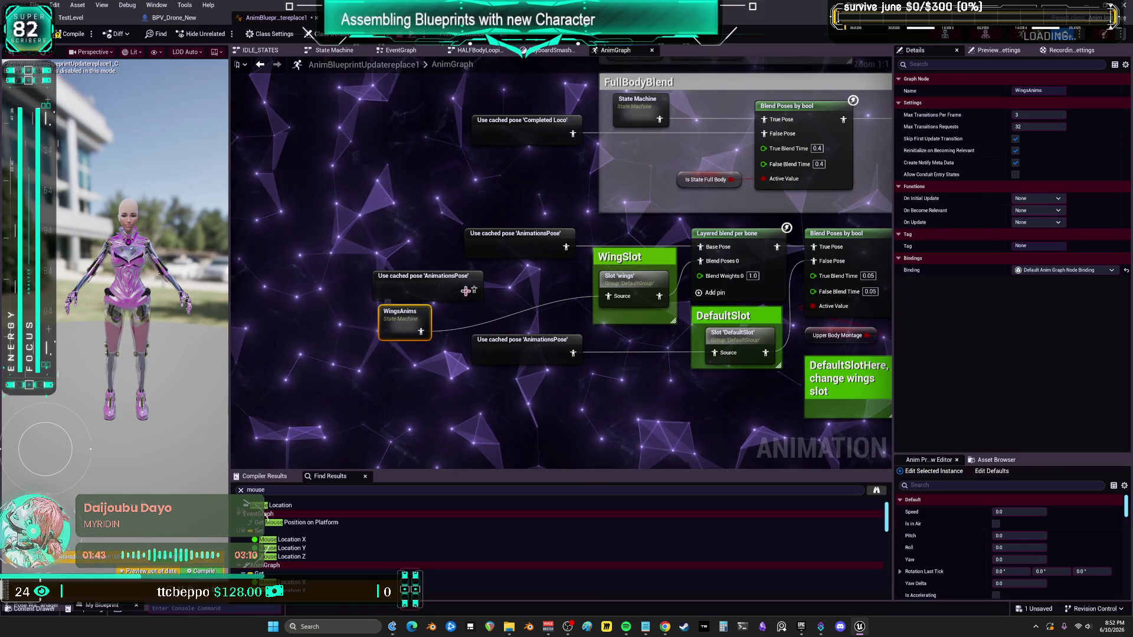
left_click_drag(401, 347, 401, 348)
mouse_move(477, 290)
left_mouse_down()
mouse_move(473, 275)
mouse_move(413, 268)
left_mouse_up()
left_click_drag(357, 213, 466, 344)
Step: Wrap WingsAnims and AnimationsPose in a comment: 'if I use this i need to toggle the blend, it overrides.'
key("c")
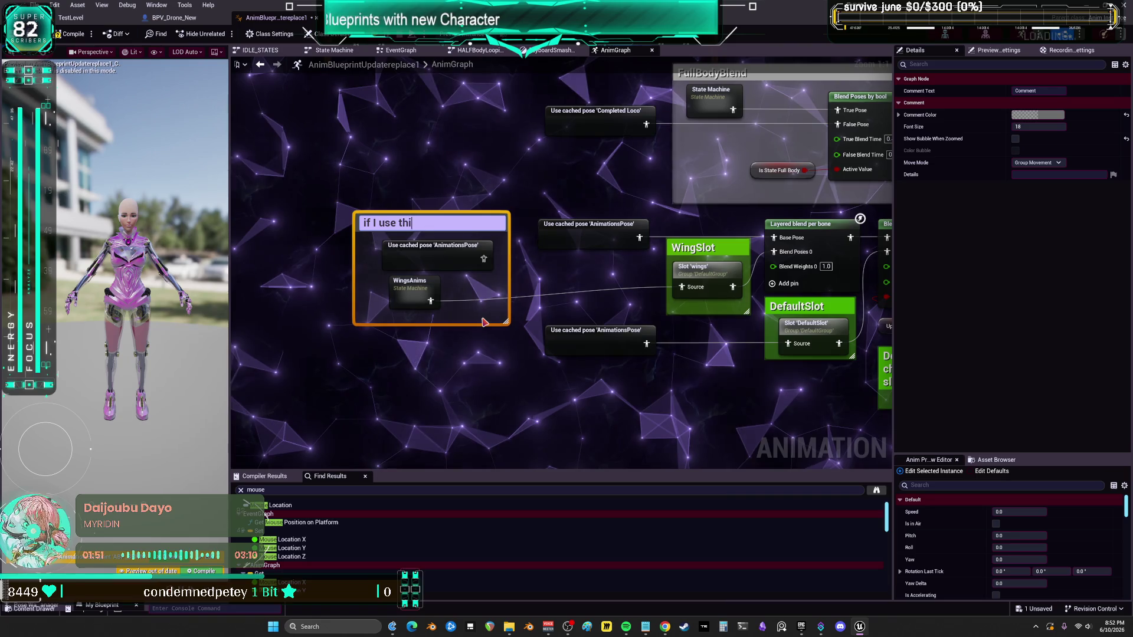
type("s i")
key("BackSpace")
type("need t")
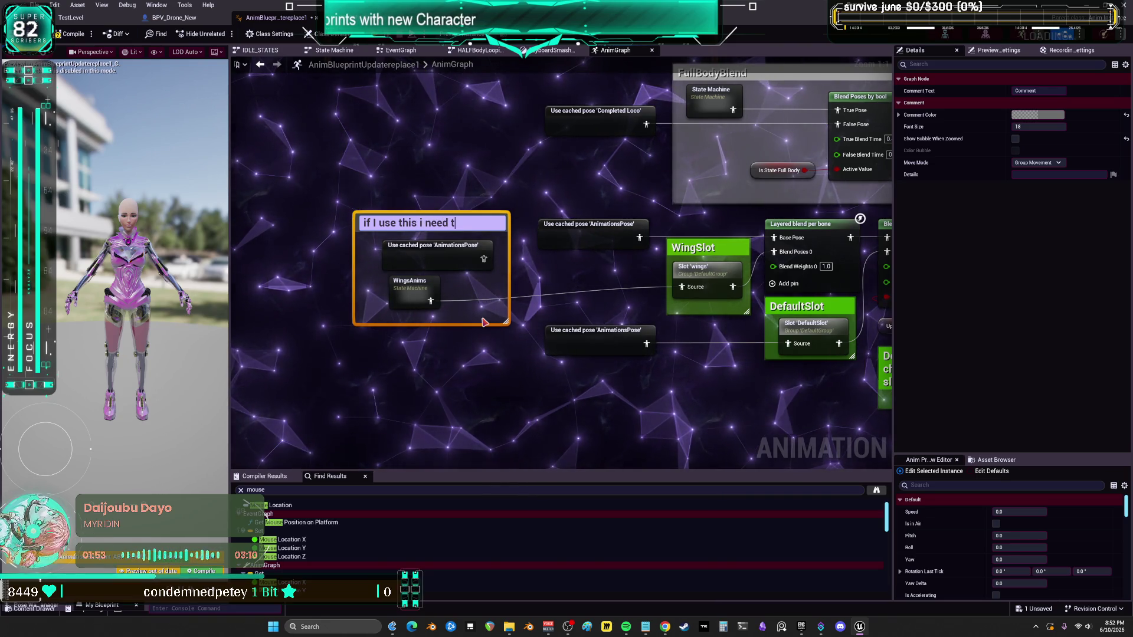
key("BackSpace")
key("BackSpace")
key("BackSpace")
type("to ")
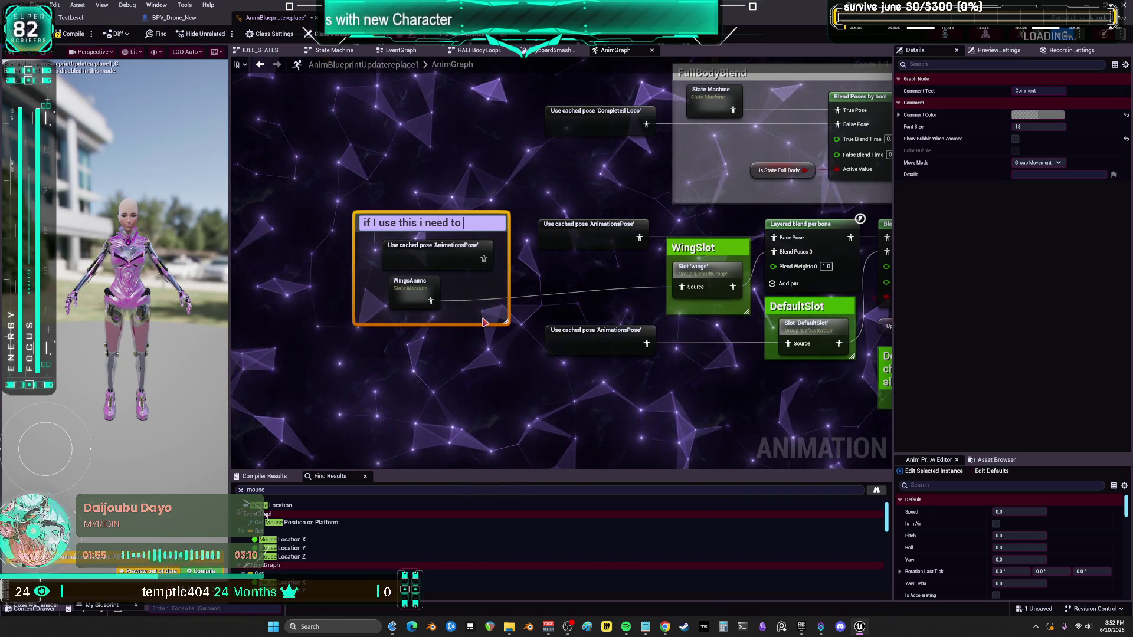
type("toggle the ")
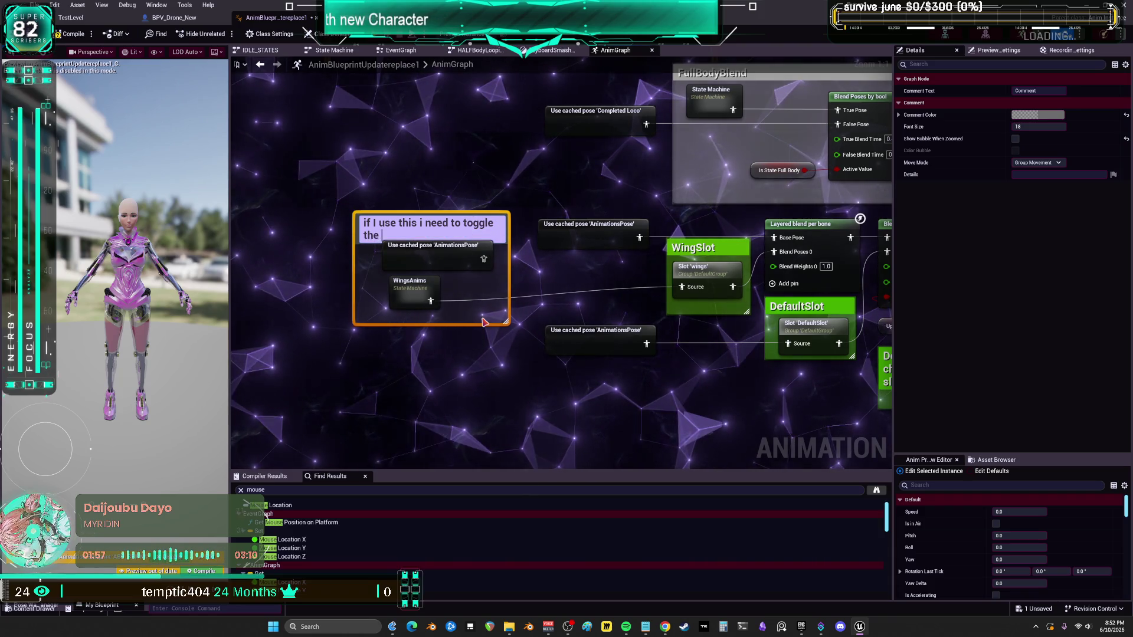
type("blend")
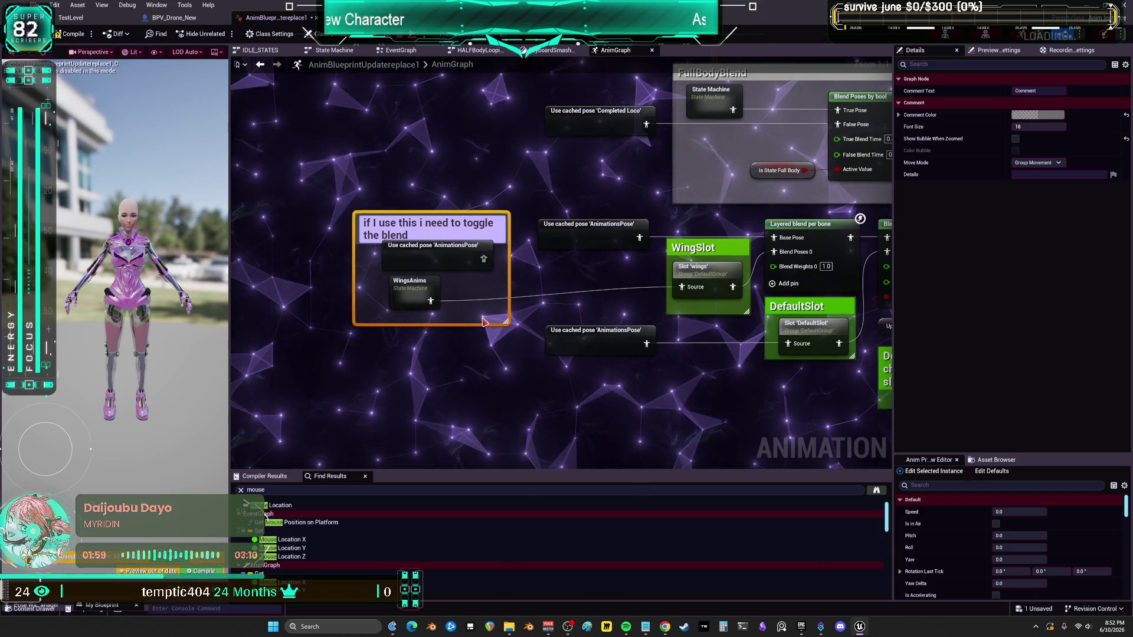
type(", it overrides.")
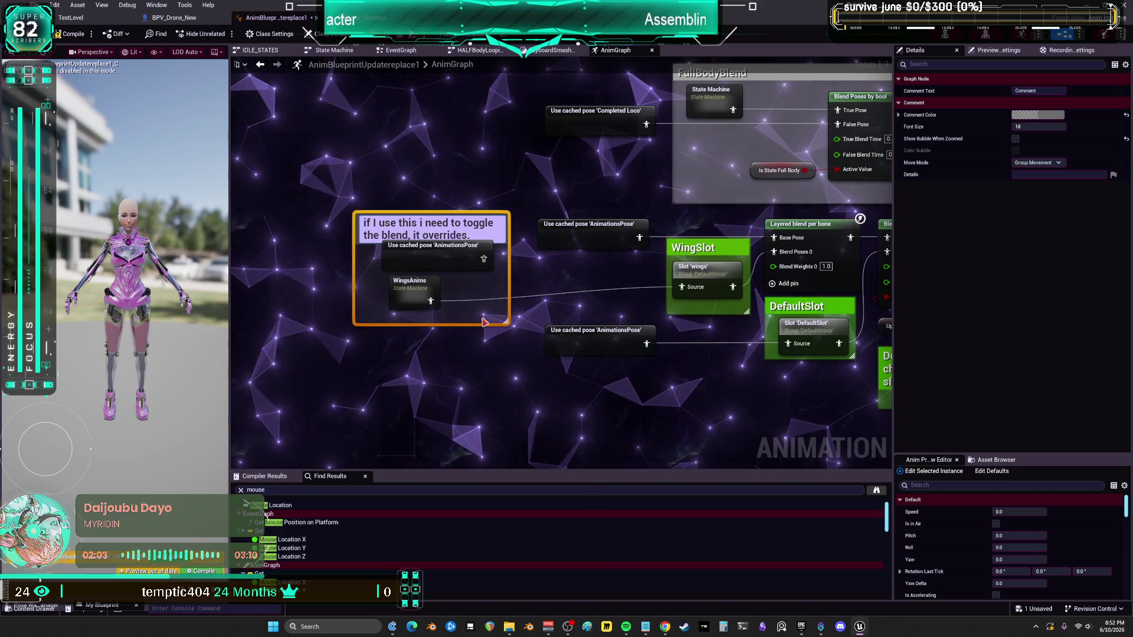
left_click(482, 321)
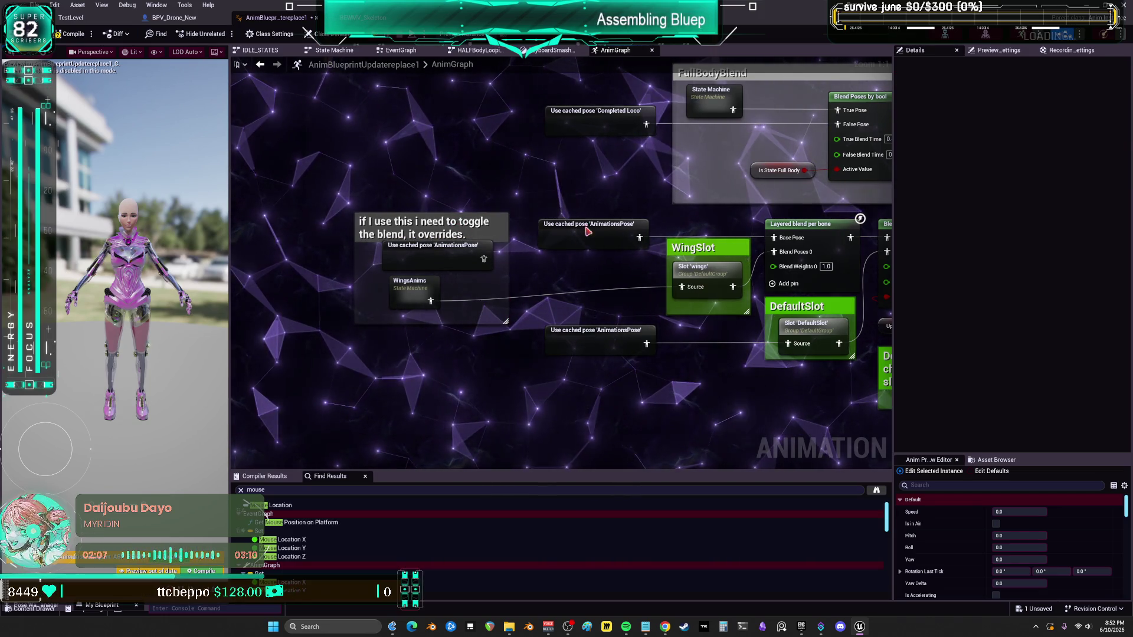
Step: Reposition the upper AnimationsPose, WingSlot, and the cached pose tucked under WingsAnims
left_click_drag(587, 231, 429, 194)
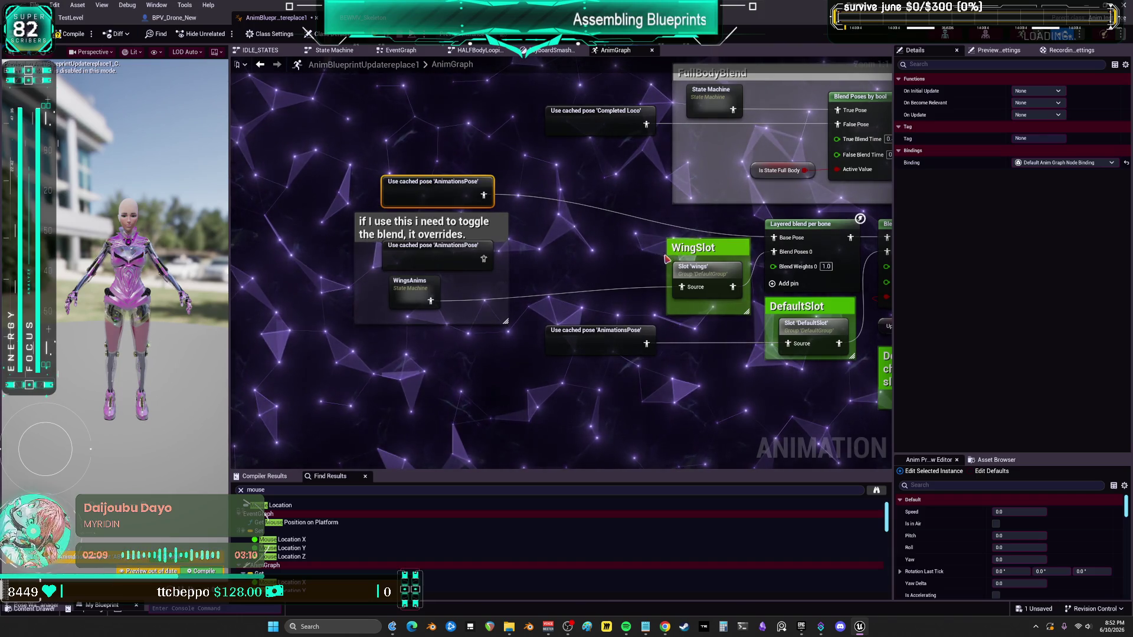
left_click_drag(682, 269, 611, 275)
left_click_drag(635, 236, 566, 235)
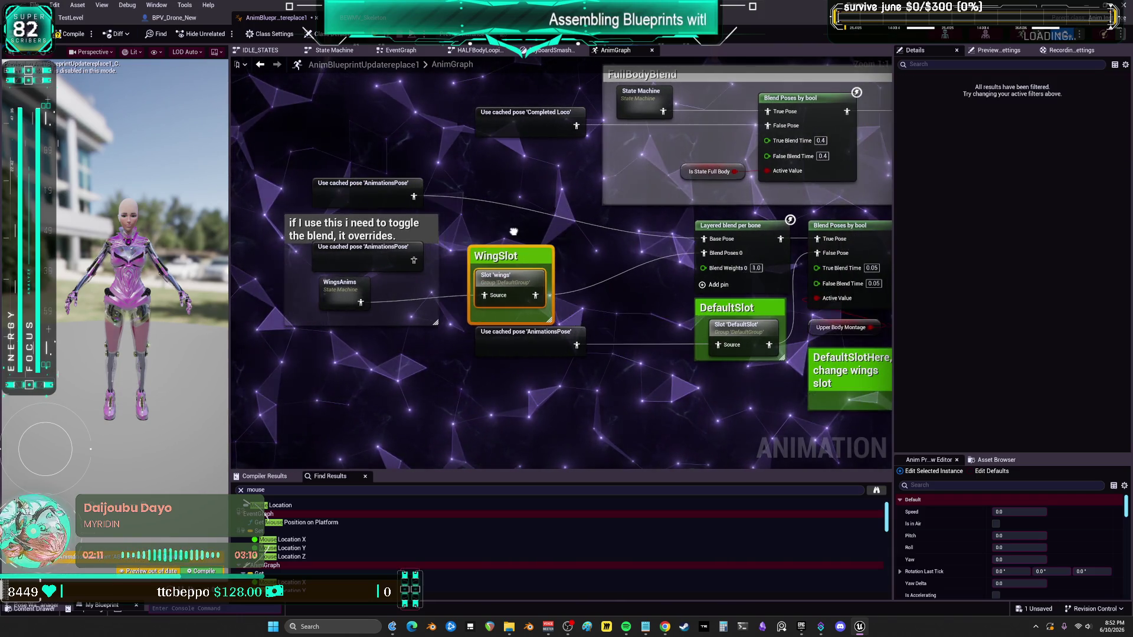
mouse_move(414, 262)
left_mouse_down()
mouse_move(317, 333)
mouse_move(433, 319)
mouse_move(480, 298)
left_mouse_up()
left_click_drag(355, 291, 341, 269)
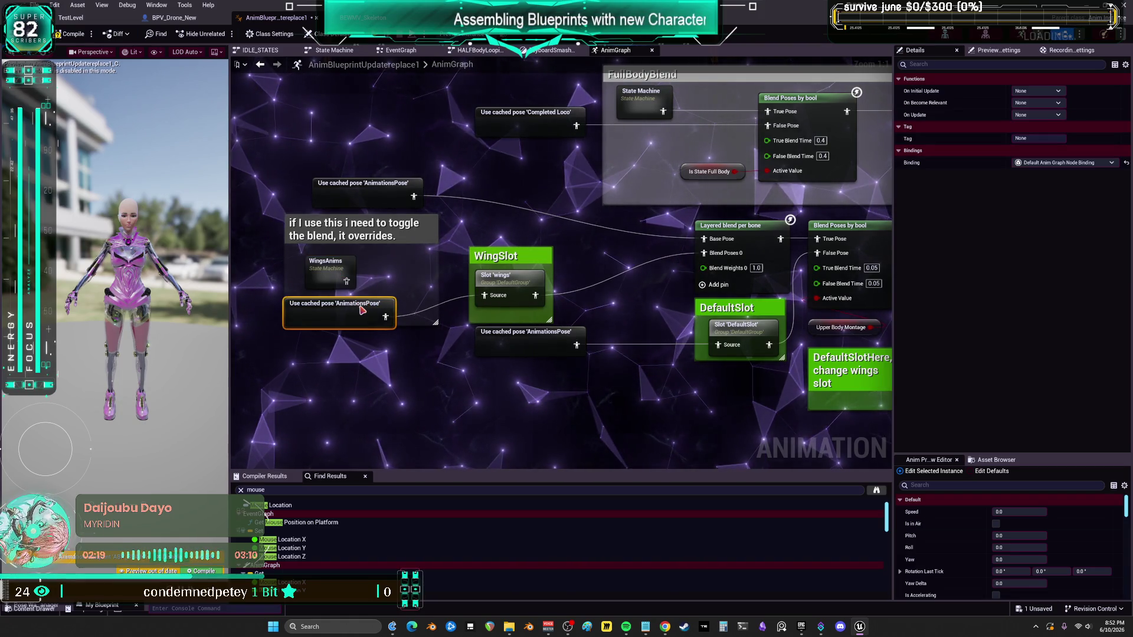
Step: Move Layered blend per bone beside WingSlot, wire the cached pose to False Pose, and select the wing branch
left_click_drag(587, 230, 564, 238)
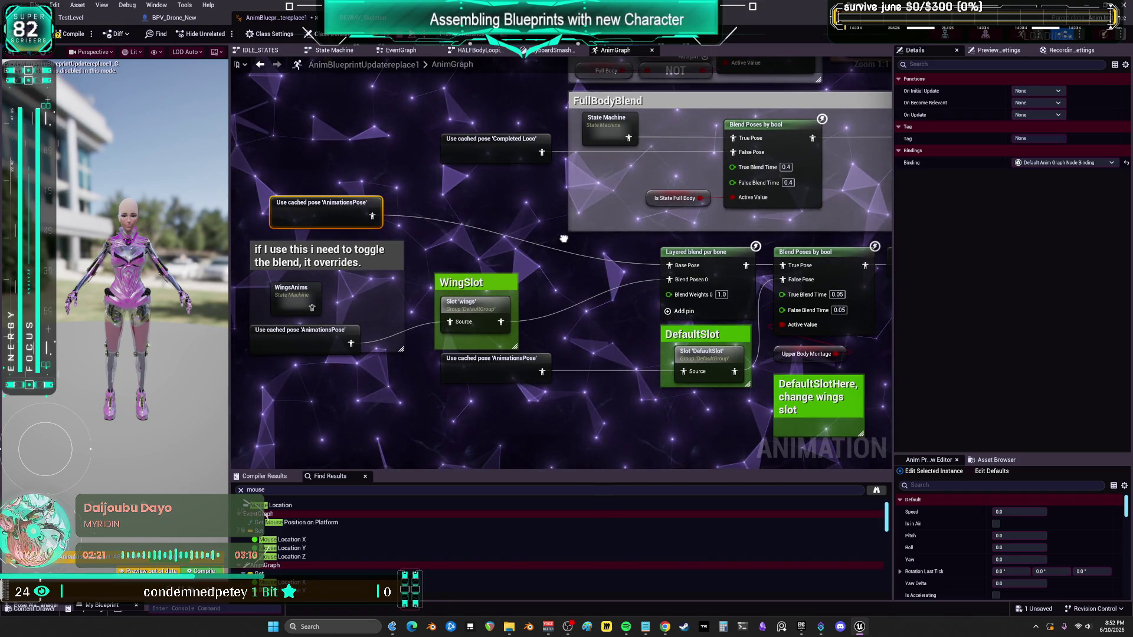
mouse_move(688, 252)
left_mouse_down()
mouse_move(588, 252)
mouse_move(560, 265)
left_mouse_up()
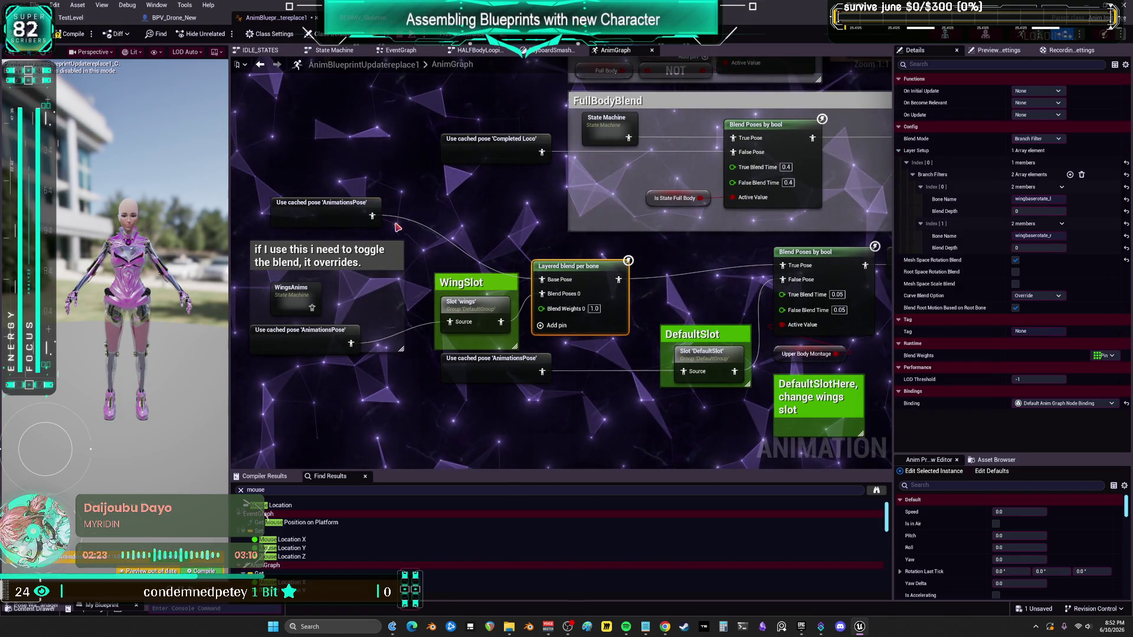
left_click_drag(795, 276, 785, 279)
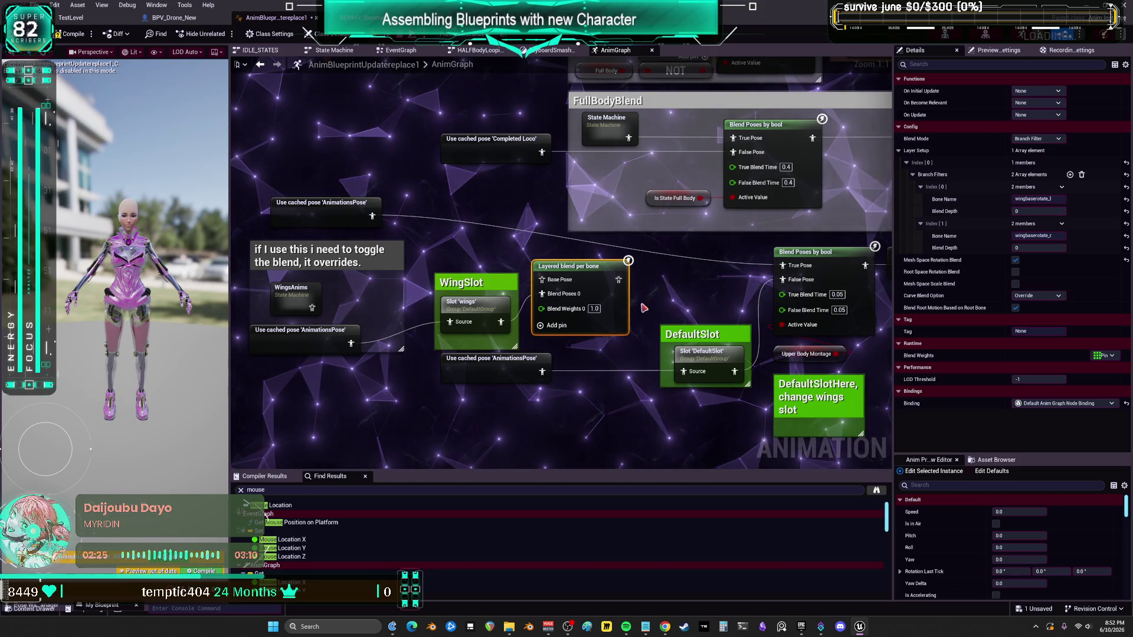
left_click_drag(552, 313, 493, 289)
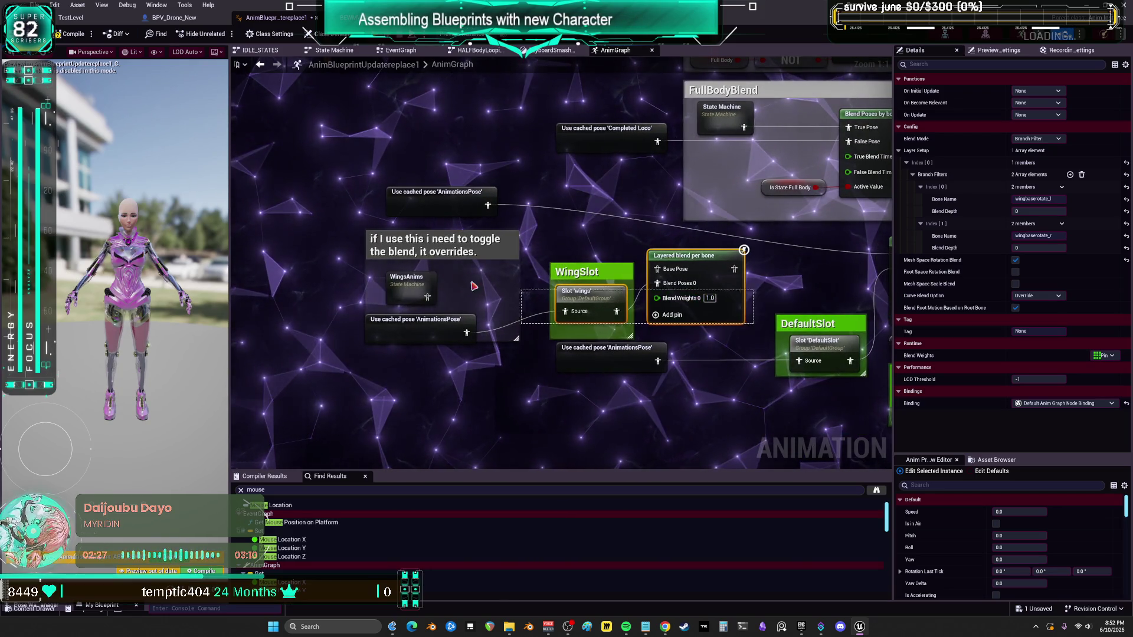
left_click_drag(395, 251, 395, 251)
mouse_move(738, 273)
left_mouse_down()
mouse_move(533, 284)
mouse_move(650, 275)
mouse_move(669, 252)
left_mouse_up()
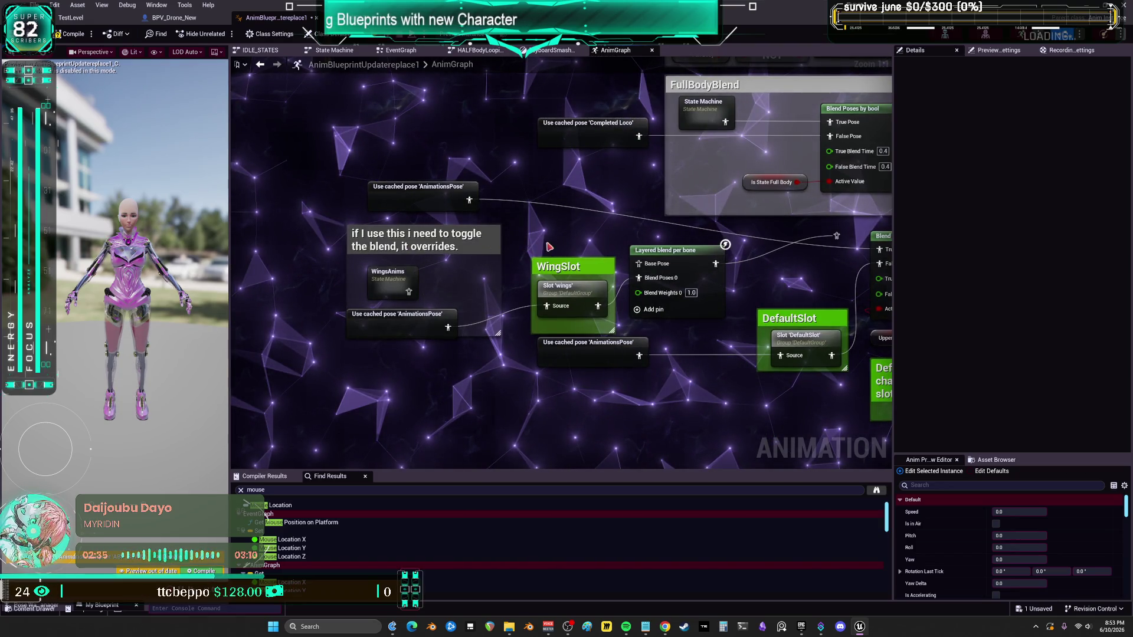
Step: Enclose WingSlot and Layered blend per bone in a comment titled 'unused for now'
type("c")
type("unu")
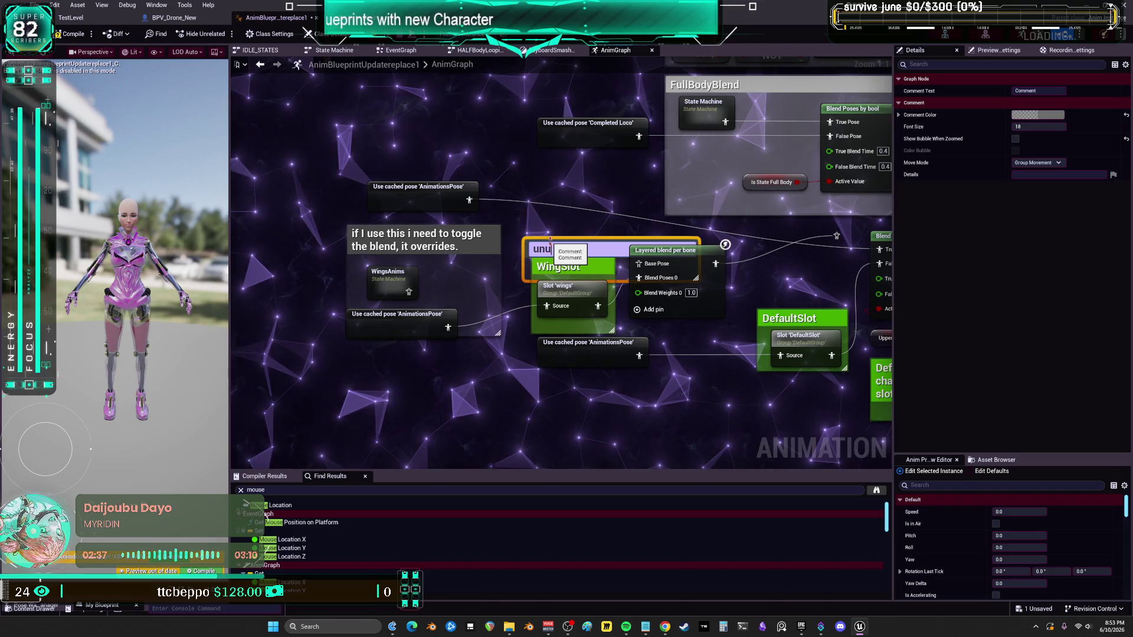
type("sed f")
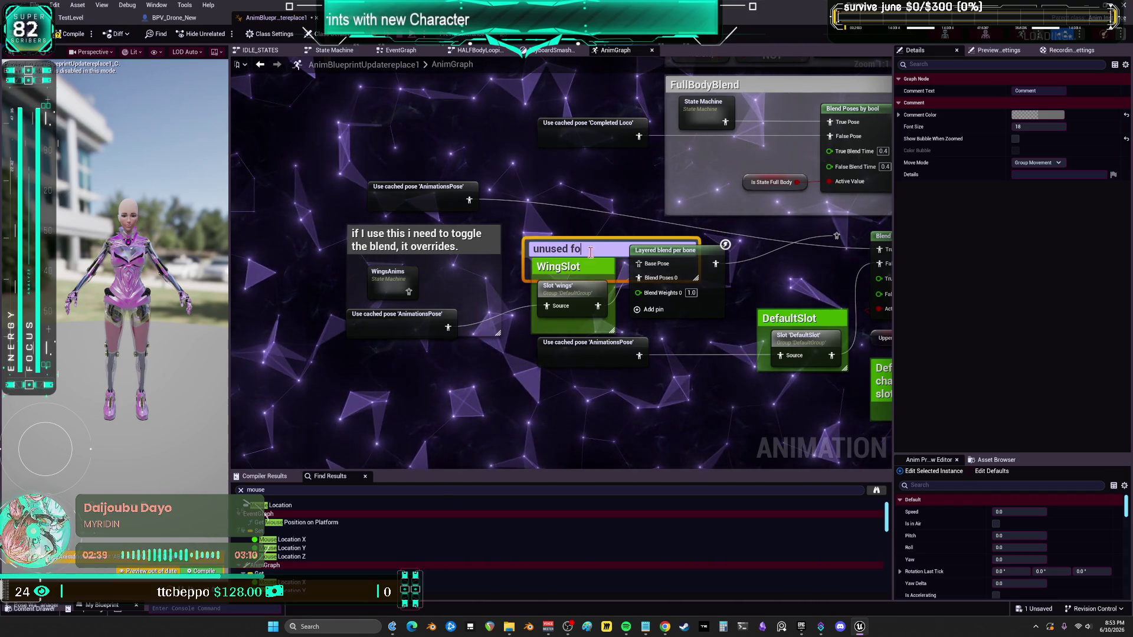
type(" ore now")
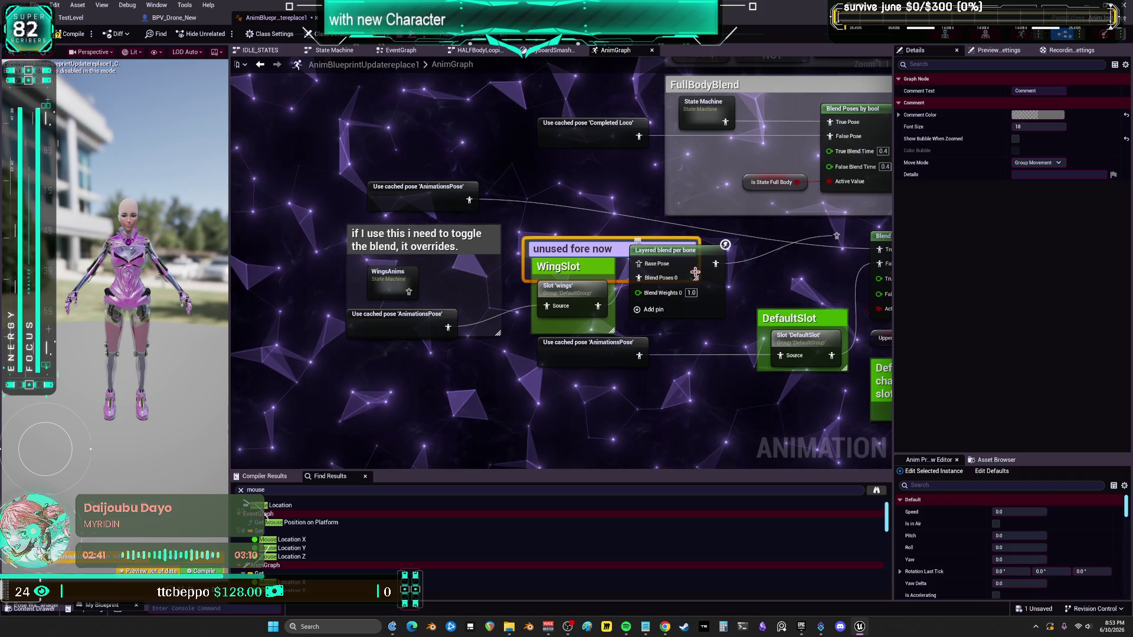
key("Left")
key("Left")
key("Left")
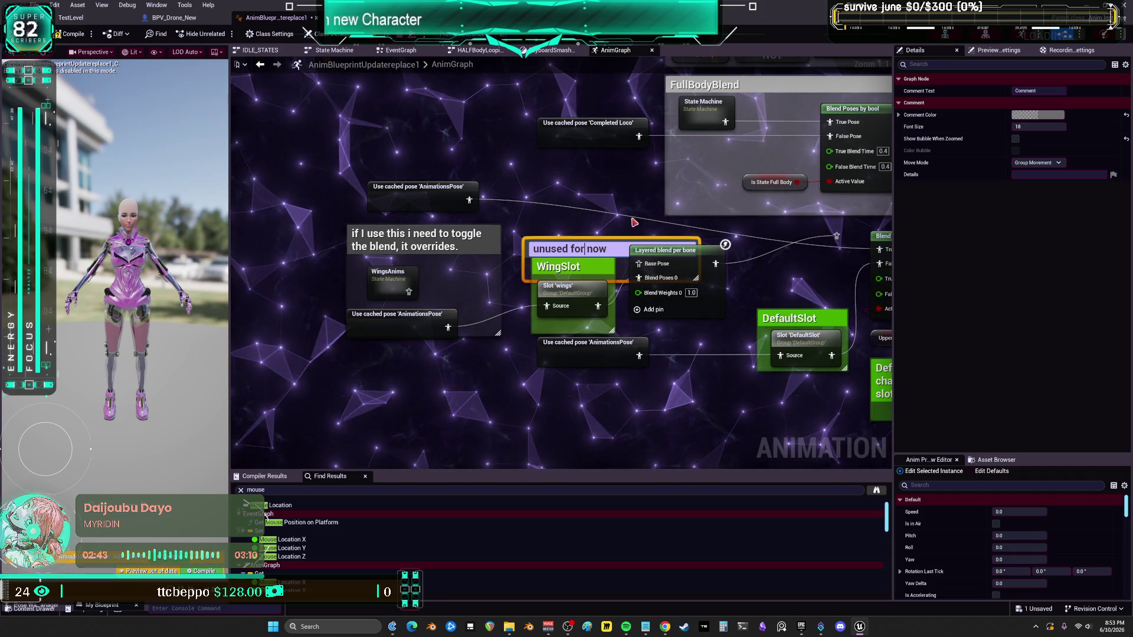
left_click(621, 190)
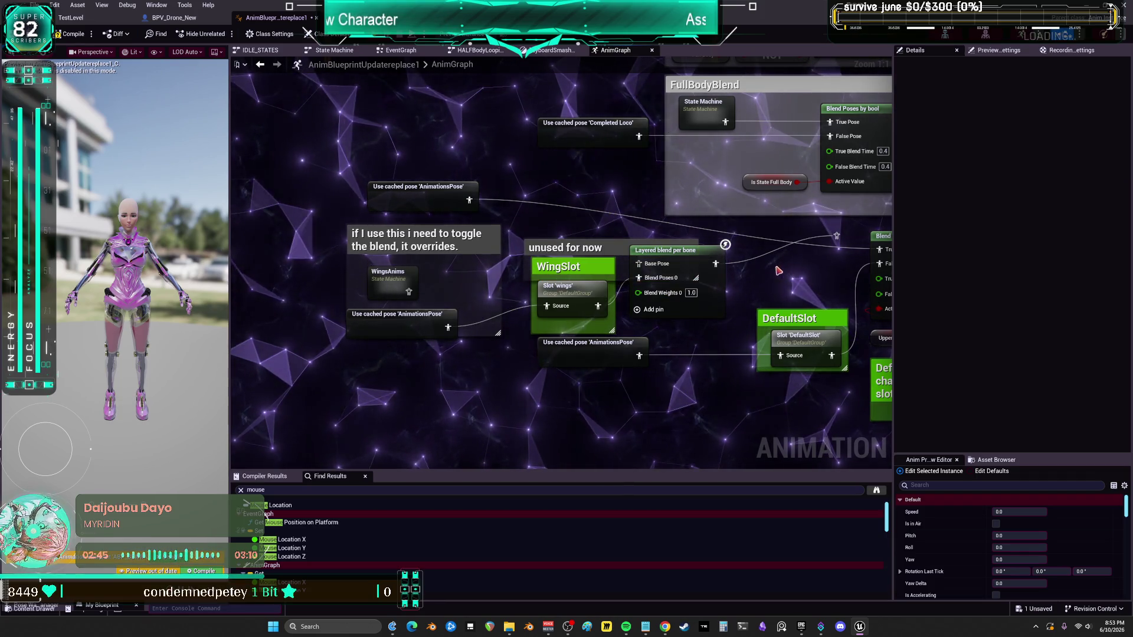
left_click_drag(698, 234, 464, 231)
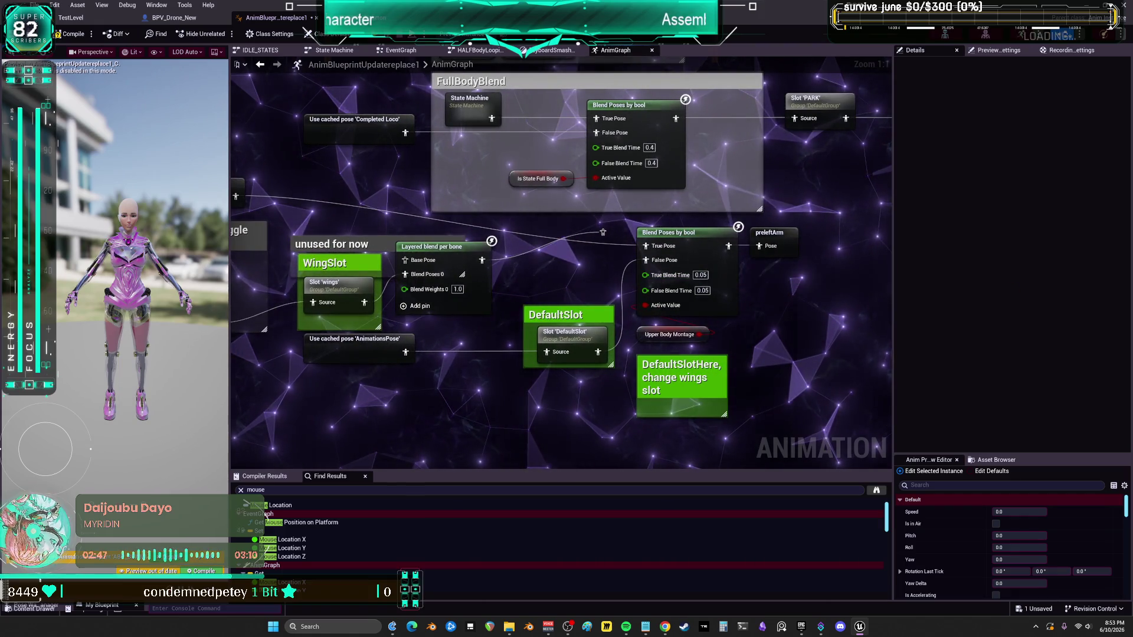